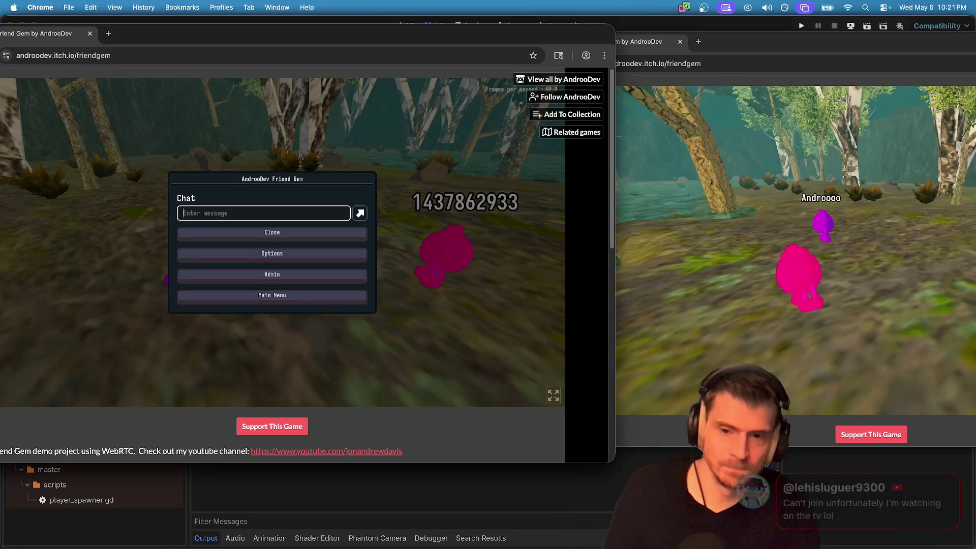
Close the Friend Gem chat menu in Chrome and bring the Godot editor forward.
{"action": "key", "text": "Escape"}
{"action": "key", "text": "super+Tab"}
{"action": "key", "text": "super+Tab"}
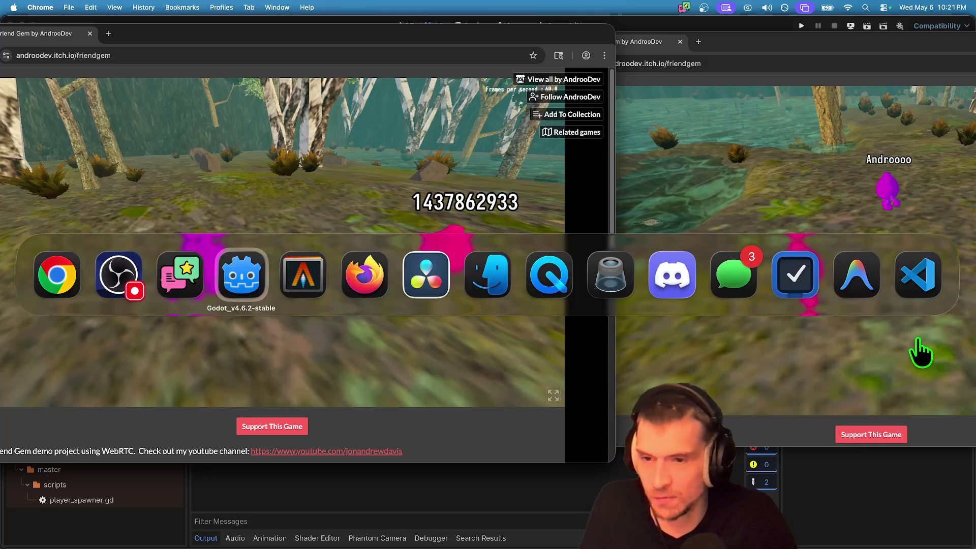
{"action": "key", "text": "super+Tab"}
{"action": "key", "text": "super+Tab"}
{"action": "key", "text": "super+shift+Tab"}
{"action": "key", "text": "super+shift+Tab"}
{"action": "key", "text": "super+shift+Tab"}
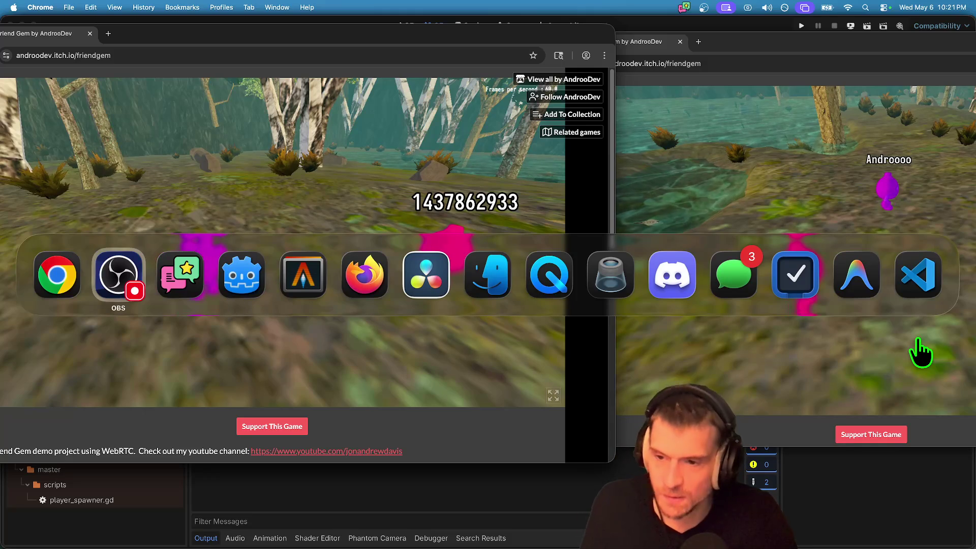
{"action": "key", "text": "super+shift+Tab"}
{"action": "key", "text": "super+Tab"}
{"action": "key", "text": "super+shift+Tab"}
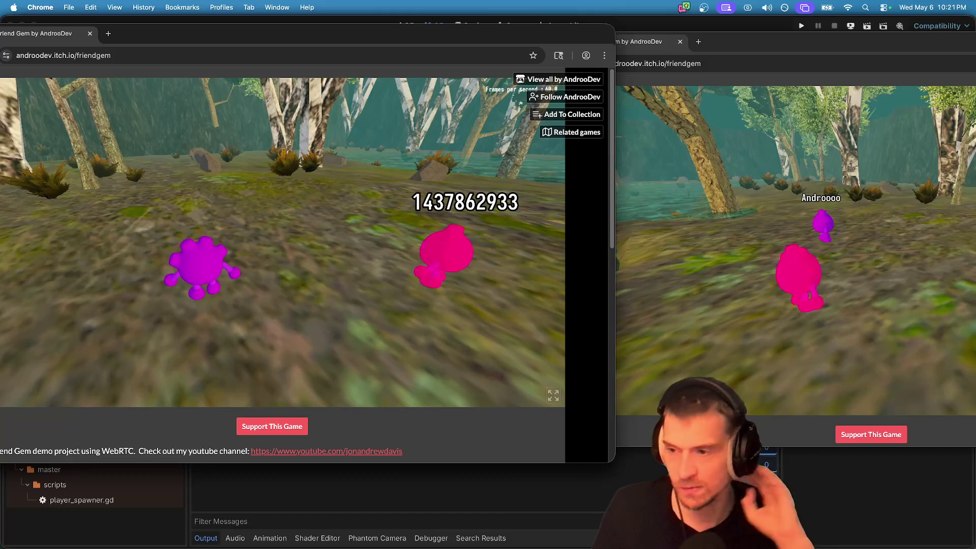
{"action": "key", "text": "super+Tab"}
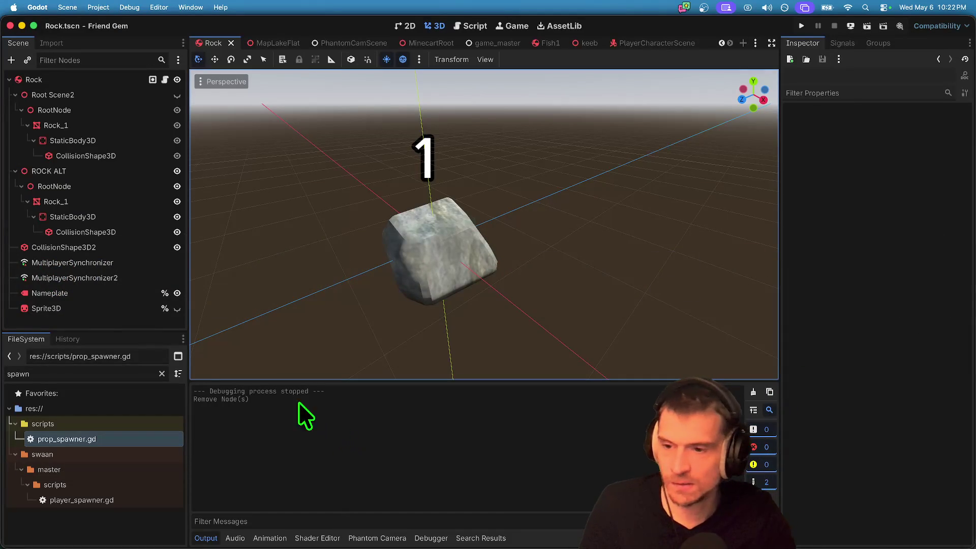
Enlarge the FileSystem panel, delete the 'spawn' filter to list every file, then return to Chrome.
{"action": "mouse_move", "coordinate": [77, 343]}
{"action": "left_mouse_down"}
{"action": "mouse_move", "coordinate": [64, 366]}
{"action": "mouse_move", "coordinate": [68, 388]}
{"action": "left_mouse_up"}
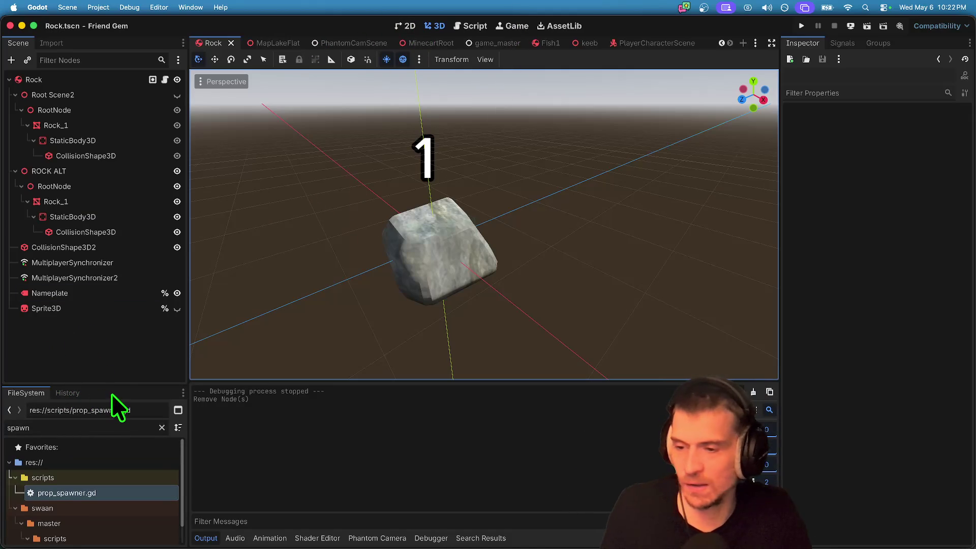
{"action": "mouse_move", "coordinate": [120, 386]}
{"action": "left_mouse_down"}
{"action": "mouse_move", "coordinate": [165, 298]}
{"action": "mouse_move", "coordinate": [153, 339]}
{"action": "left_mouse_up"}
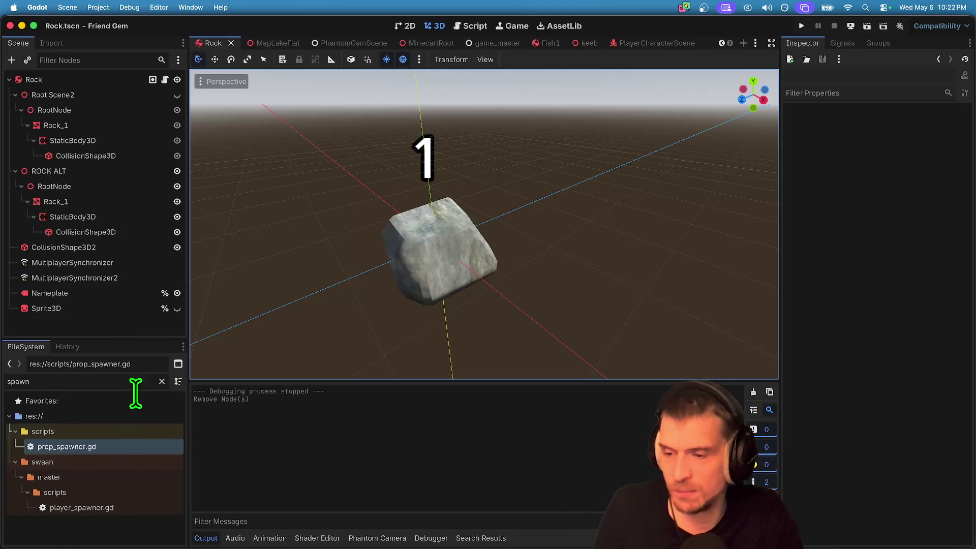
{"action": "double_click", "coordinate": [127, 381]}
{"action": "key", "text": "BackSpace"}
{"action": "scroll", "coordinate": [127, 406], "scroll_direction": "down", "scroll_amount": 10}
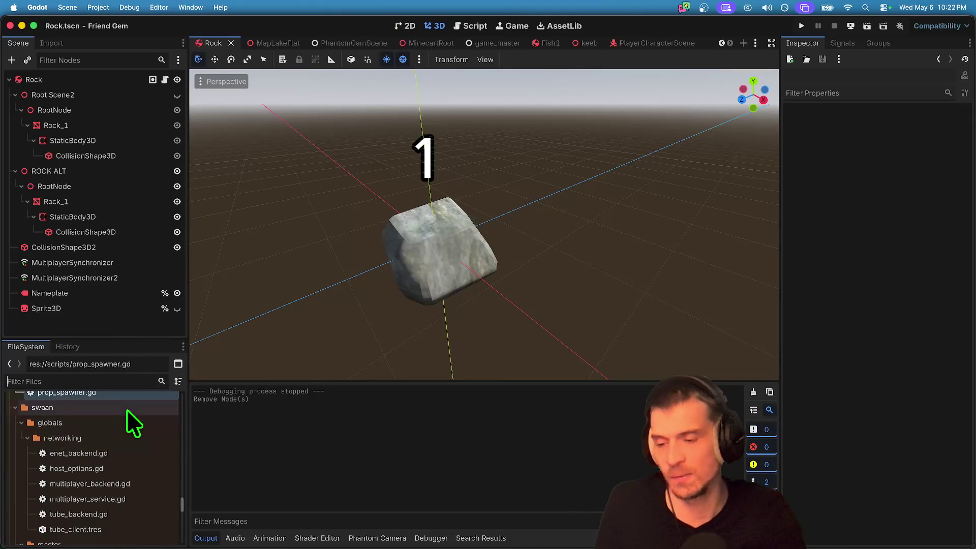
{"action": "scroll", "coordinate": [96, 464], "scroll_direction": "down", "scroll_amount": 5}
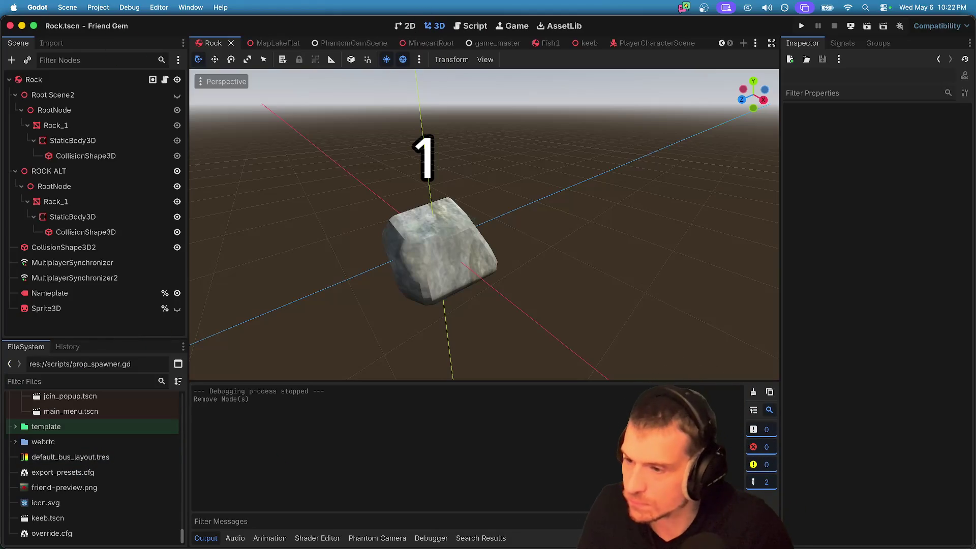
{"action": "key", "text": "super+Tab"}
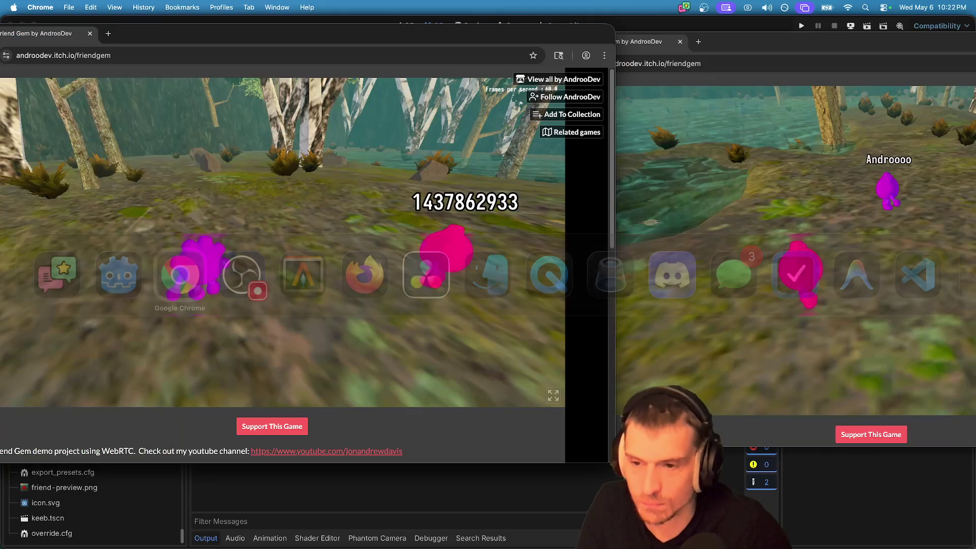
In the second game window, walk the pink player beside the purple one.
{"action": "key", "text": "super+grave"}
{"action": "key", "text": "w"}
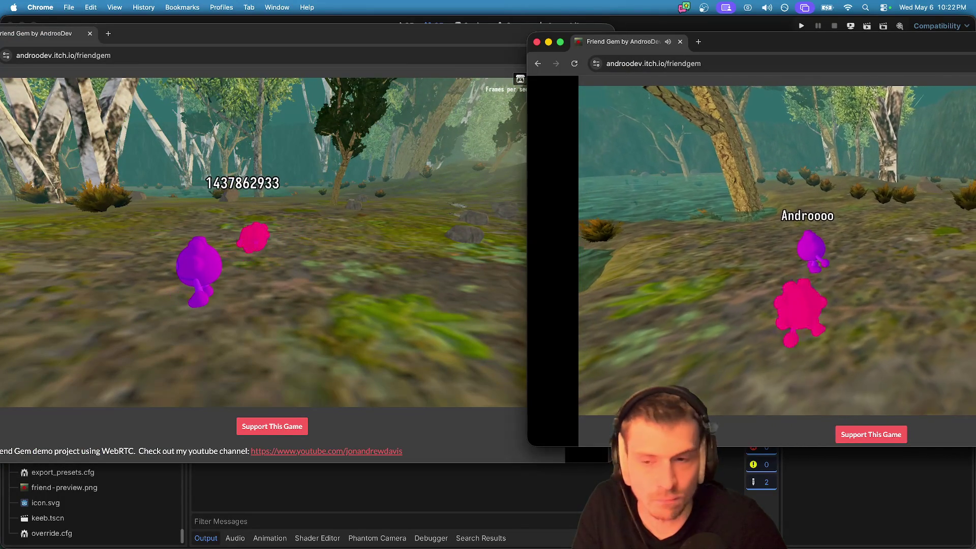
{"action": "key", "text": "w"}
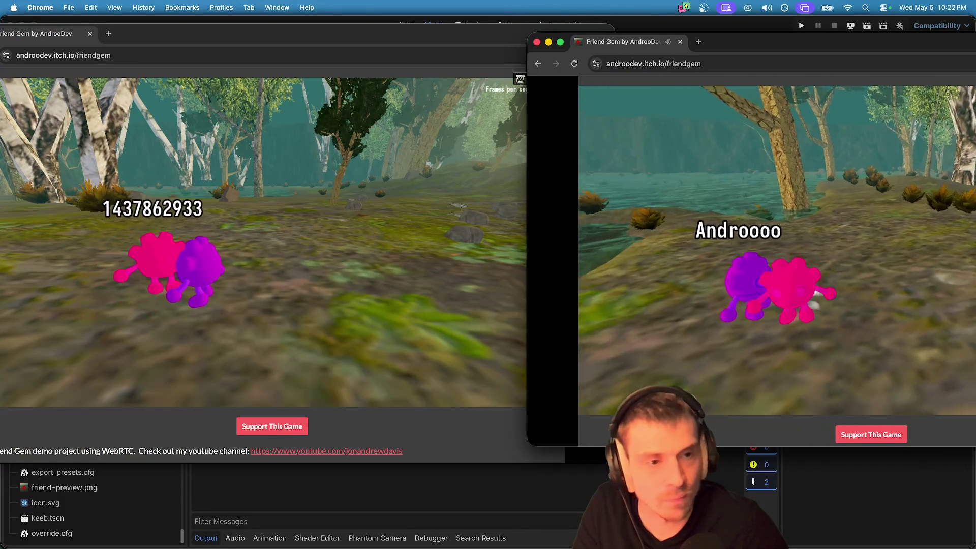
Exit the second game to the title screen and rejoin the running session.
{"action": "key", "text": "Escape"}
{"action": "left_click", "coordinate": [870, 277]}
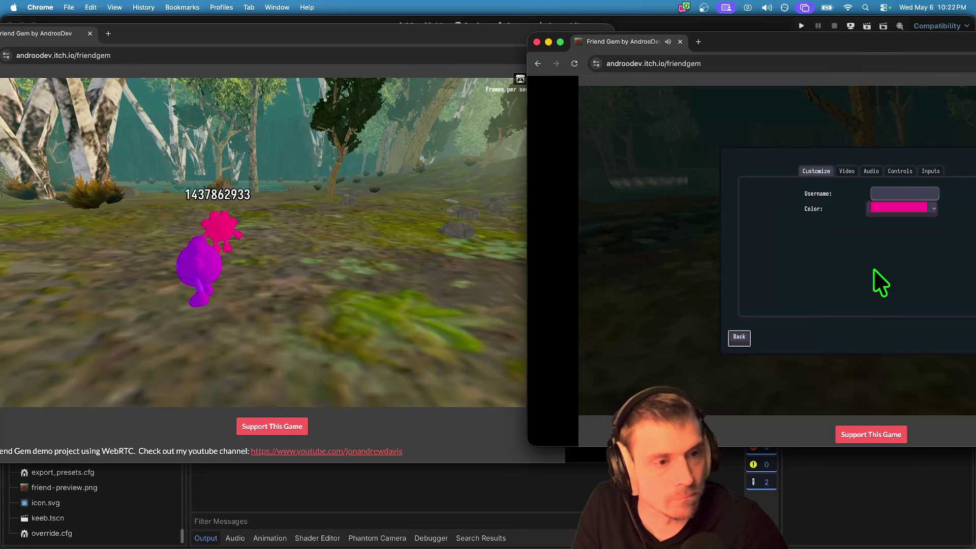
{"action": "left_click", "coordinate": [728, 335]}
{"action": "left_click", "coordinate": [846, 284]}
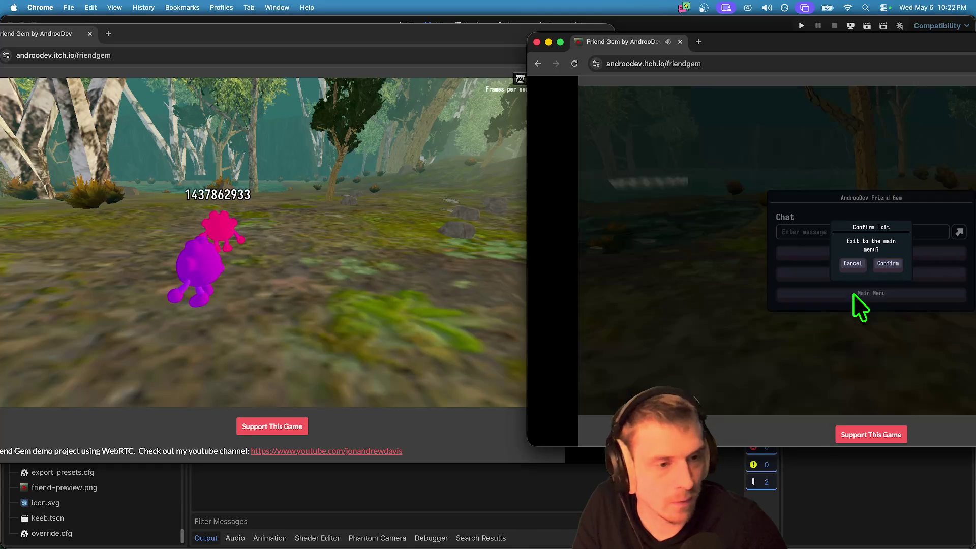
{"action": "left_click", "coordinate": [877, 254]}
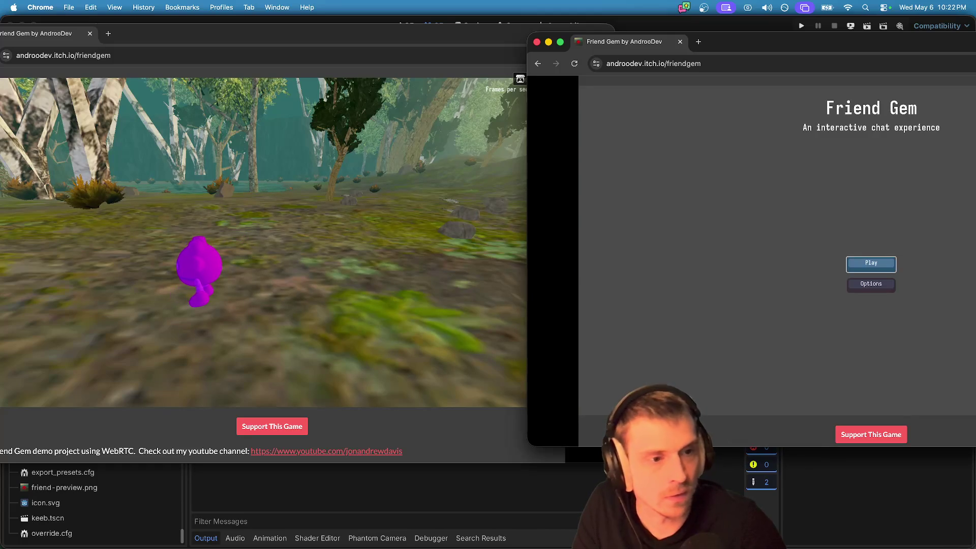
{"action": "left_click", "coordinate": [881, 241]}
{"action": "left_click", "coordinate": [965, 168]}
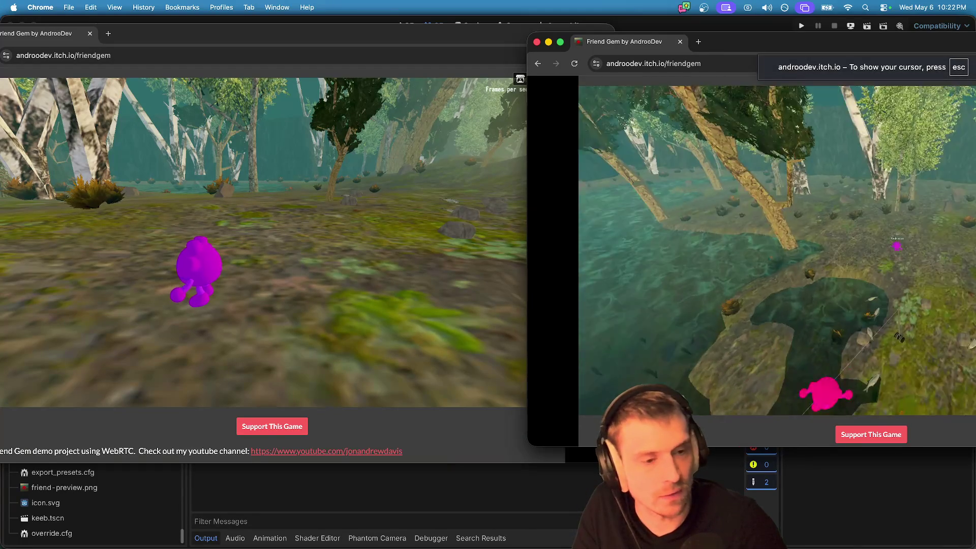
Walk the pink character over to the purple one, then switch to the Godot editor.
{"action": "key", "text": "w"}
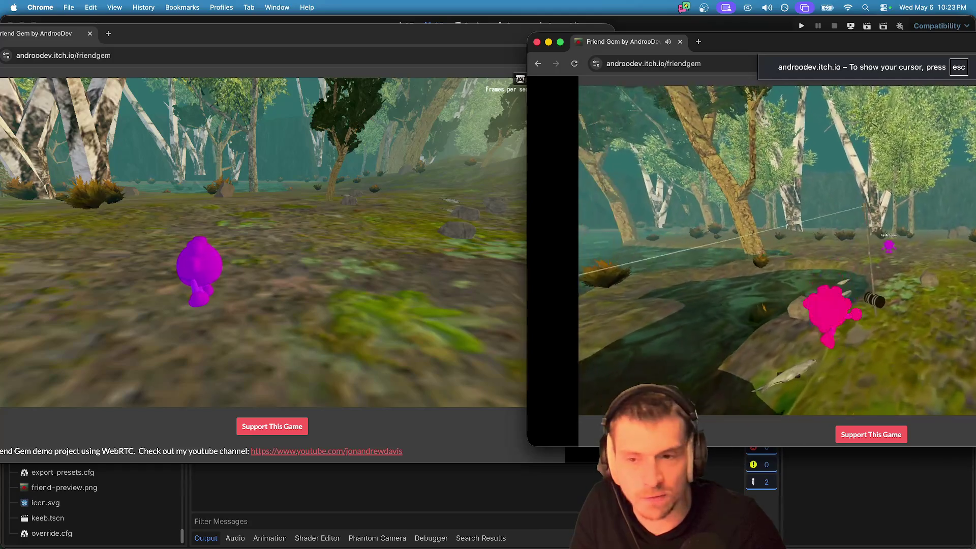
{"action": "key", "text": "w"}
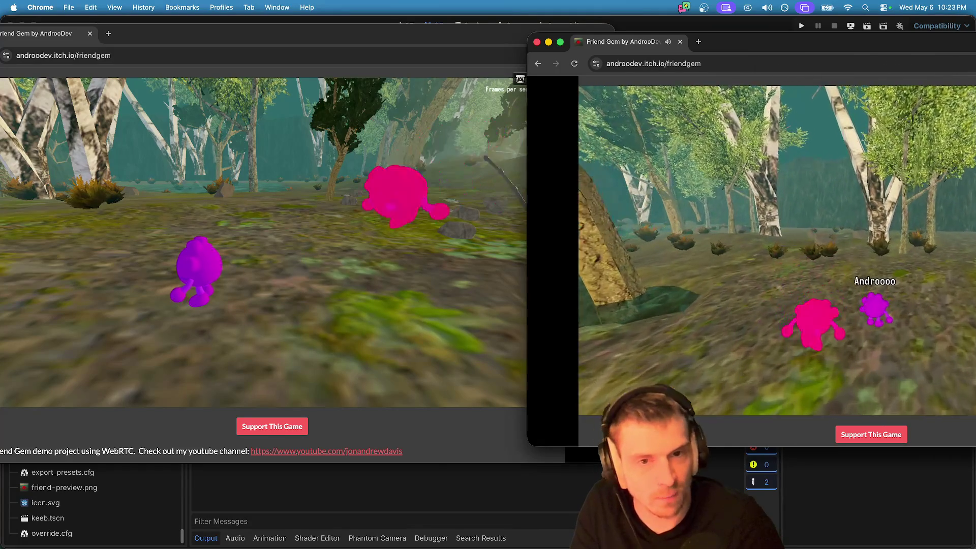
{"action": "key", "text": "w"}
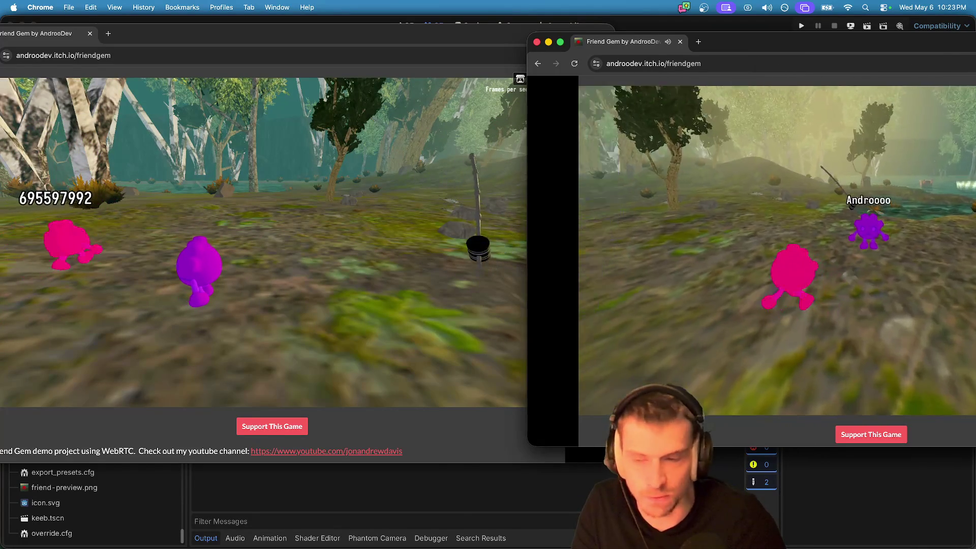
{"action": "key", "text": "w"}
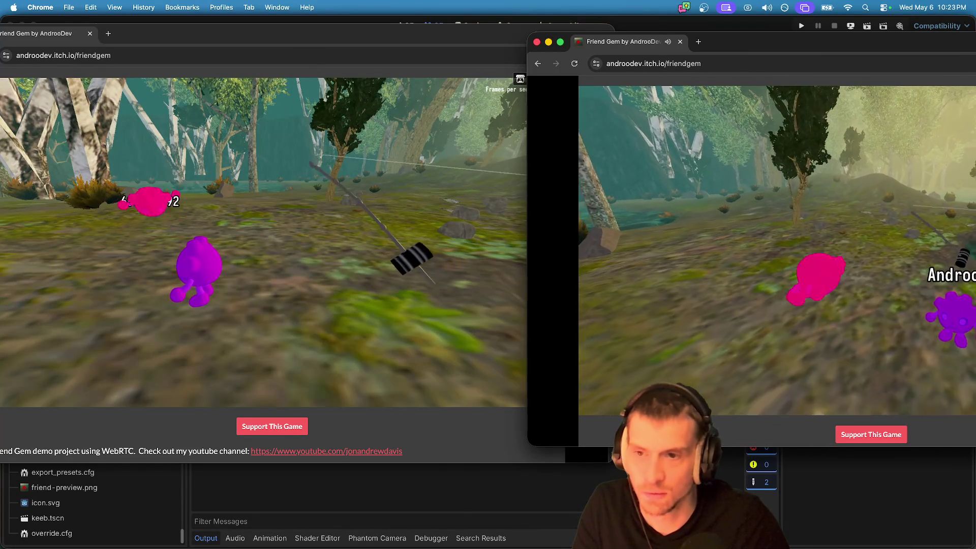
{"action": "key", "text": "w"}
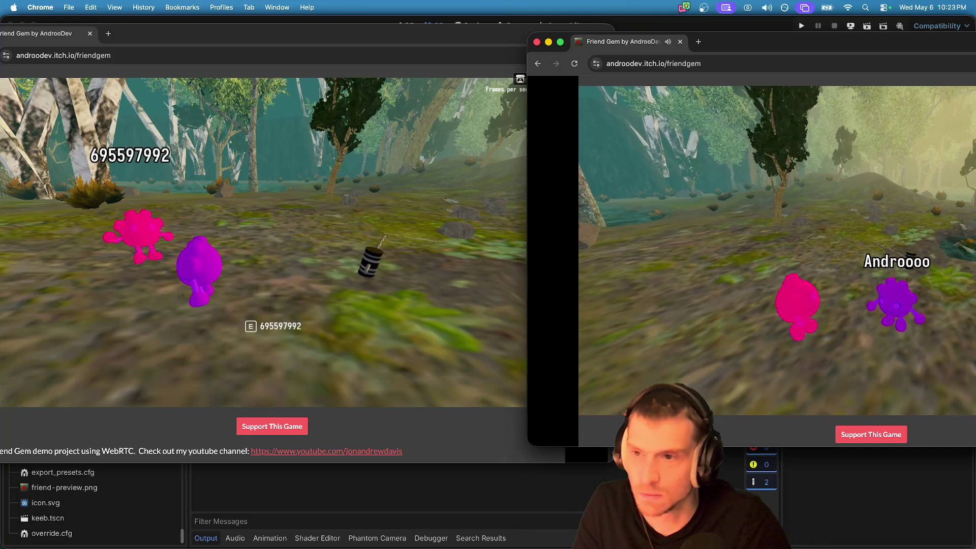
{"action": "left_click", "coordinate": [249, 340]}
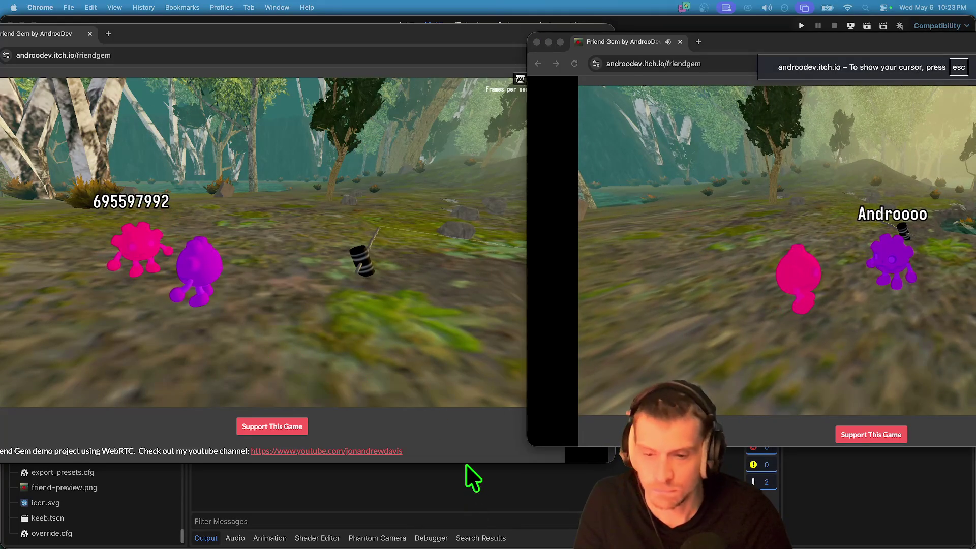
{"action": "key", "text": "super+Tab"}
{"action": "key", "text": "super+Tab"}
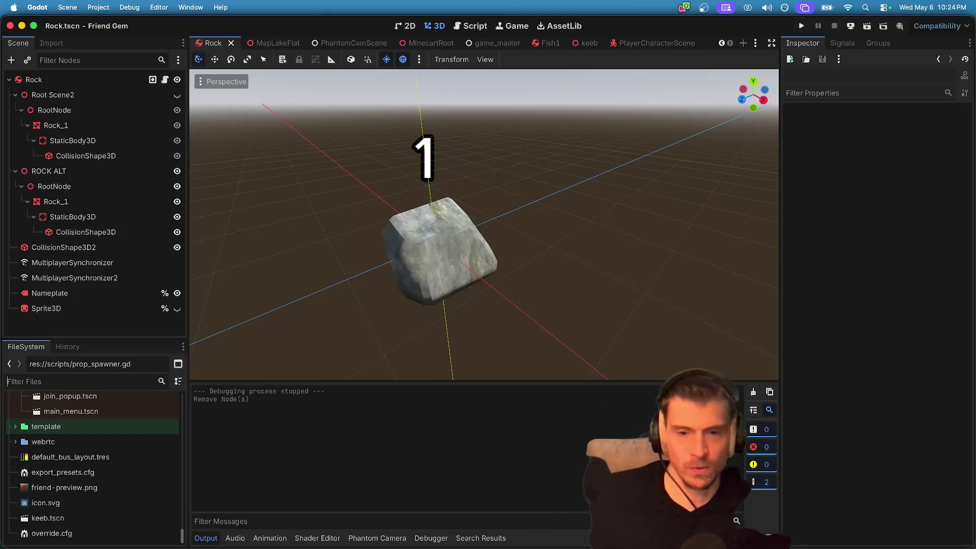
Return to the Friend Gem windows, move the purple character, and dismiss the chat menu.
{"action": "key", "text": "super+Tab"}
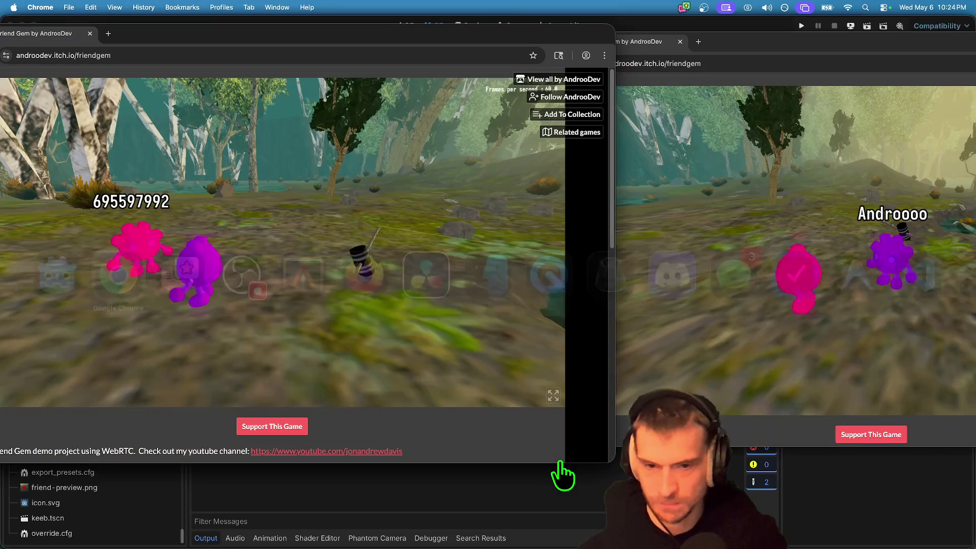
{"action": "left_click", "coordinate": [282, 242]}
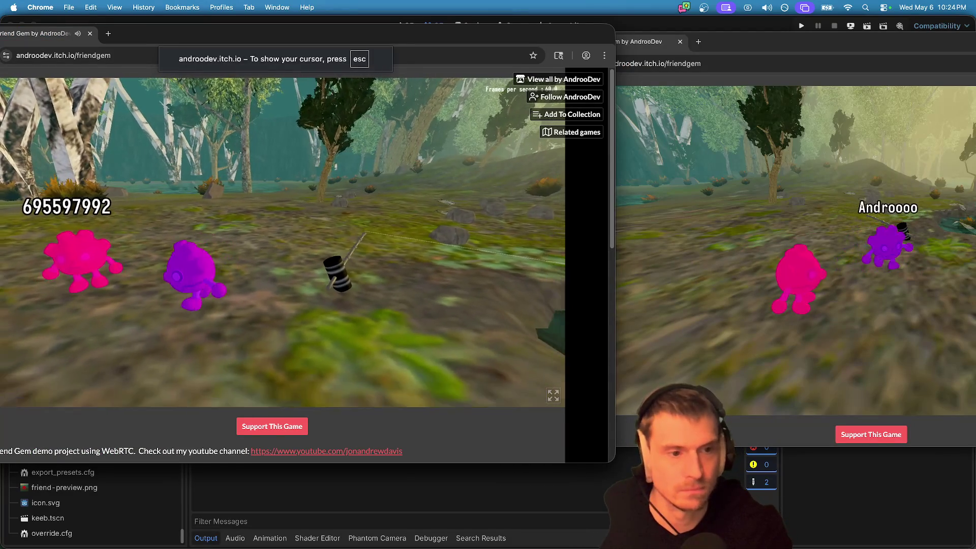
{"action": "key", "text": "w"}
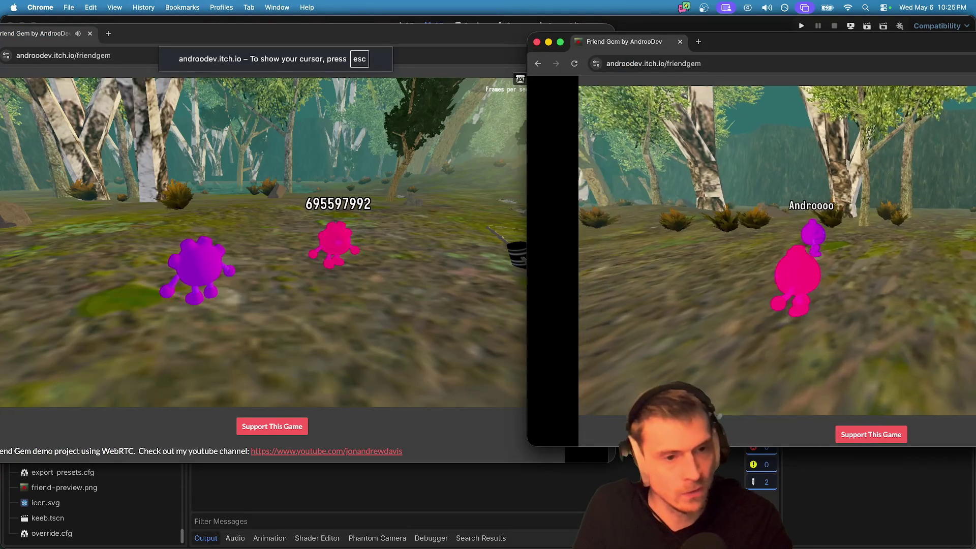
{"action": "key", "text": "Escape"}
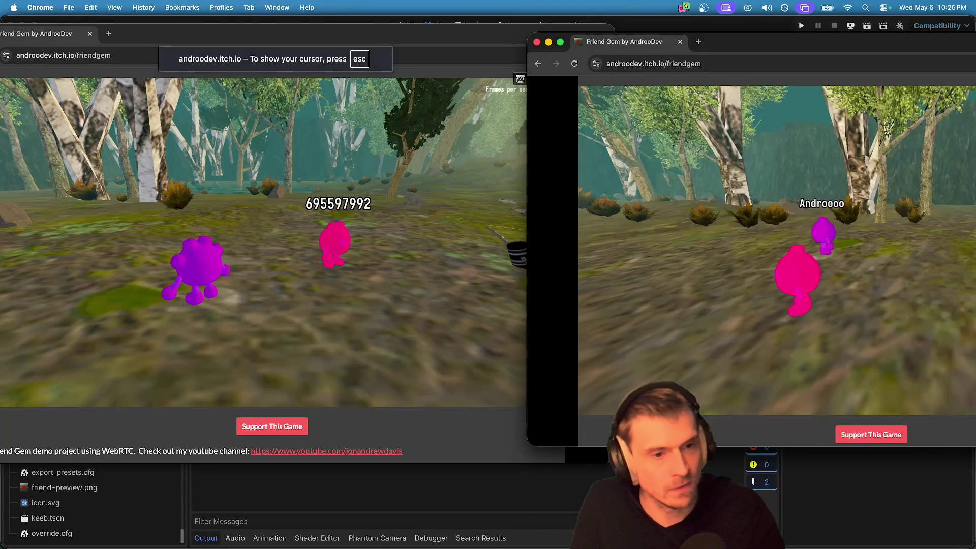
{"action": "key", "text": "Escape"}
{"action": "key", "text": "Escape"}
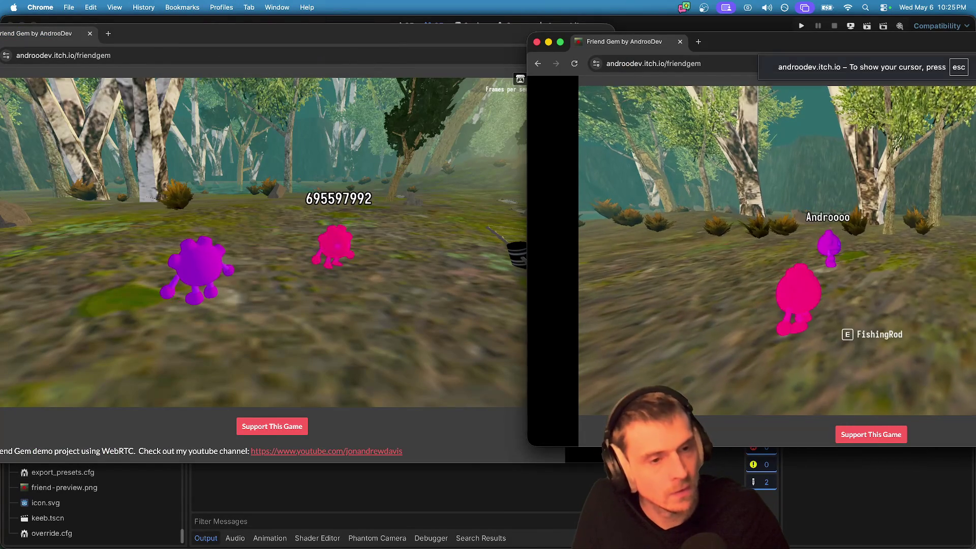
Walk the pink player to the pond and pick up the FishingRod.
{"action": "key", "text": "w"}
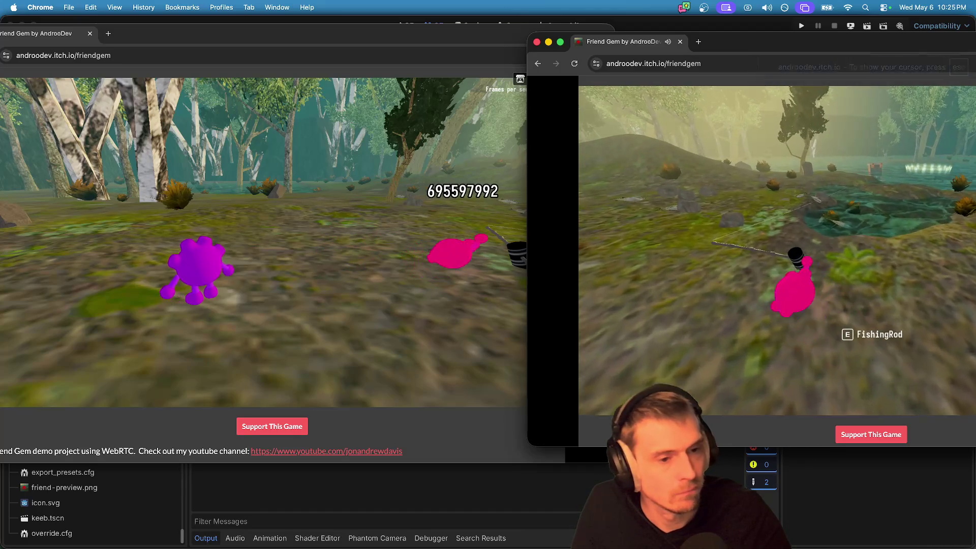
{"action": "key", "text": "e"}
{"action": "key", "text": "a"}
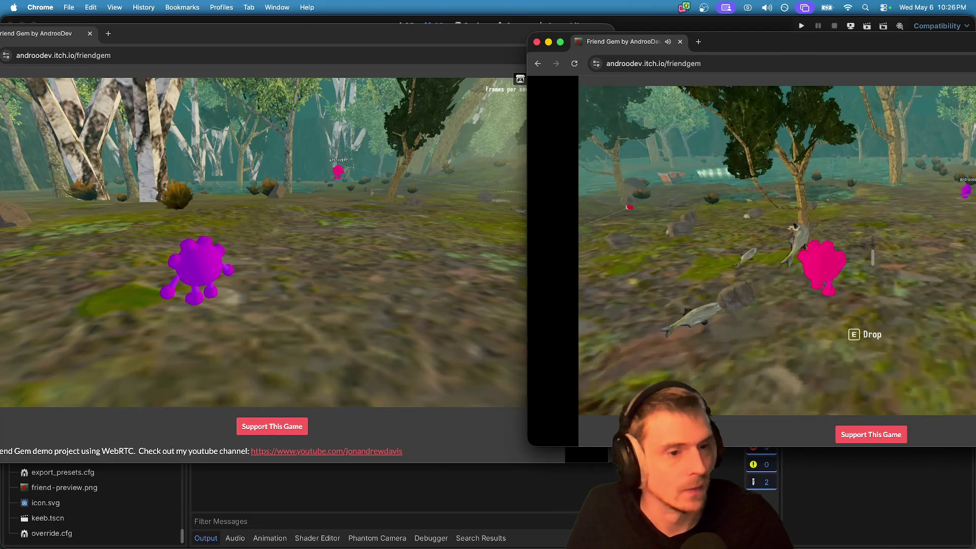
Drop the pink player's fish beside the purple one, glance at Rock.tscn in Godot, and return.
{"action": "key", "text": "w"}
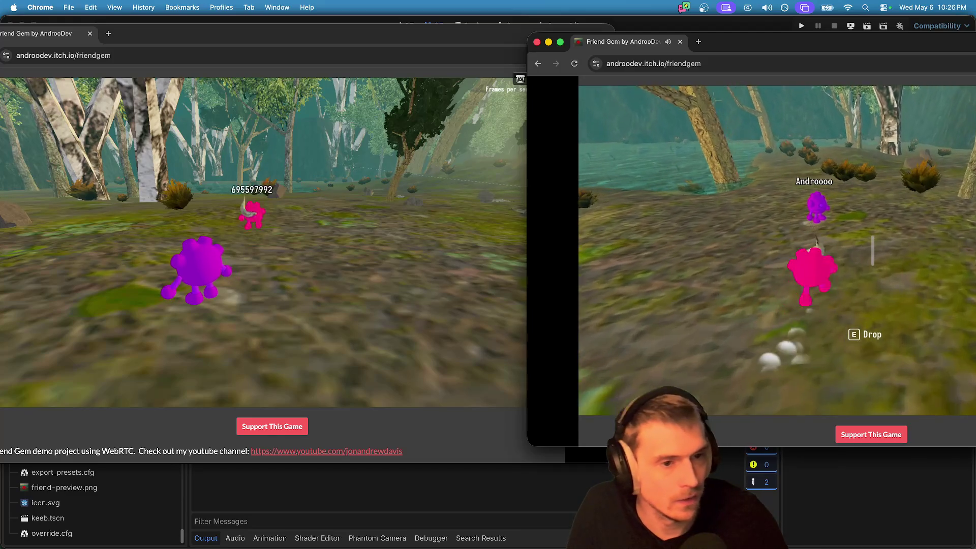
{"action": "key", "text": "e"}
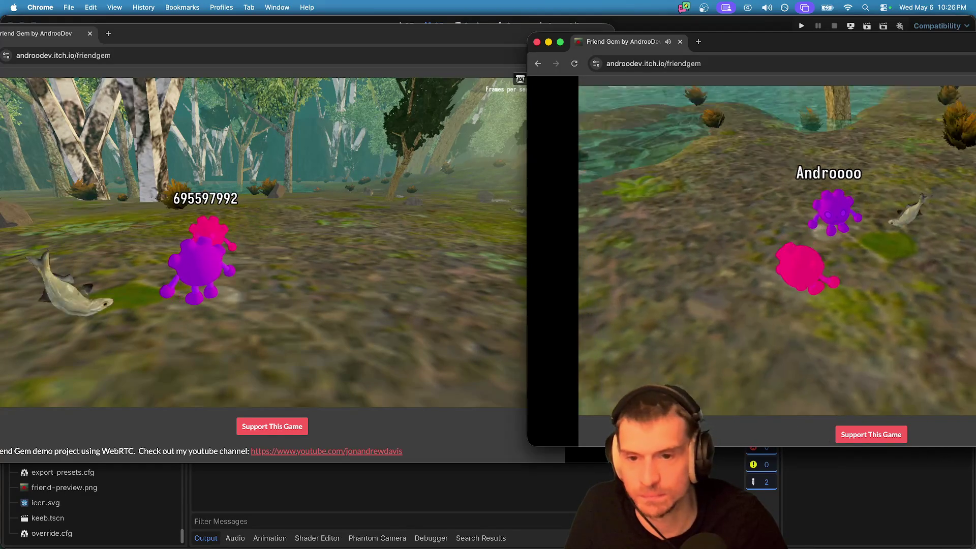
{"action": "key", "text": "super+Tab"}
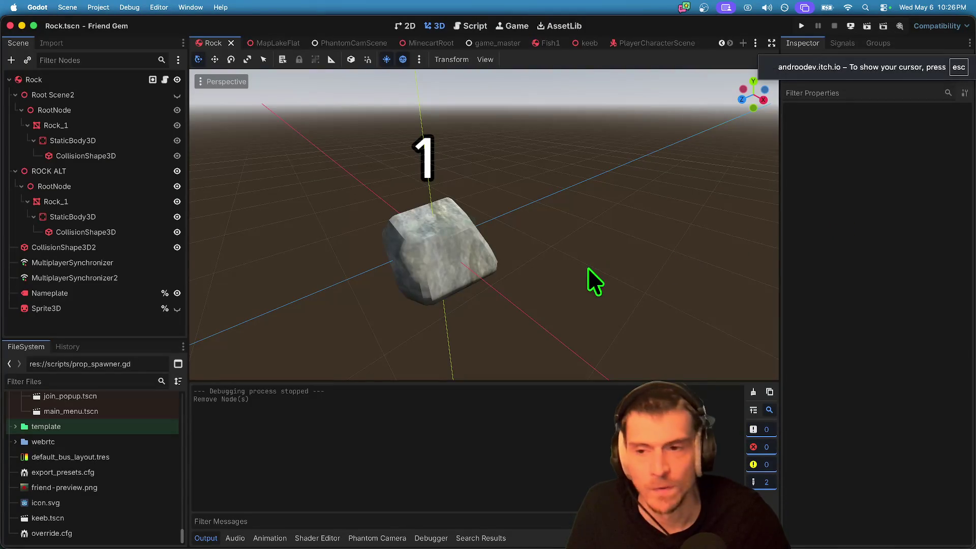
{"action": "key", "text": "super+Tab"}
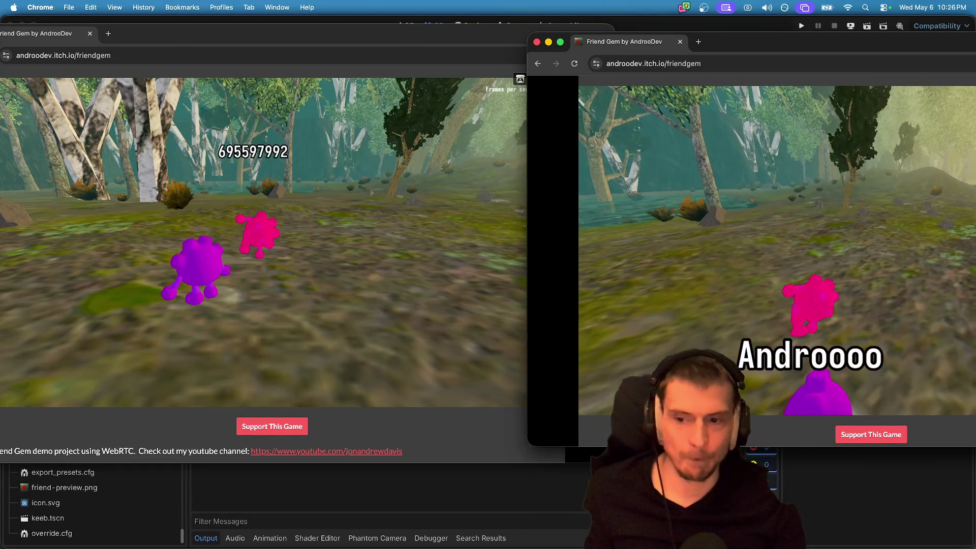
{"action": "key", "text": "super+Tab"}
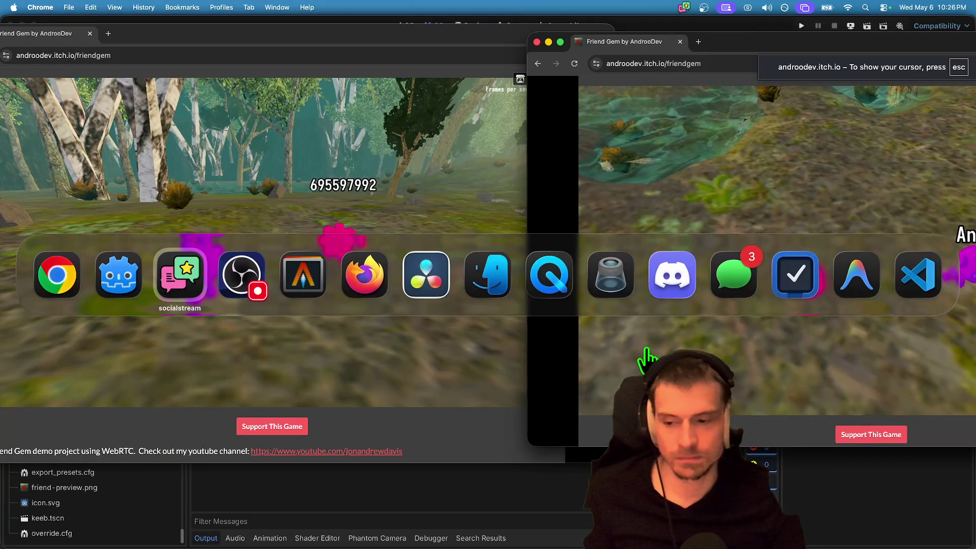
Focus the left Friend Gem game and load the MapLakeFlat level from its Admin panel.
{"action": "left_click", "coordinate": [137, 260]}
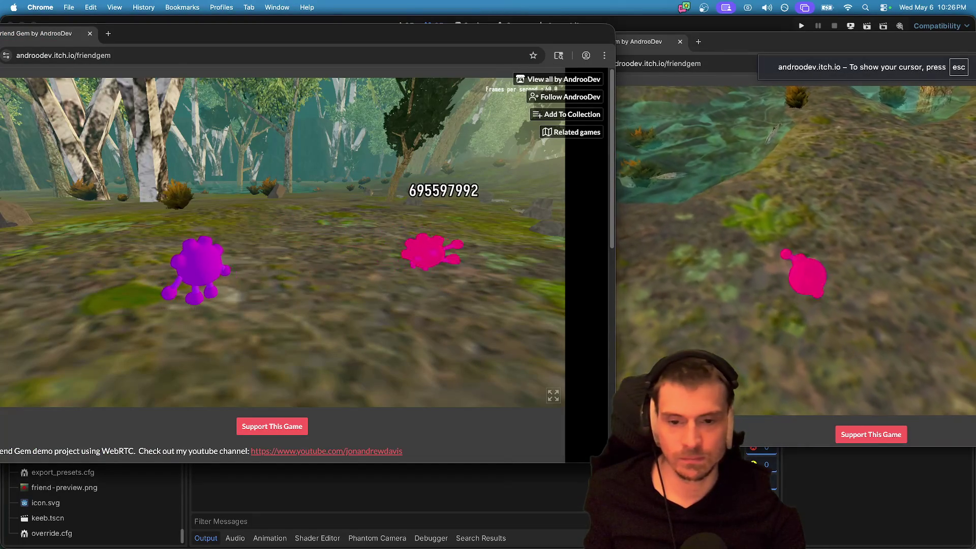
{"action": "key", "text": "super+Tab"}
{"action": "key", "text": "super+shift+Tab"}
{"action": "key", "text": "super+shift+Tab"}
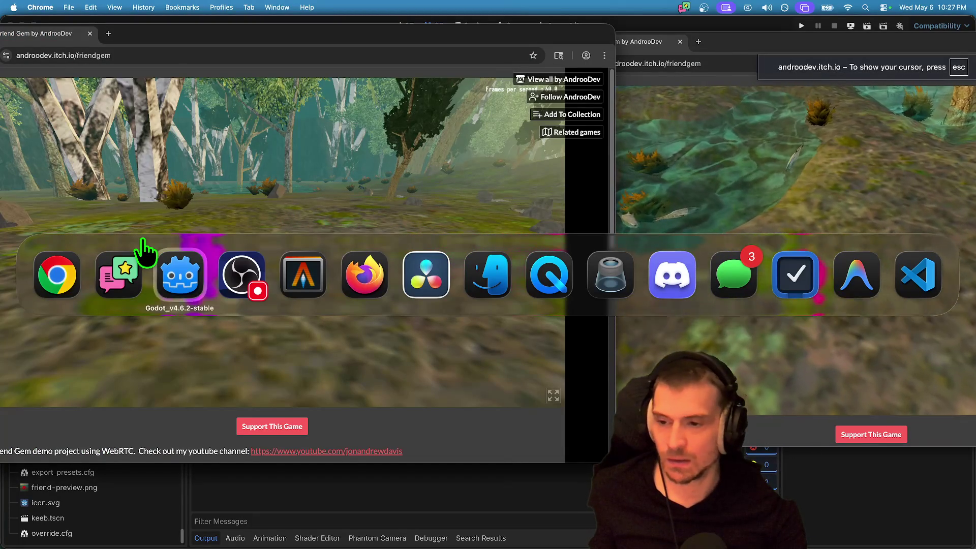
{"action": "key", "text": "super+Tab"}
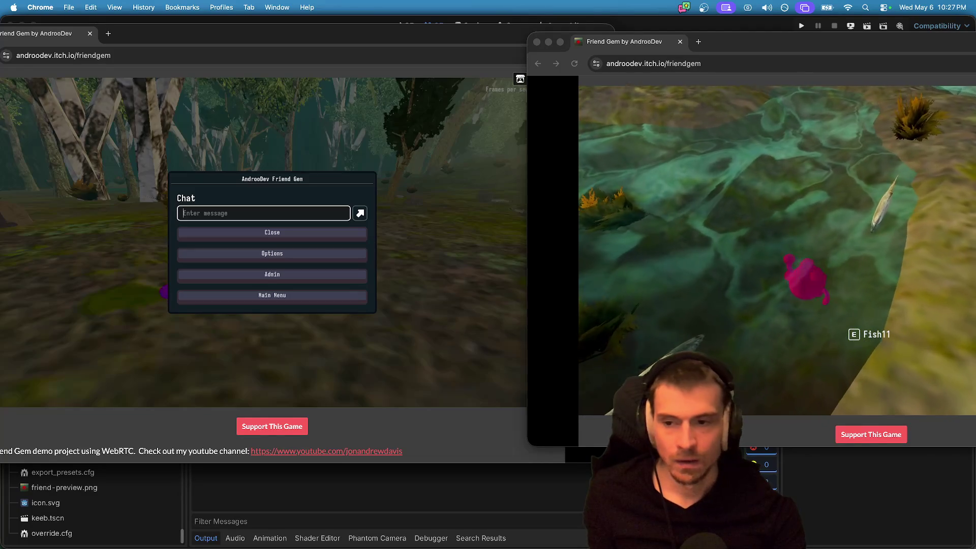
{"action": "key", "text": "super+Tab"}
{"action": "key", "text": "super+shift+Tab"}
{"action": "key", "text": "super+shift+Tab"}
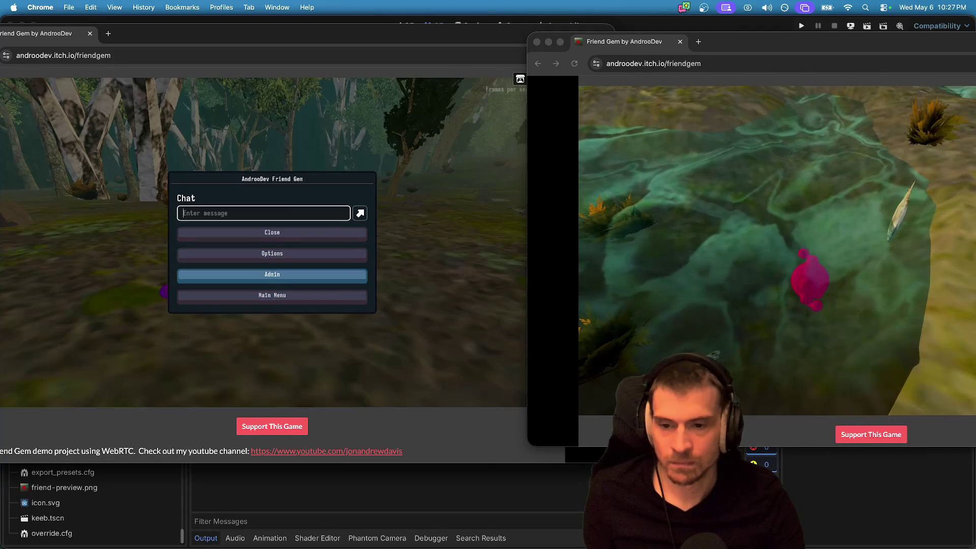
{"action": "left_click", "coordinate": [272, 274]}
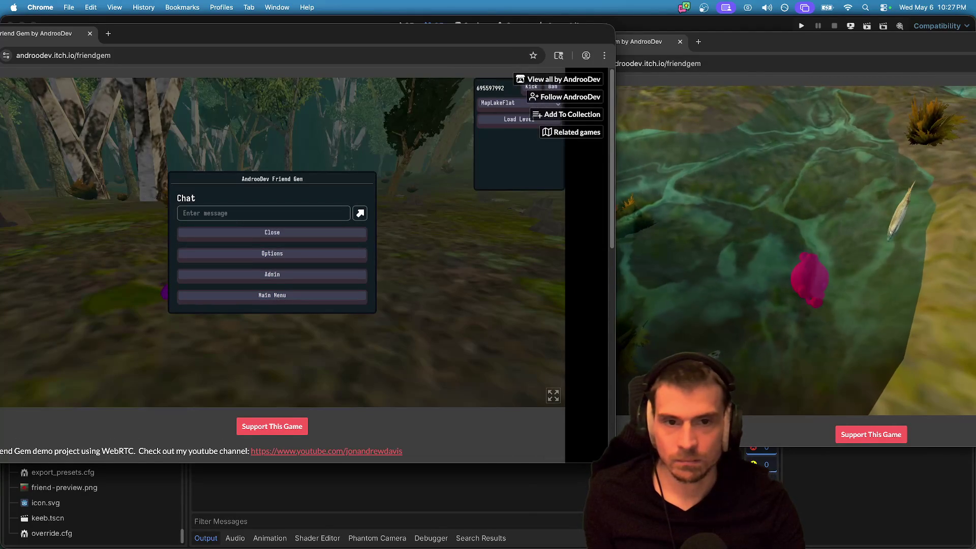
{"action": "left_click", "coordinate": [272, 232]}
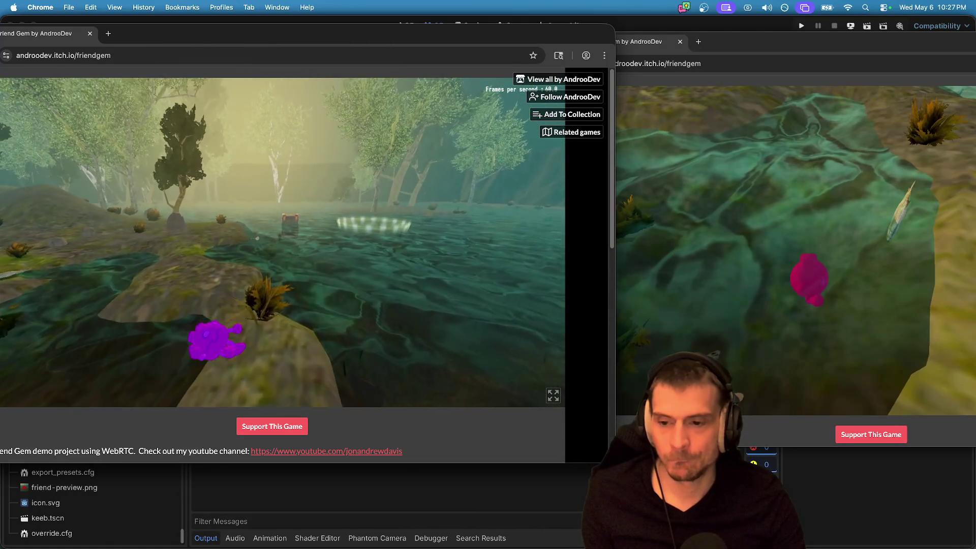
Walk the purple character up the hillside toward the trees, then bring DaVinci Resolve forward.
{"action": "key", "text": "w"}
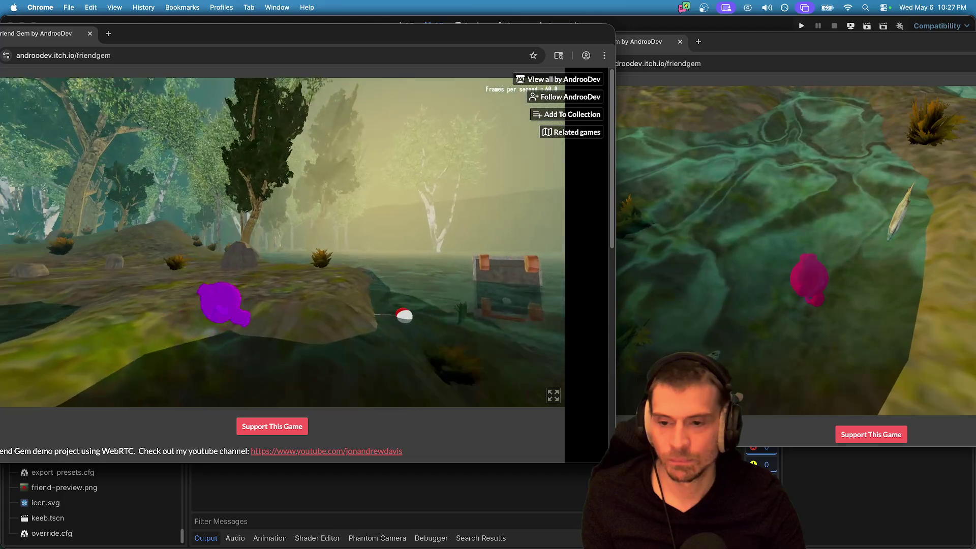
{"action": "key", "text": "w"}
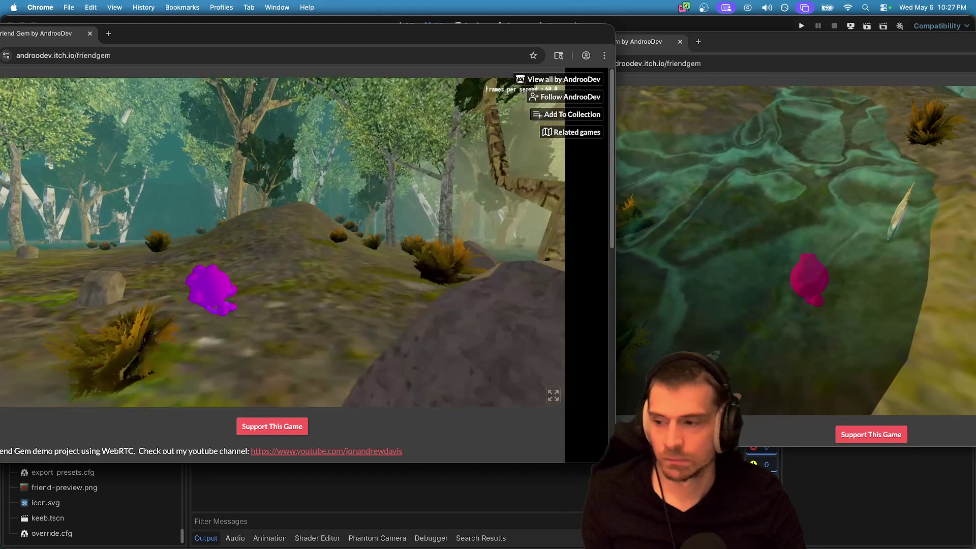
{"action": "key", "text": "w"}
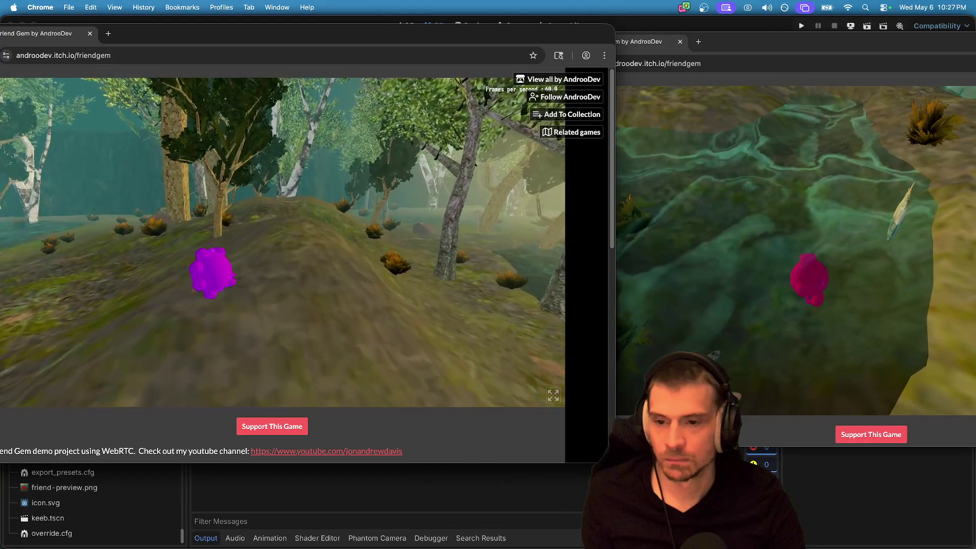
{"action": "key", "text": "w"}
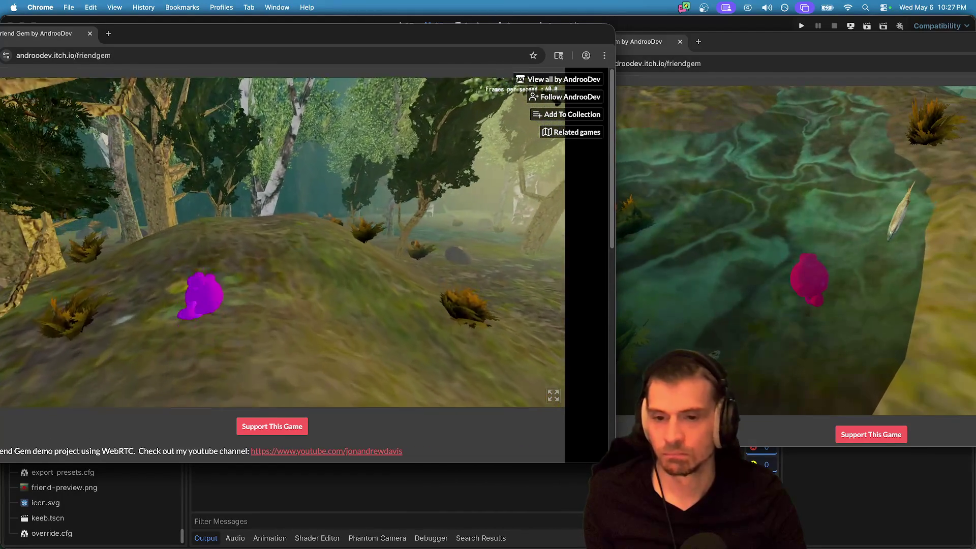
{"action": "key", "text": "w"}
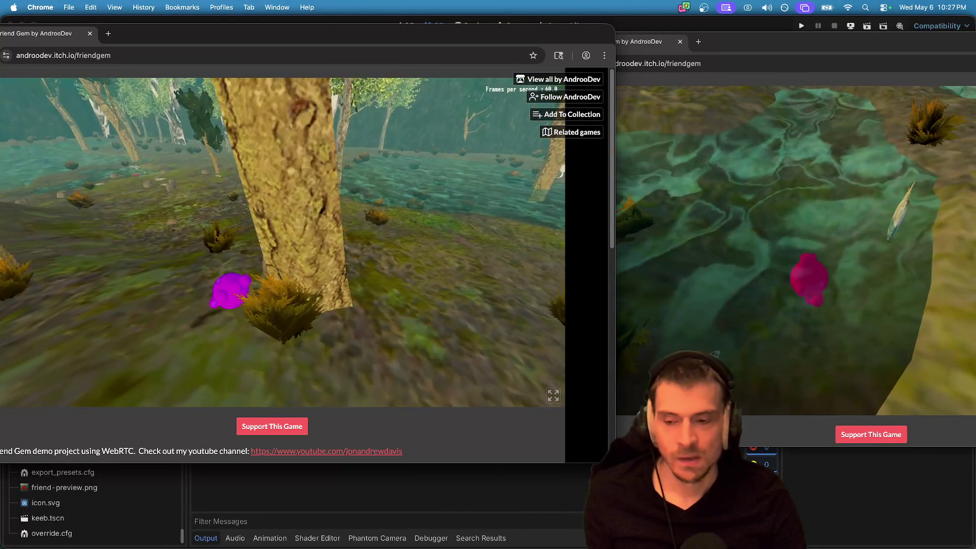
{"action": "key", "text": "w"}
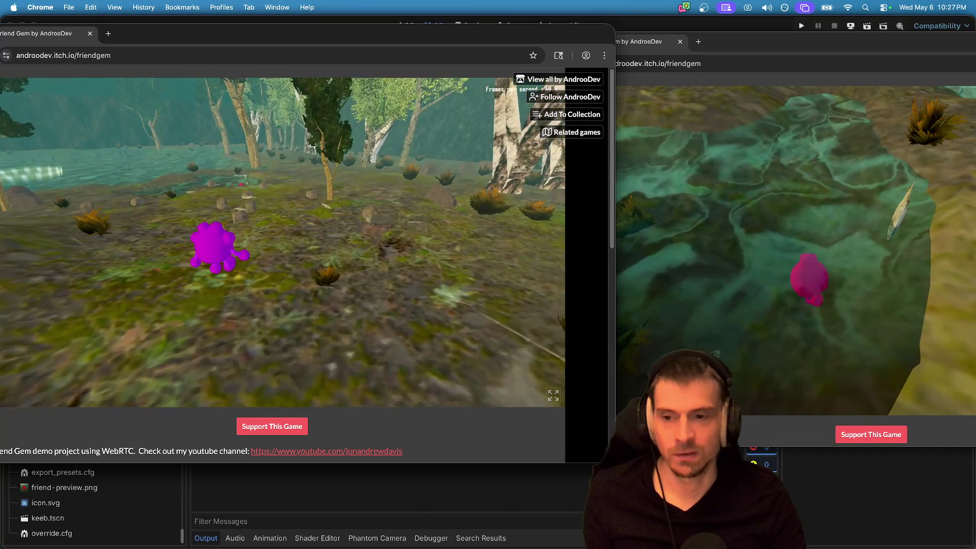
{"action": "key", "text": "super+Tab"}
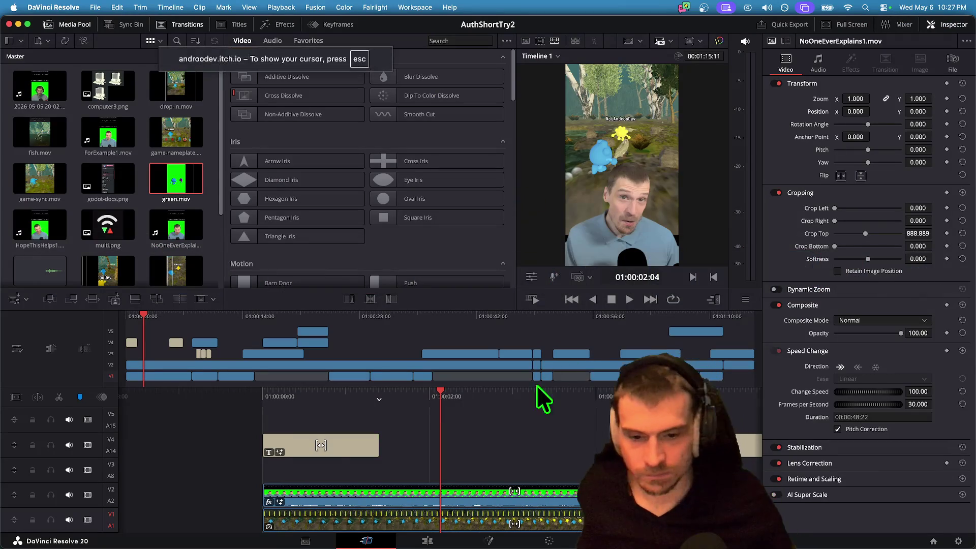
Play the timeline from the start and select the 'No one ever explains' title clip.
{"action": "key", "text": "Home"}
{"action": "key", "text": "space"}
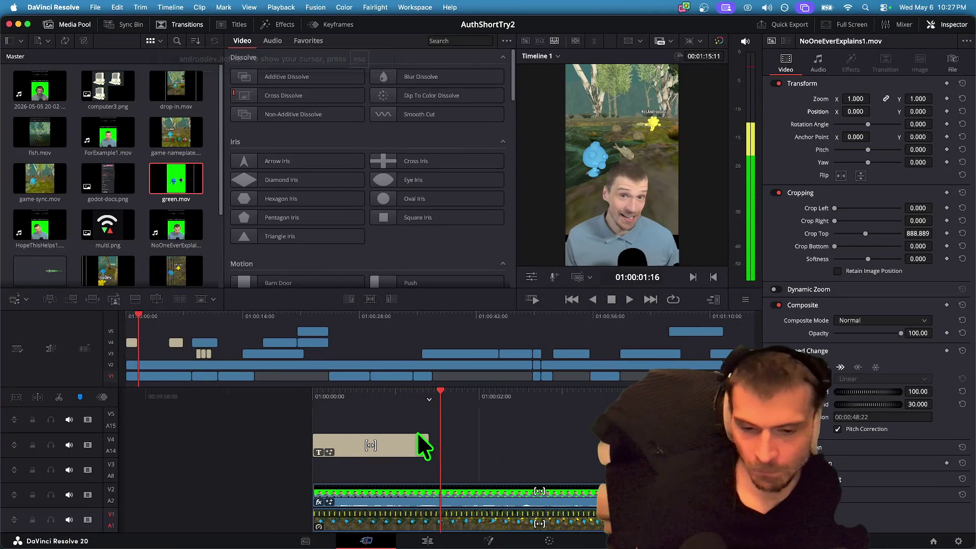
{"action": "left_click", "coordinate": [419, 440]}
{"action": "left_click", "coordinate": [455, 435]}
{"action": "left_click", "coordinate": [419, 447]}
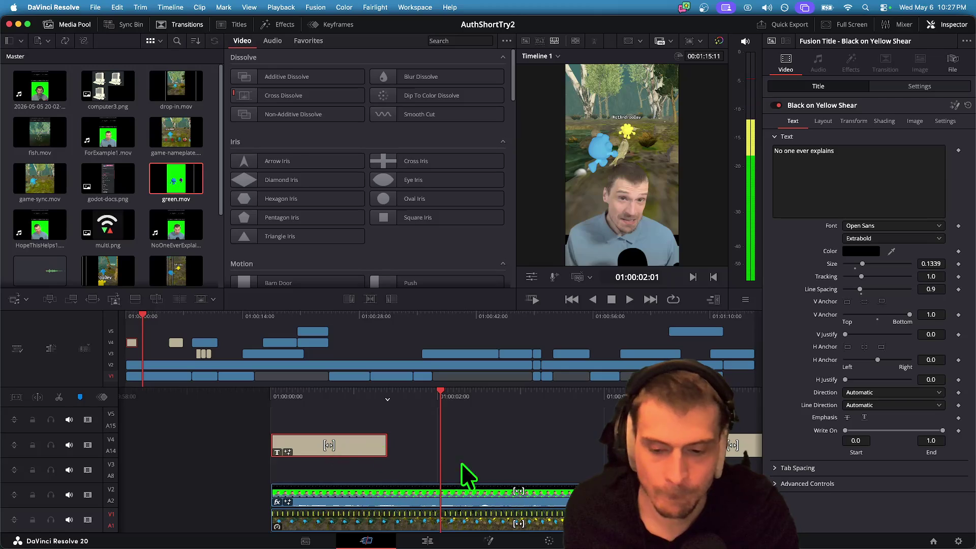
{"action": "key", "text": "Home"}
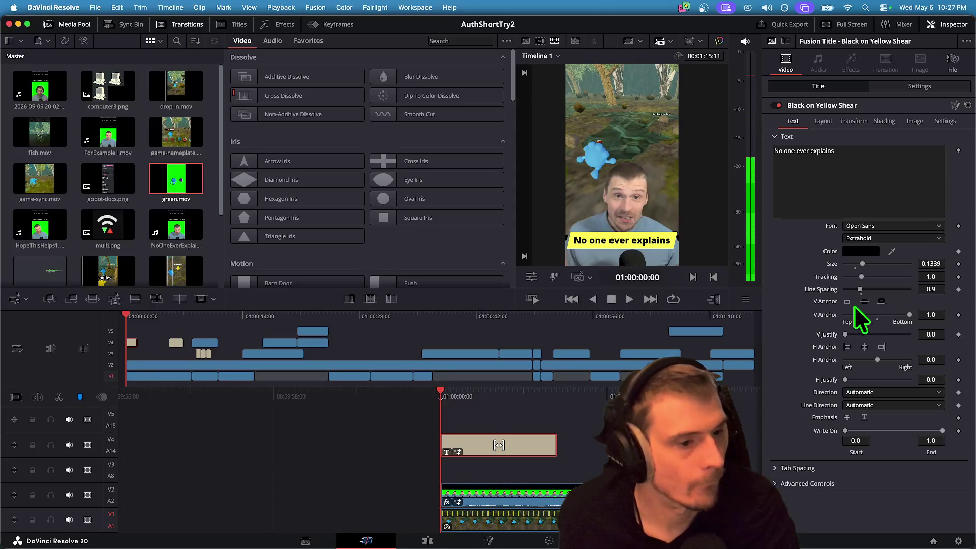
Enlarge the caption text and preview its opening second.
{"action": "mouse_move", "coordinate": [863, 264]}
{"action": "left_mouse_down"}
{"action": "mouse_move", "coordinate": [874, 264]}
{"action": "mouse_move", "coordinate": [865, 265]}
{"action": "left_mouse_up"}
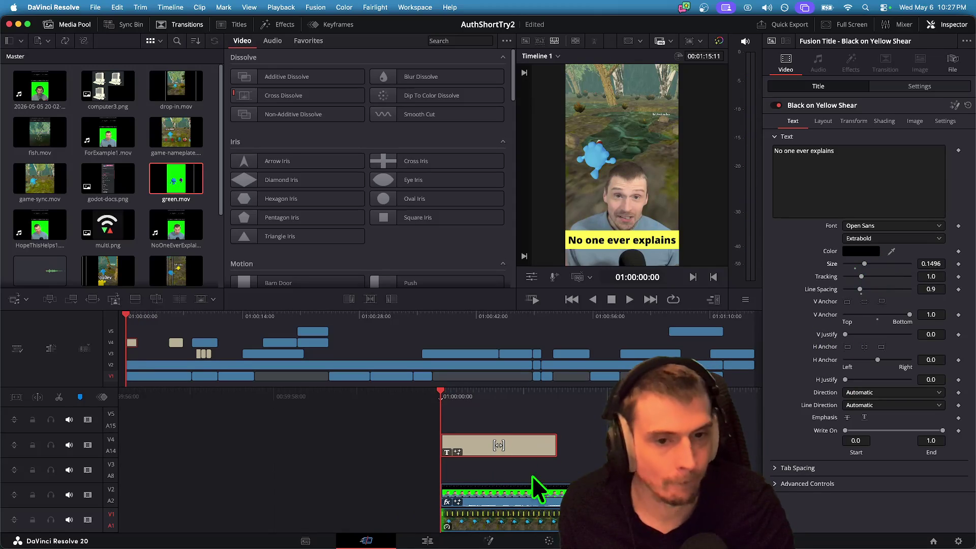
{"action": "key", "text": "space"}
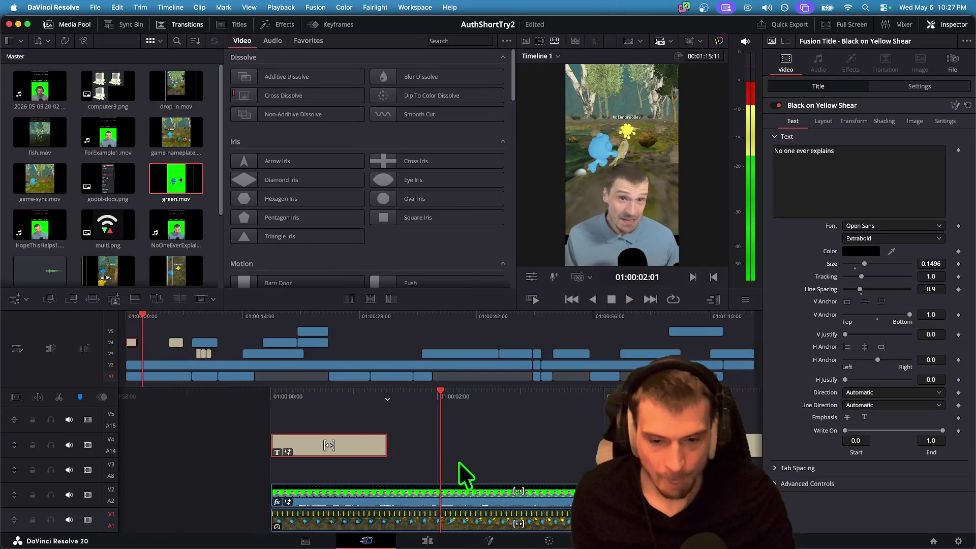
{"action": "key", "text": "Home"}
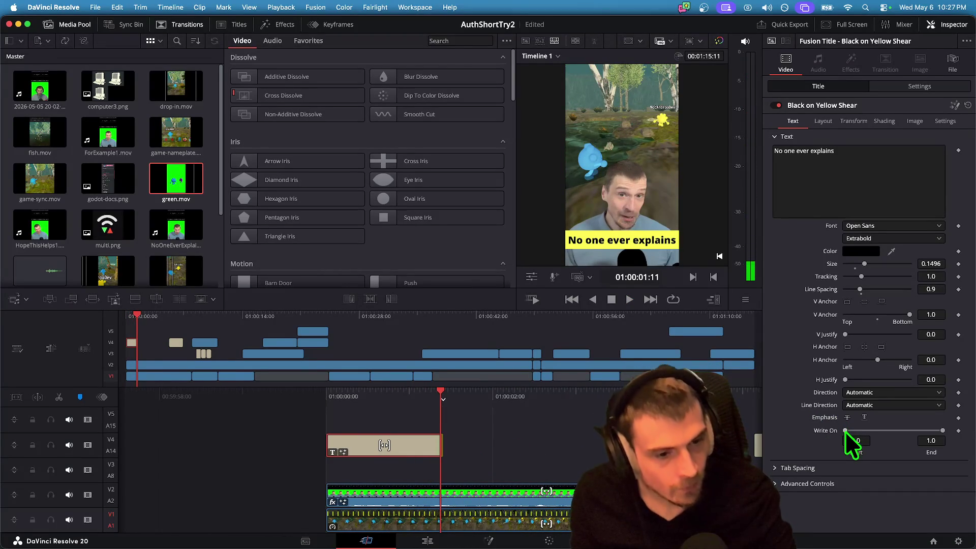
{"action": "key", "text": "Home"}
{"action": "key", "text": "space"}
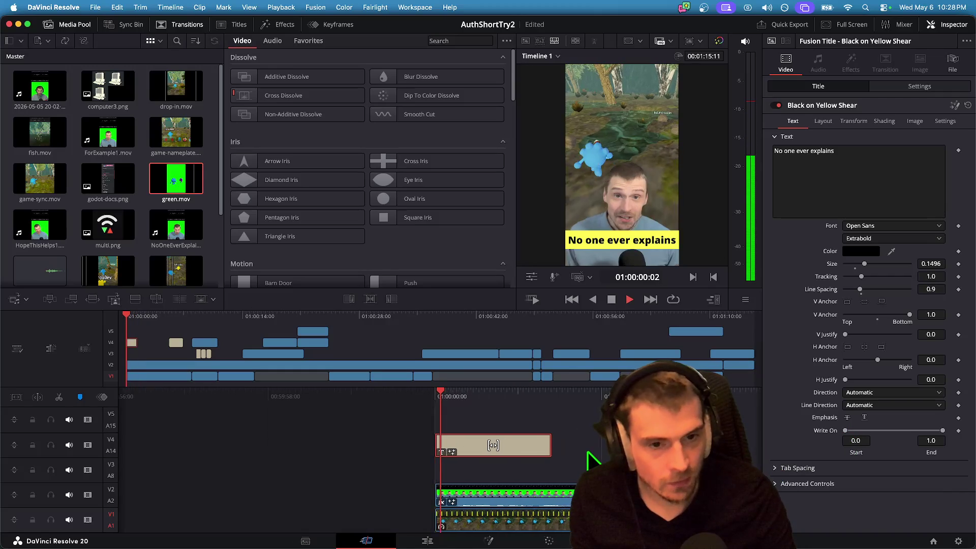
{"action": "key", "text": "space"}
{"action": "key", "text": "Home"}
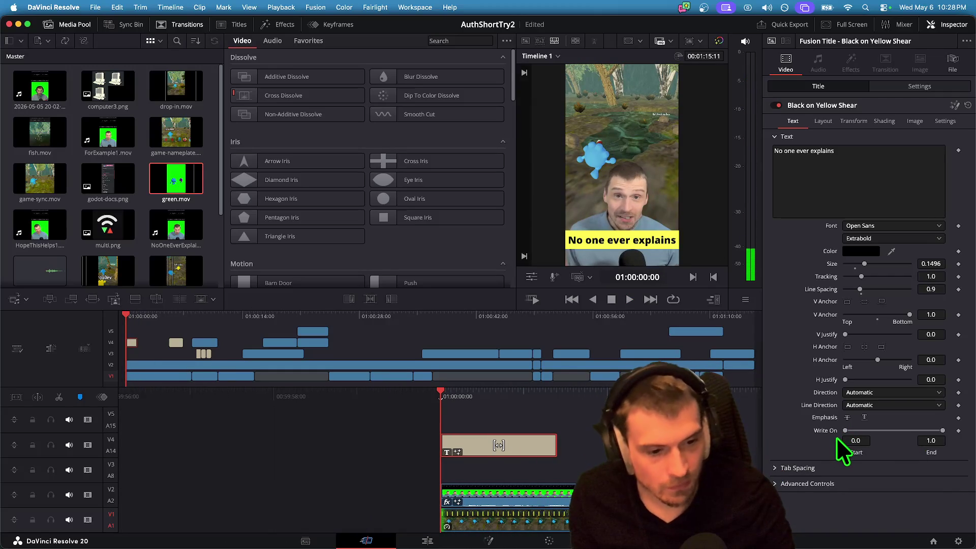
Add Write On keyframes at the caption's start with End 1.0 and preview the animation.
{"action": "left_click", "coordinate": [958, 431]}
{"action": "key", "text": "space"}
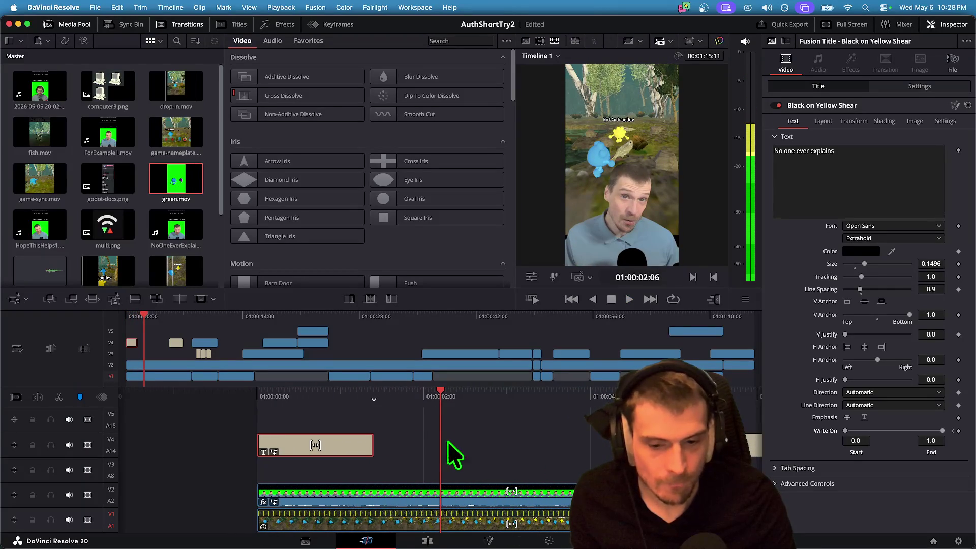
{"action": "key", "text": "j"}
{"action": "key", "text": "l"}
{"action": "key", "text": "k"}
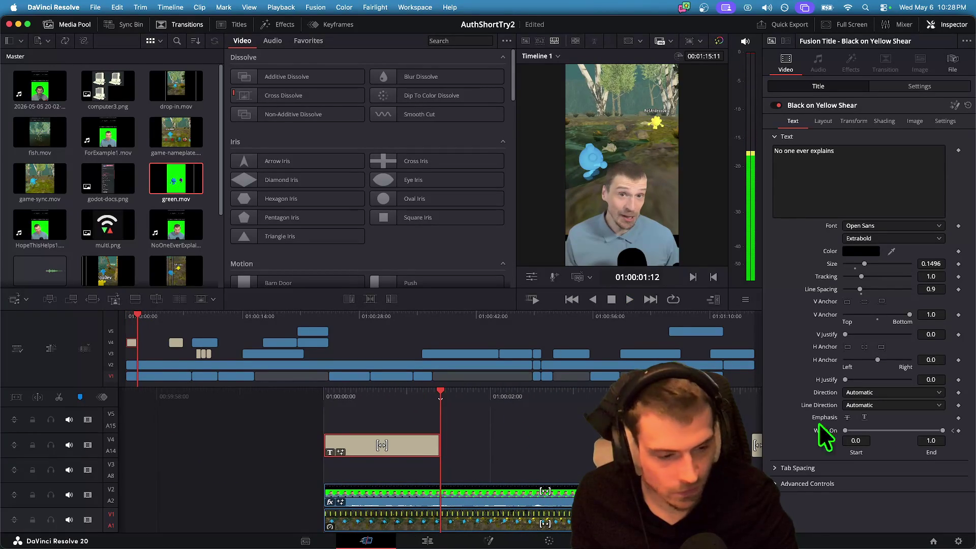
{"action": "left_click", "coordinate": [958, 431]}
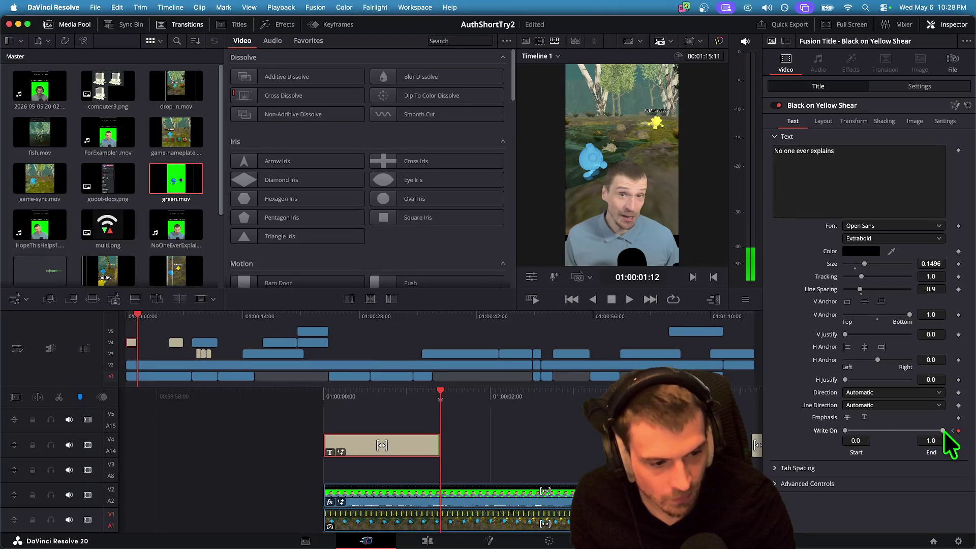
{"action": "key", "text": "Home"}
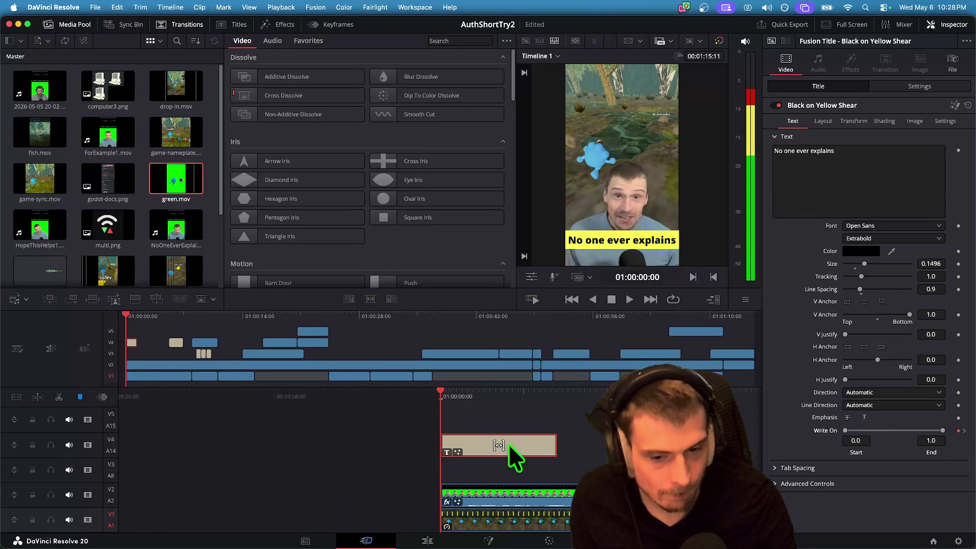
Lower the Write On End so only 'N' shows, and replay the reveal from the start.
{"action": "mouse_move", "coordinate": [846, 430]}
{"action": "left_mouse_down"}
{"action": "mouse_move", "coordinate": [920, 432]}
{"action": "mouse_move", "coordinate": [770, 429]}
{"action": "left_mouse_up"}
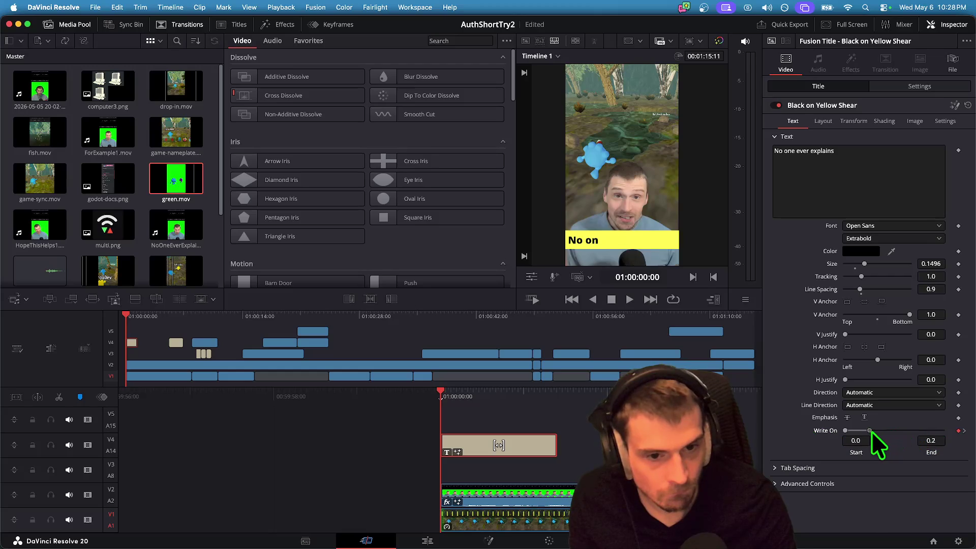
{"action": "mouse_move", "coordinate": [861, 432]}
{"action": "left_mouse_down"}
{"action": "mouse_move", "coordinate": [842, 433]}
{"action": "mouse_move", "coordinate": [856, 433]}
{"action": "left_mouse_up"}
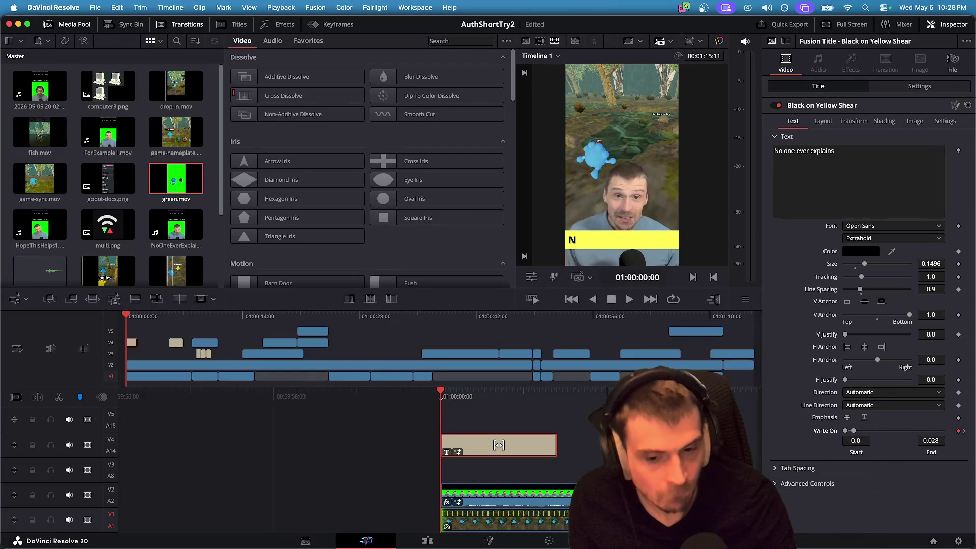
{"action": "key", "text": "space"}
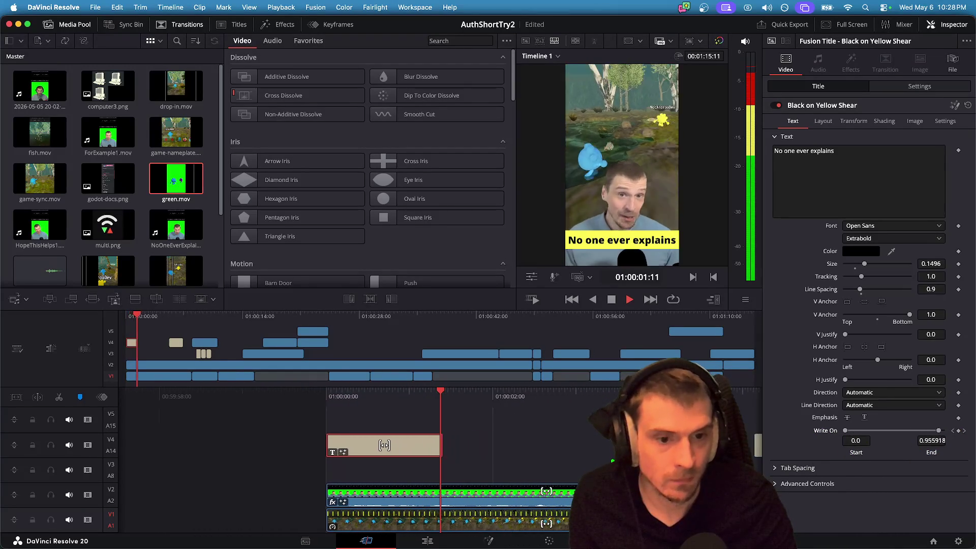
{"action": "key", "text": "space"}
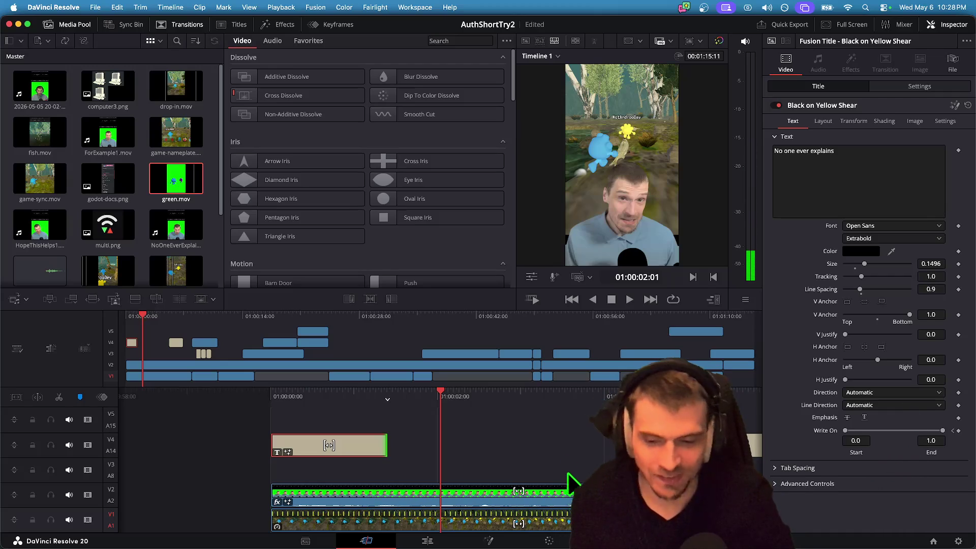
{"action": "key", "text": "Home"}
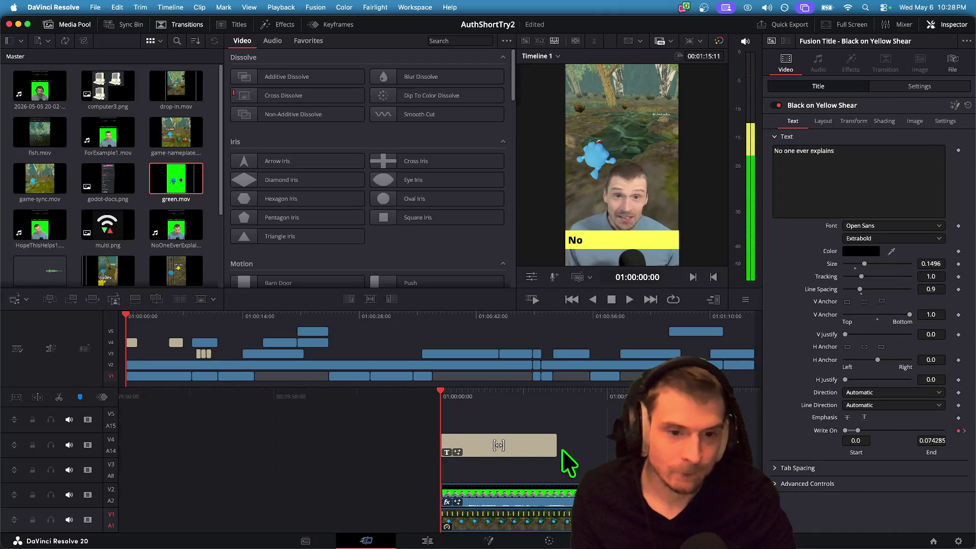
{"action": "key", "text": "space"}
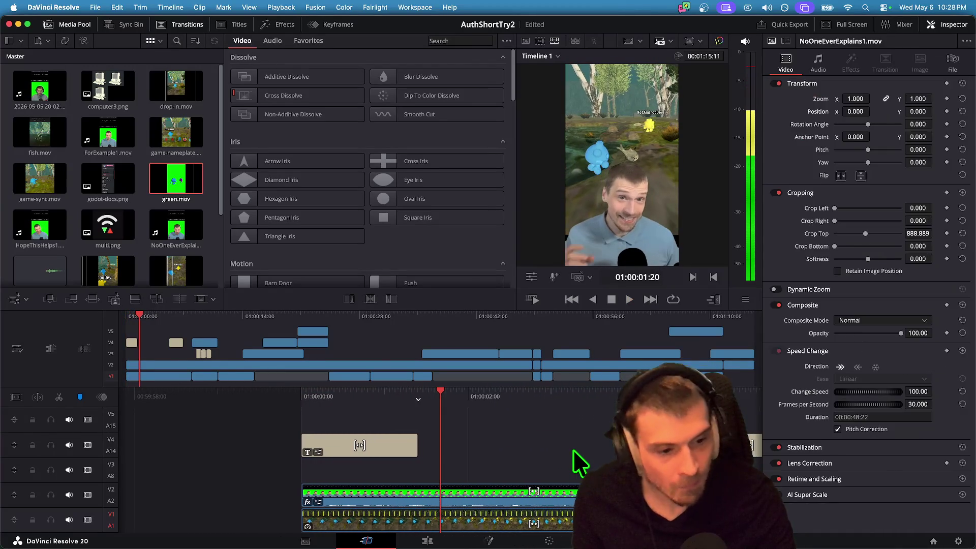
{"action": "key", "text": "space"}
{"action": "key", "text": "Home"}
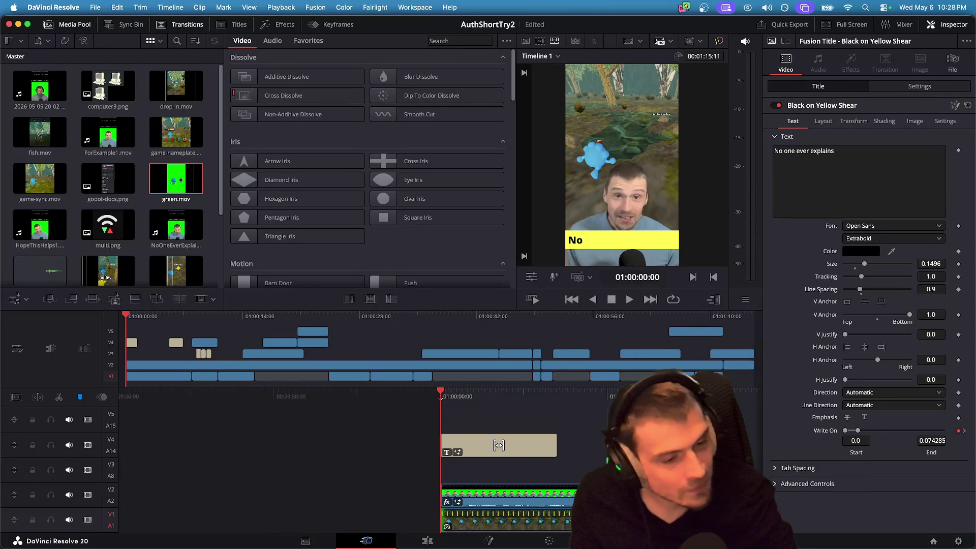
{"action": "key", "text": "space"}
{"action": "key", "text": "space"}
{"action": "key", "text": "Home"}
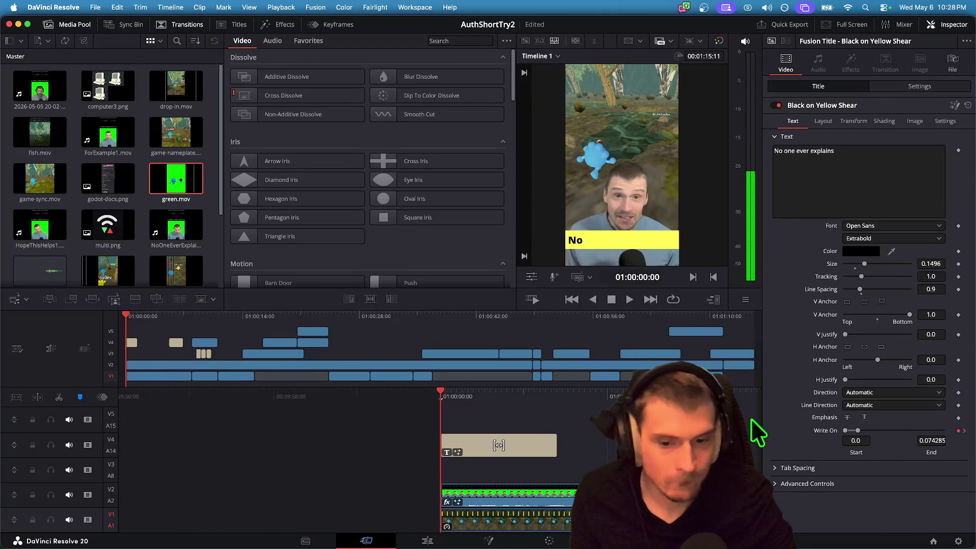
Step and scrub through frames to find where 'No one' and 'No one ev' appear.
{"action": "left_click", "coordinate": [540, 448]}
{"action": "key", "text": "space"}
{"action": "key", "text": "space"}
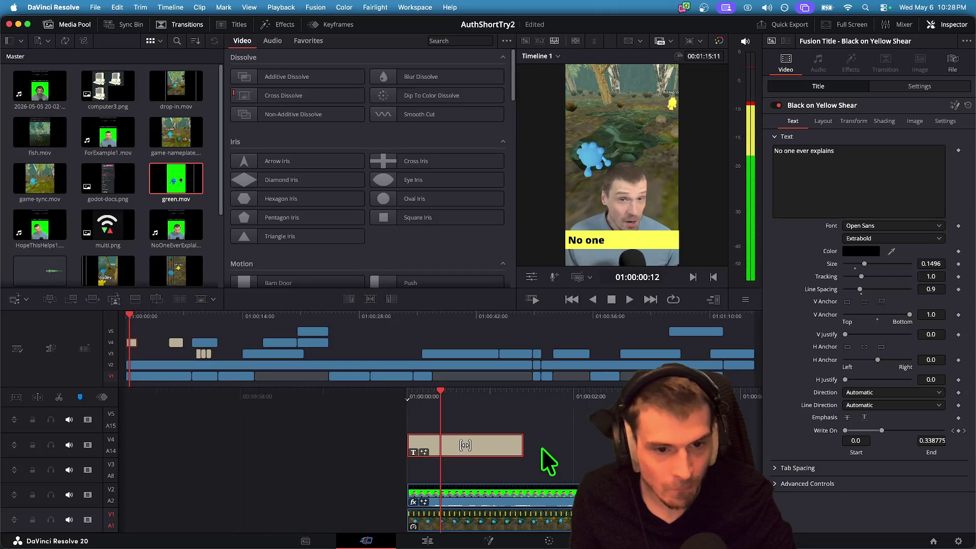
{"action": "key", "text": "Home"}
{"action": "key", "text": "space"}
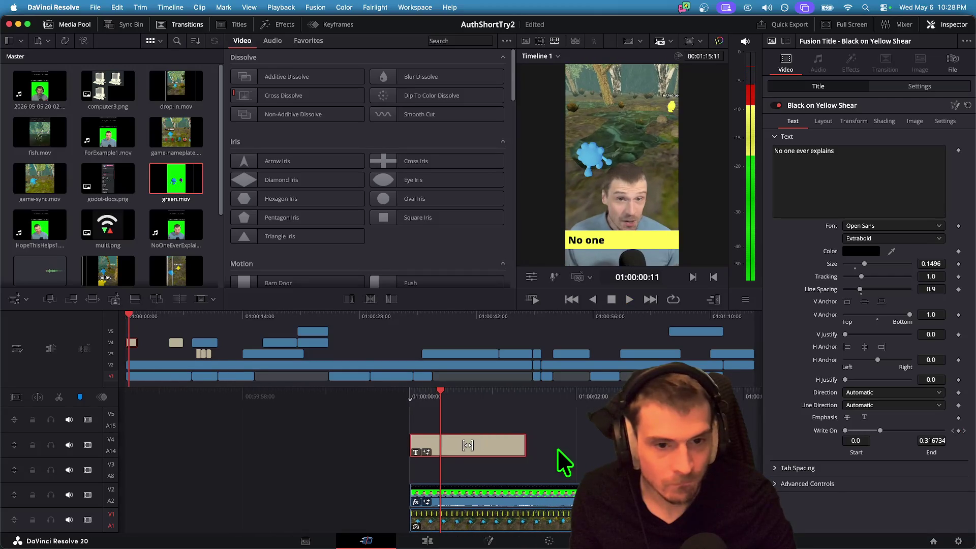
{"action": "key", "text": "space"}
{"action": "key", "text": "Home"}
{"action": "key", "text": "Right"}
{"action": "key", "text": "Right"}
{"action": "key", "text": "Right"}
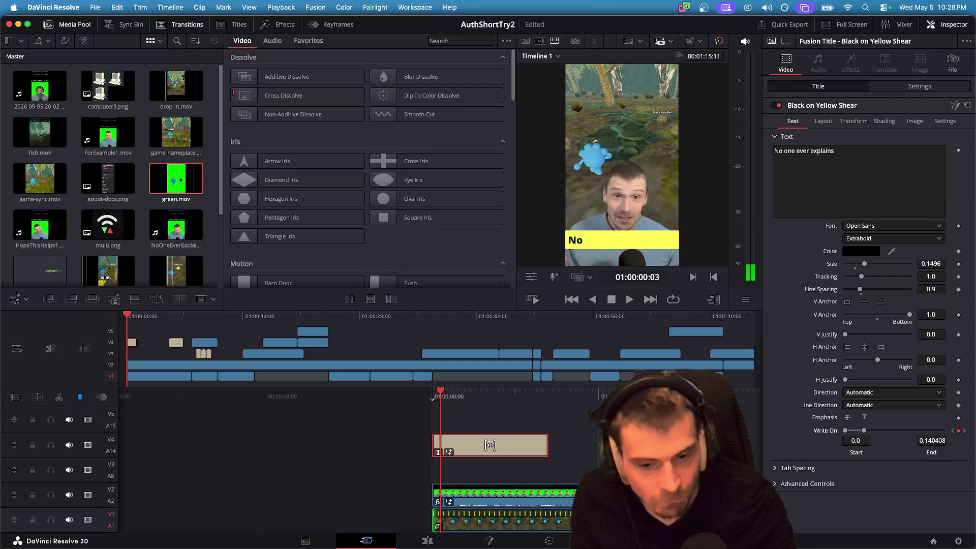
{"action": "key", "text": "shift+super+a"}
{"action": "key", "text": "space"}
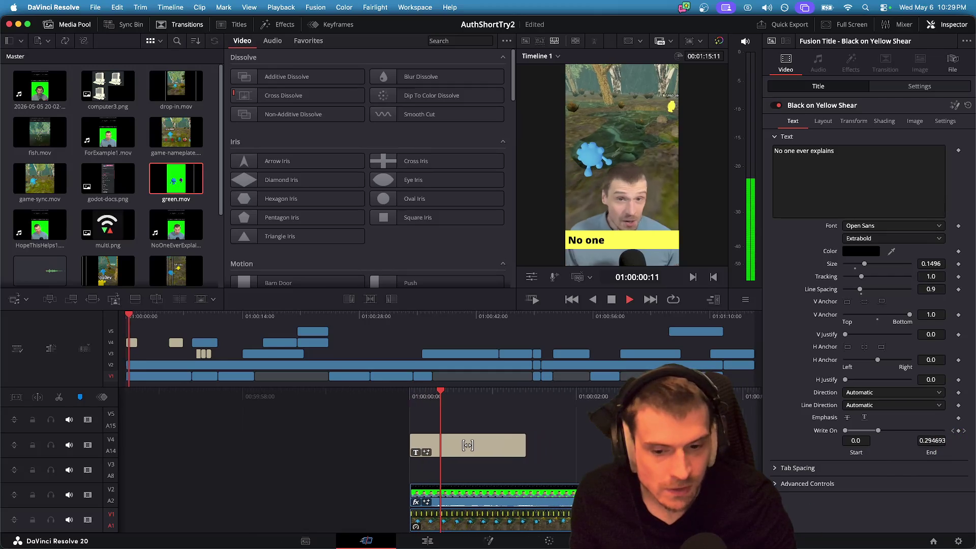
{"action": "left_click", "coordinate": [441, 390]}
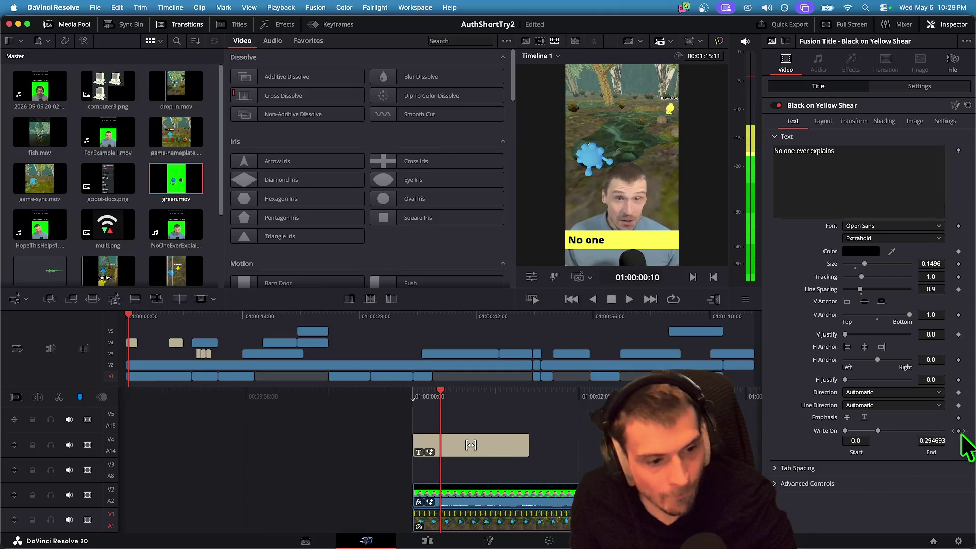
{"action": "key", "text": "Left"}
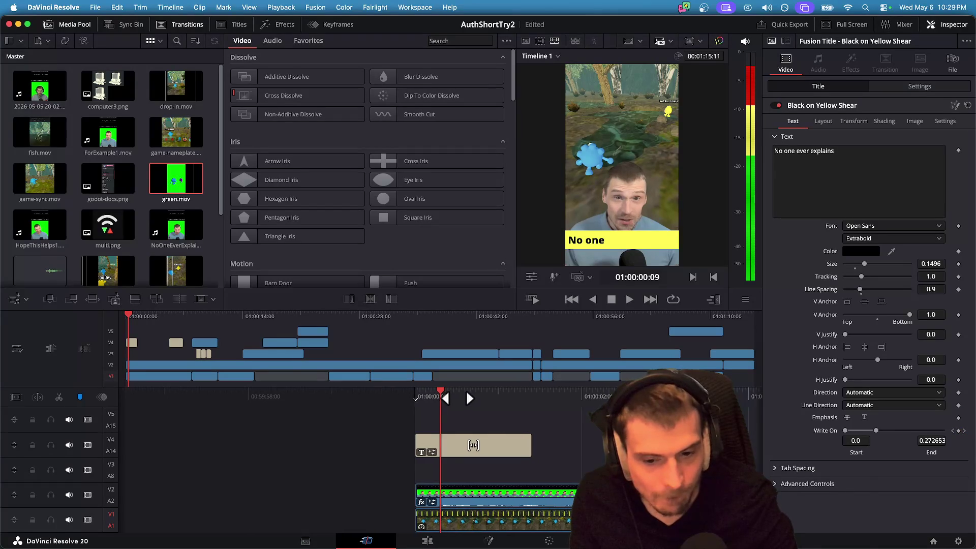
{"action": "left_click_drag", "start_coordinate": [464, 390], "coordinate": [427, 392]}
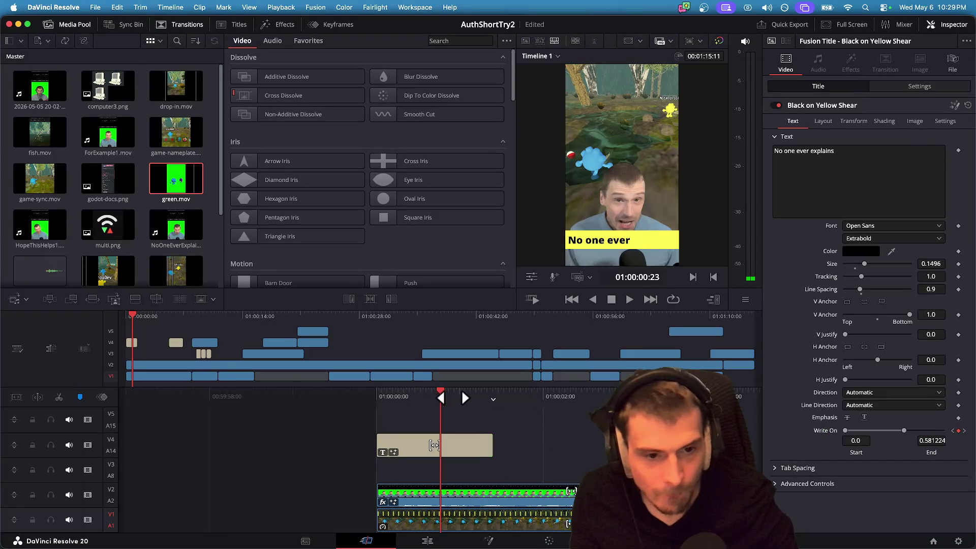
Replay the caption, reselect its clip and jump back to the frame 10 Write On keyframe.
{"action": "left_click_drag", "start_coordinate": [458, 390], "coordinate": [227, 389]}
{"action": "key", "text": "Home"}
{"action": "key", "text": "space"}
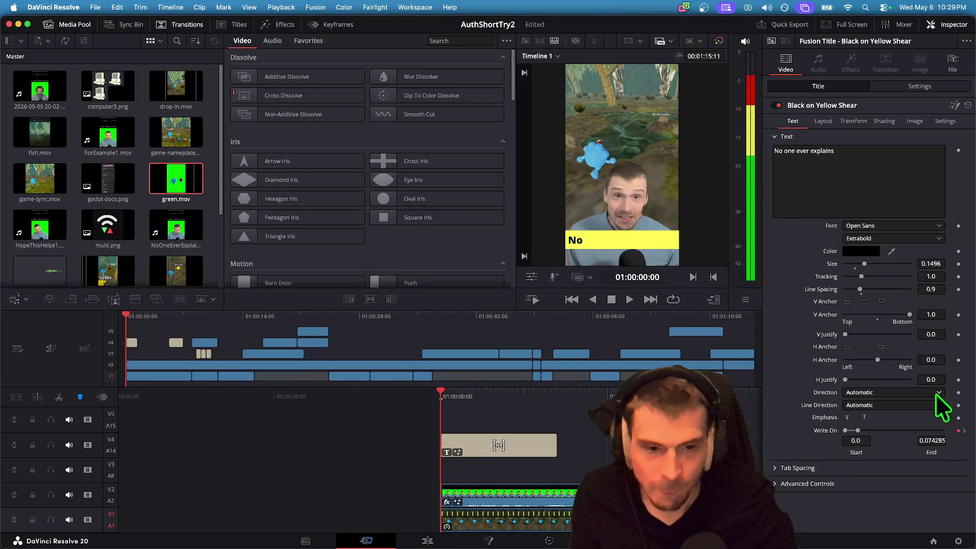
{"action": "key", "text": "space"}
{"action": "left_click", "coordinate": [367, 444]}
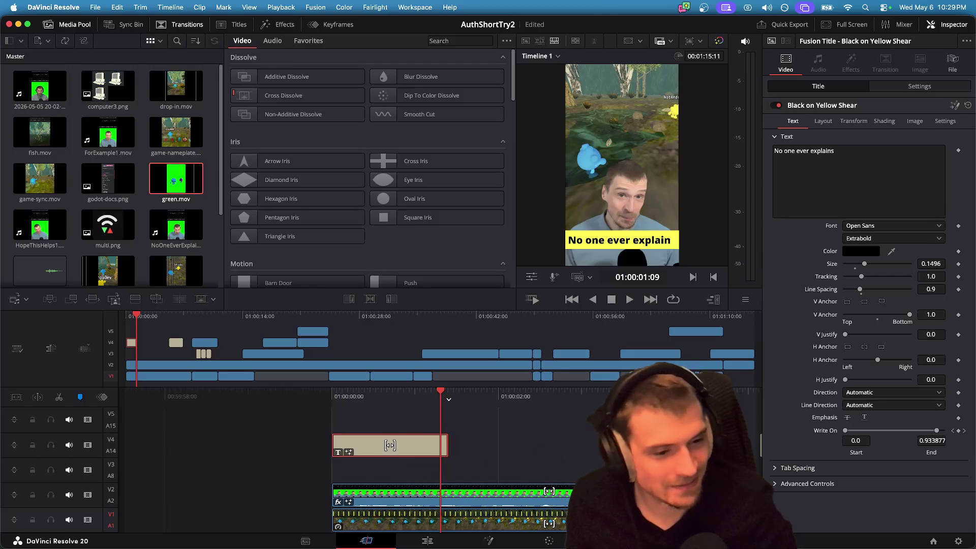
{"action": "left_click", "coordinate": [954, 431]}
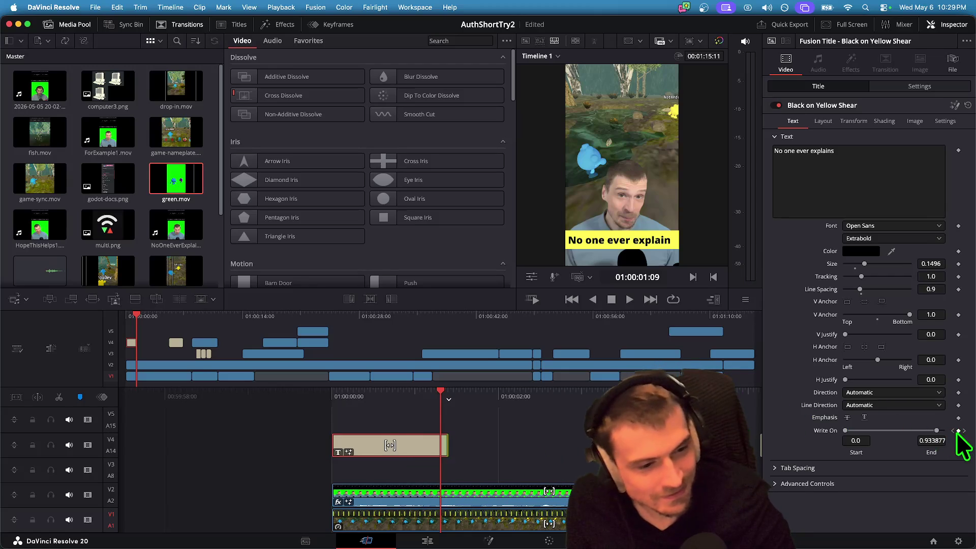
{"action": "left_click", "coordinate": [953, 430]}
{"action": "key", "text": "Home"}
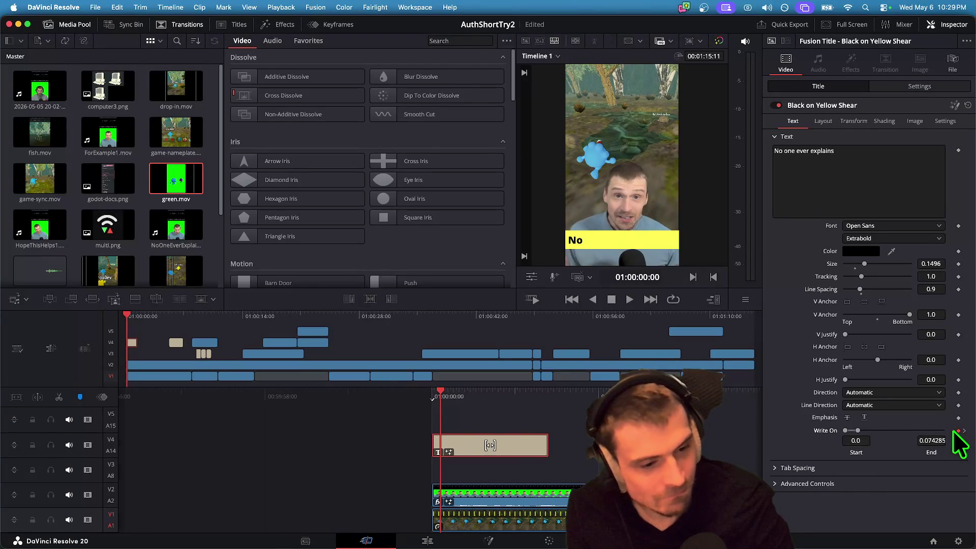
Step through keyframes at frames 3, 10 and 23, setting start 0.581224 and extending End to 'explains'.
{"action": "left_click", "coordinate": [932, 441]}
{"action": "left_click", "coordinate": [858, 440]}
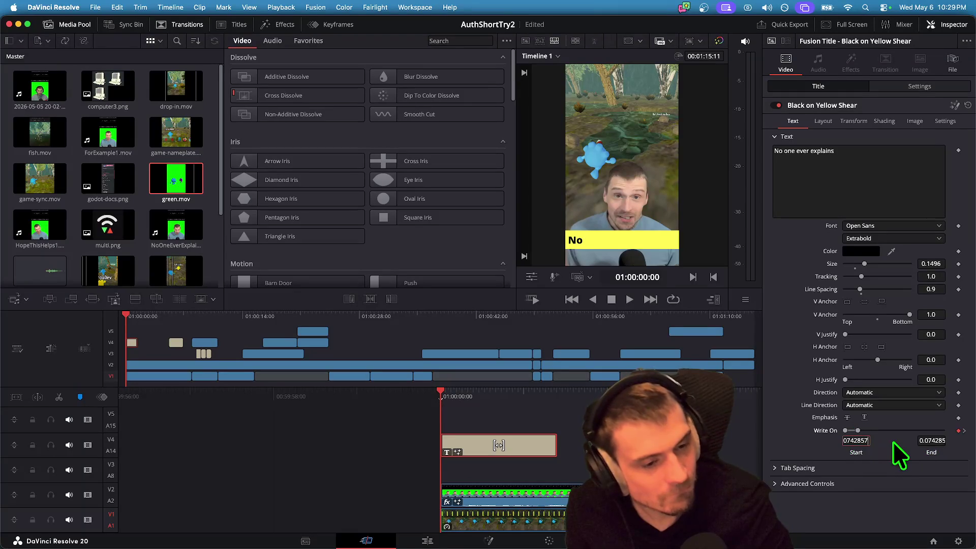
{"action": "left_click", "coordinate": [964, 431]}
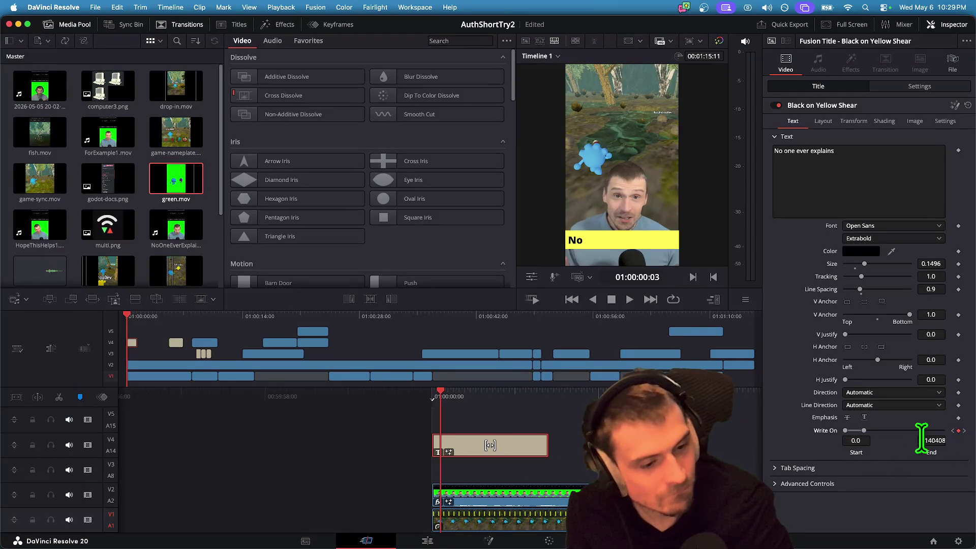
{"action": "left_click", "coordinate": [963, 432]}
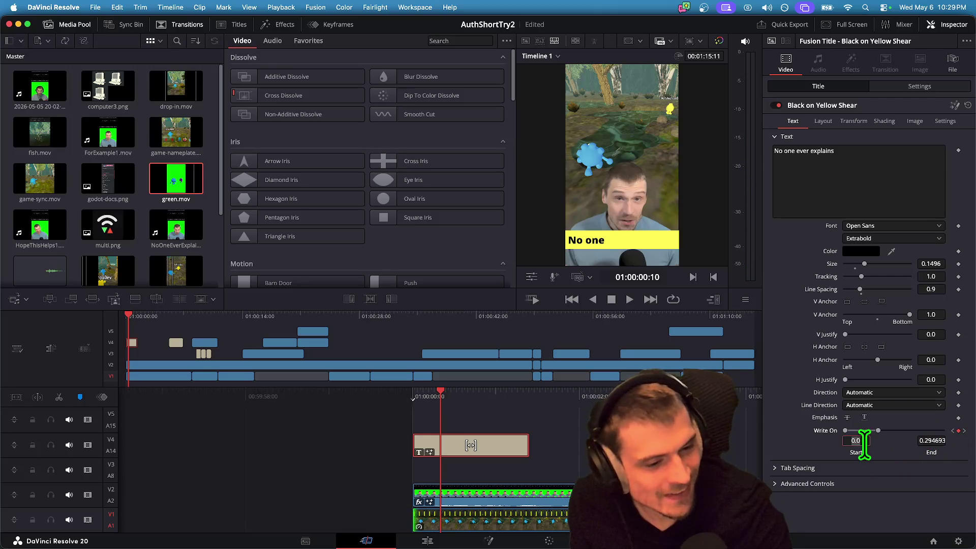
{"action": "left_click", "coordinate": [965, 431]}
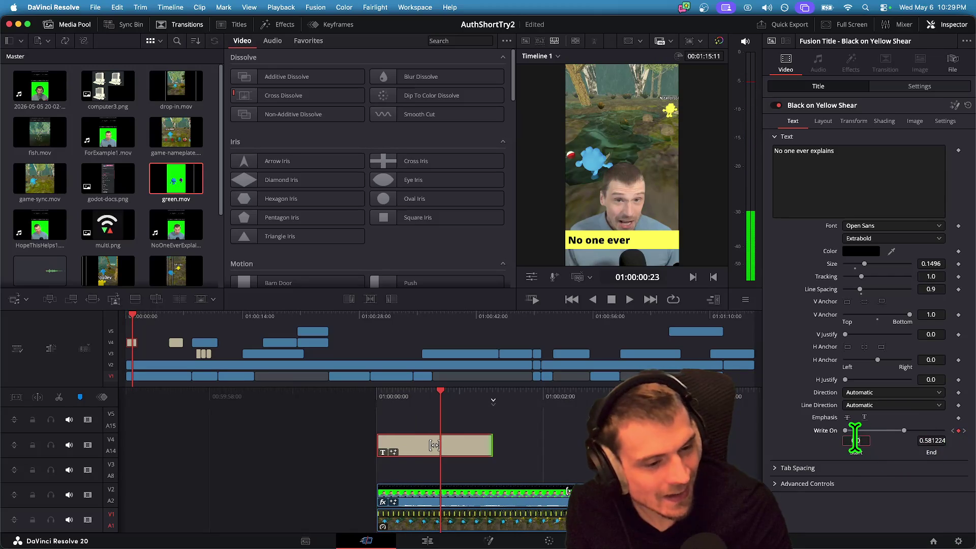
{"action": "type", "text": "4833333"}
{"action": "key", "text": "Return"}
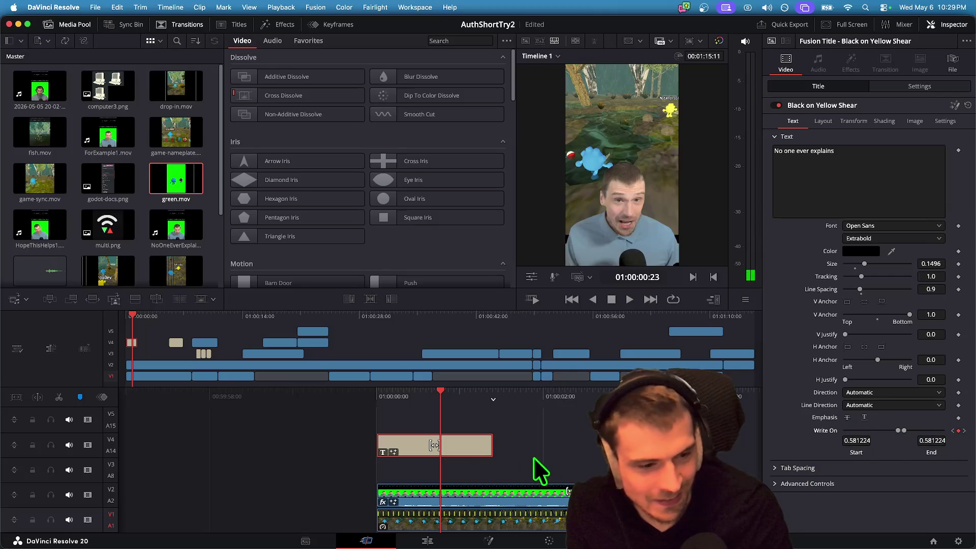
{"action": "mouse_move", "coordinate": [912, 430]}
{"action": "left_mouse_down"}
{"action": "mouse_move", "coordinate": [953, 431]}
{"action": "mouse_move", "coordinate": [844, 430]}
{"action": "left_mouse_up"}
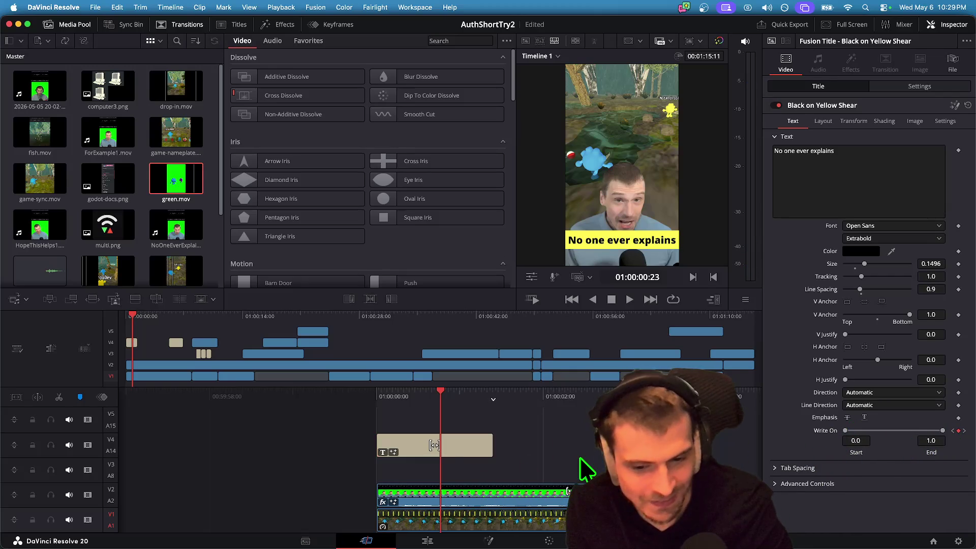
{"action": "key", "text": "Home"}
{"action": "key", "text": "space"}
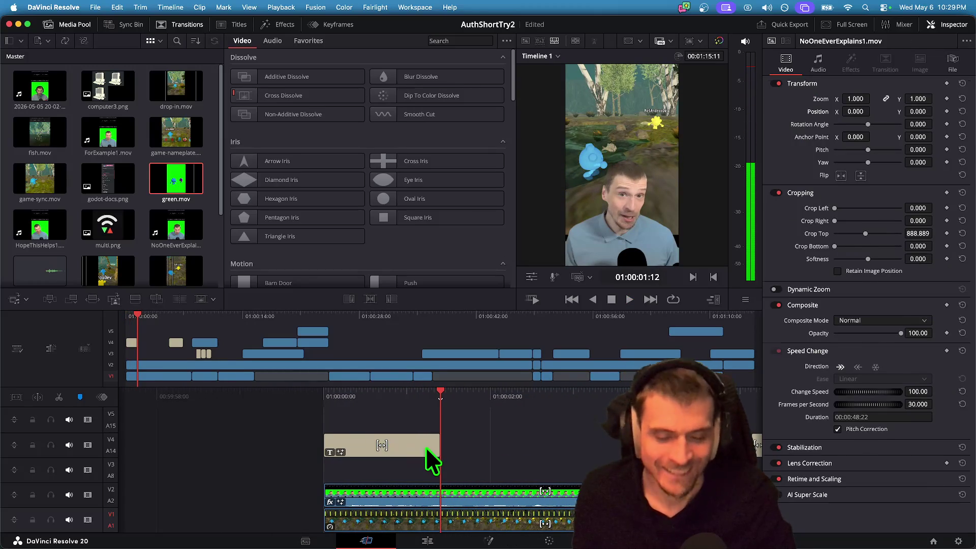
Reset the Write On start value to 0 on the earlier keyframes.
{"action": "left_click", "coordinate": [425, 446]}
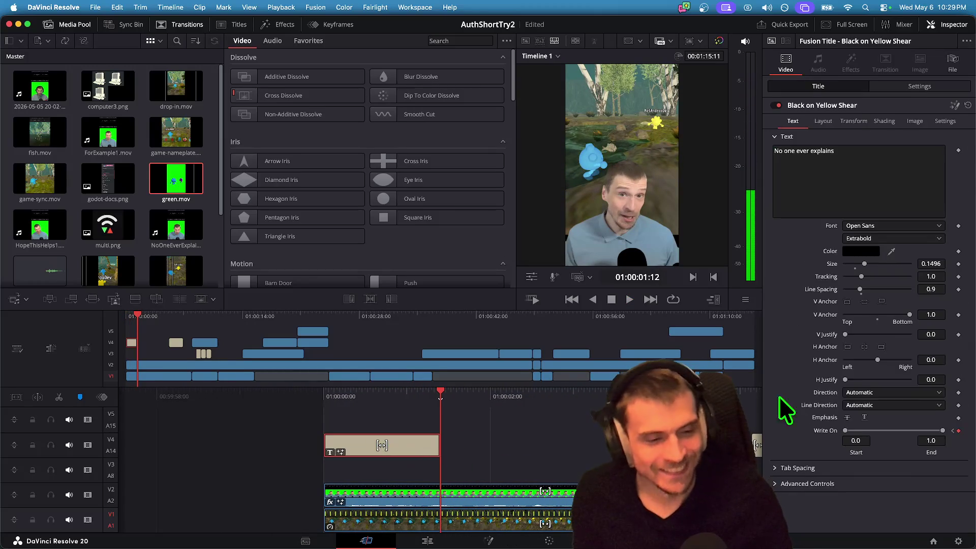
{"action": "left_click", "coordinate": [953, 431]}
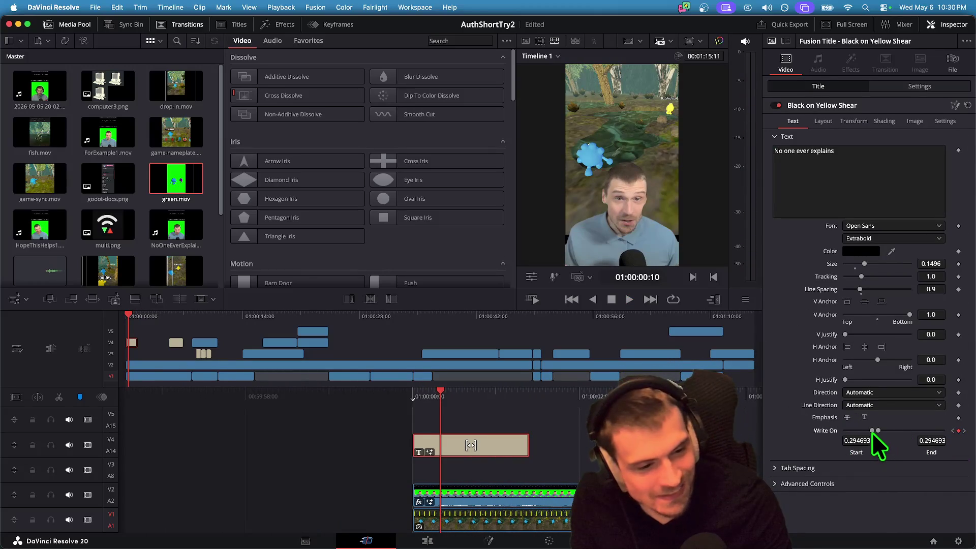
{"action": "double_click", "coordinate": [869, 431]}
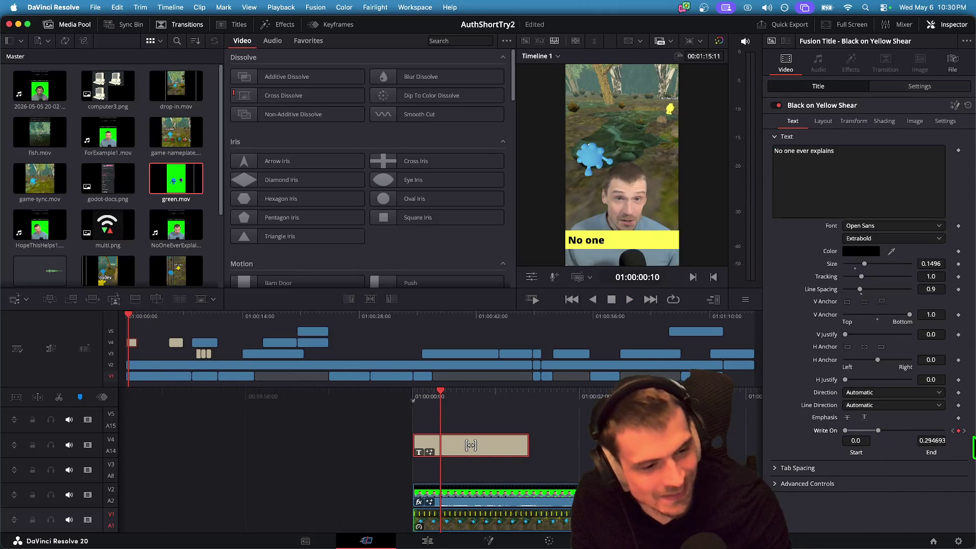
{"action": "left_click", "coordinate": [953, 431]}
{"action": "double_click", "coordinate": [859, 431]}
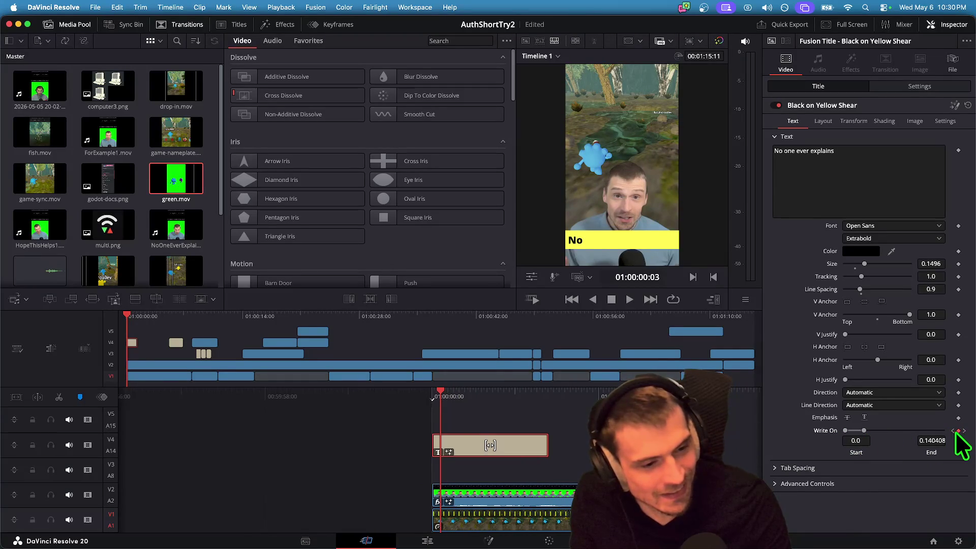
{"action": "left_click", "coordinate": [953, 431]}
{"action": "left_click_drag", "start_coordinate": [851, 431], "coordinate": [746, 432]}
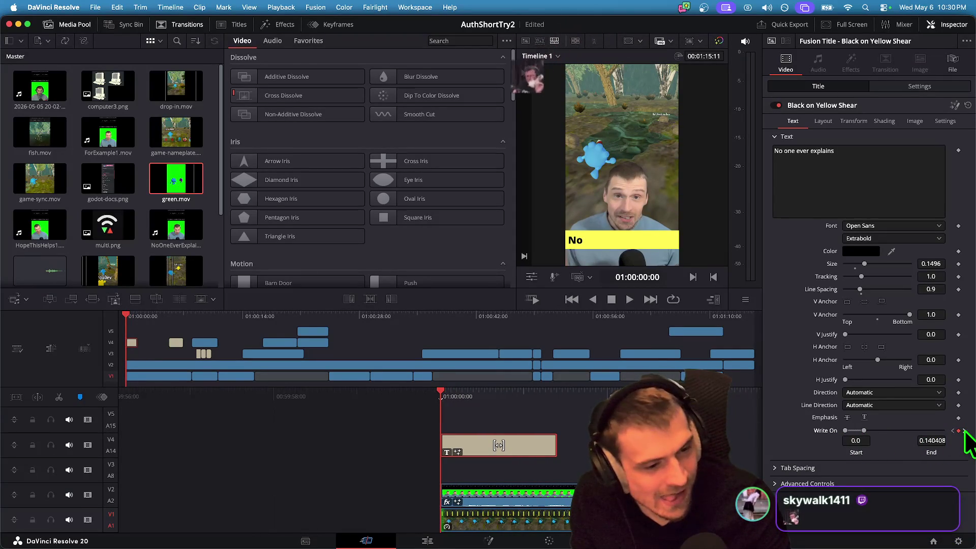
Replay the caption animation several times from the timeline start.
{"action": "key", "text": "space"}
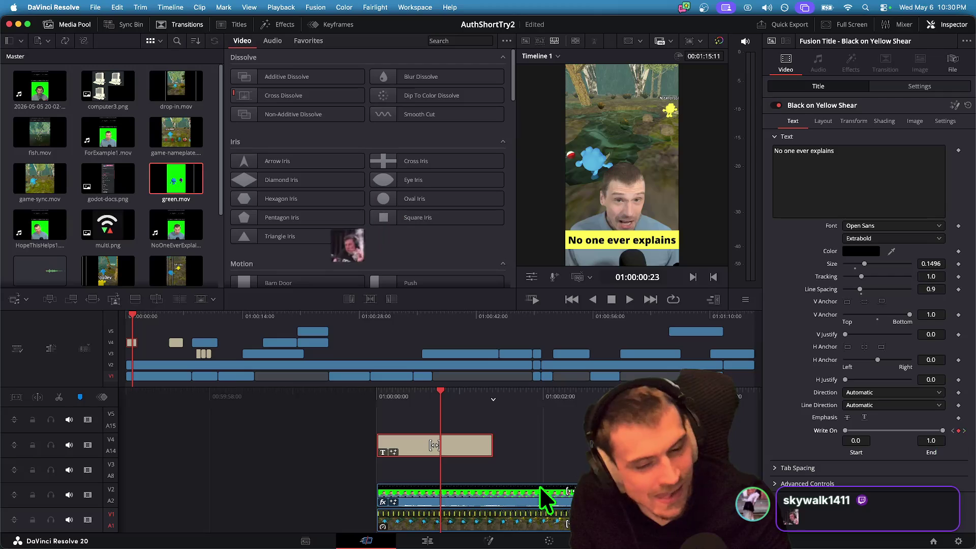
{"action": "key", "text": "Home"}
{"action": "key", "text": "space"}
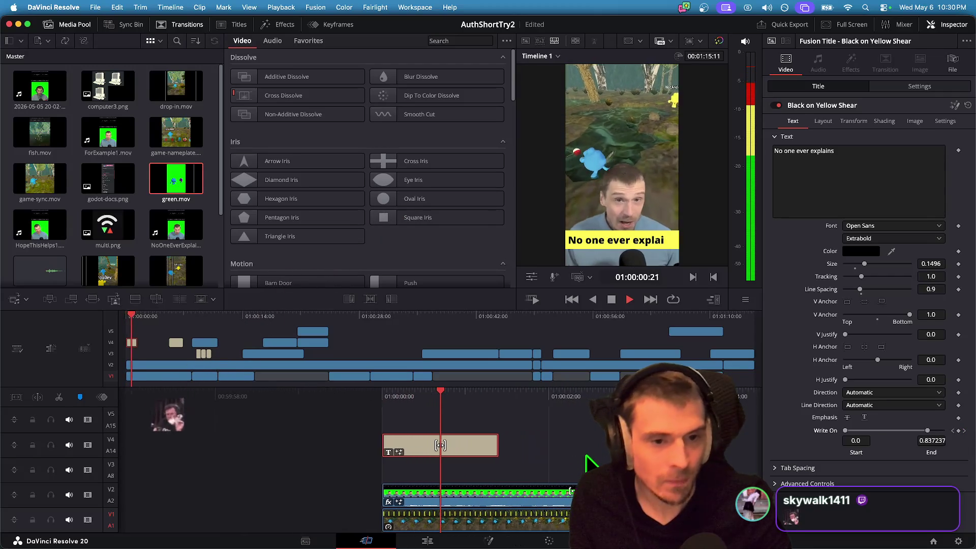
{"action": "key", "text": "space"}
{"action": "key", "text": "Home"}
{"action": "key", "text": "space"}
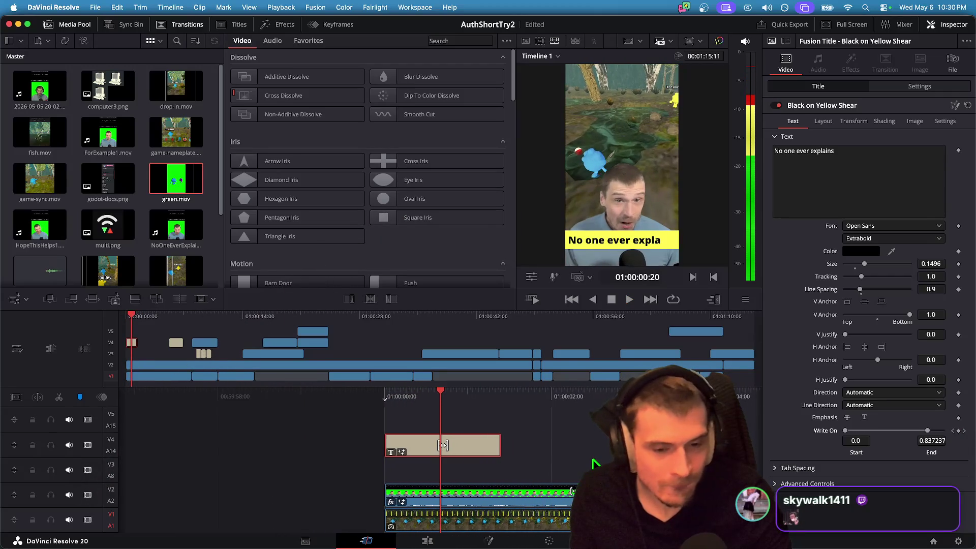
{"action": "key", "text": "Home"}
{"action": "key", "text": "space"}
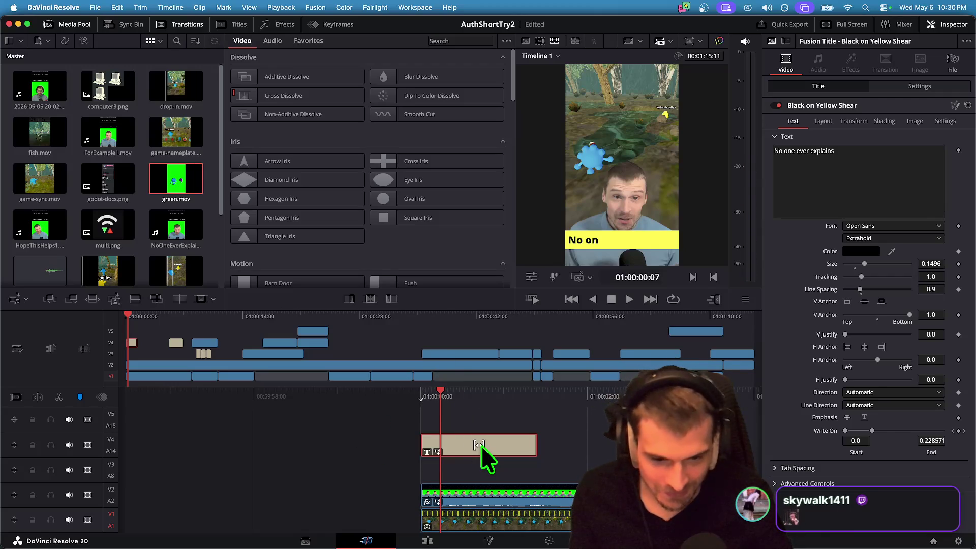
Delete the animated 'No one ever explains' title clip from the timeline.
{"action": "key", "text": "BackSpace"}
{"action": "scroll", "coordinate": [185, 201], "scroll_direction": "down", "scroll_amount": 3}
{"action": "scroll", "coordinate": [184, 193], "scroll_direction": "up", "scroll_amount": 3}
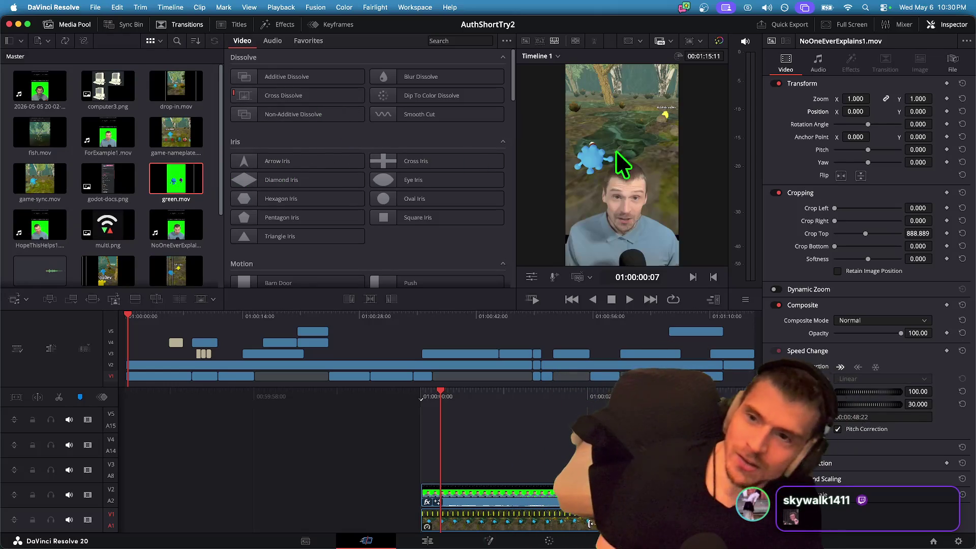
Drop a Black on Yellow Shear title on V4 reading 'No one ever', trim its end, and enlarge it to 0.189.
{"action": "left_click", "coordinate": [229, 29]}
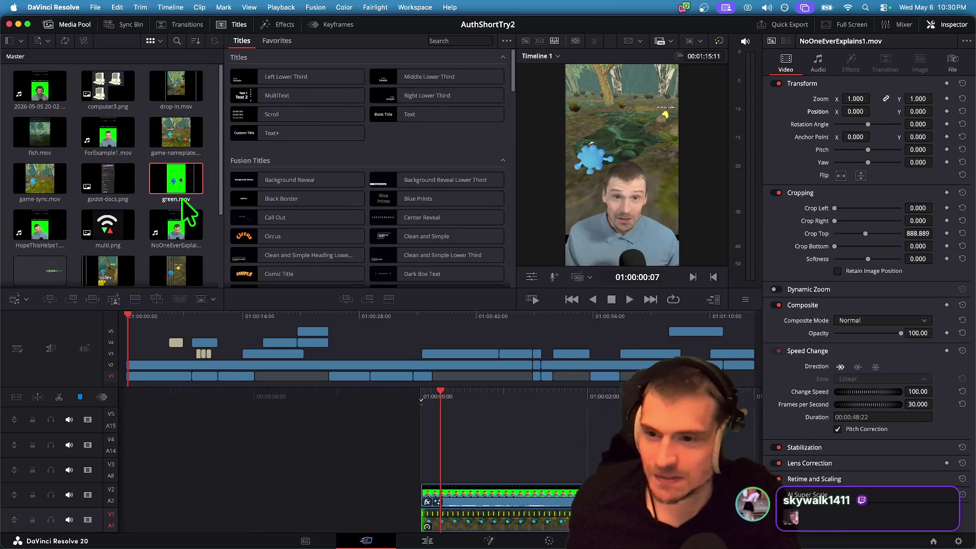
{"action": "scroll", "coordinate": [310, 219], "scroll_direction": "down", "scroll_amount": 15}
{"action": "scroll", "coordinate": [317, 221], "scroll_direction": "down", "scroll_amount": 10}
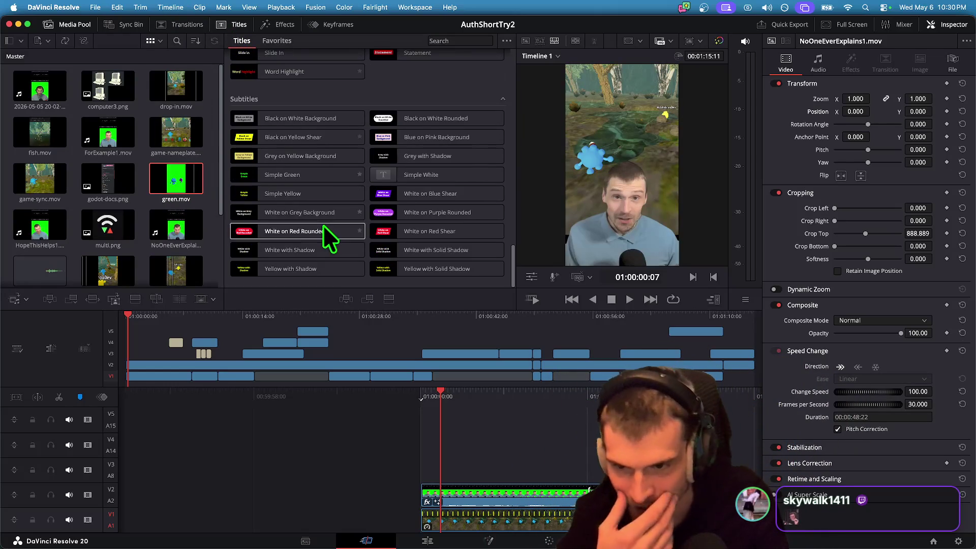
{"action": "mouse_move", "coordinate": [317, 143]}
{"action": "left_mouse_down"}
{"action": "mouse_move", "coordinate": [446, 400]}
{"action": "mouse_move", "coordinate": [444, 450]}
{"action": "mouse_move", "coordinate": [418, 441]}
{"action": "mouse_move", "coordinate": [425, 449]}
{"action": "left_mouse_up"}
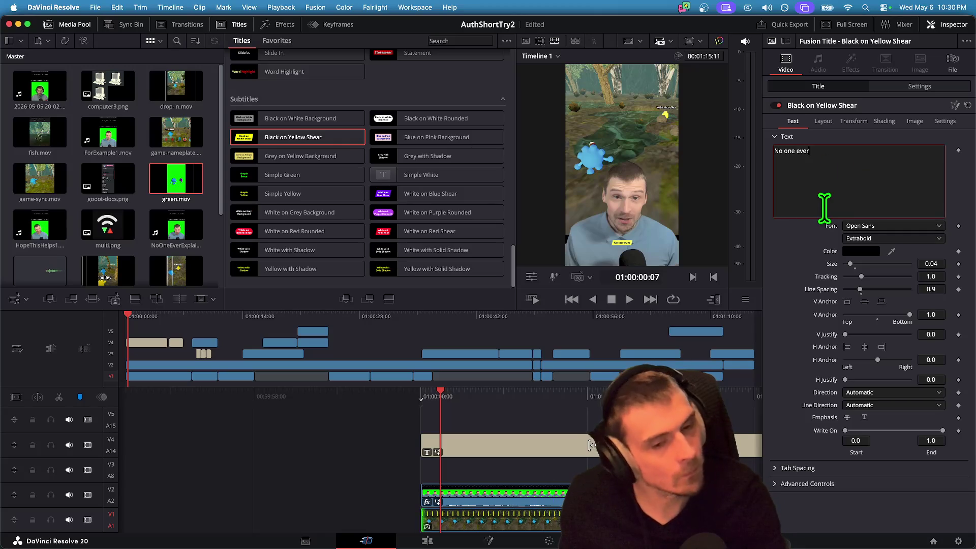
{"action": "mouse_move", "coordinate": [592, 445]}
{"action": "left_mouse_down"}
{"action": "mouse_move", "coordinate": [349, 447]}
{"action": "mouse_move", "coordinate": [359, 447]}
{"action": "left_mouse_up"}
{"action": "key", "text": "Home"}
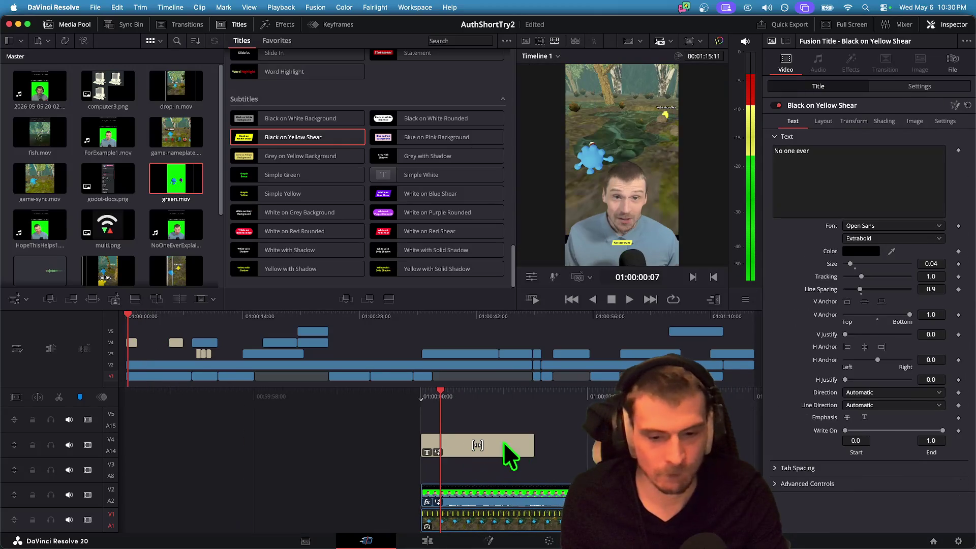
{"action": "mouse_move", "coordinate": [850, 264]}
{"action": "left_mouse_down"}
{"action": "mouse_move", "coordinate": [890, 259]}
{"action": "mouse_move", "coordinate": [870, 260]}
{"action": "left_mouse_up"}
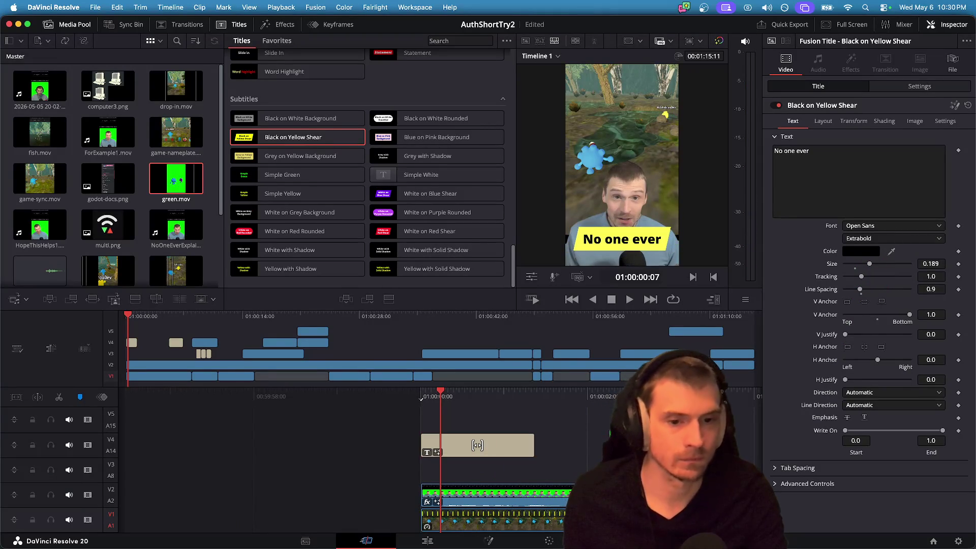
Shorten the 'No one ever' caption and paste a copy right after it.
{"action": "key", "text": "Home"}
{"action": "key", "text": "space"}
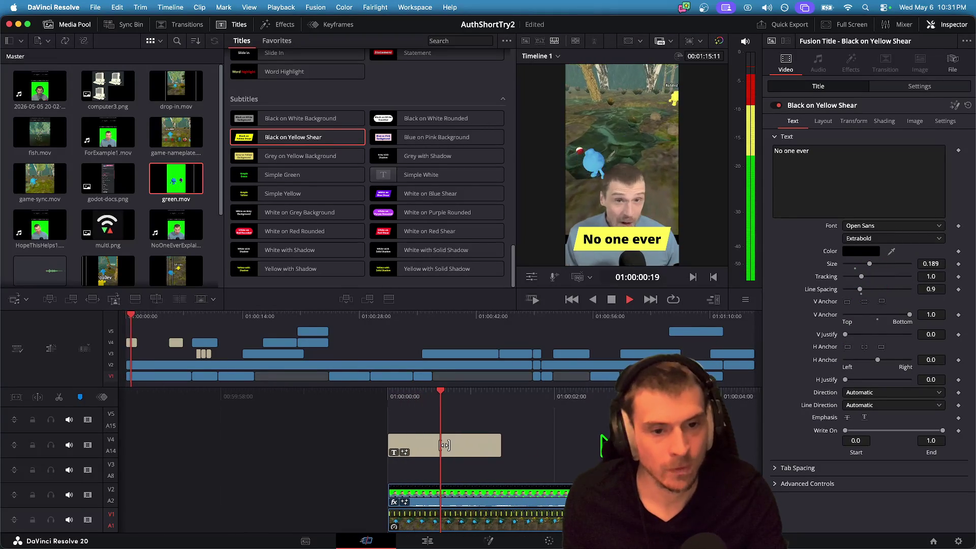
{"action": "mouse_move", "coordinate": [457, 447]}
{"action": "left_mouse_down"}
{"action": "mouse_move", "coordinate": [433, 447]}
{"action": "mouse_move", "coordinate": [440, 447]}
{"action": "left_mouse_up"}
{"action": "left_click", "coordinate": [416, 446]}
{"action": "key", "text": "super+c"}
{"action": "key", "text": "super+v"}
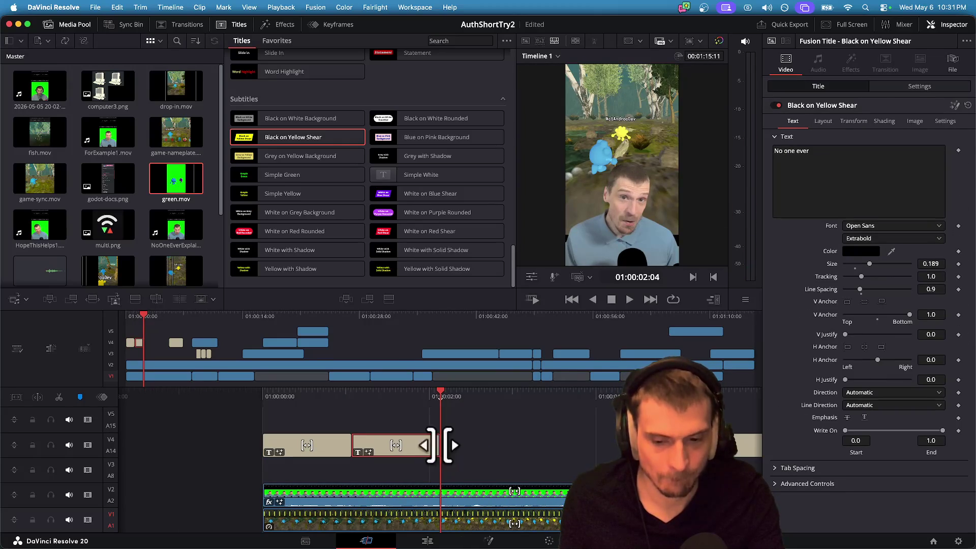
Change the copy's text to 'explains the', paste a third copy, and review playback.
{"action": "key", "text": "super+a"}
{"action": "type", "text": "explains"}
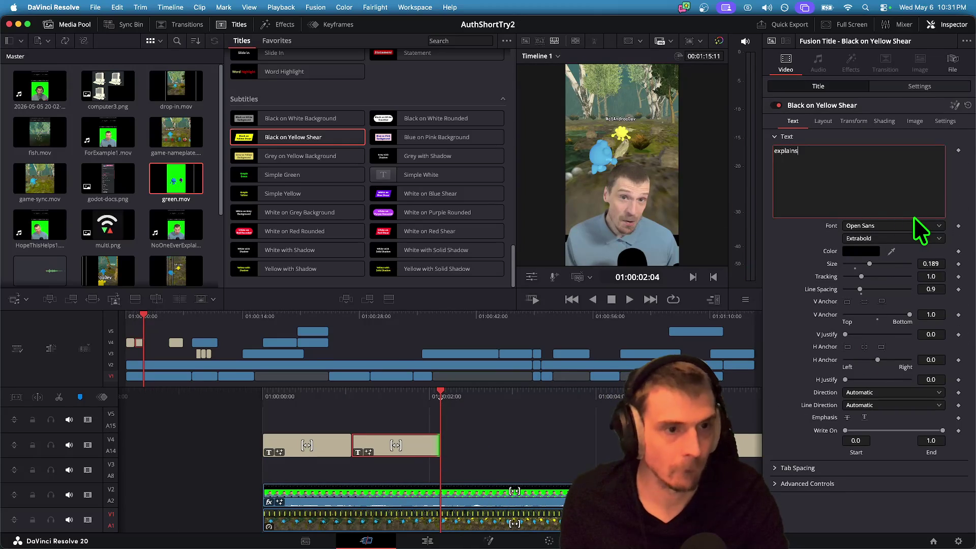
{"action": "type", "text": " the"}
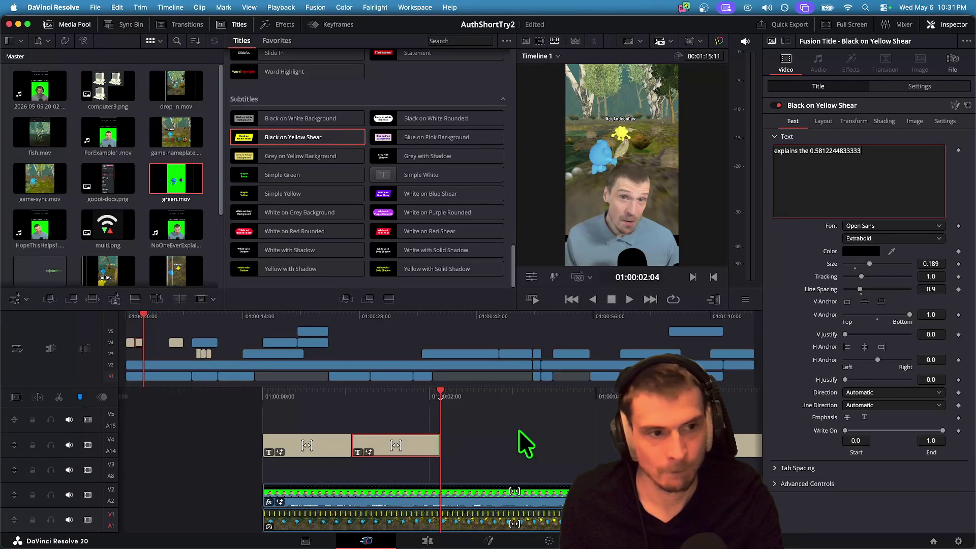
{"action": "key", "text": "super+v"}
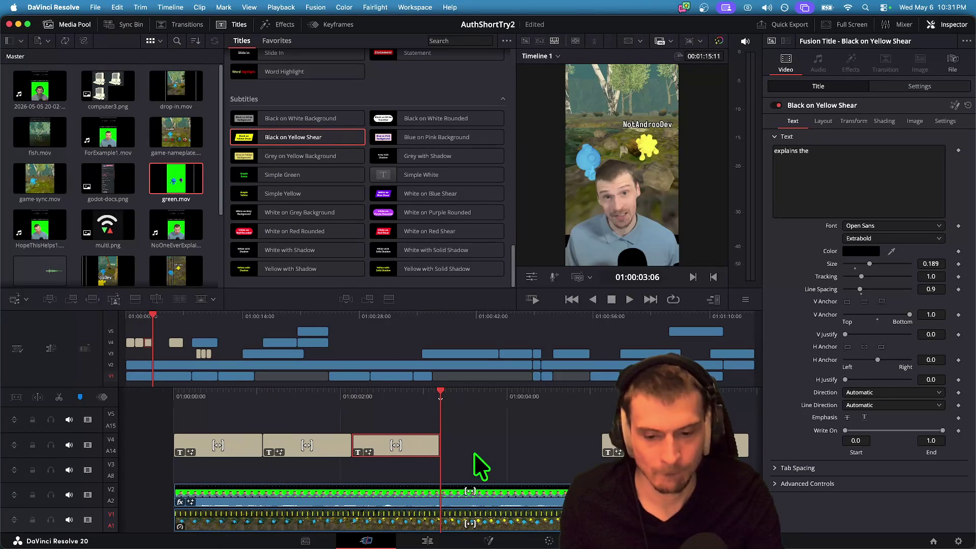
{"action": "key", "text": "Home"}
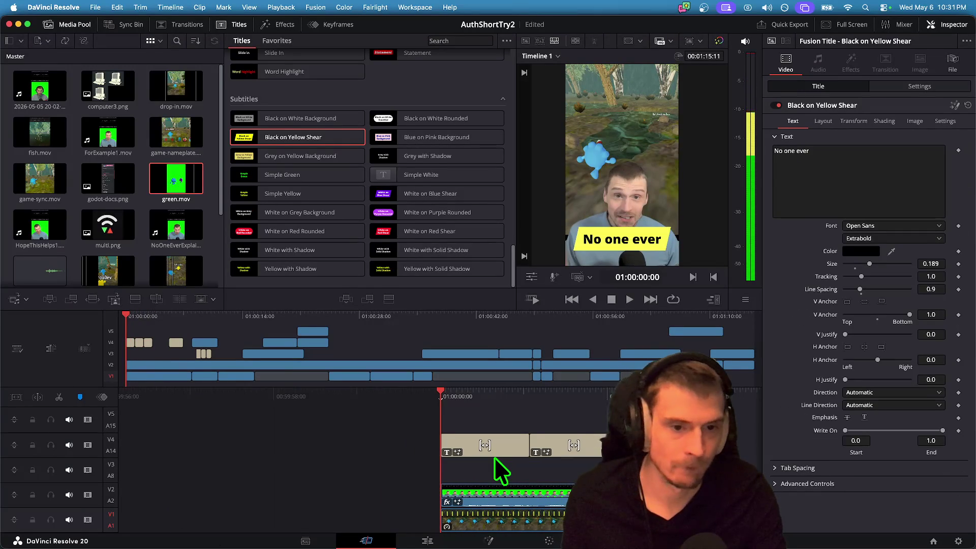
{"action": "key", "text": "space"}
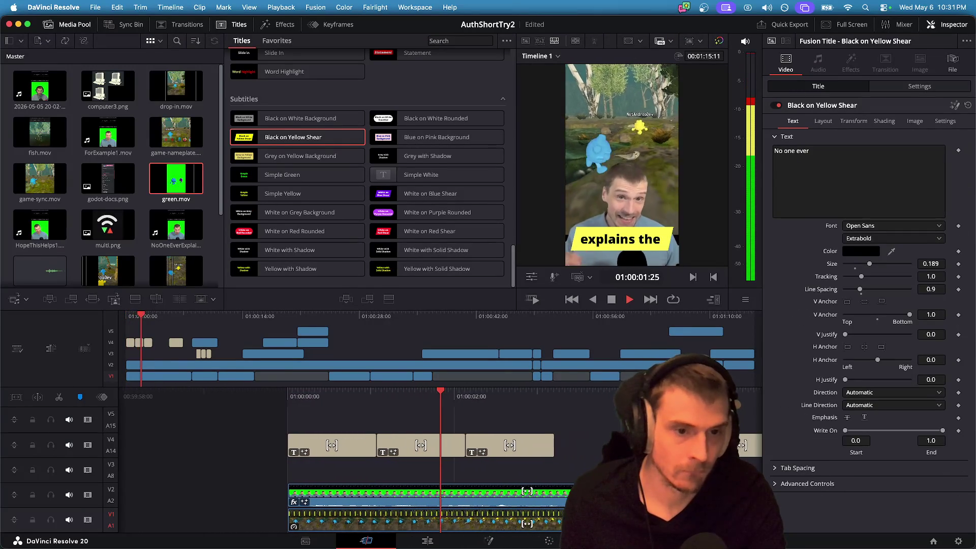
{"action": "key", "text": "space"}
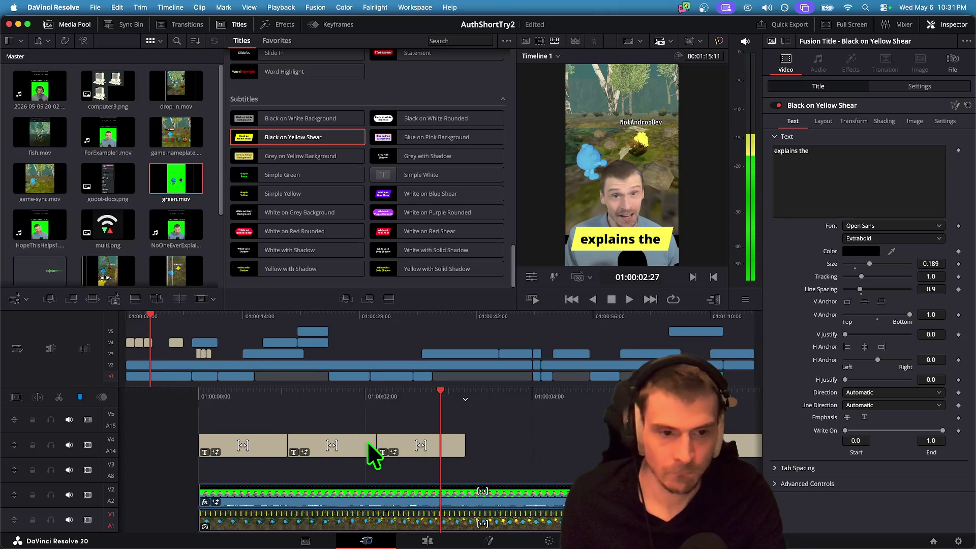
{"action": "left_click", "coordinate": [450, 442]}
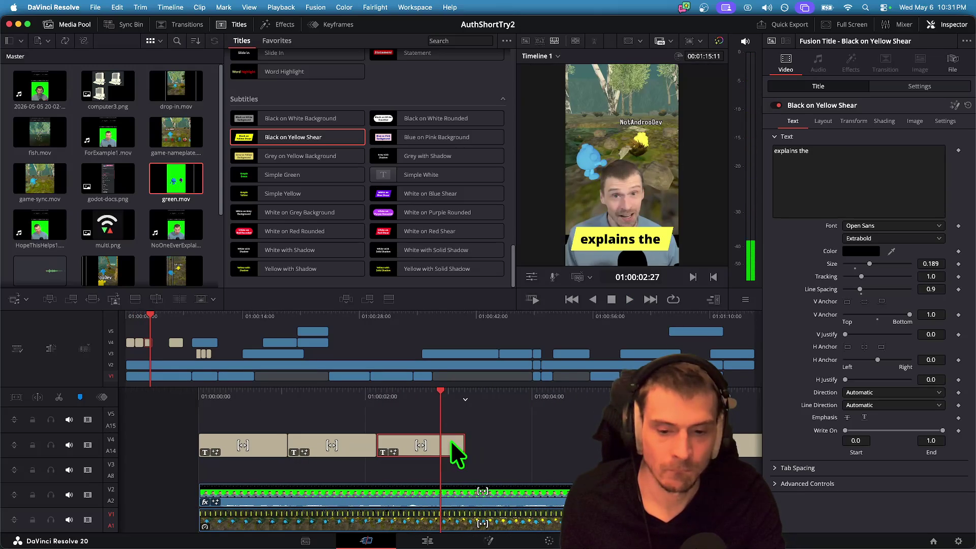
Change the third caption's text to 'most important' and set its text size to 0.15.
{"action": "left_click", "coordinate": [838, 163]}
{"action": "type", "text": "most important"}
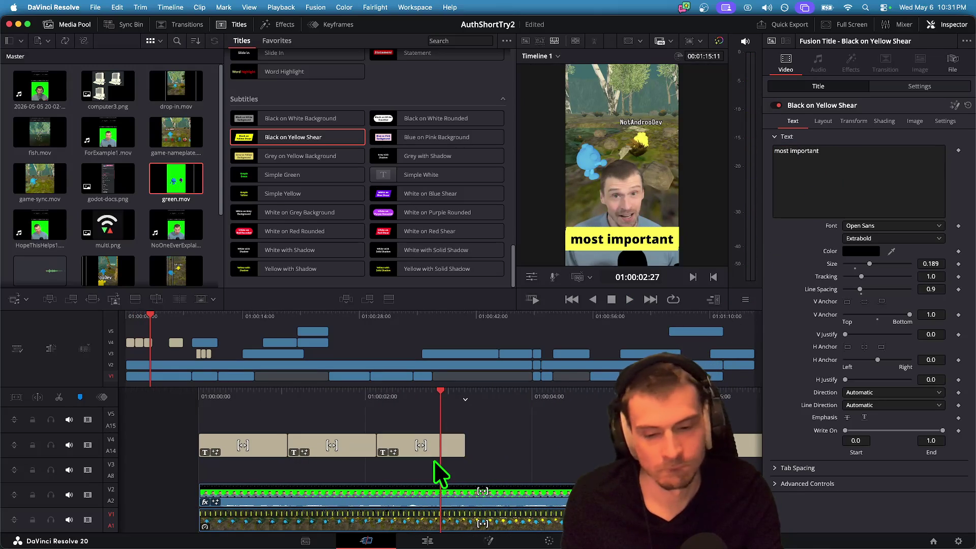
{"action": "left_click_drag", "start_coordinate": [870, 266], "coordinate": [869, 264]}
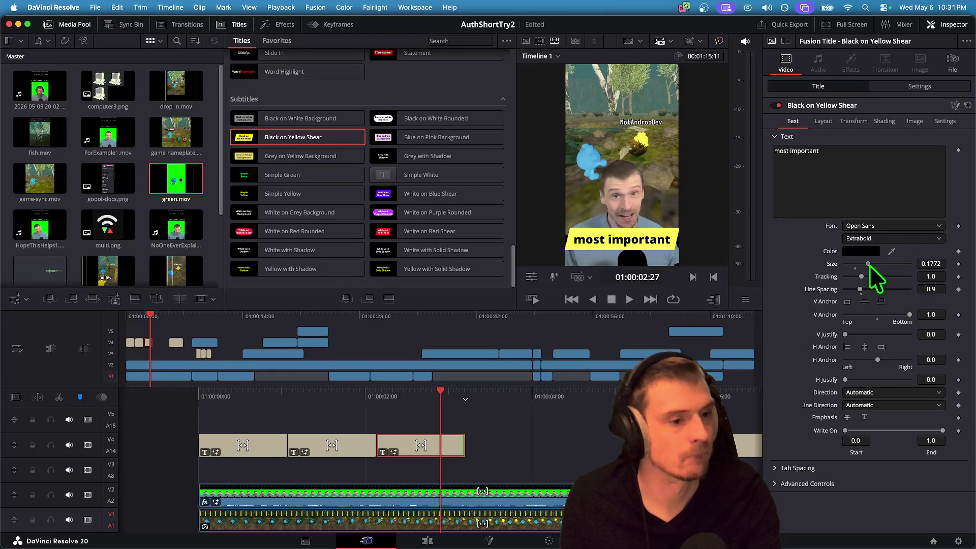
{"action": "key", "text": "Home"}
{"action": "key", "text": "space"}
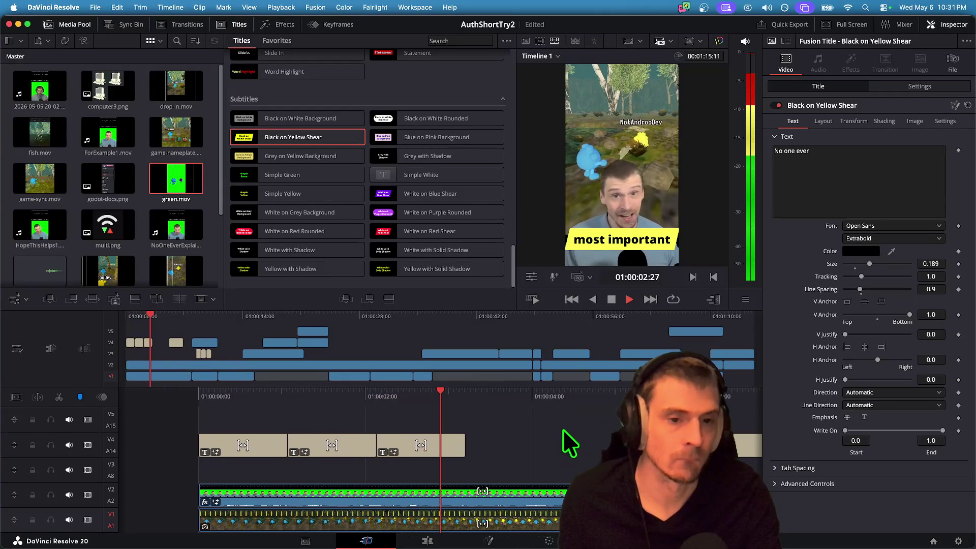
{"action": "key", "text": "space"}
{"action": "key", "text": "Home"}
{"action": "key", "text": "space"}
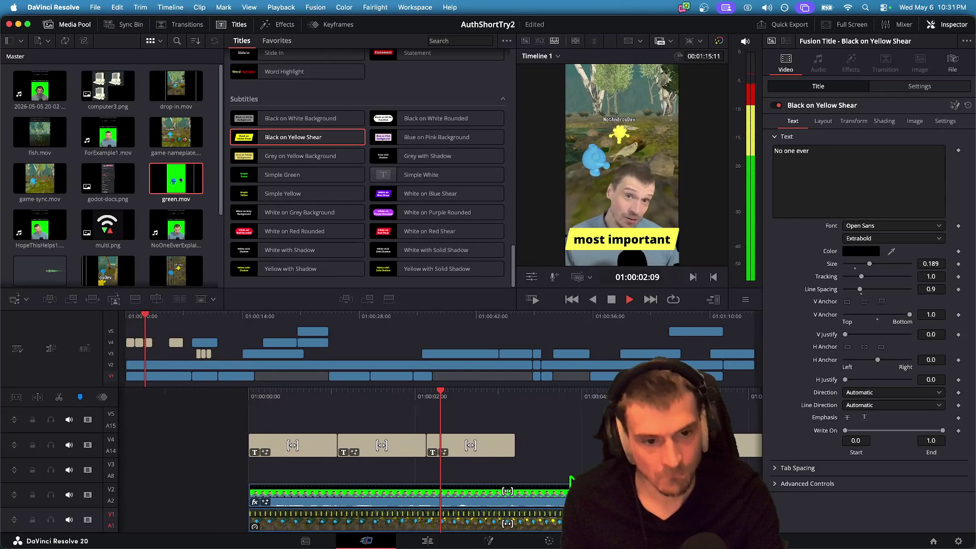
{"action": "key", "text": "space"}
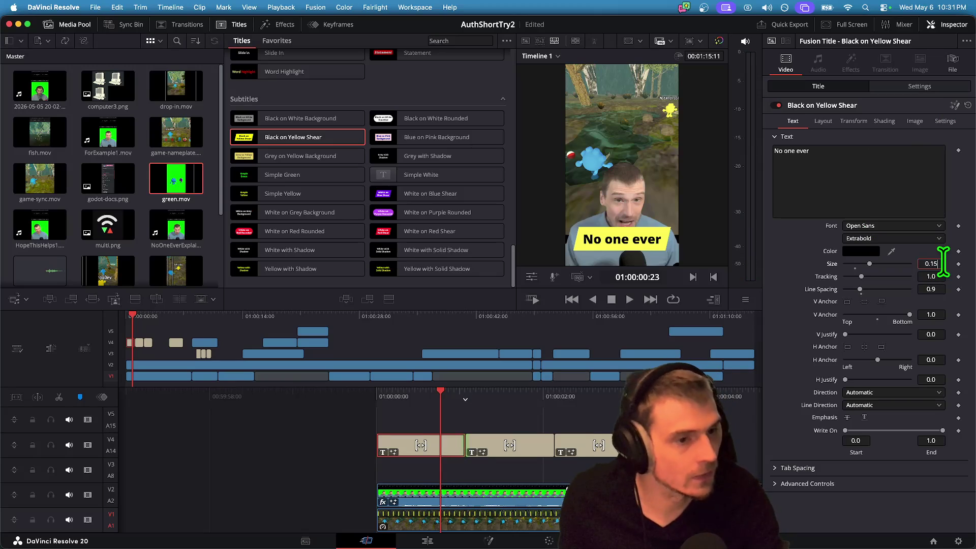
{"action": "key", "text": "Tab"}
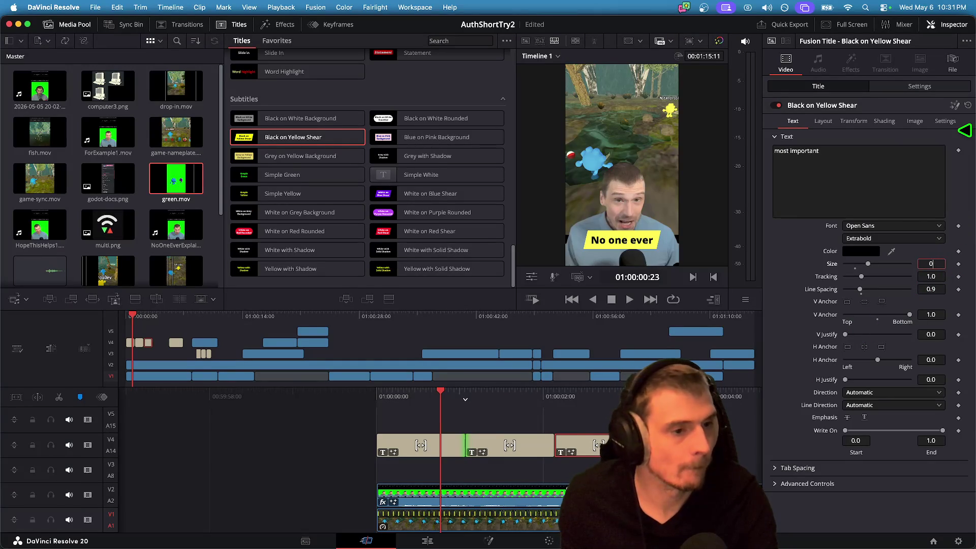
{"action": "key", "text": "space"}
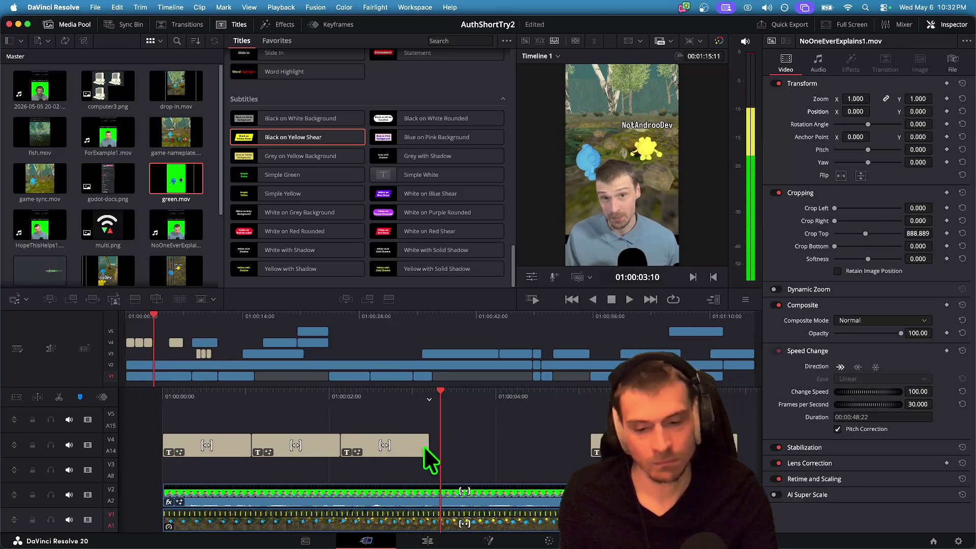
Nudge and trim the third and fourth V4 caption clips so they run back to back.
{"action": "key", "text": "space"}
{"action": "left_click_drag", "start_coordinate": [419, 447], "coordinate": [408, 448]}
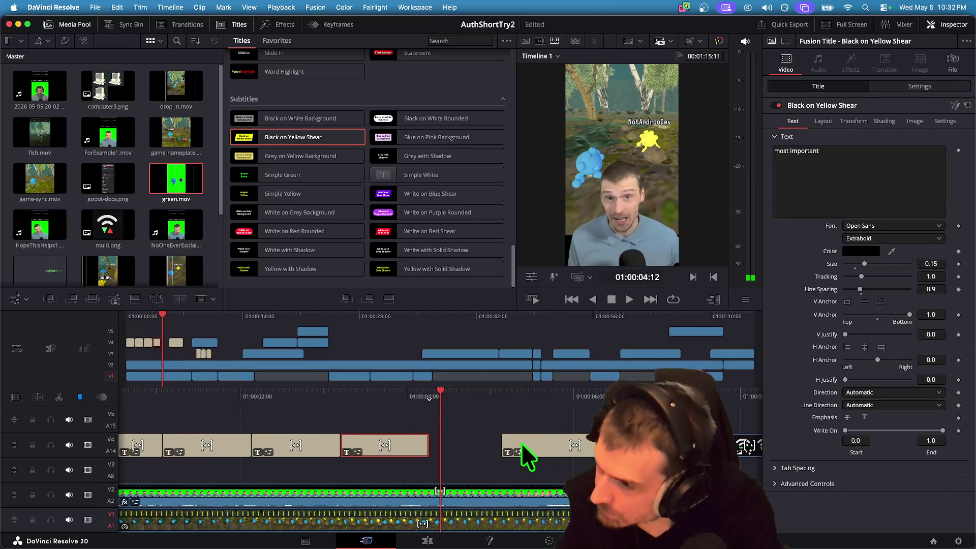
{"action": "left_click", "coordinate": [849, 180]}
{"action": "left_click", "coordinate": [472, 453]}
{"action": "scroll", "coordinate": [473, 453], "scroll_direction": "up", "scroll_amount": 5}
{"action": "key", "text": "space"}
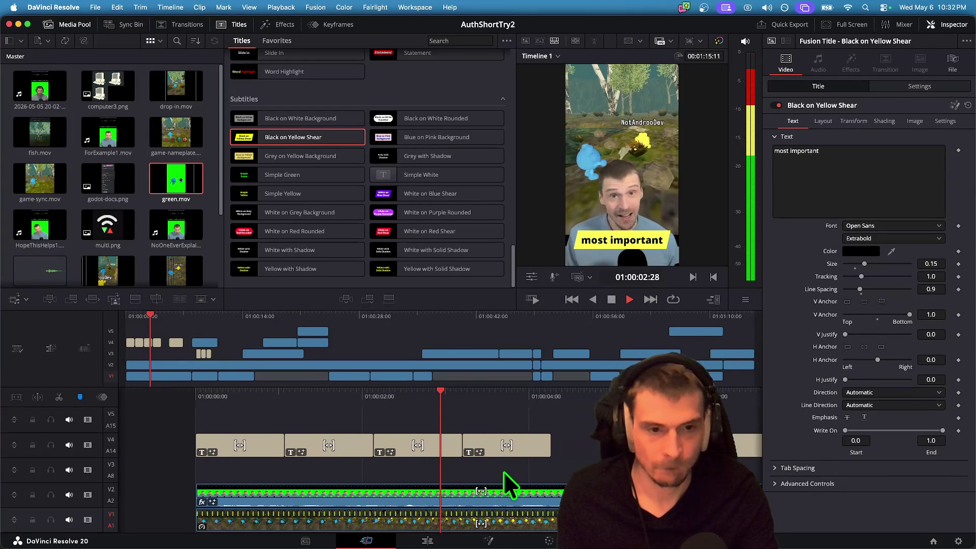
{"action": "key", "text": "space"}
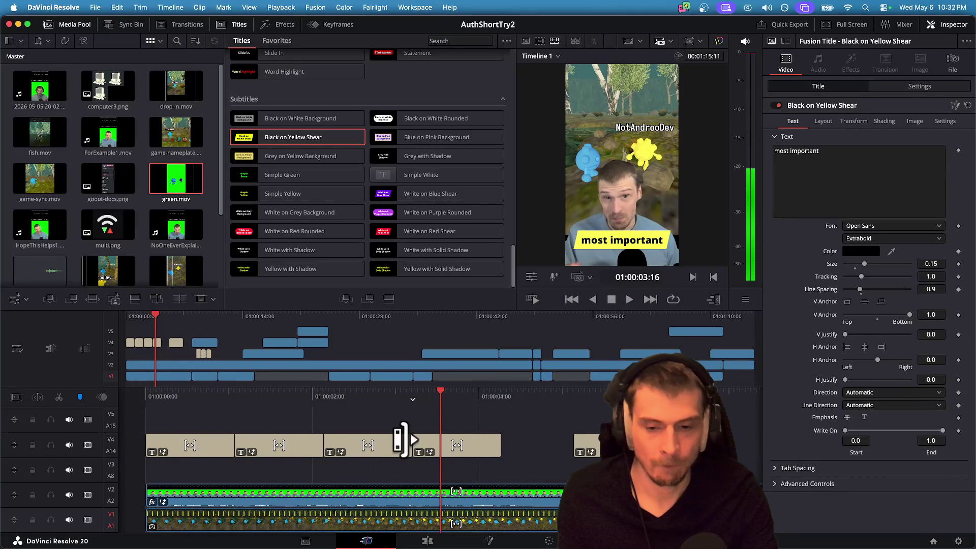
{"action": "mouse_move", "coordinate": [403, 445]}
{"action": "left_mouse_down"}
{"action": "mouse_move", "coordinate": [393, 444]}
{"action": "mouse_move", "coordinate": [401, 445]}
{"action": "left_mouse_up"}
{"action": "left_click_drag", "start_coordinate": [503, 442], "coordinate": [480, 443]}
{"action": "key", "text": "space"}
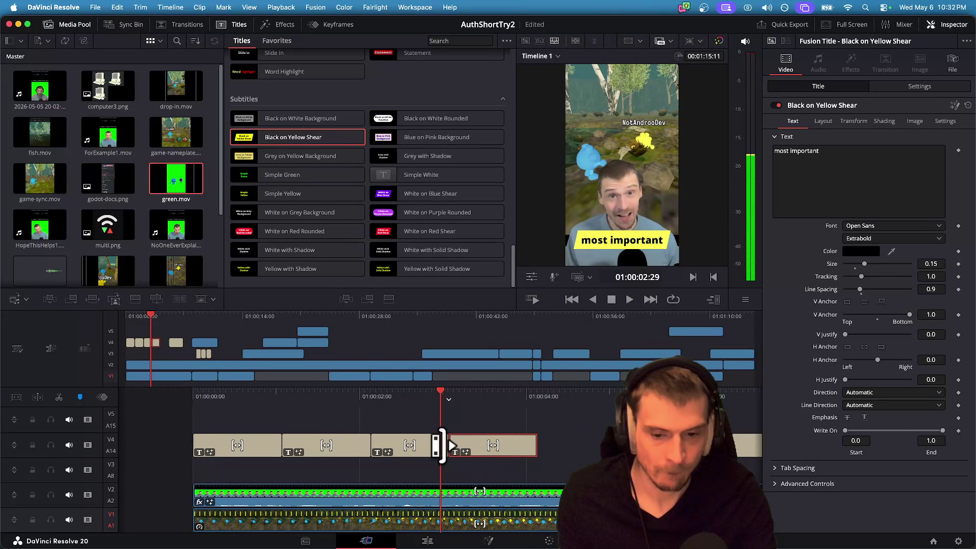
{"action": "mouse_move", "coordinate": [440, 445]}
{"action": "left_mouse_down"}
{"action": "mouse_move", "coordinate": [430, 447]}
{"action": "mouse_move", "coordinate": [438, 447]}
{"action": "left_mouse_up"}
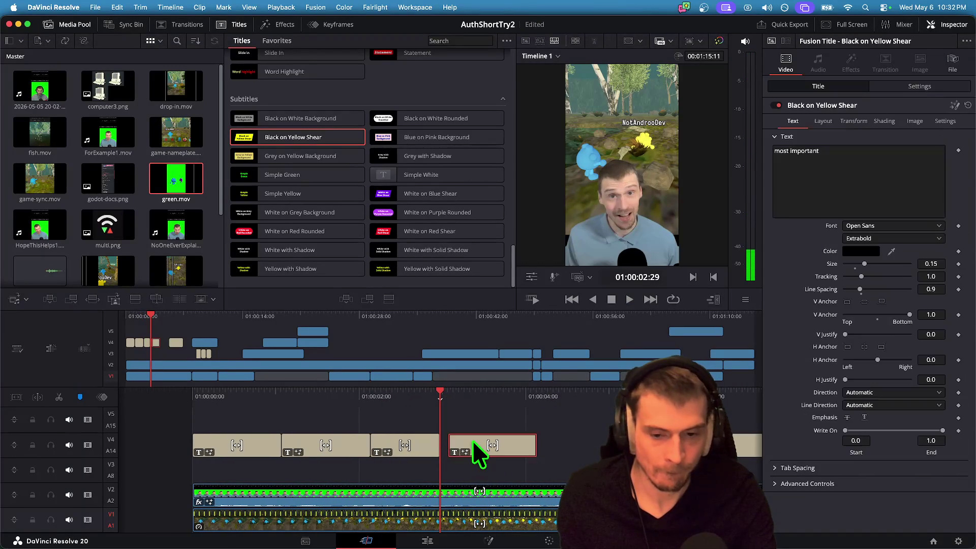
Change the fourth caption's text to 'concept in' and trim its end.
{"action": "left_click", "coordinate": [860, 201]}
{"action": "key", "text": "super+a"}
{"action": "type", "text": "con"}
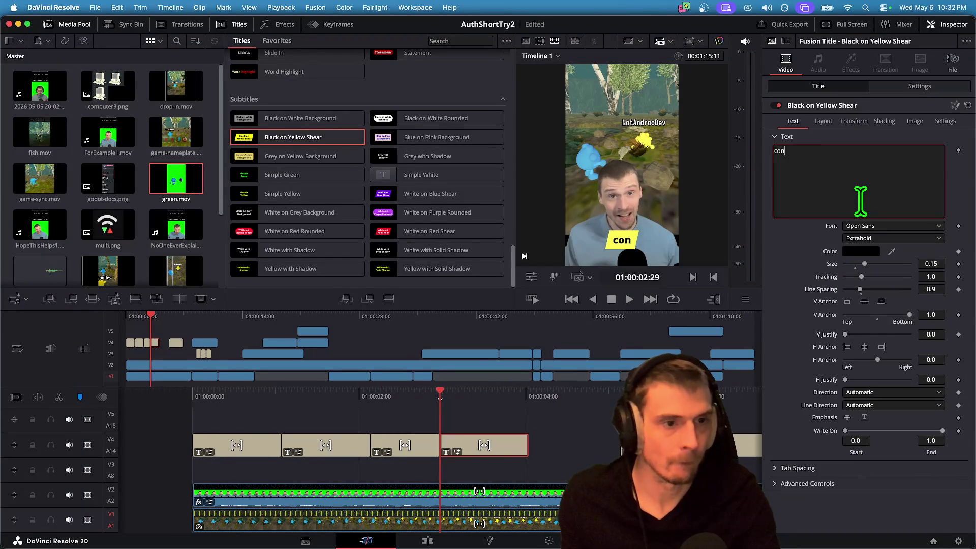
{"action": "type", "text": "cept in mu"}
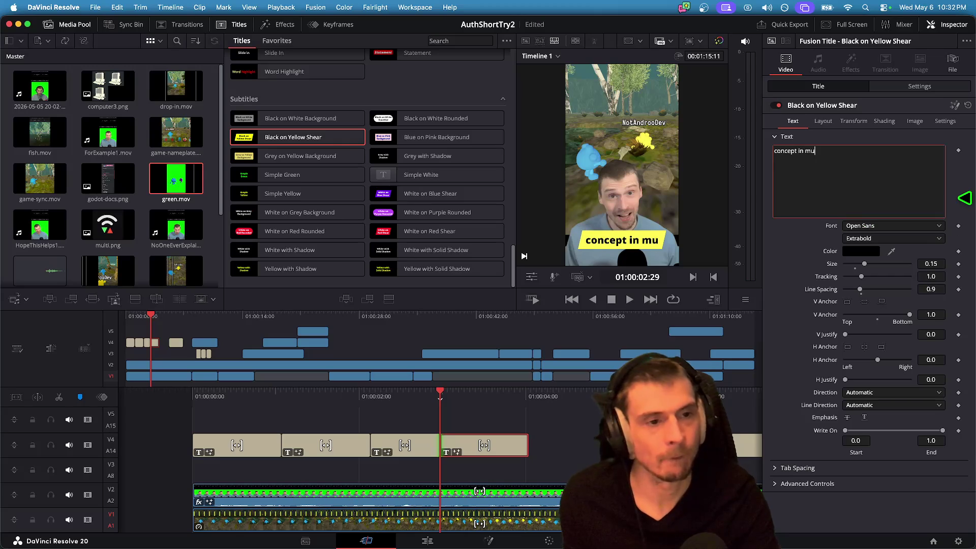
{"action": "type", "text": "ayr"}
{"action": "key", "text": "BackSpace"}
{"action": "key", "text": "BackSpace"}
{"action": "key", "text": "BackSpace"}
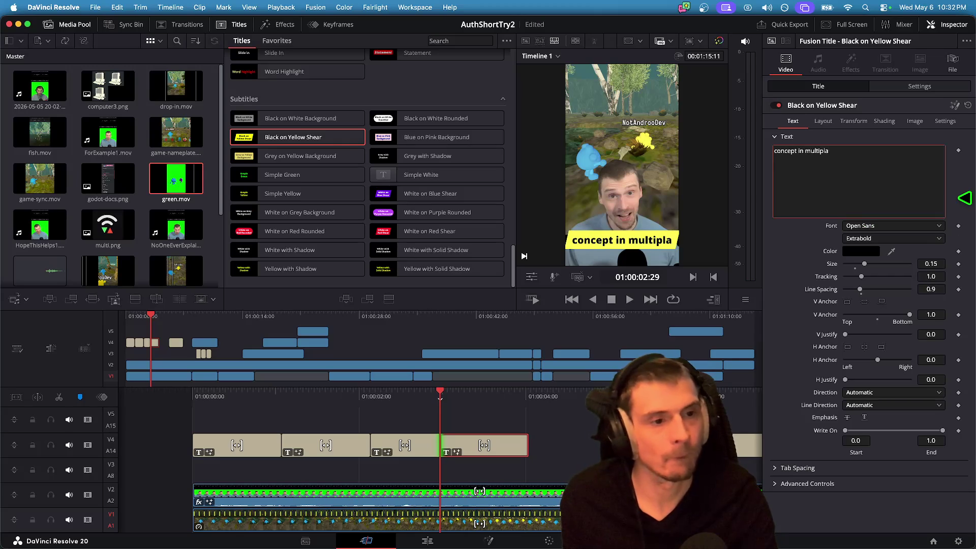
{"action": "left_click_drag", "start_coordinate": [518, 446], "coordinate": [473, 452]}
{"action": "scroll", "coordinate": [435, 453], "scroll_direction": "right", "scroll_amount": 3}
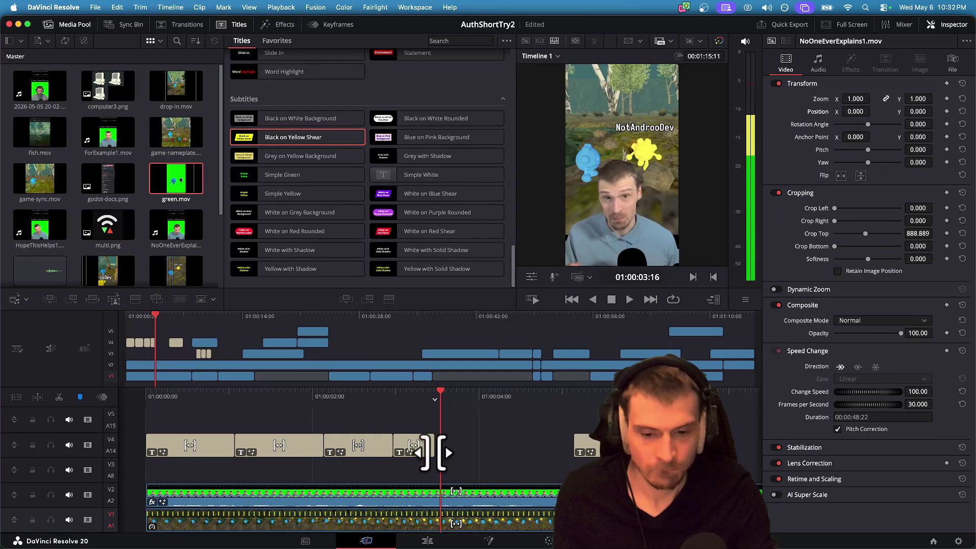
Paste a new caption at the playhead and change its text to 'multiplayer game'.
{"action": "key", "text": "cmd+v"}
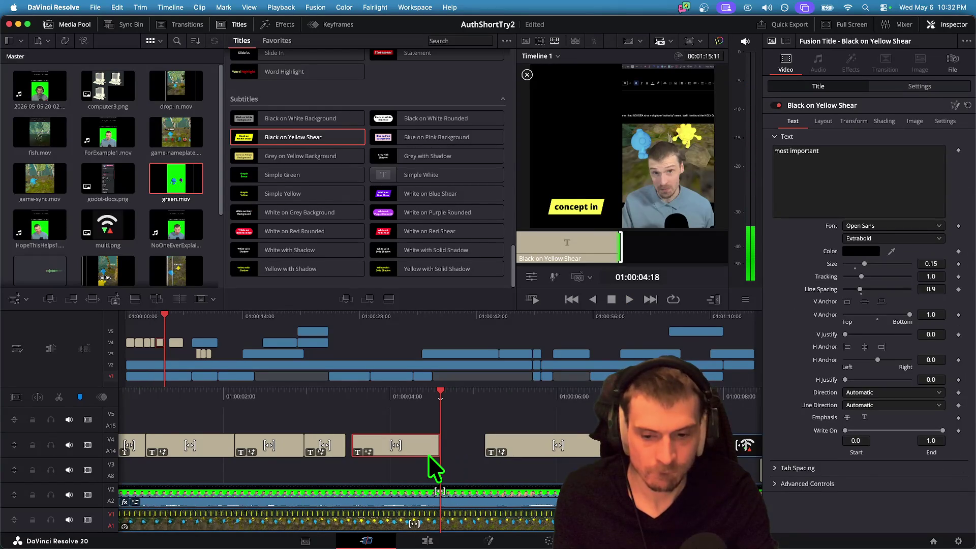
{"action": "left_click_drag", "start_coordinate": [430, 456], "coordinate": [423, 447]}
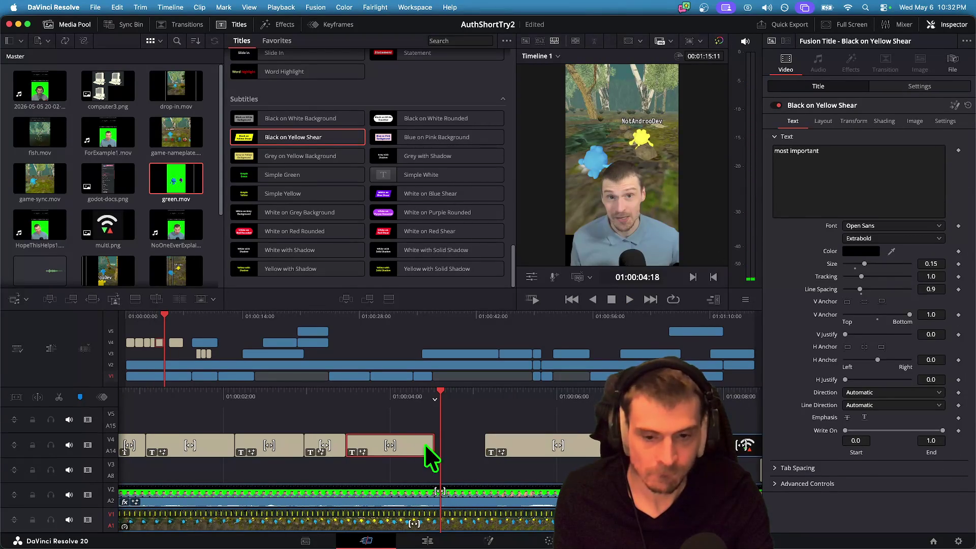
{"action": "left_click", "coordinate": [800, 190]}
{"action": "key", "text": "super+a"}
{"action": "type", "text": "multiplayer"}
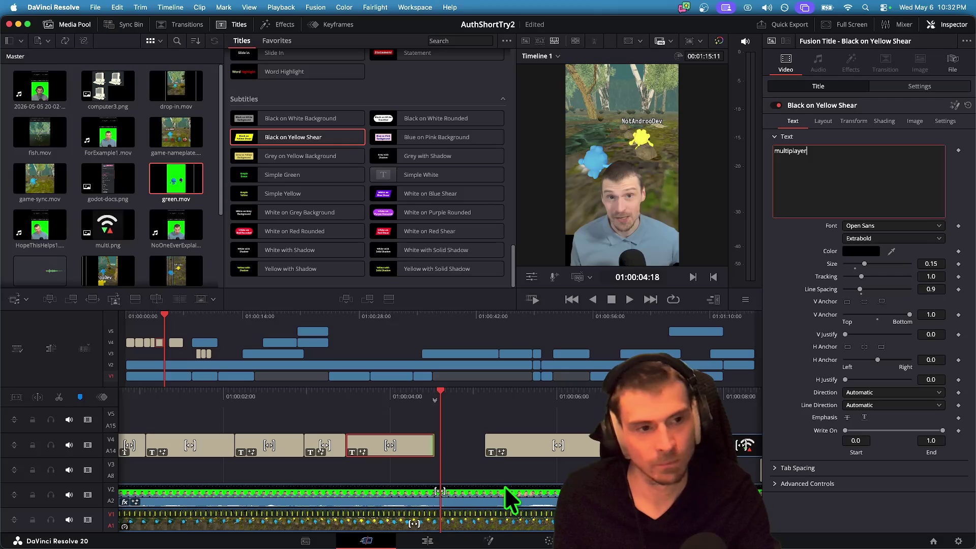
{"action": "type", "text": " game"}
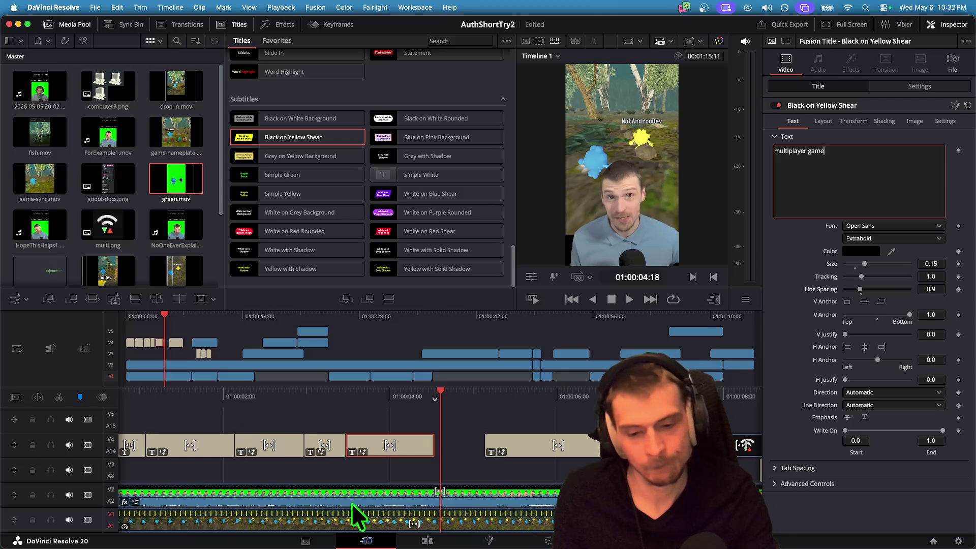
{"action": "left_click", "coordinate": [475, 430]}
{"action": "key", "text": "Home"}
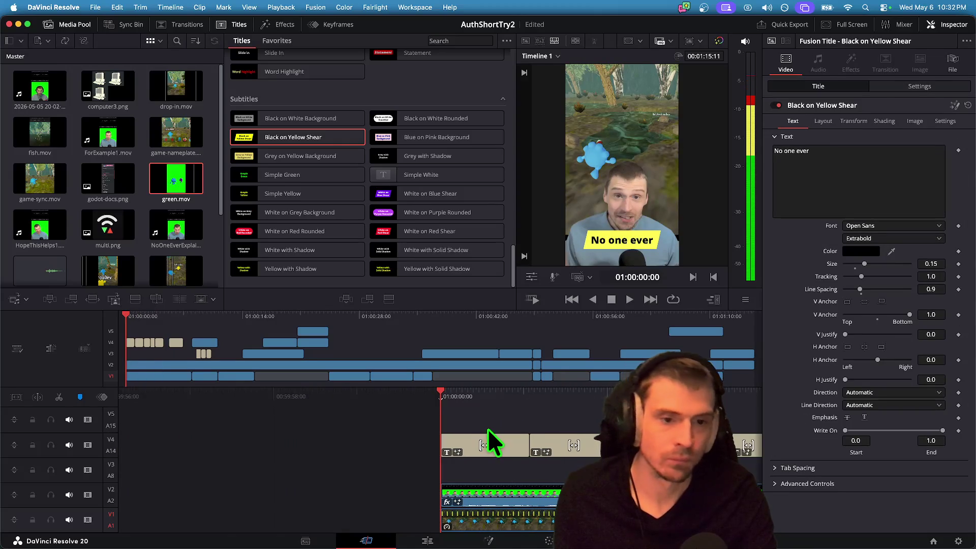
{"action": "key", "text": "space"}
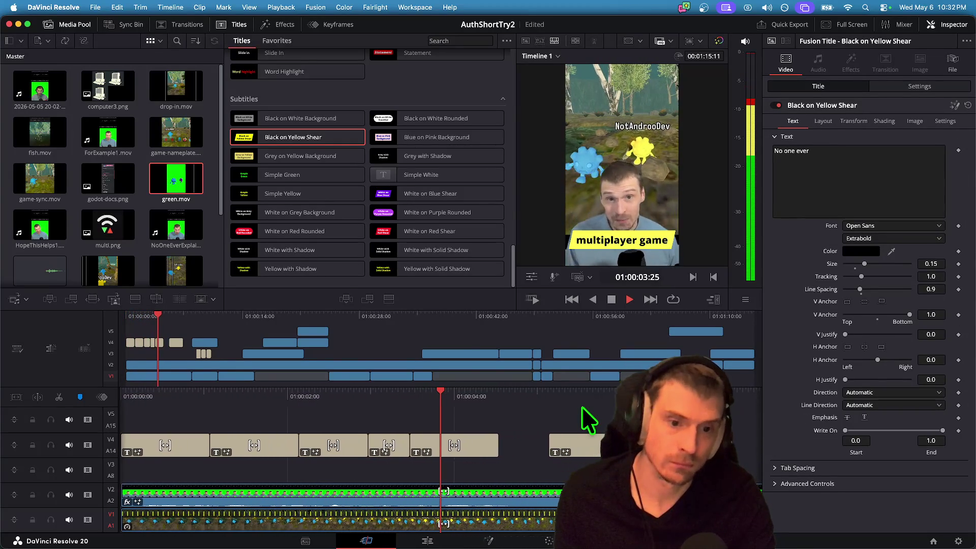
{"action": "key", "text": "space"}
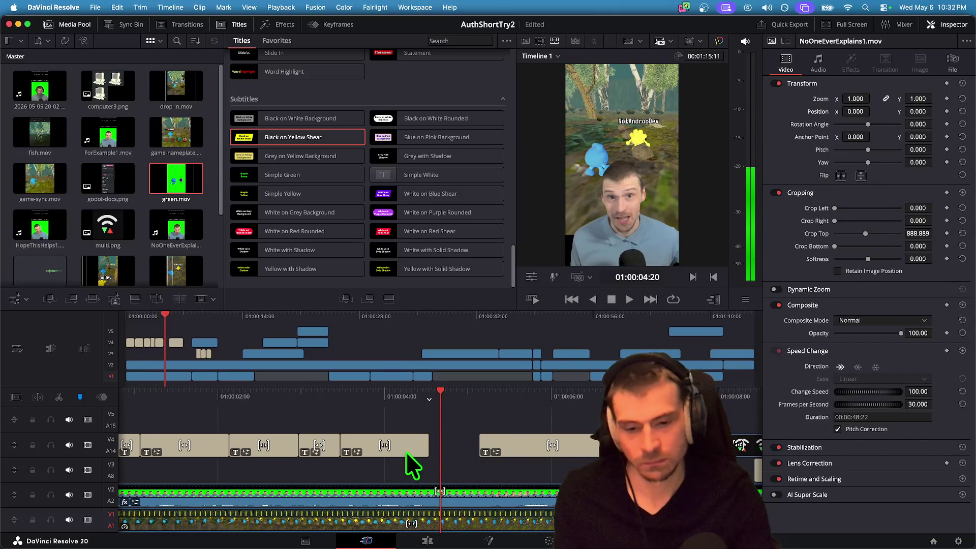
Lengthen the caption, extend its text to 'multiplayer game dev', and set its size to 0.12.
{"action": "left_click", "coordinate": [414, 450]}
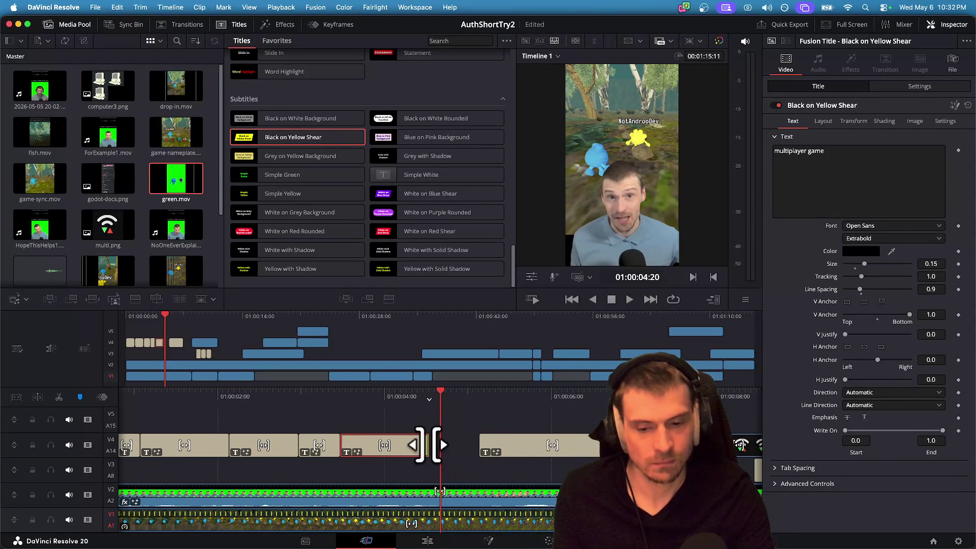
{"action": "mouse_move", "coordinate": [429, 445]}
{"action": "left_mouse_down"}
{"action": "mouse_move", "coordinate": [410, 446]}
{"action": "mouse_move", "coordinate": [462, 445]}
{"action": "left_mouse_up"}
{"action": "left_click", "coordinate": [894, 177]}
{"action": "type", "text": "dev"}
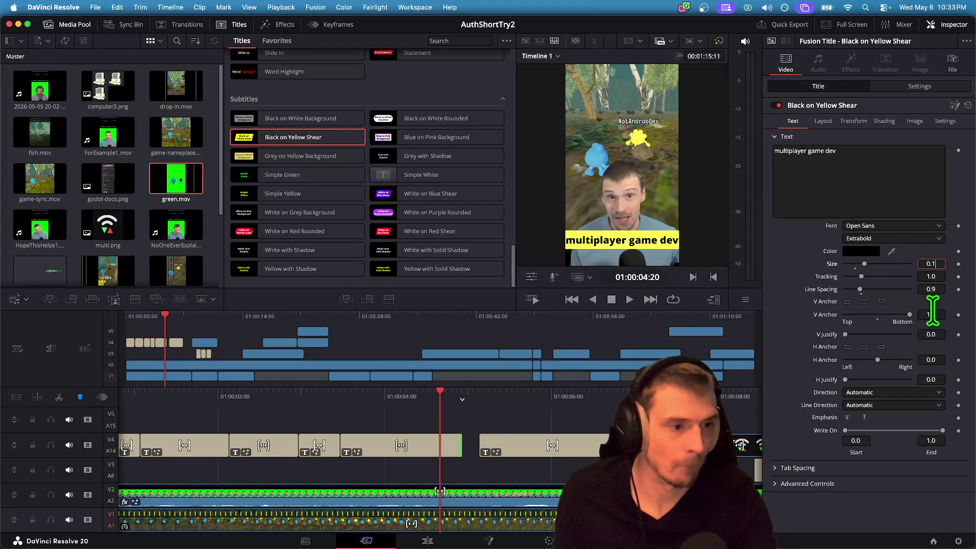
{"action": "key", "text": "BackSpace"}
{"action": "key", "text": "Tab"}
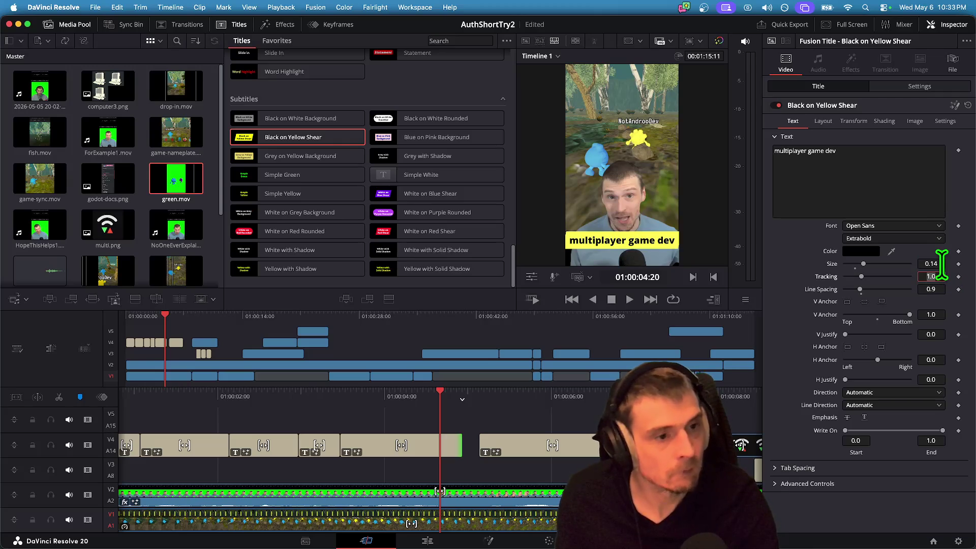
{"action": "key", "text": "Tab"}
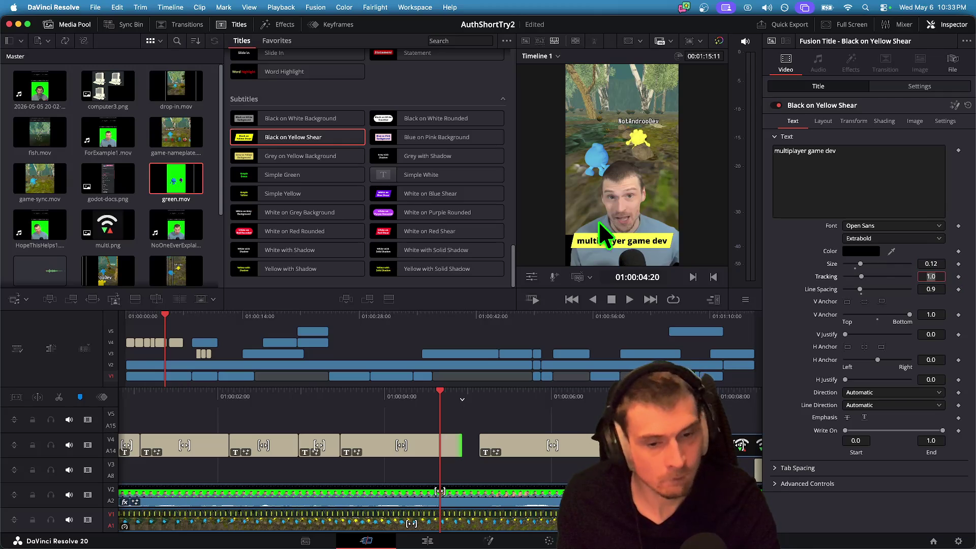
{"action": "left_click", "coordinate": [530, 483]}
{"action": "key", "text": "Home"}
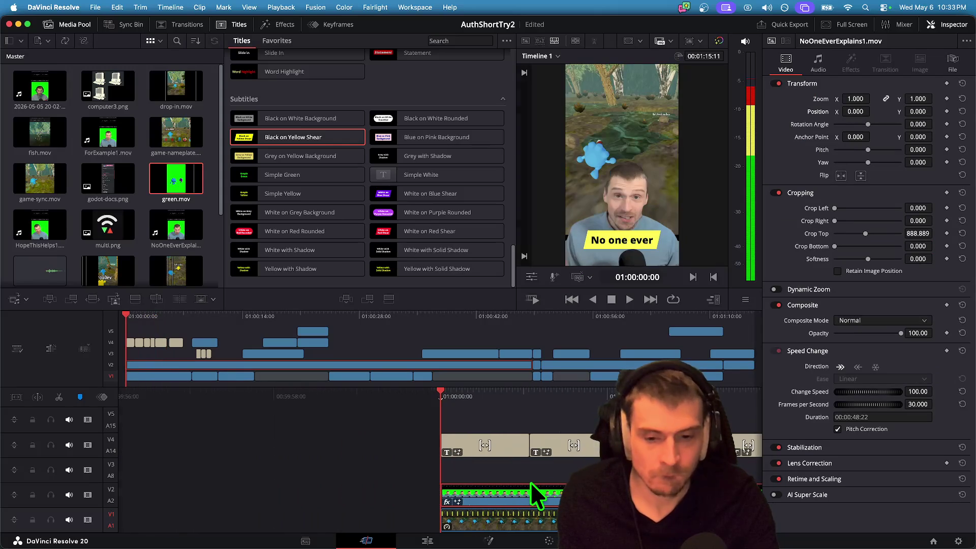
{"action": "key", "text": "space"}
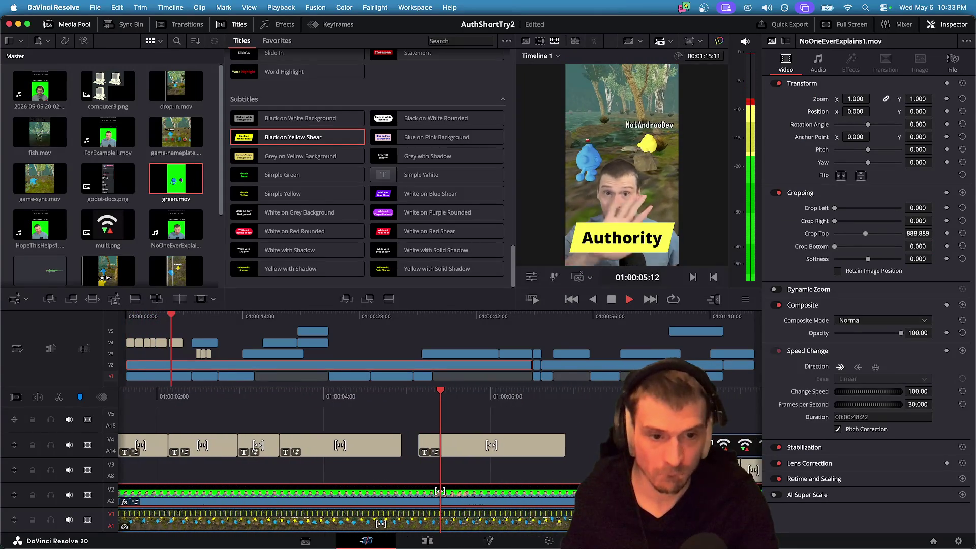
Make the Authority caption start earlier and review the change.
{"action": "left_click", "coordinate": [401, 450]}
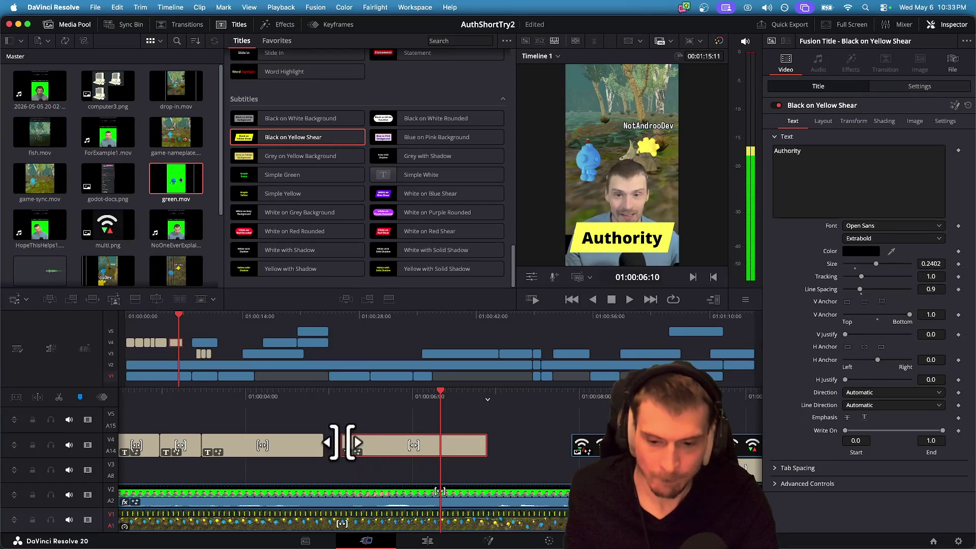
{"action": "left_click_drag", "start_coordinate": [348, 443], "coordinate": [324, 442]}
{"action": "key", "text": "Up"}
{"action": "key", "text": "space"}
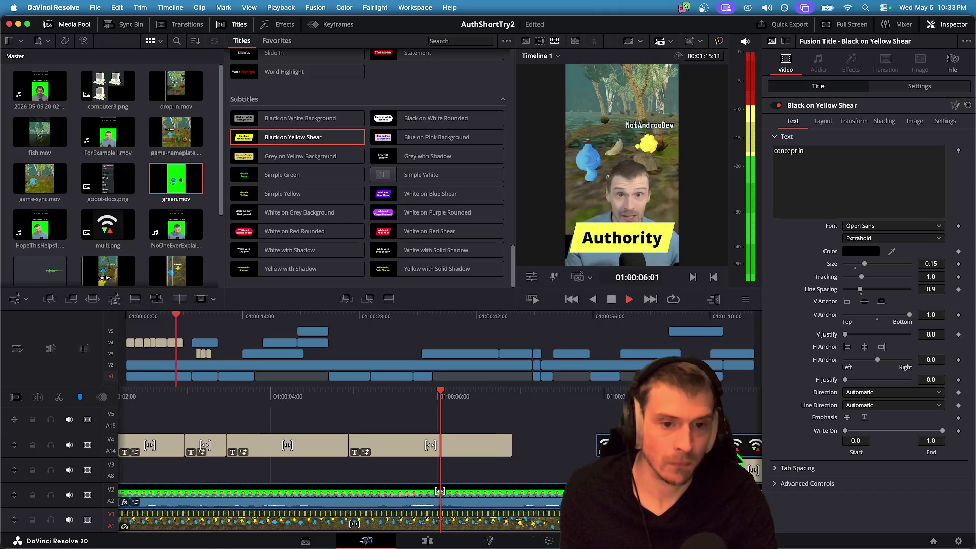
{"action": "key", "text": "space"}
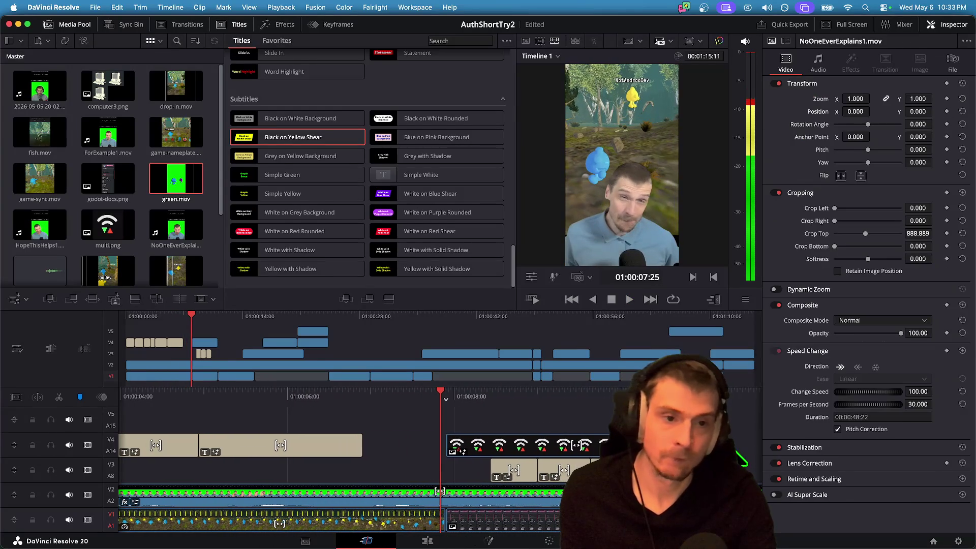
Roll-trim the edit point between the first two V4 captions so it matches the speech.
{"action": "key", "text": "v"}
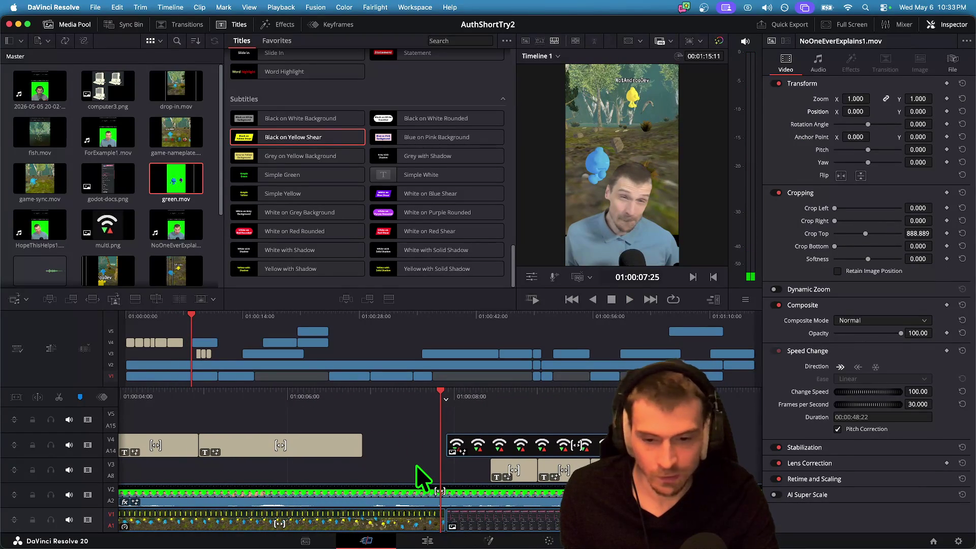
{"action": "key", "text": "Up"}
{"action": "key", "text": "Down"}
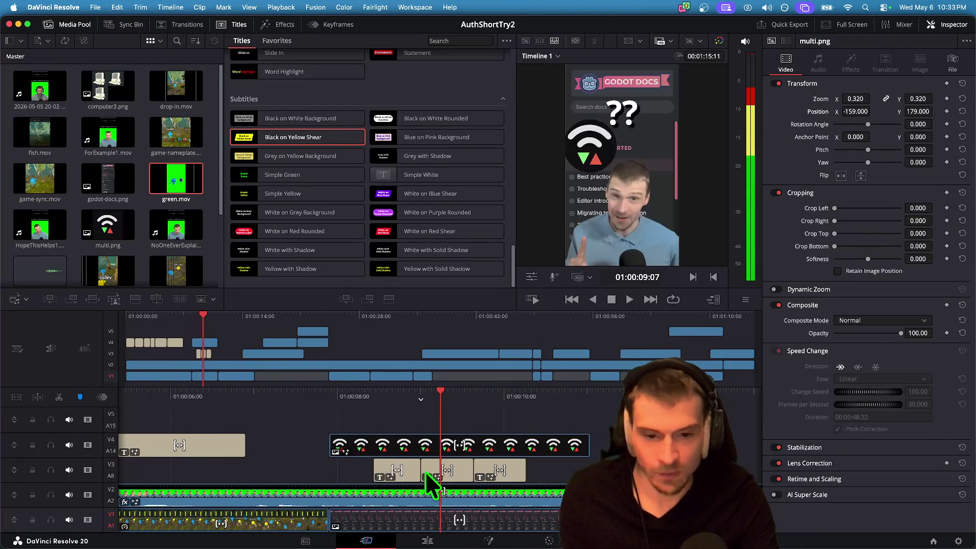
{"action": "key", "text": "Up"}
{"action": "key", "text": "Down"}
{"action": "key", "text": "Up"}
{"action": "key", "text": "Home"}
{"action": "key", "text": "space"}
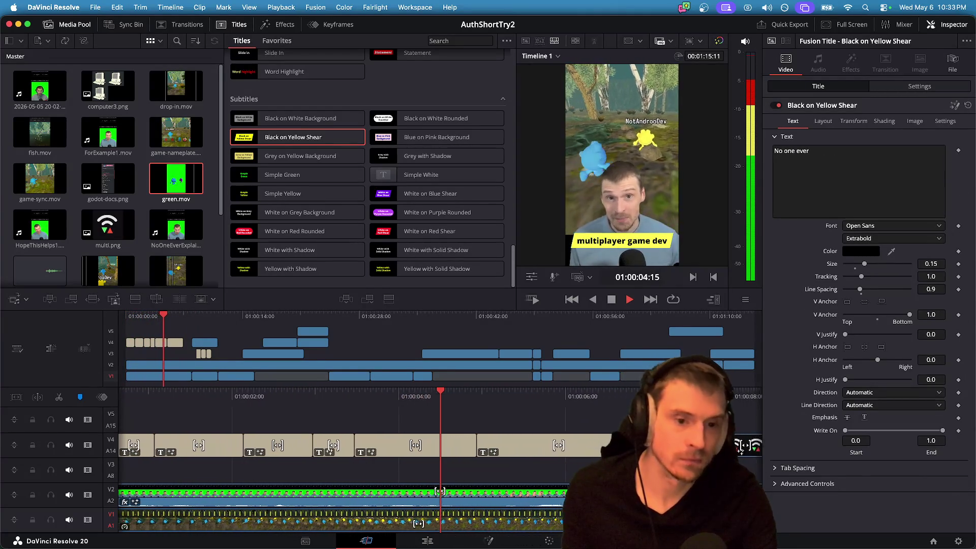
{"action": "key", "text": "space"}
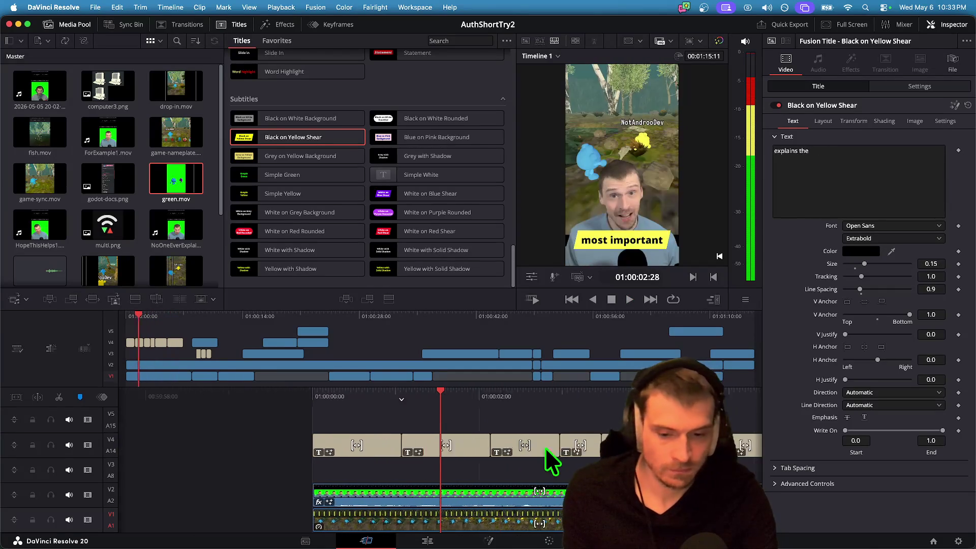
{"action": "key", "text": "space"}
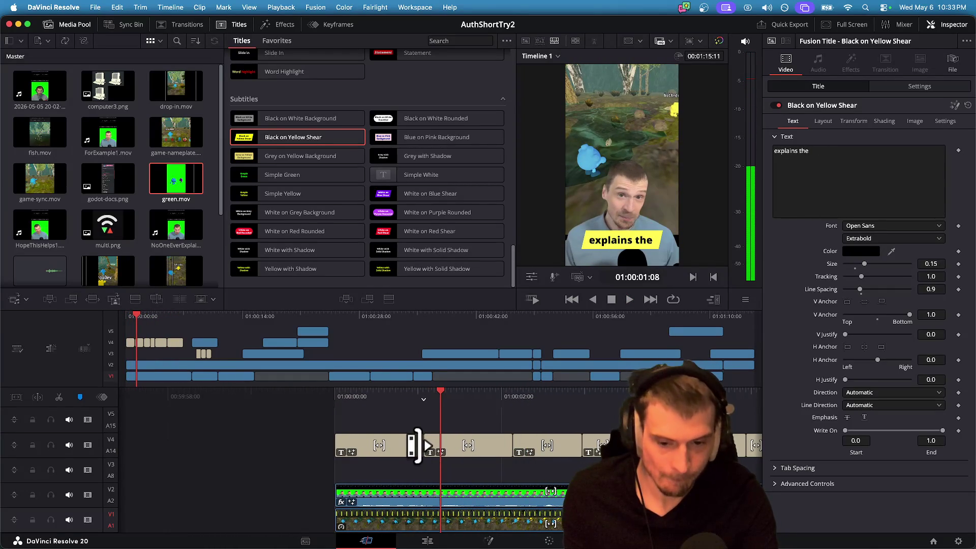
{"action": "left_click_drag", "start_coordinate": [426, 443], "coordinate": [423, 442]}
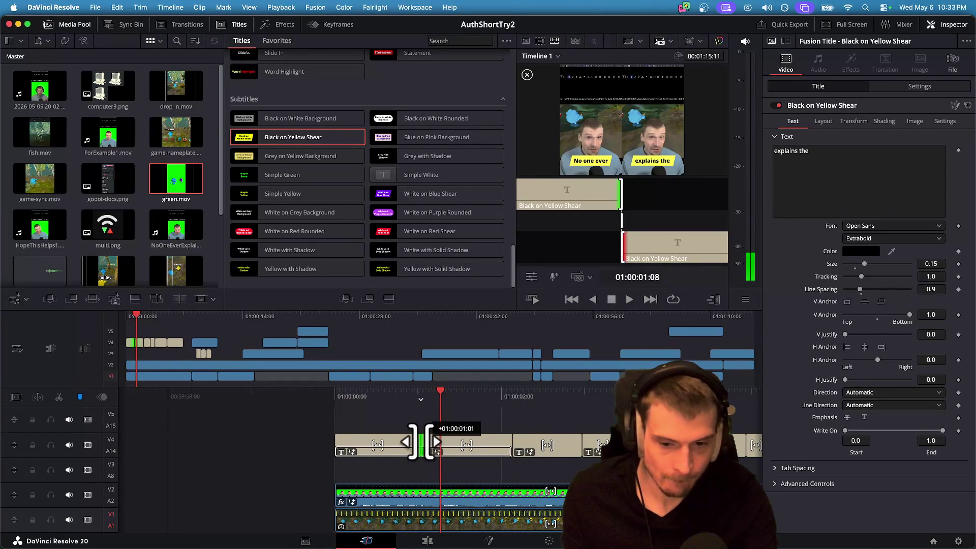
{"action": "left_click_drag", "start_coordinate": [423, 442], "coordinate": [424, 443]}
{"action": "key", "text": "Home"}
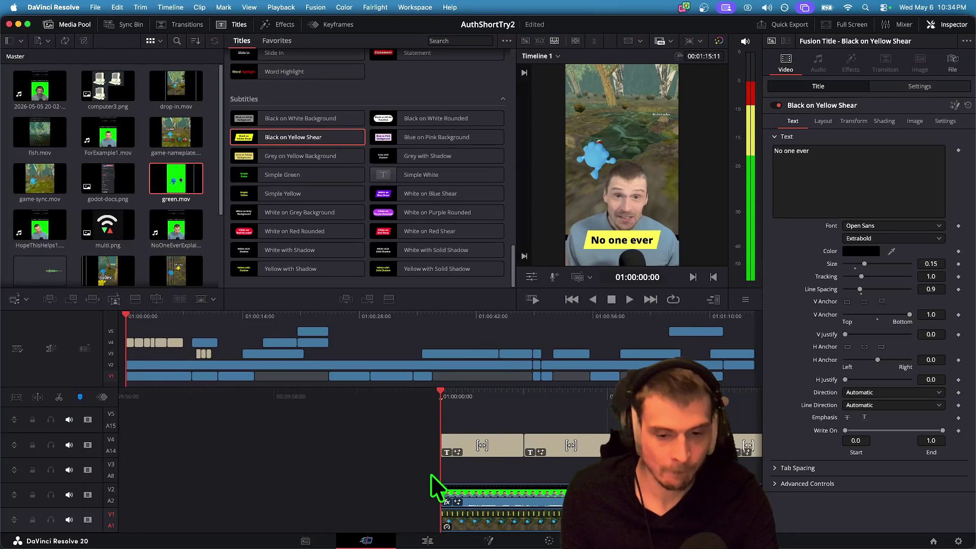
Shift the cut at the 'most important' caption slightly to match the speech.
{"action": "key", "text": "space"}
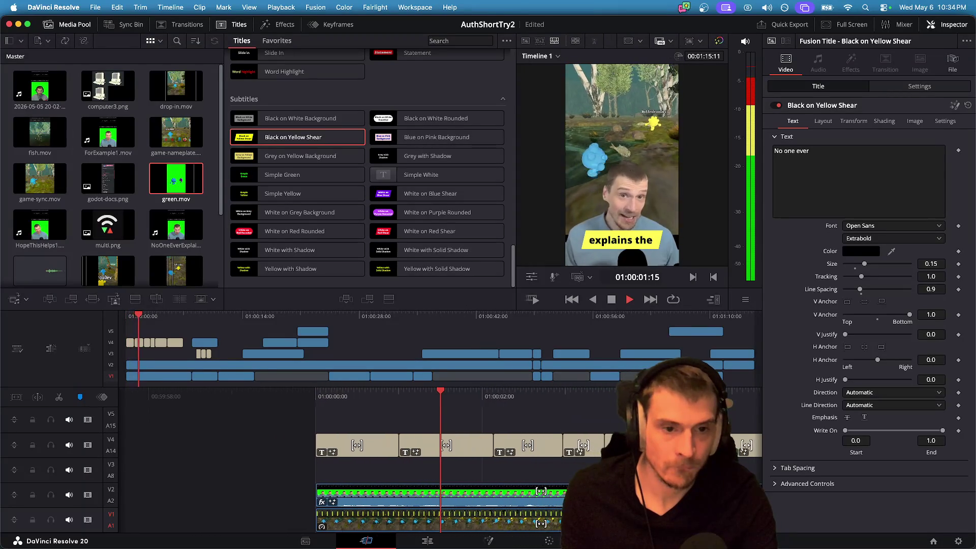
{"action": "key", "text": "space"}
{"action": "left_click_drag", "start_coordinate": [434, 445], "coordinate": [426, 445]}
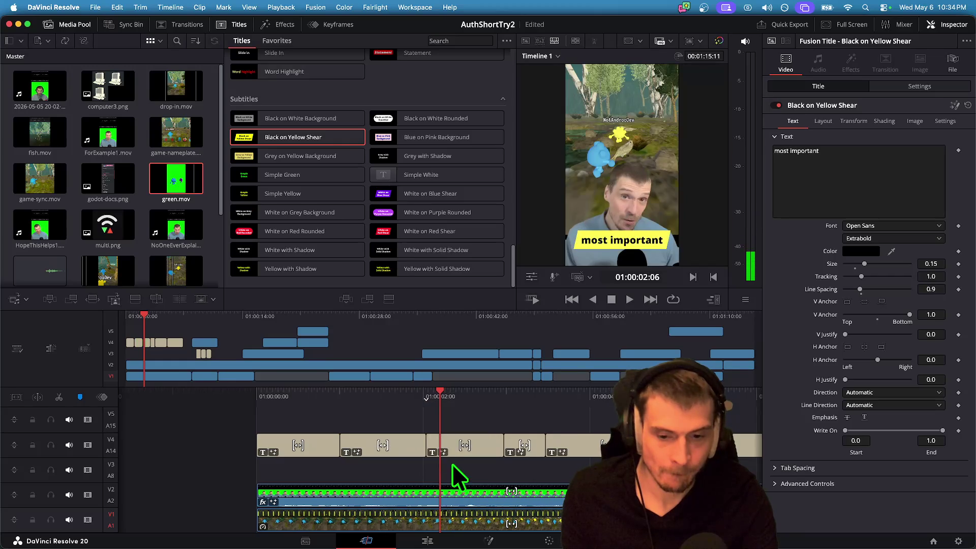
{"action": "key", "text": "Home"}
{"action": "key", "text": "space"}
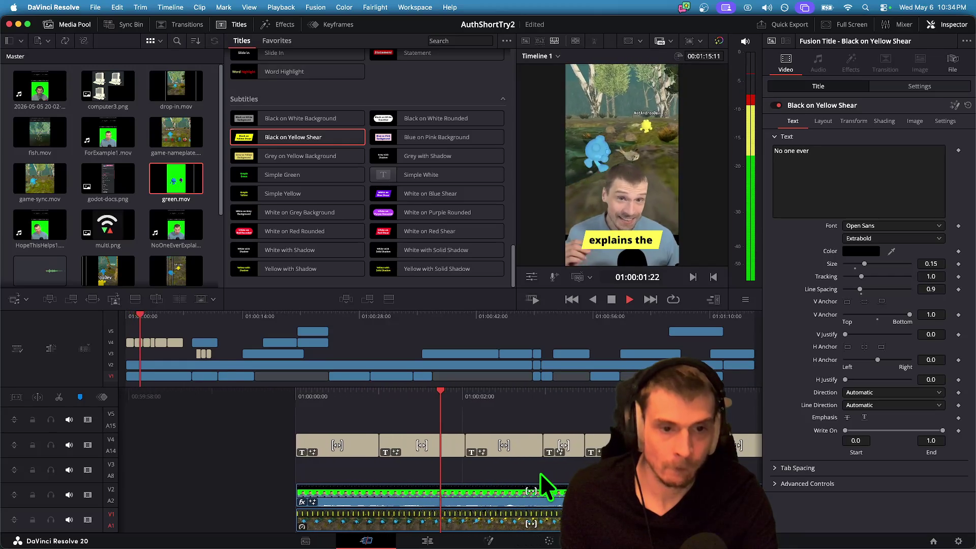
{"action": "key", "text": "space"}
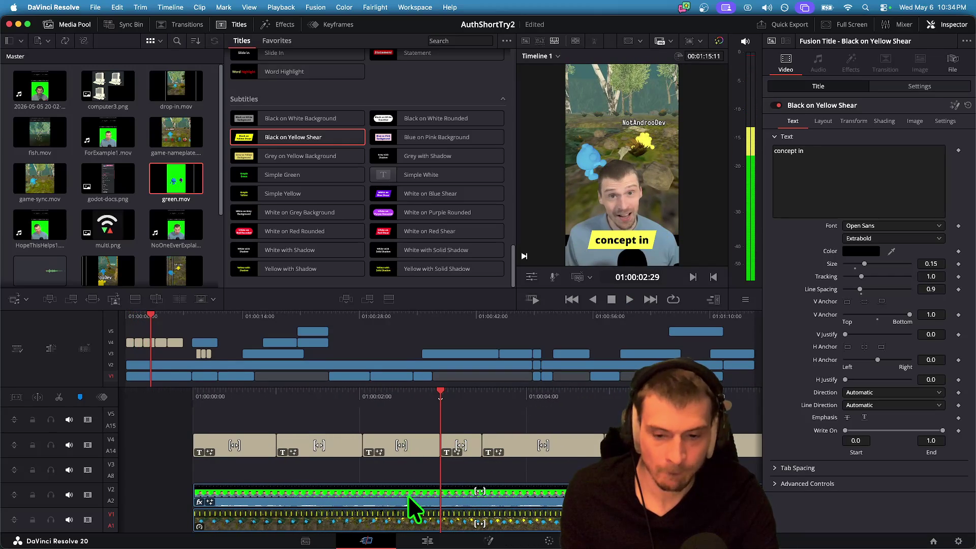
Move the cut before 'concept in' slightly earlier and replay to check it.
{"action": "key", "text": "Up"}
{"action": "key", "text": "space"}
{"action": "key", "text": "space"}
{"action": "key", "text": "Up"}
{"action": "key", "text": "space"}
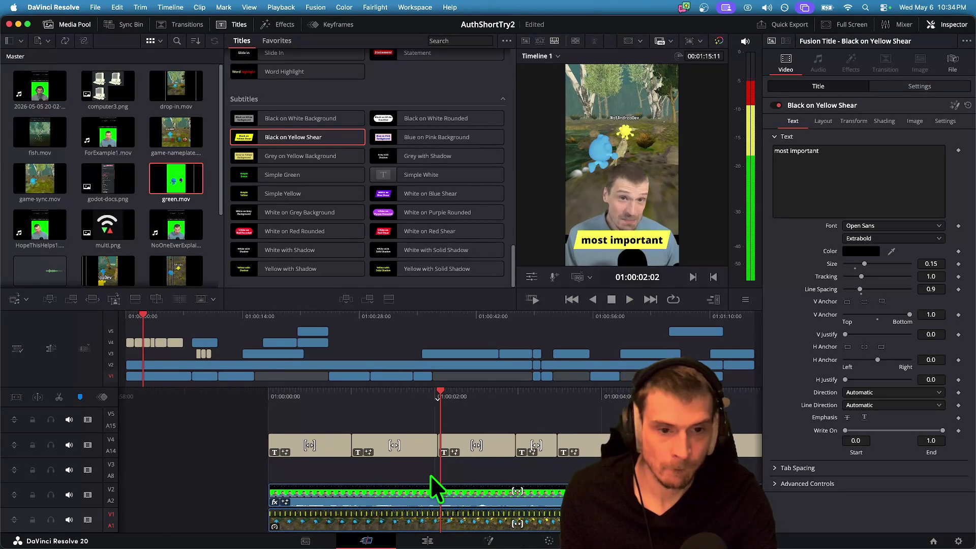
{"action": "key", "text": "space"}
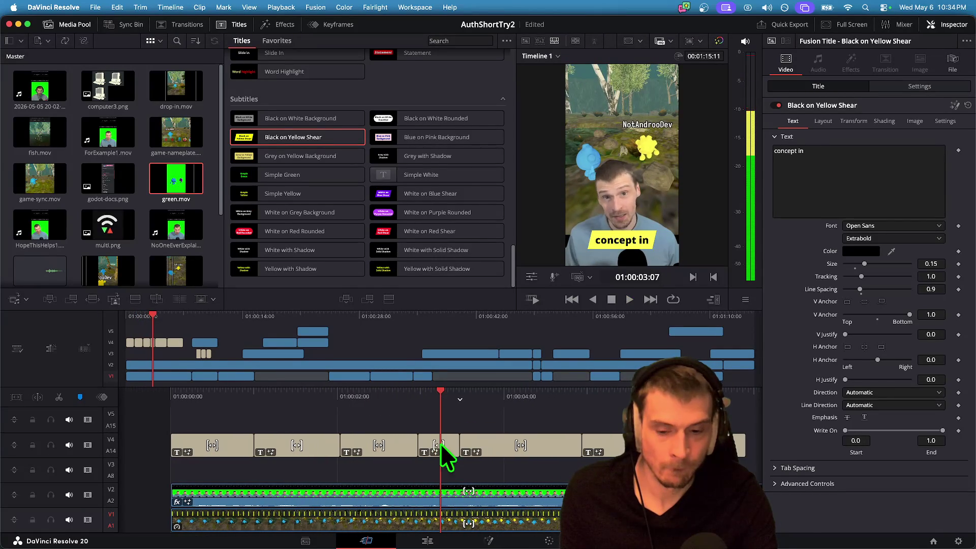
{"action": "left_click_drag", "start_coordinate": [419, 443], "coordinate": [410, 445]}
{"action": "key", "text": "slash"}
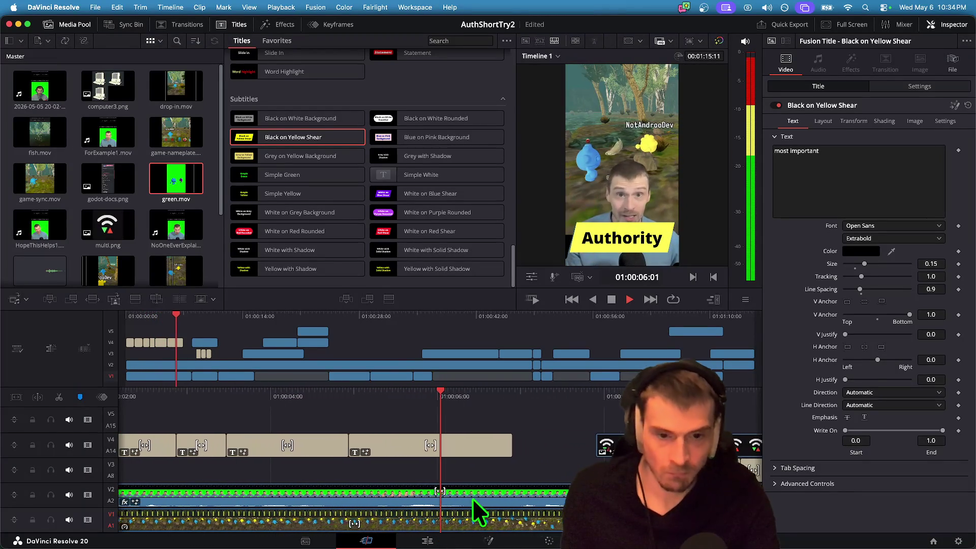
{"action": "key", "text": "space"}
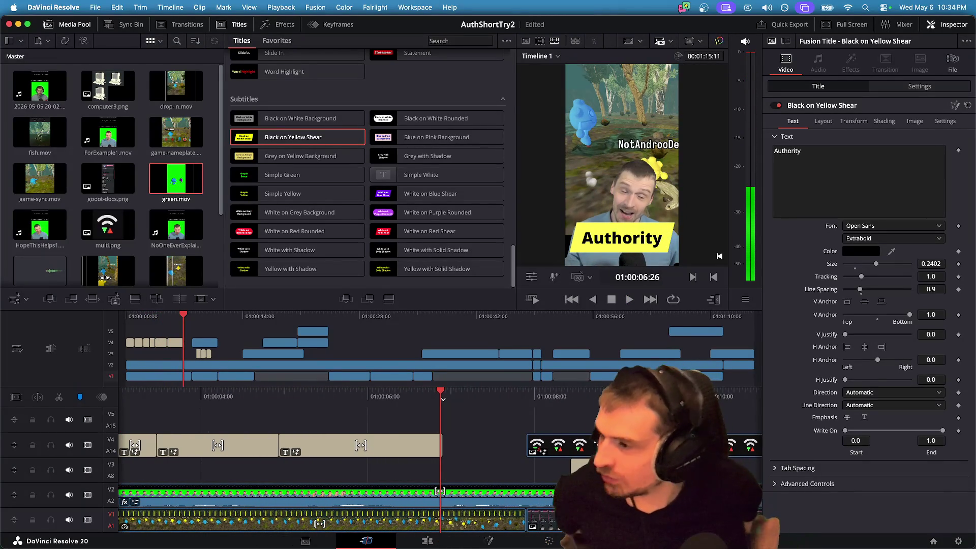
Save the AuthShortTry2 project and place a Black on Yellow Shear title on V5.
{"action": "key", "text": "super+s"}
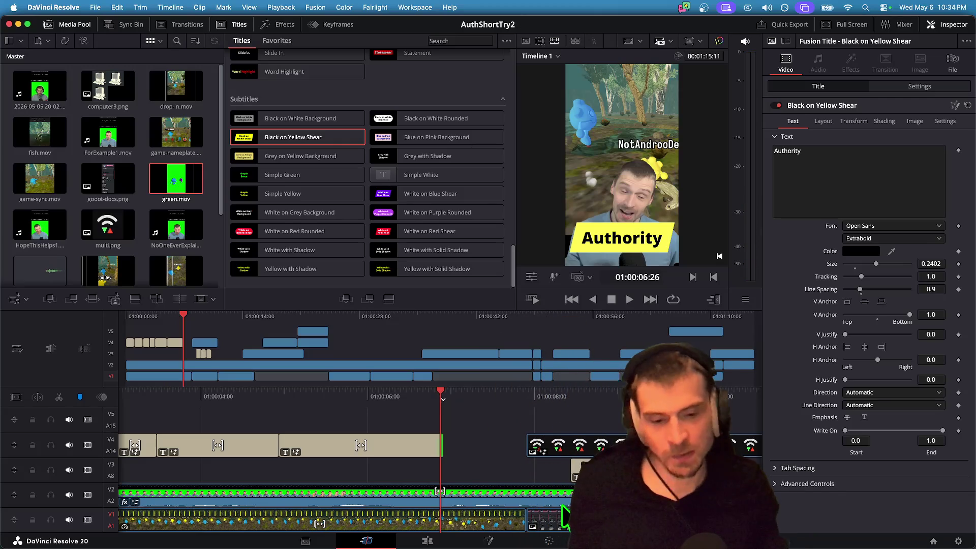
{"action": "key", "text": "space"}
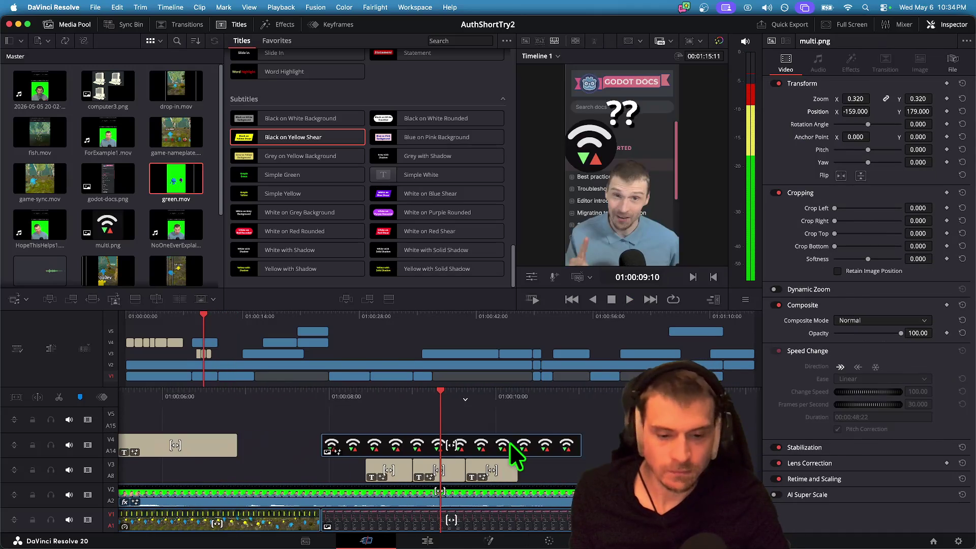
{"action": "key", "text": "j"}
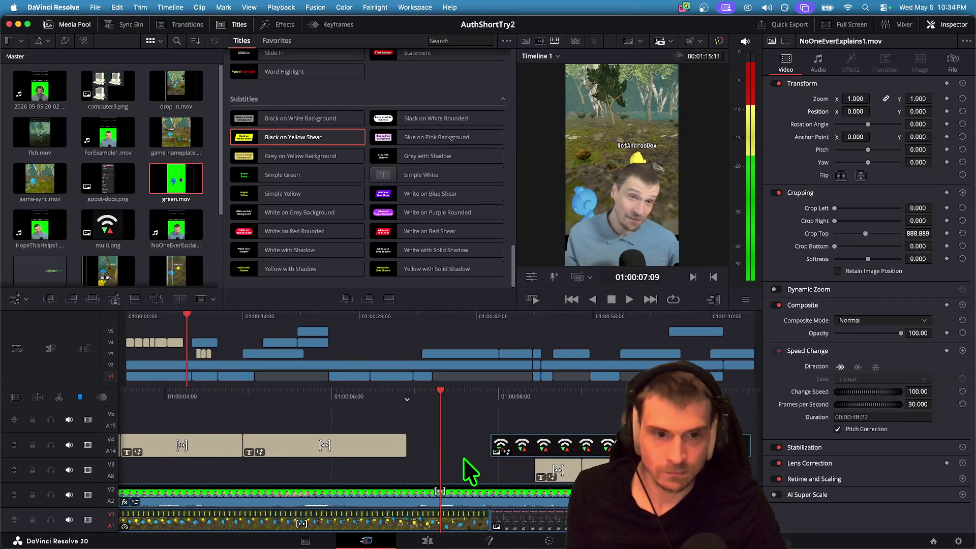
{"action": "left_click", "coordinate": [377, 447]}
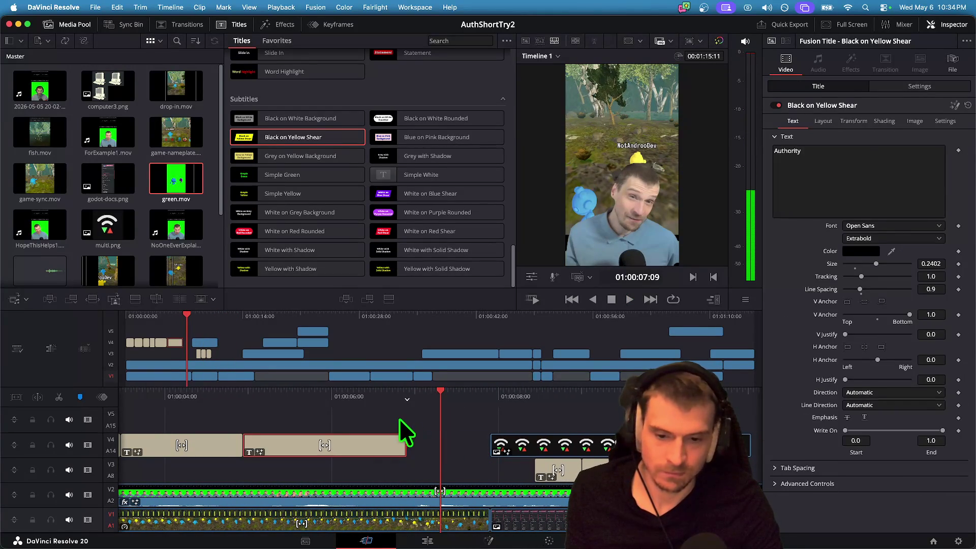
{"action": "left_click", "coordinate": [416, 428]}
{"action": "left_click", "coordinate": [375, 441]}
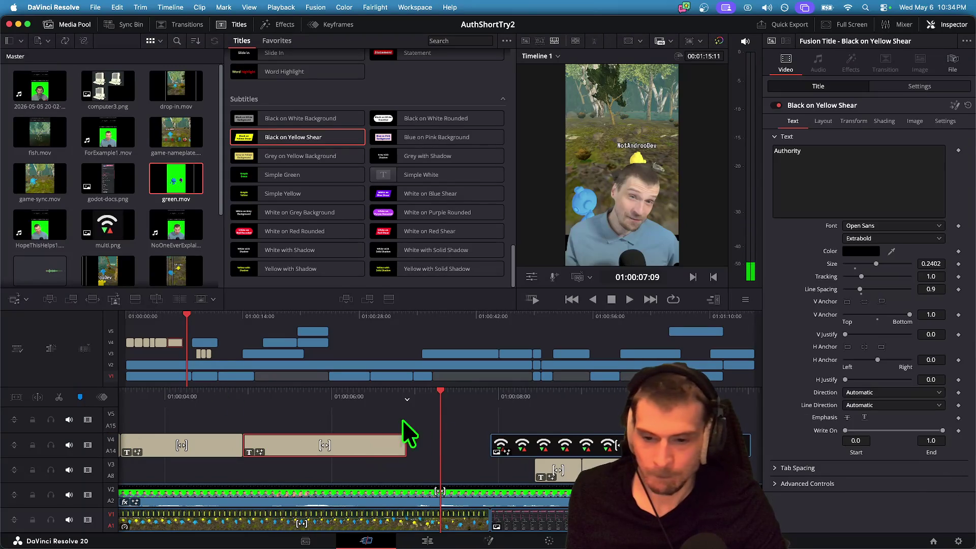
{"action": "left_click", "coordinate": [409, 412]}
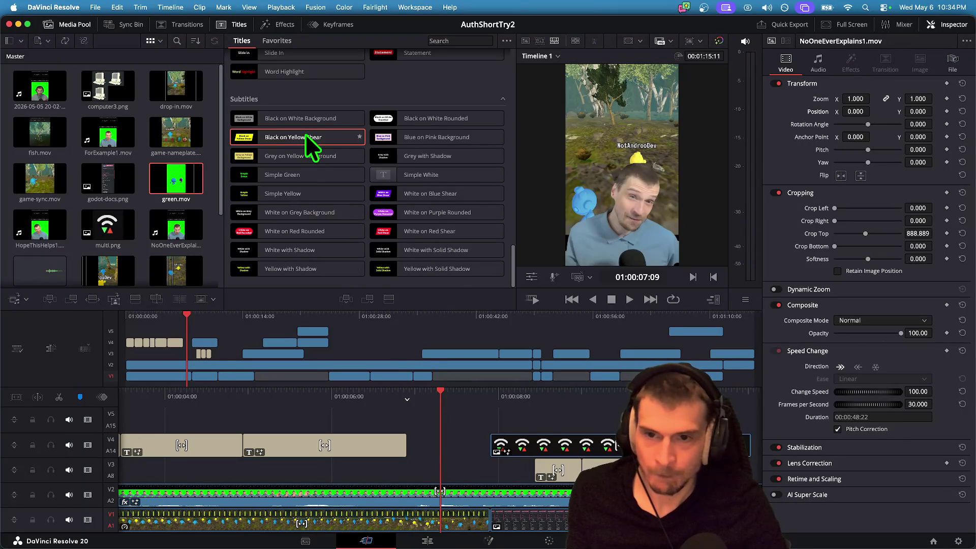
{"action": "left_click_drag", "start_coordinate": [433, 390], "coordinate": [405, 414]}
{"action": "type", "text": "I found the best definition in the most unlikely place"}
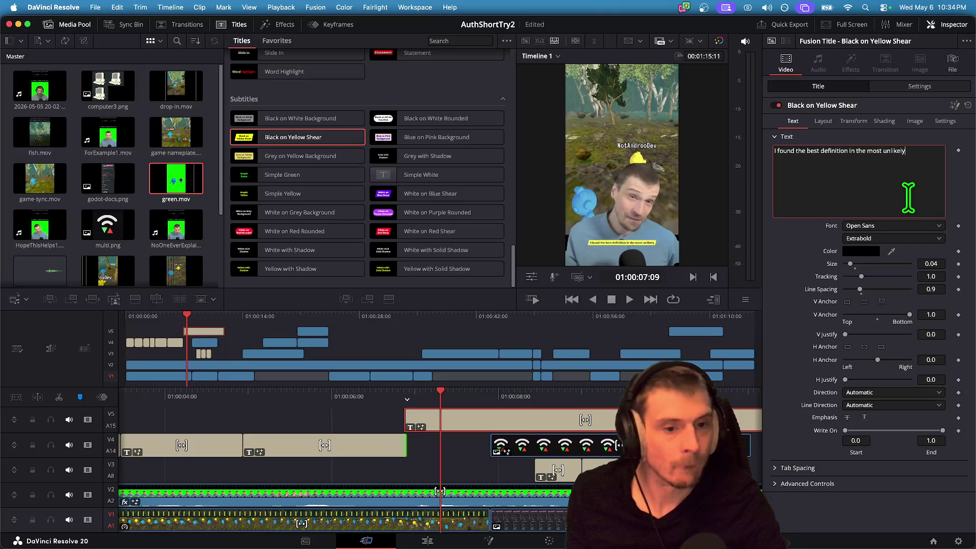
Break the V5 title onto two lines before 'in' and set its size to 0.1024.
{"action": "left_click", "coordinate": [487, 460]}
{"action": "mouse_move", "coordinate": [853, 265]}
{"action": "left_mouse_down"}
{"action": "mouse_move", "coordinate": [870, 264]}
{"action": "mouse_move", "coordinate": [854, 265]}
{"action": "left_mouse_up"}
{"action": "left_click", "coordinate": [865, 151]}
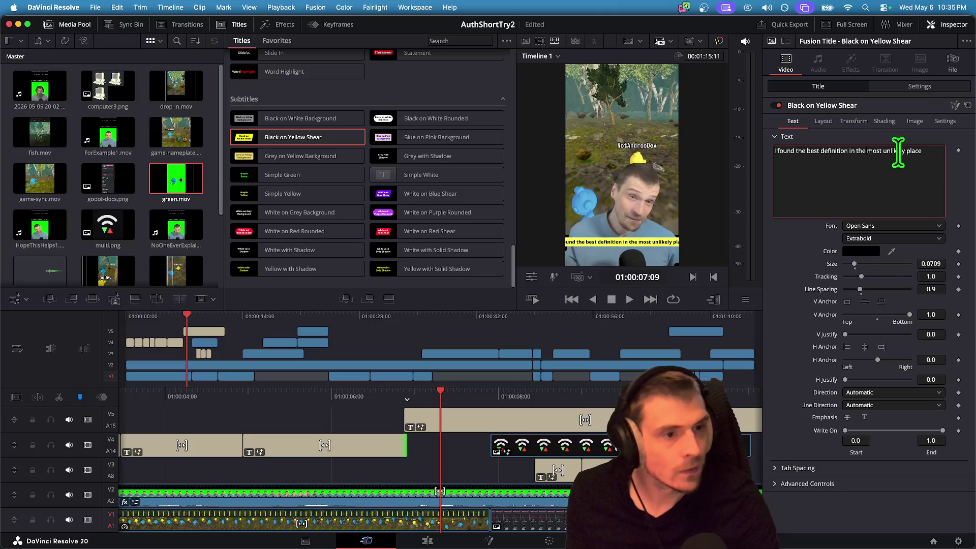
{"action": "key", "text": "Return"}
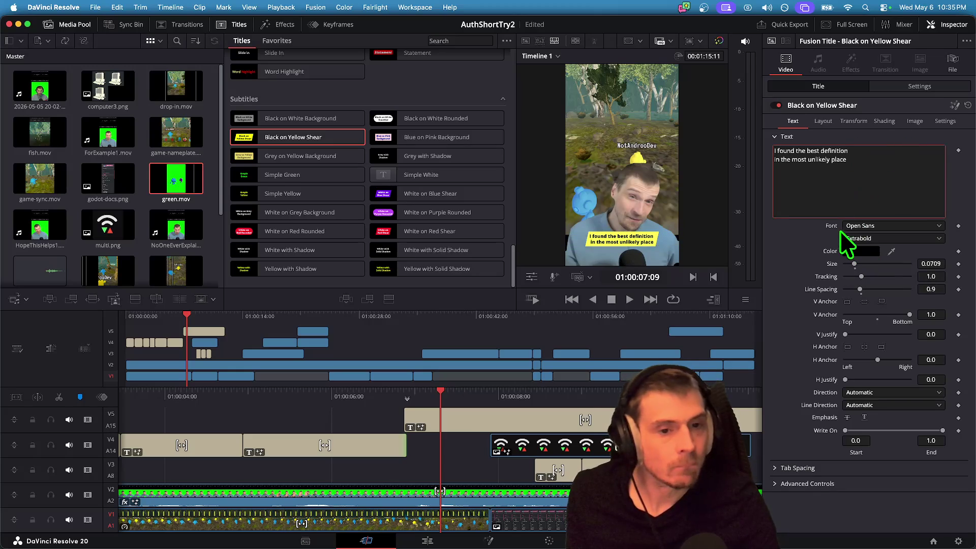
{"action": "left_click_drag", "start_coordinate": [855, 264], "coordinate": [859, 264]}
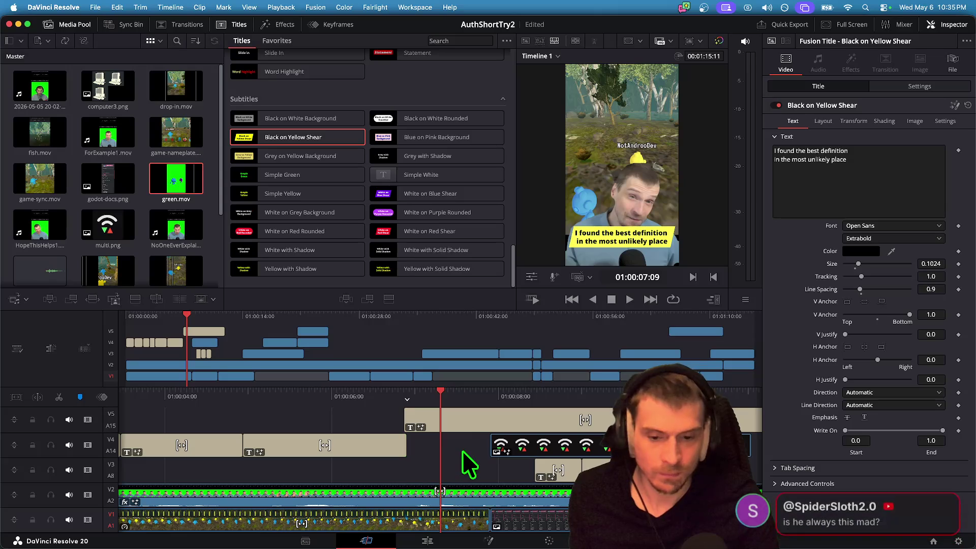
{"action": "key", "text": "Up"}
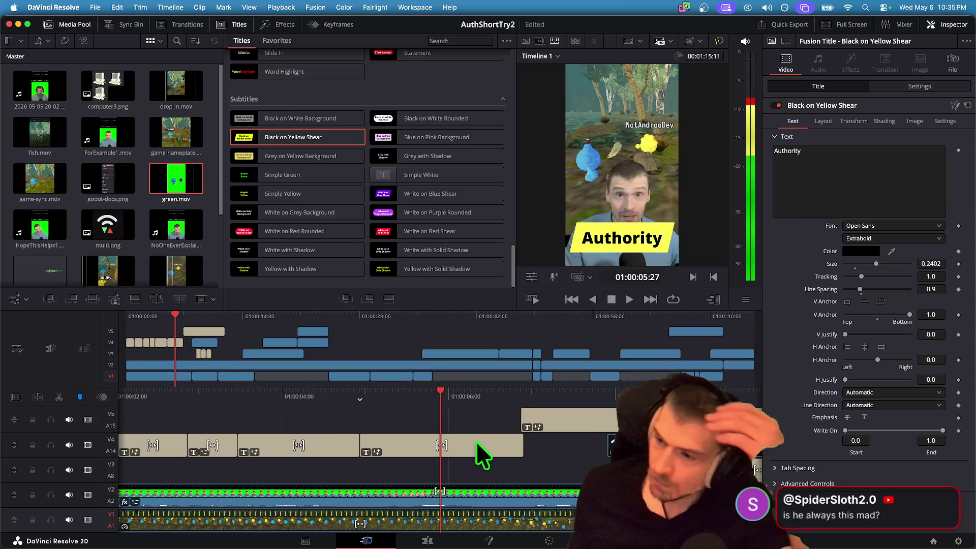
{"action": "key", "text": "super+Tab"}
{"action": "key", "text": "super+Tab"}
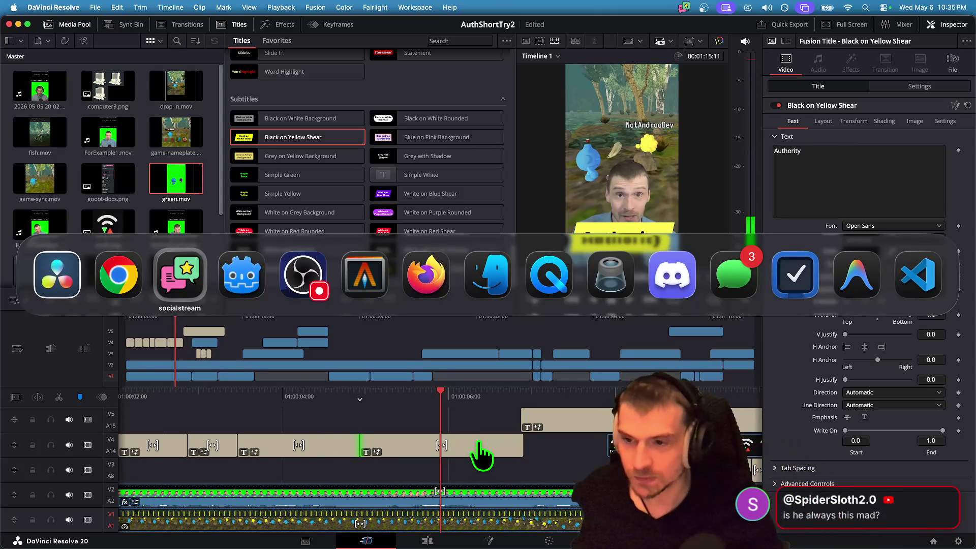
Pick up the fish in the left Friend Gem window, then bring the right game window forward.
{"action": "key", "text": "super+shift+Tab"}
{"action": "key", "text": "w"}
{"action": "key", "text": "w"}
{"action": "key", "text": "e"}
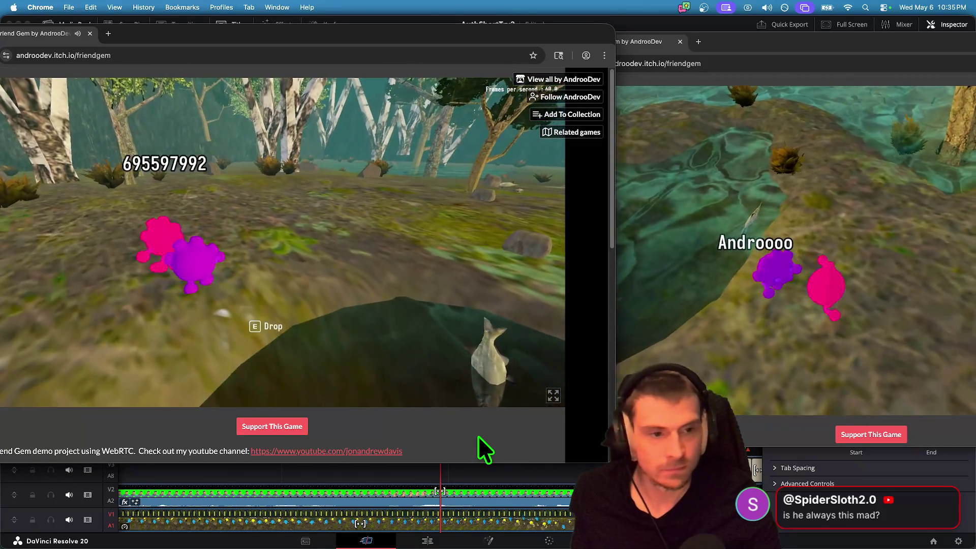
{"action": "key", "text": "super+Tab"}
{"action": "key", "text": "super+Tab"}
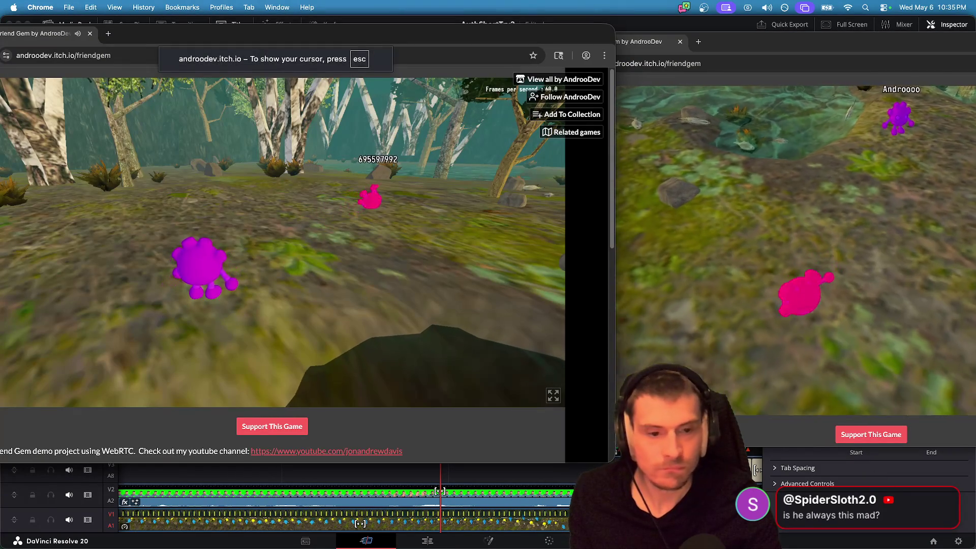
{"action": "left_click", "coordinate": [878, 342]}
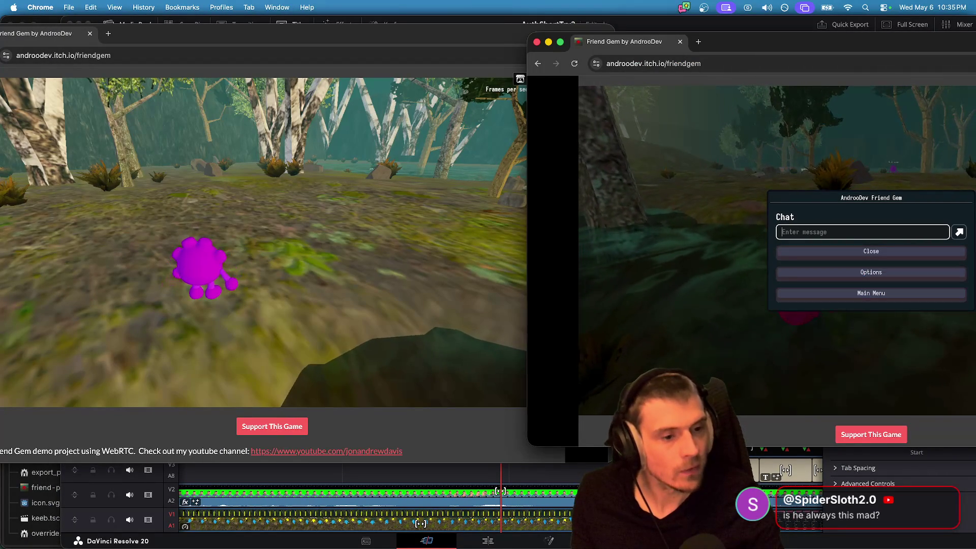
Back out of the chat menu, move the right game window into view, and join the session.
{"action": "key", "text": "Return"}
{"action": "key", "text": "Return"}
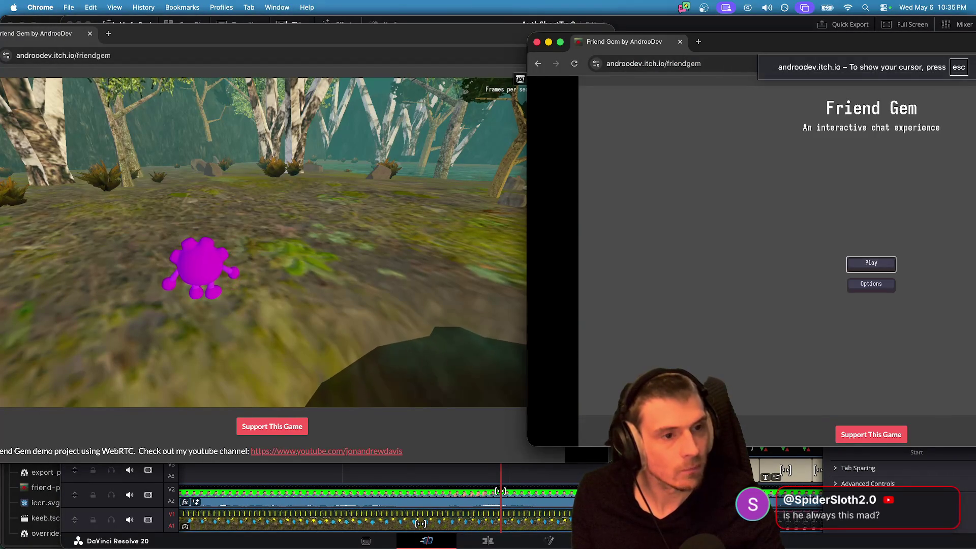
{"action": "key", "text": "Return"}
{"action": "key", "text": "Down"}
{"action": "key", "text": "Return"}
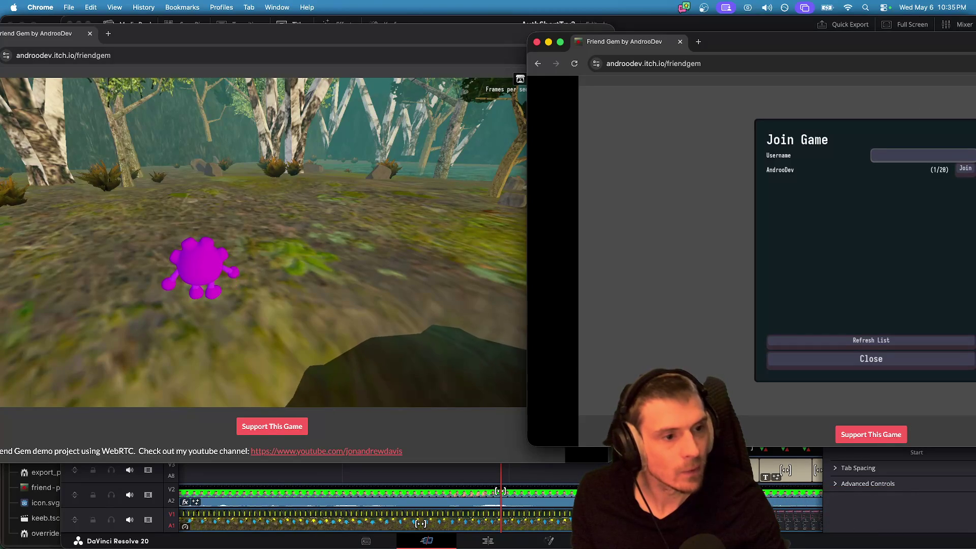
{"action": "key", "text": "Escape"}
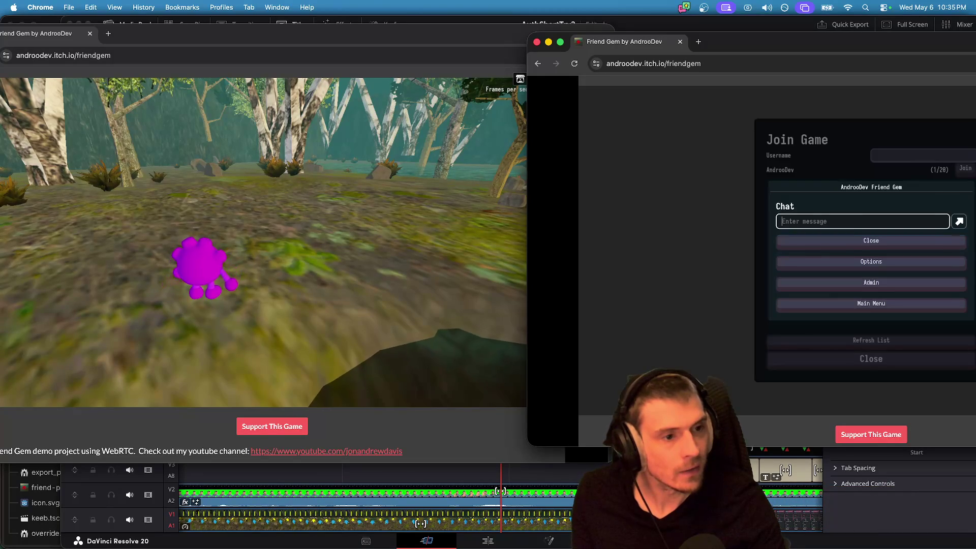
{"action": "key", "text": "Escape"}
{"action": "key", "text": "super+l"}
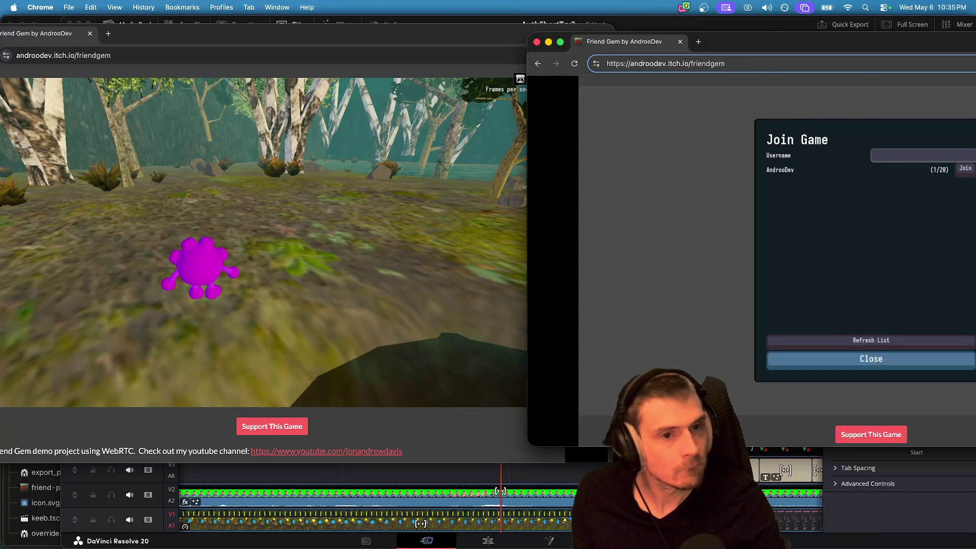
{"action": "right_click", "coordinate": [739, 36]}
{"action": "left_click_drag", "start_coordinate": [709, 44], "coordinate": [513, 62]}
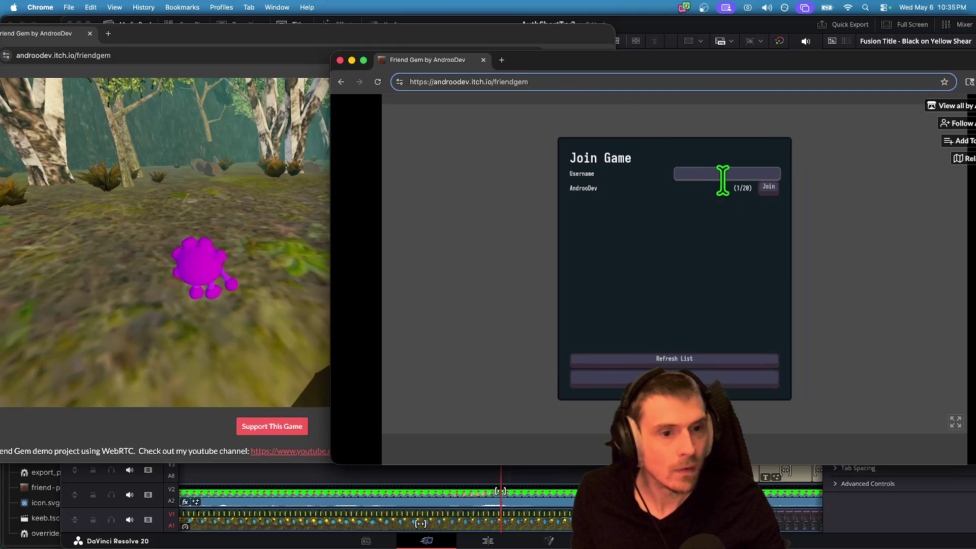
{"action": "left_click", "coordinate": [761, 186]}
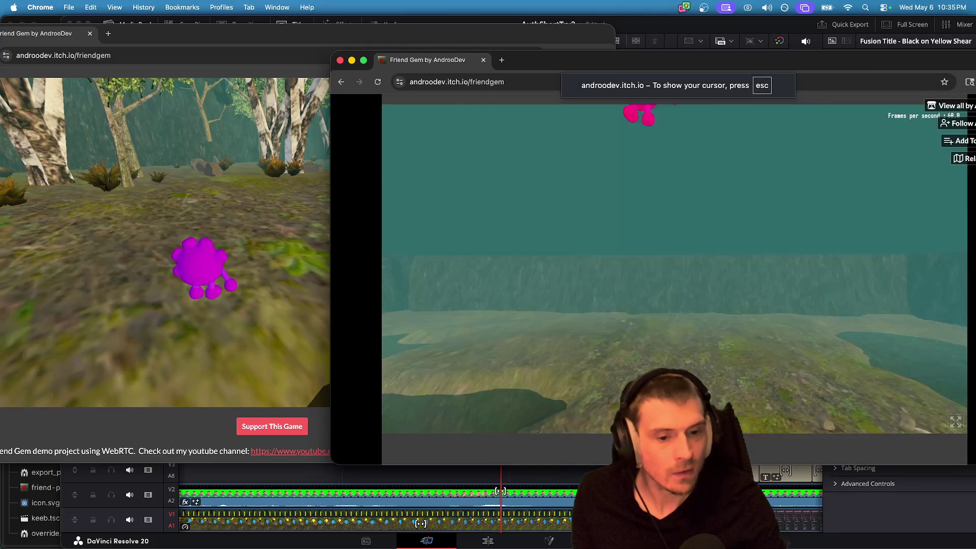
Walk the pink character into the lake to the crate, drop the rod, and return to Resolve.
{"action": "key", "text": "w"}
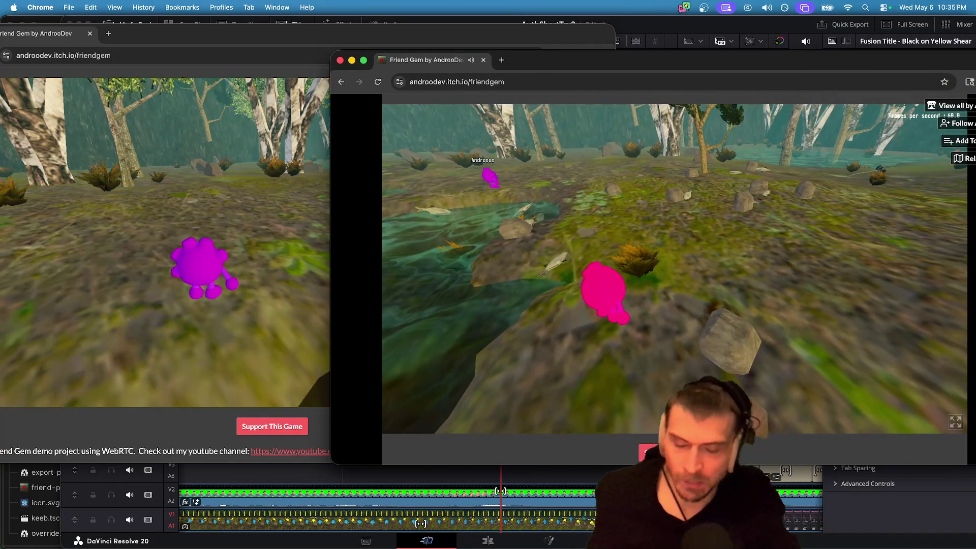
{"action": "key", "text": "w"}
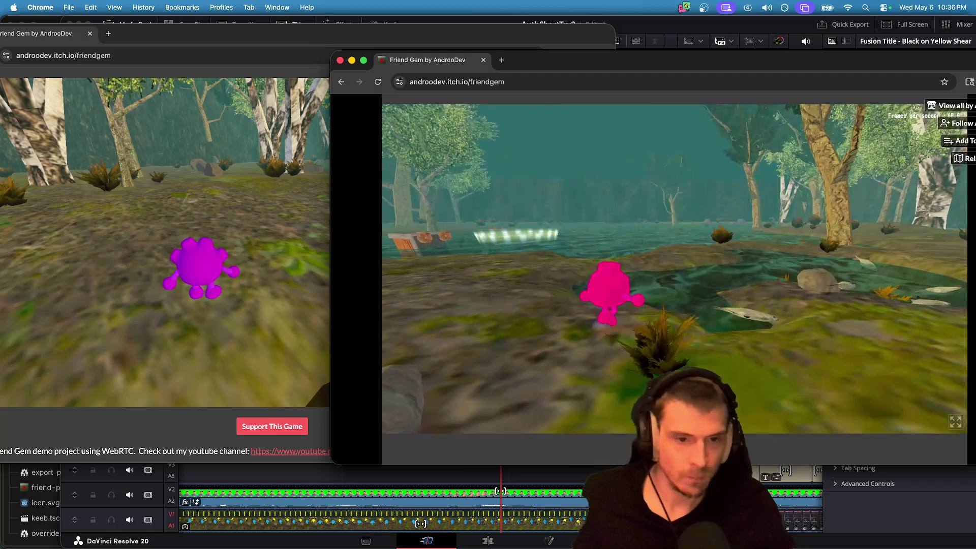
{"action": "key", "text": "w"}
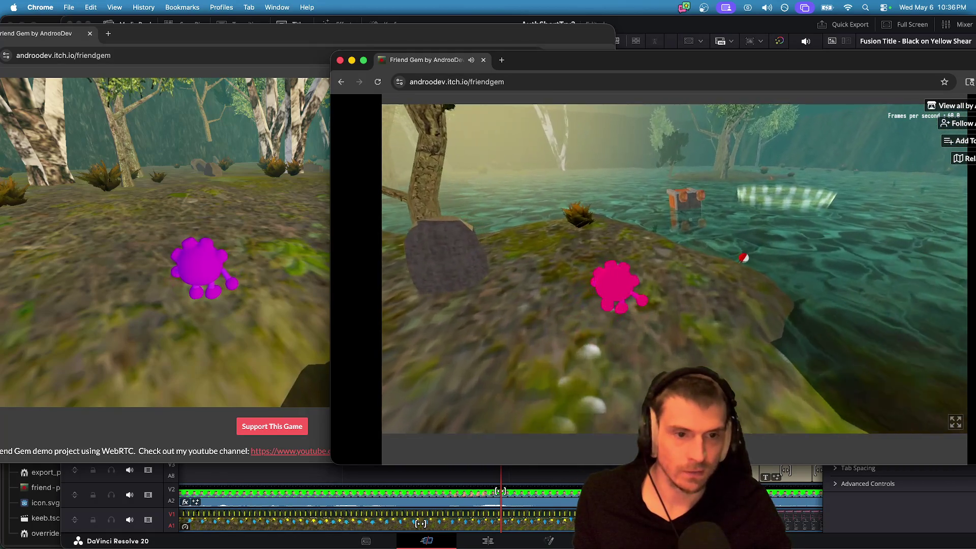
{"action": "key", "text": "w"}
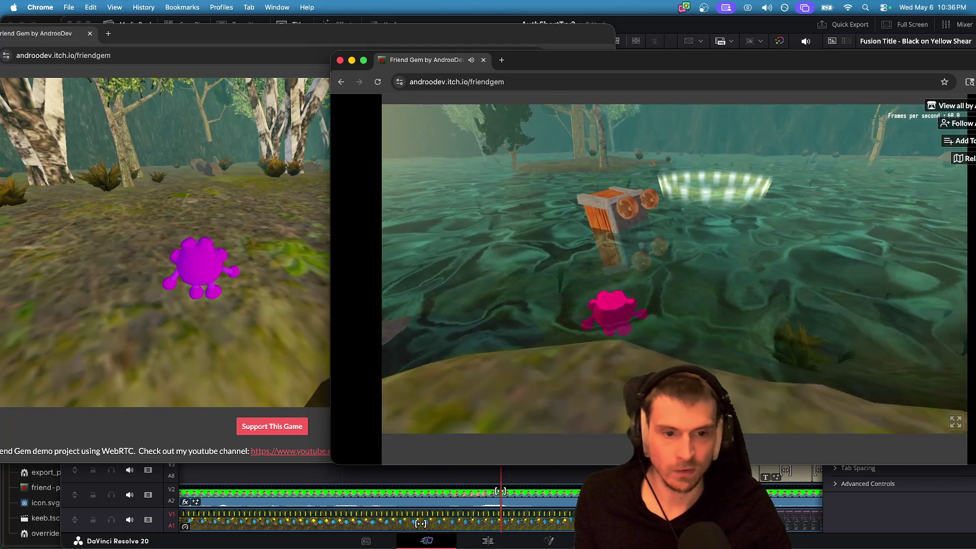
{"action": "key", "text": "w"}
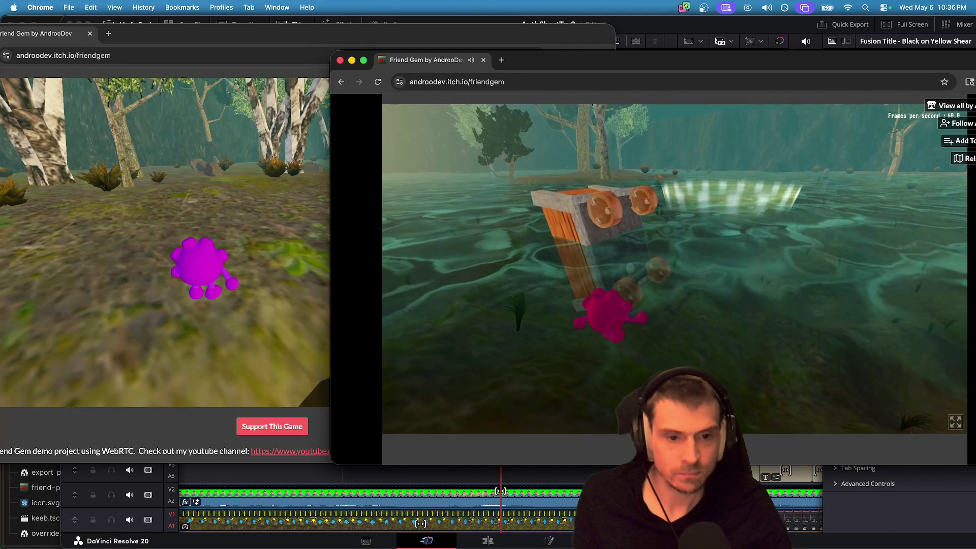
{"action": "key", "text": "w"}
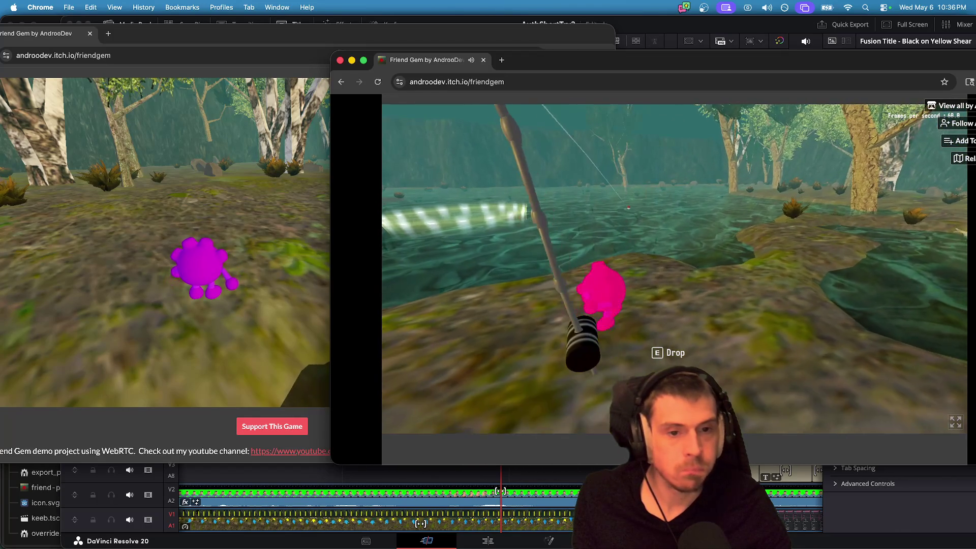
{"action": "key", "text": "e"}
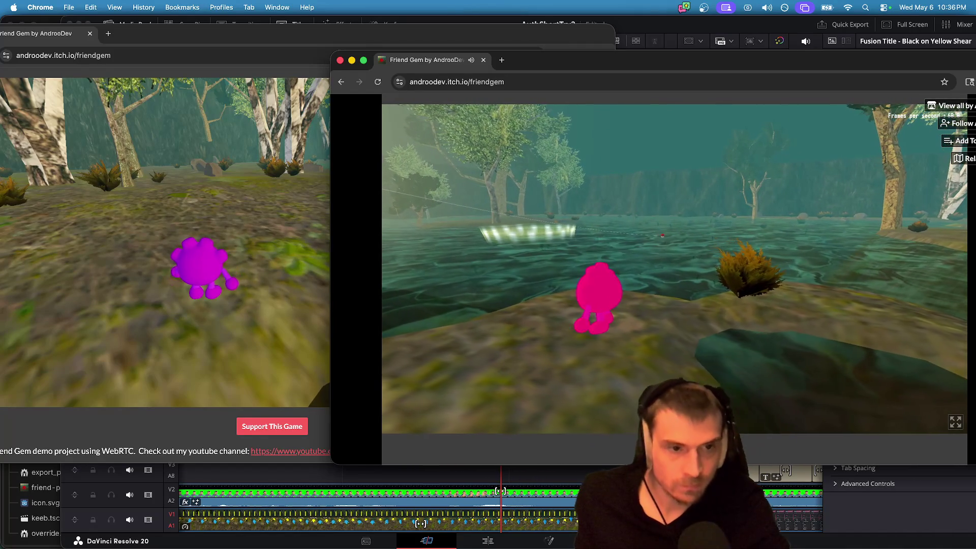
{"action": "key", "text": "super+Tab"}
{"action": "key", "text": "super+Tab"}
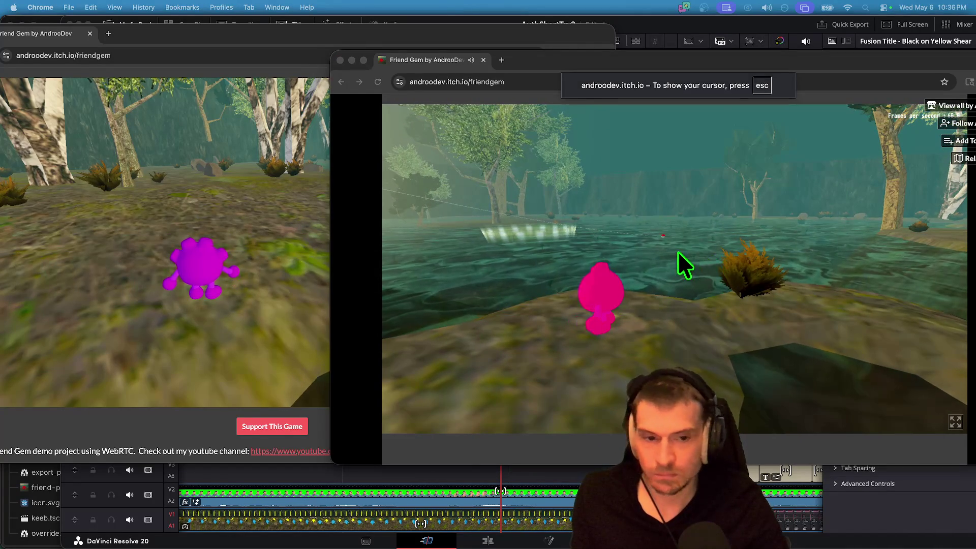
{"action": "key", "text": "super+Tab"}
{"action": "key", "text": "super+Tab"}
{"action": "key", "text": "super+Tab"}
{"action": "key", "text": "super+Tab"}
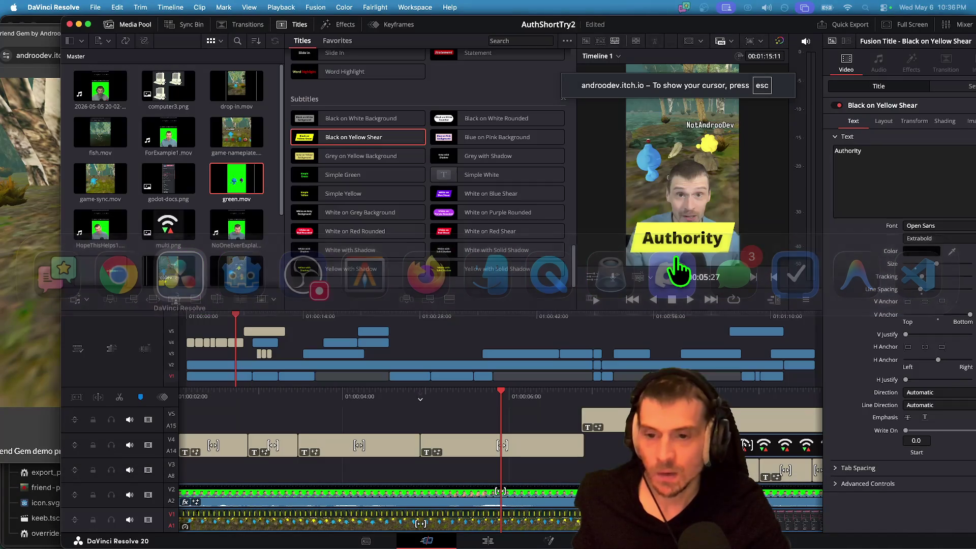
Reword the subtitle's second line to 'in a very unlikely place' and replay to check it.
{"action": "key", "text": "space"}
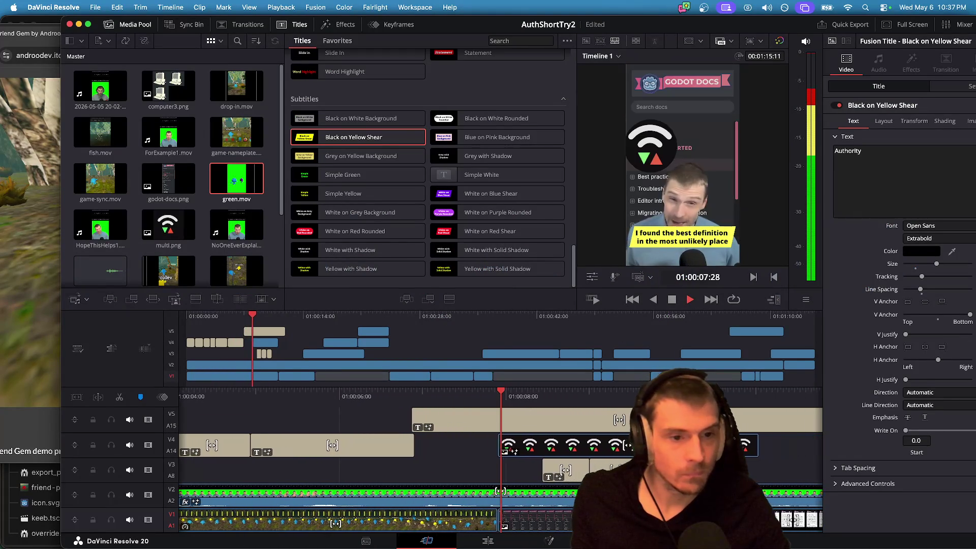
{"action": "key", "text": "space"}
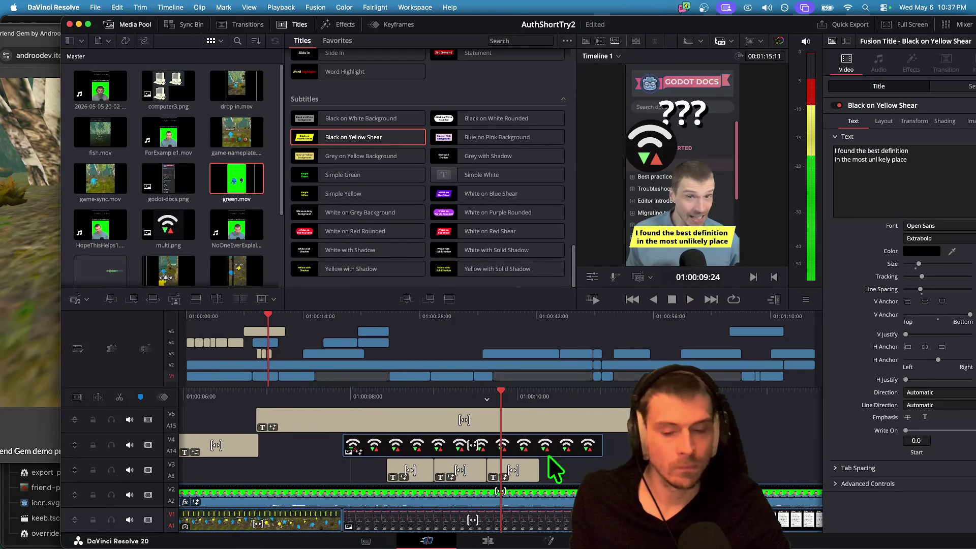
{"action": "left_click_drag", "start_coordinate": [841, 163], "coordinate": [945, 168]}
{"action": "type", "text": "ta"}
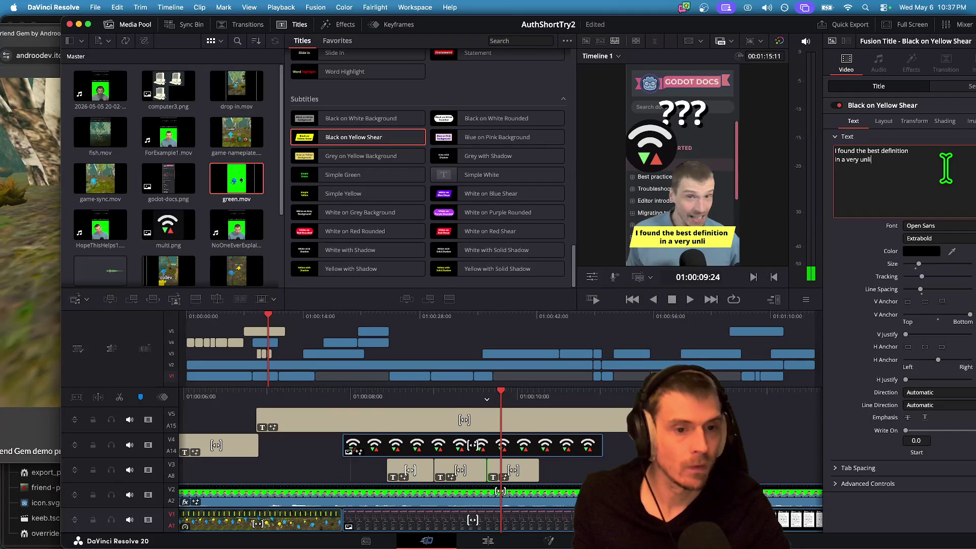
{"action": "type", "text": "ce"}
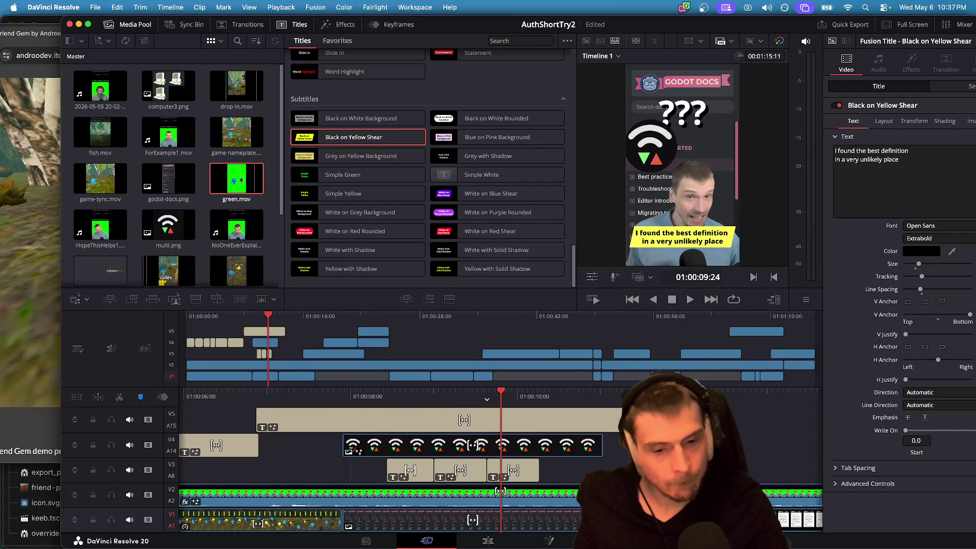
{"action": "key", "text": "shift+Left"}
{"action": "key", "text": "shift+Left"}
{"action": "key", "text": "space"}
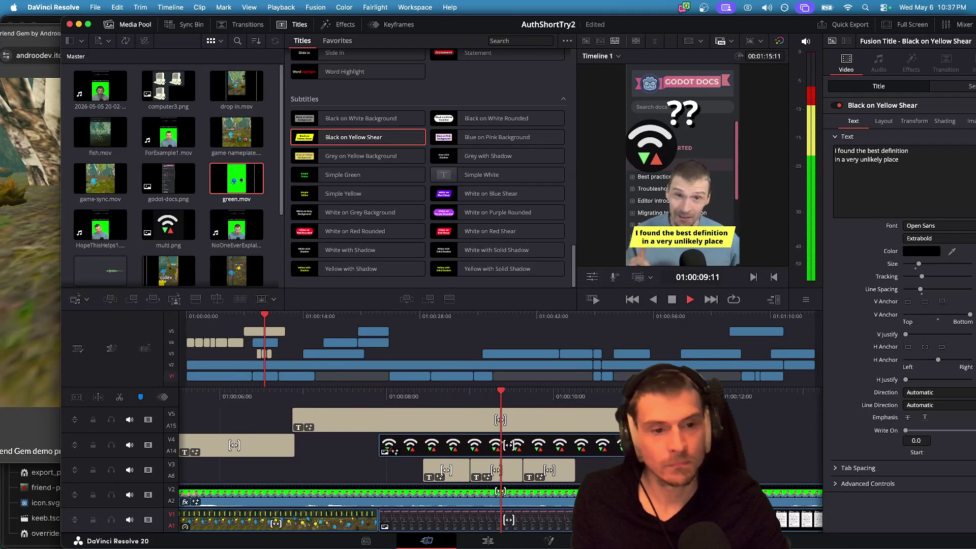
{"action": "key", "text": "space"}
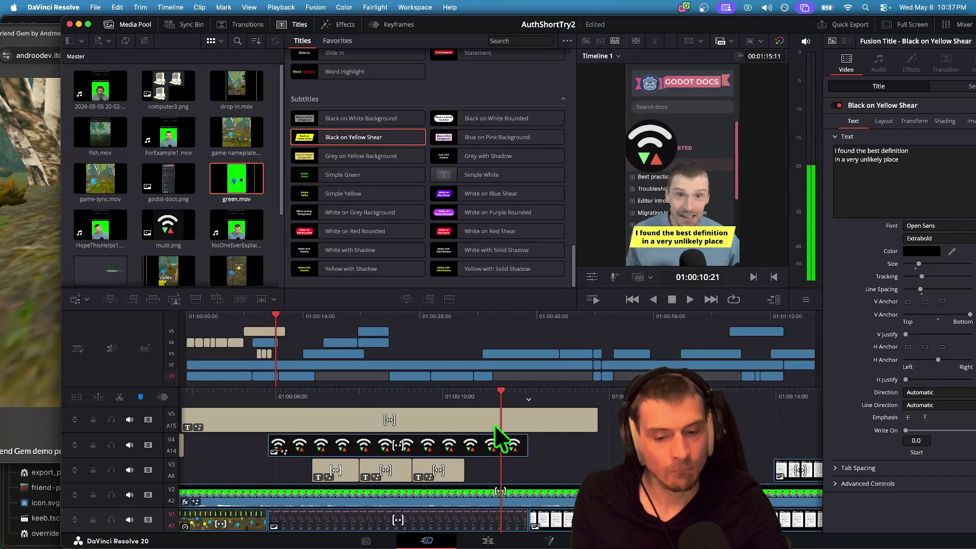
Shorten the end of the V5 title clip and replay the trimmed title.
{"action": "mouse_move", "coordinate": [545, 416]}
{"action": "left_mouse_down"}
{"action": "mouse_move", "coordinate": [489, 416]}
{"action": "mouse_move", "coordinate": [499, 416]}
{"action": "left_mouse_up"}
{"action": "key", "text": "Up"}
{"action": "key", "text": "space"}
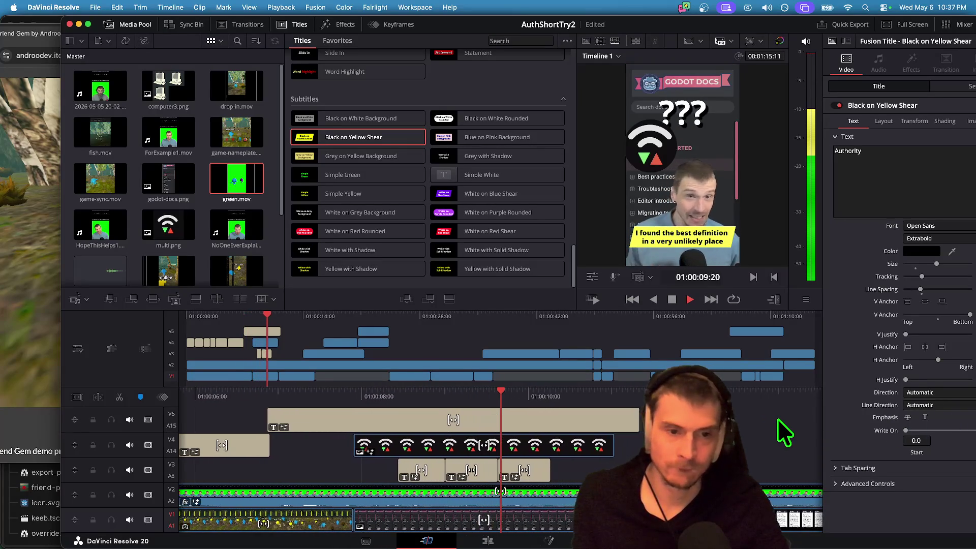
Trim the ends of the two top-track title clips to tighten their length.
{"action": "key", "text": "space"}
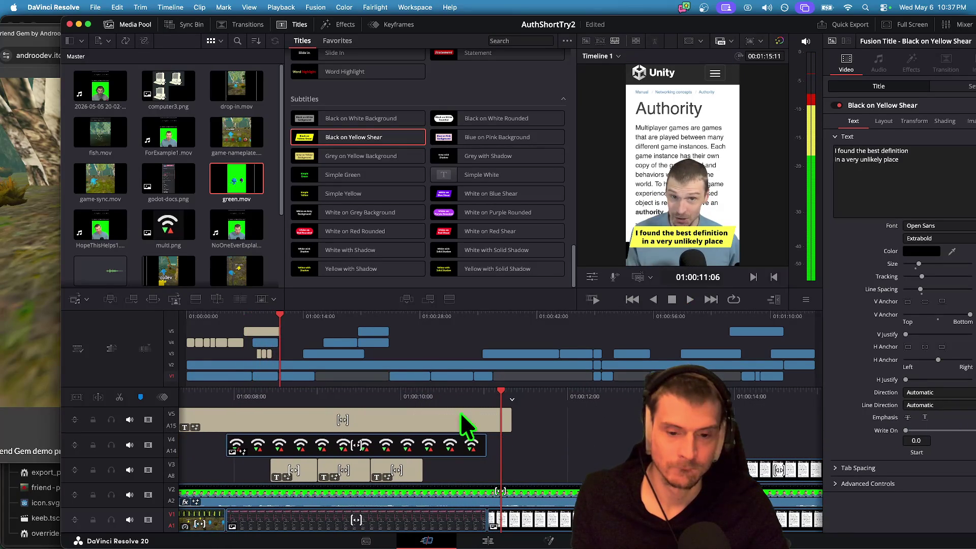
{"action": "left_click", "coordinate": [499, 415]}
{"action": "left_click_drag", "start_coordinate": [499, 414], "coordinate": [485, 416]}
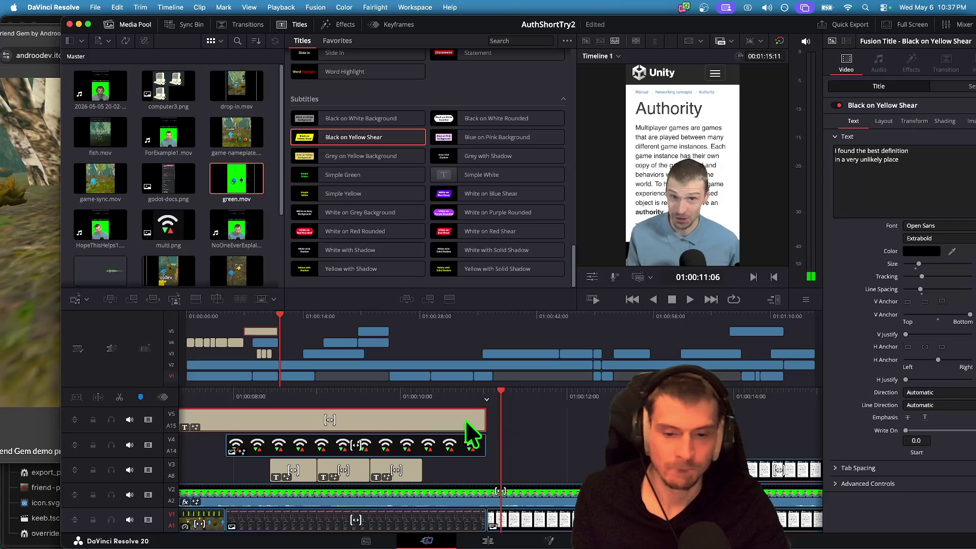
{"action": "key", "text": "space"}
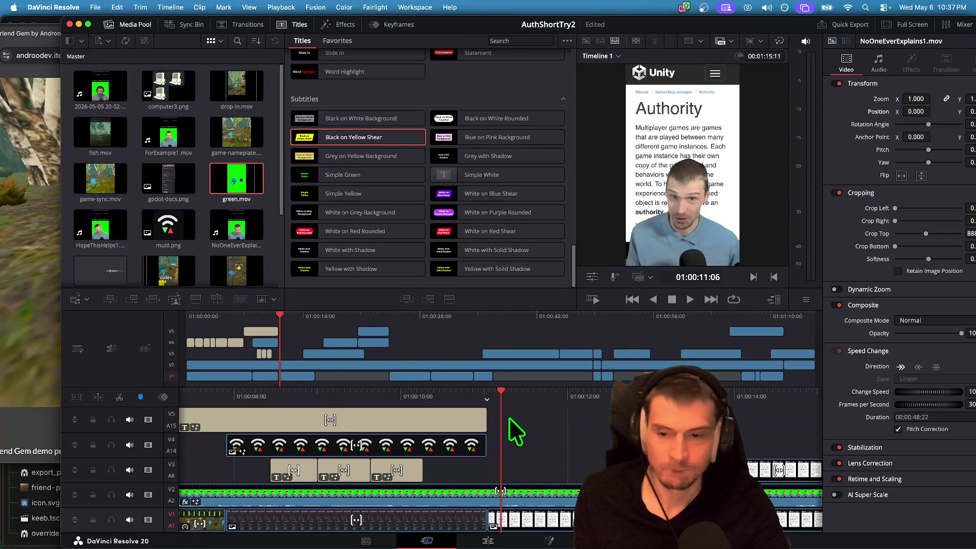
{"action": "key", "text": "j"}
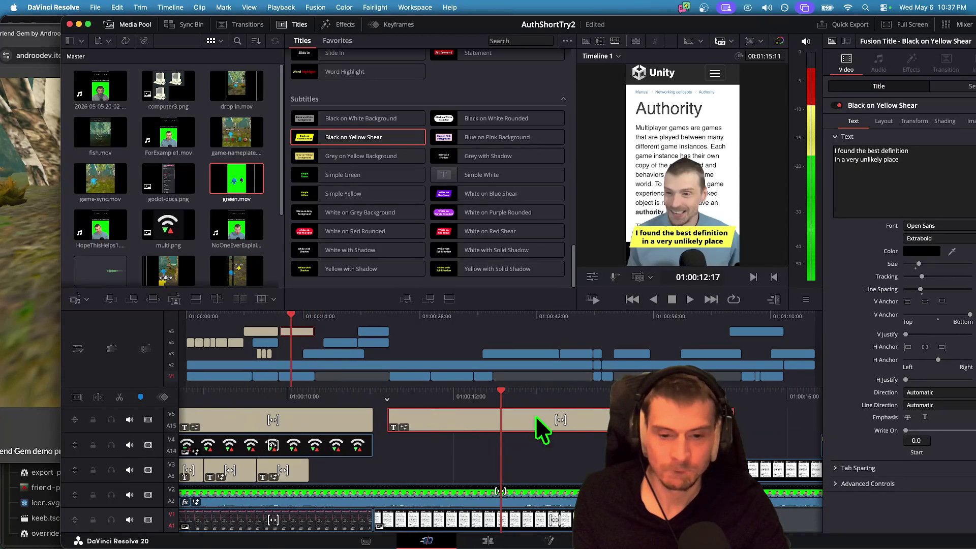
{"action": "mouse_move", "coordinate": [738, 415]}
{"action": "left_mouse_down"}
{"action": "mouse_move", "coordinate": [453, 415]}
{"action": "mouse_move", "coordinate": [597, 415]}
{"action": "mouse_move", "coordinate": [551, 432]}
{"action": "left_mouse_up"}
Replace the new caption's text with 'The Unity docs' and play it back.
{"action": "left_click", "coordinate": [936, 187]}
{"action": "key", "text": "super+a"}
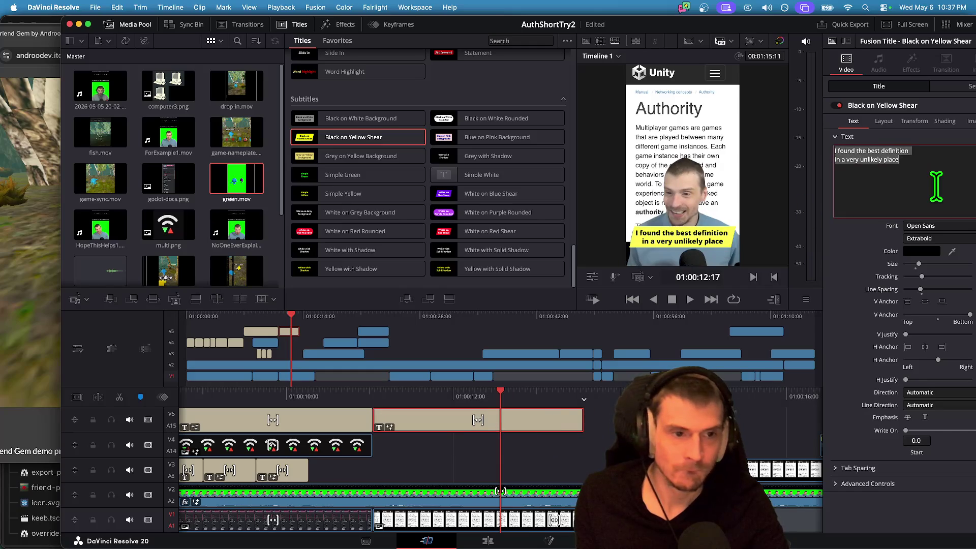
{"action": "type", "text": "The Unity Docs"}
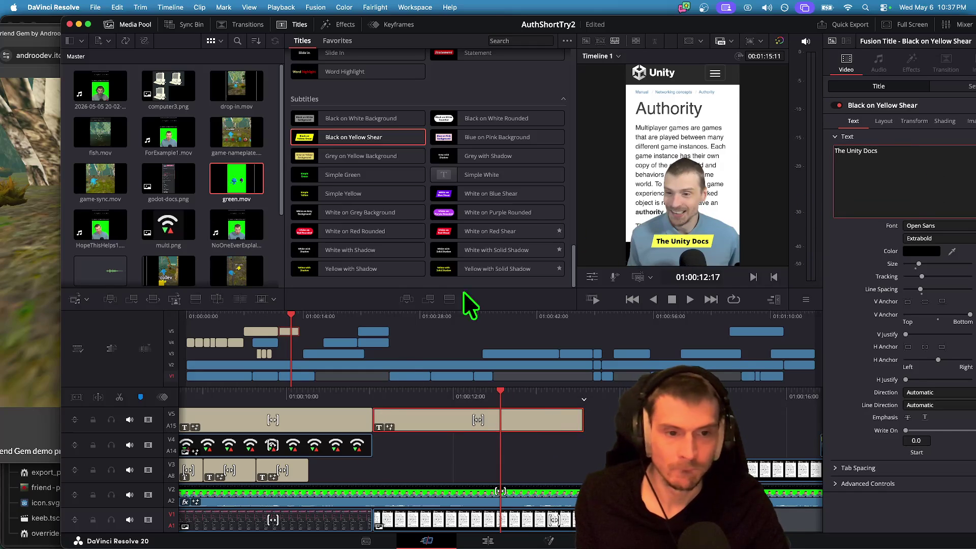
{"action": "left_click", "coordinate": [399, 450]}
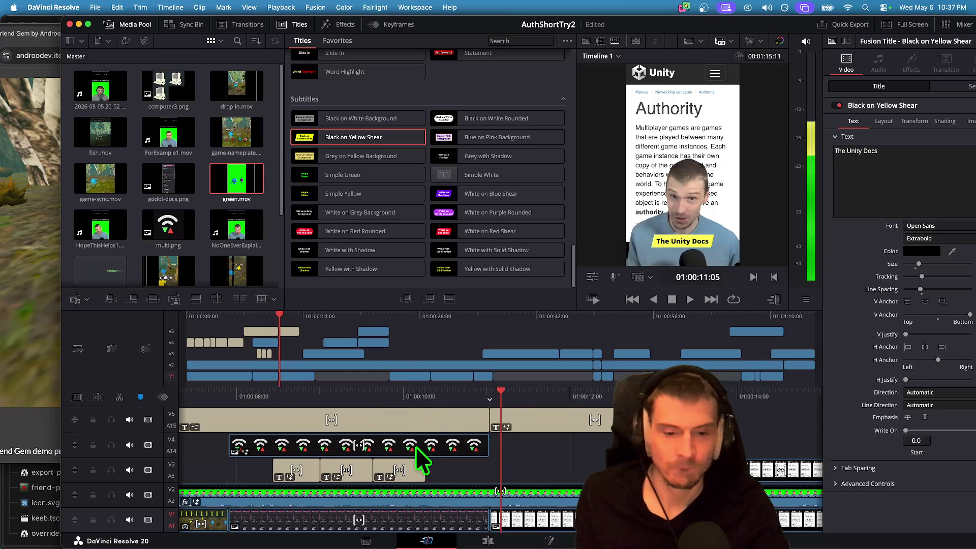
{"action": "key", "text": "space"}
{"action": "key", "text": "space"}
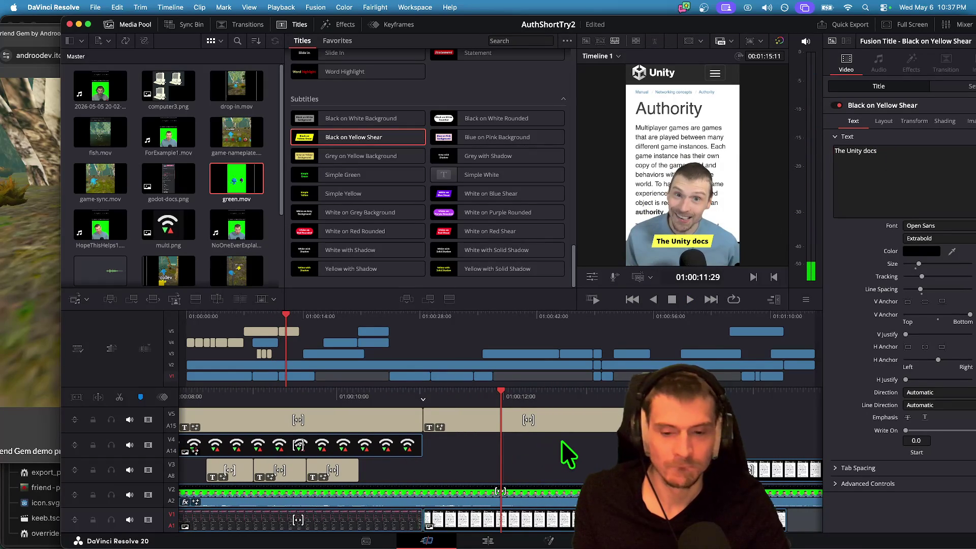
{"action": "scroll", "coordinate": [563, 456], "scroll_direction": "up", "scroll_amount": 5}
{"action": "key", "text": "space"}
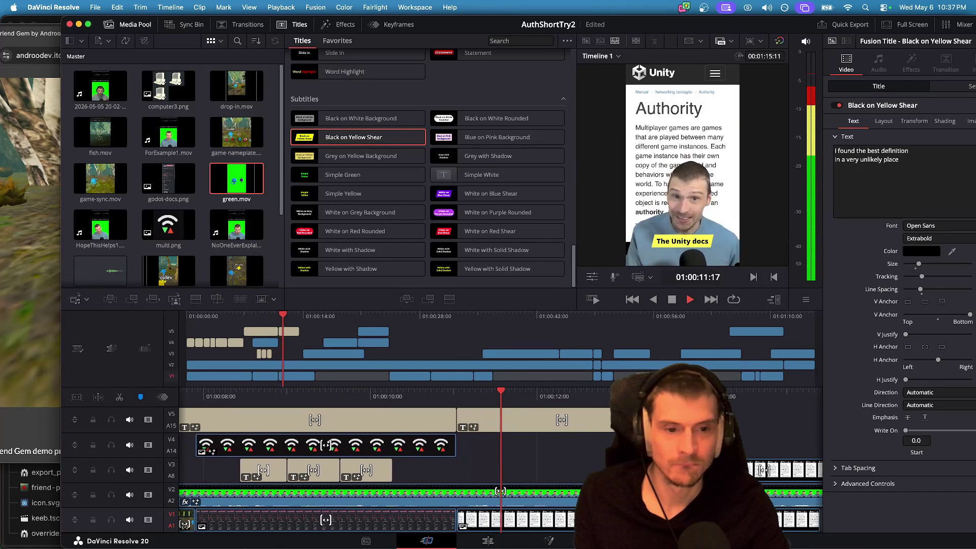
{"action": "key", "text": "space"}
Shorten The Unity docs title clip and review where the next caption starts.
{"action": "left_click", "coordinate": [483, 425]}
{"action": "mouse_move", "coordinate": [483, 425]}
{"action": "left_mouse_down"}
{"action": "mouse_move", "coordinate": [384, 413]}
{"action": "mouse_move", "coordinate": [435, 405]}
{"action": "mouse_move", "coordinate": [411, 404]}
{"action": "left_mouse_up"}
{"action": "key", "text": "space"}
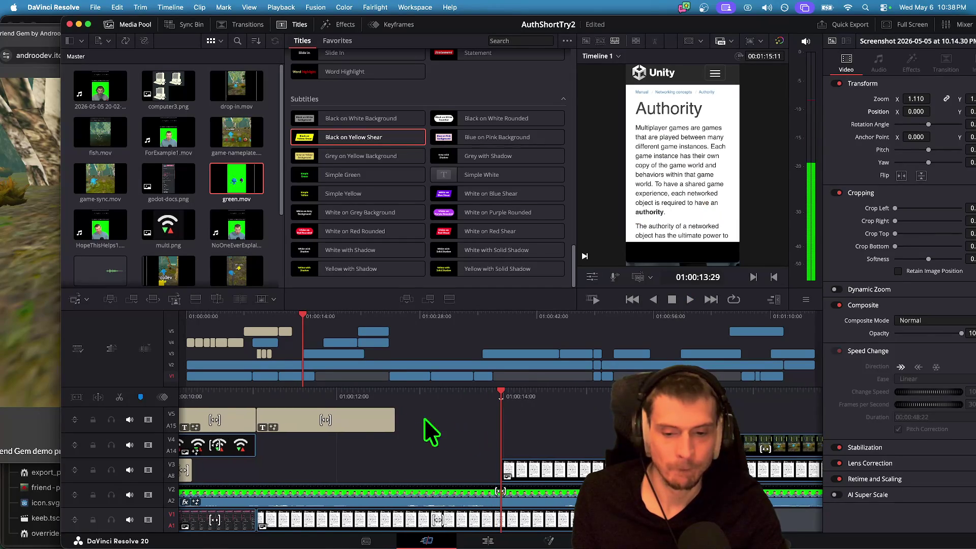
{"action": "left_click", "coordinate": [379, 419]}
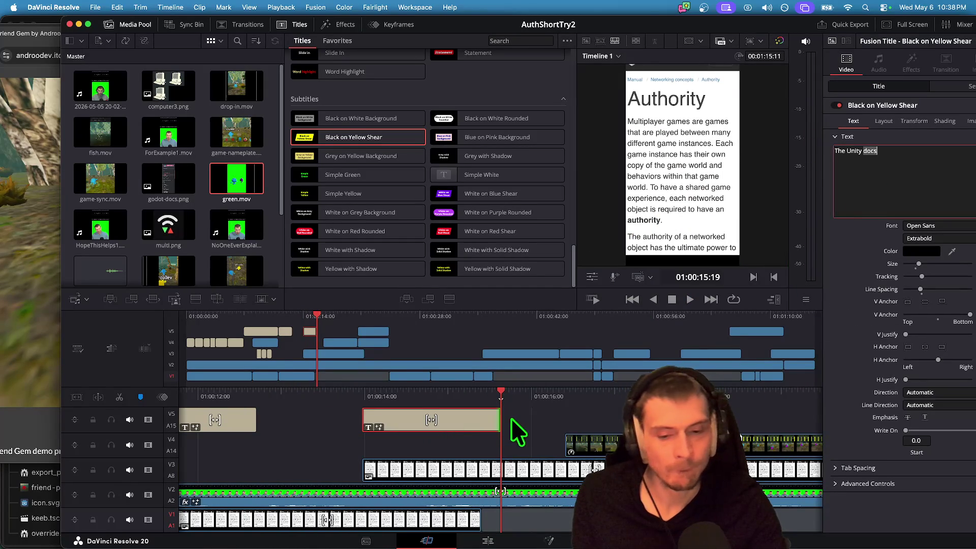
{"action": "left_click", "coordinate": [536, 440]}
{"action": "key", "text": "space"}
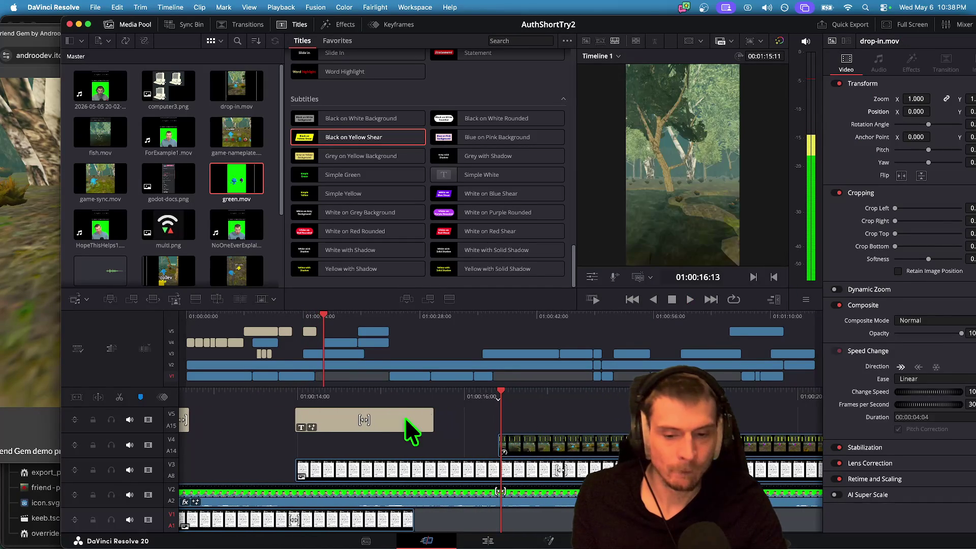
Paste a Black on Yellow Shear caption at the playhead, lengthen it, and switch to Chrome.
{"action": "key", "text": "ctrl+v"}
{"action": "left_click", "coordinate": [592, 427]}
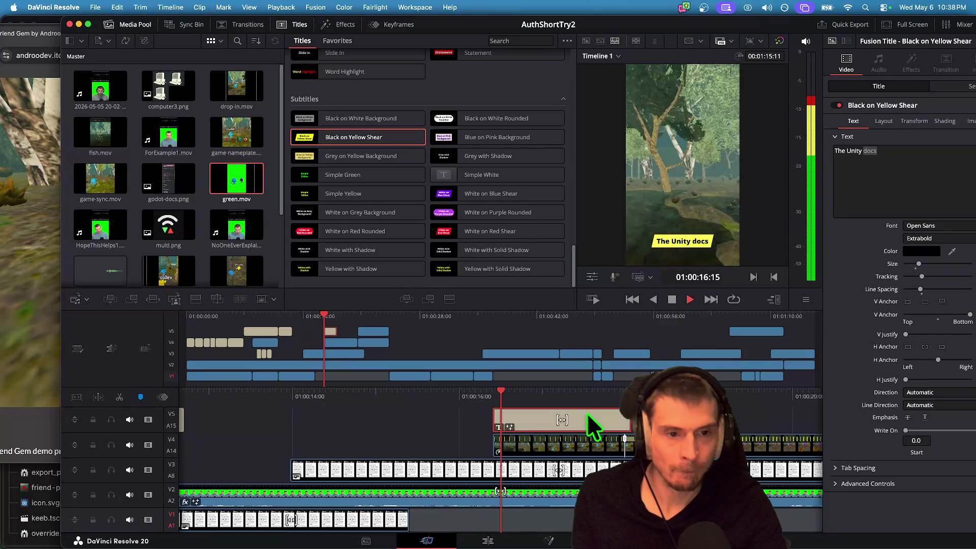
{"action": "left_click_drag", "start_coordinate": [579, 416], "coordinate": [613, 428]}
{"action": "key", "text": "super+Tab"}
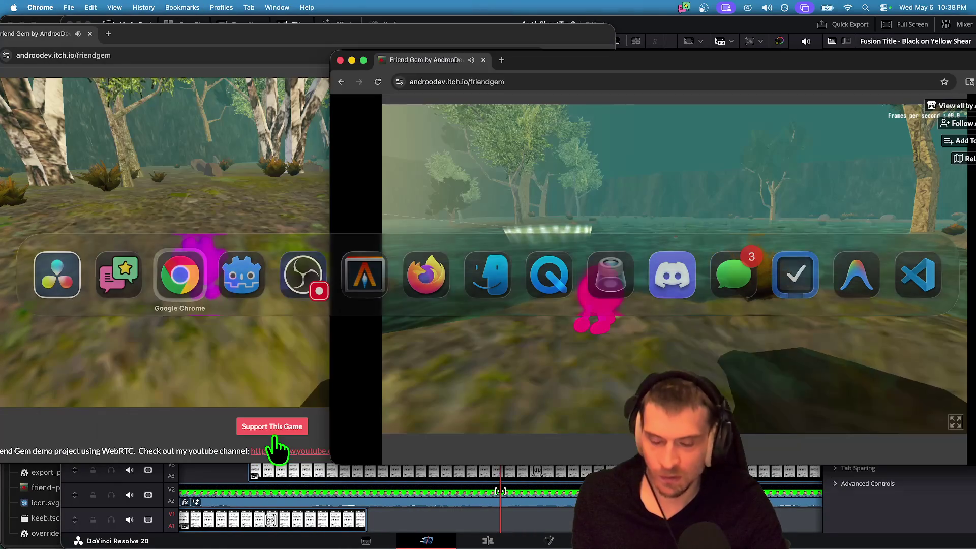
In the left Friend Gem window, set the character Color to green under Customize and resume.
{"action": "key", "text": "super+Tab"}
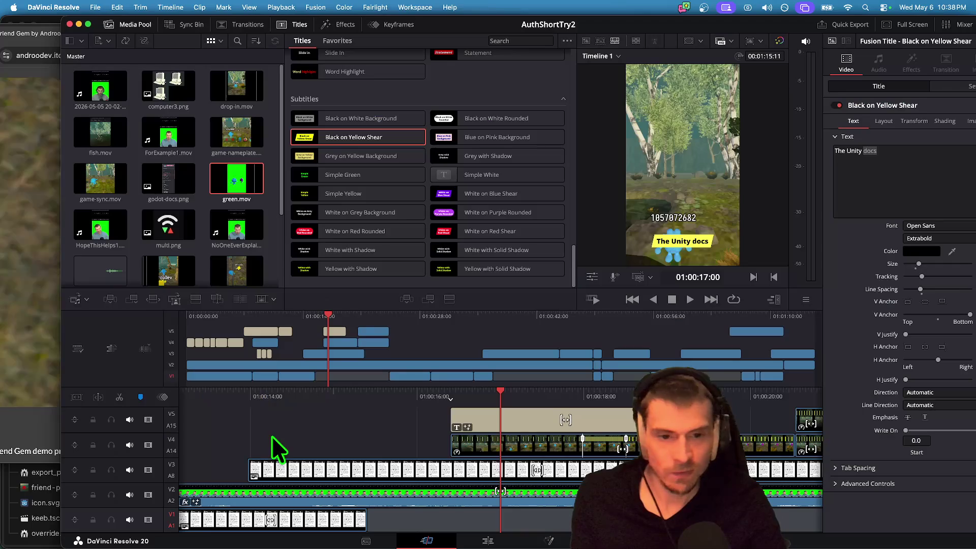
{"action": "key", "text": "super+Tab"}
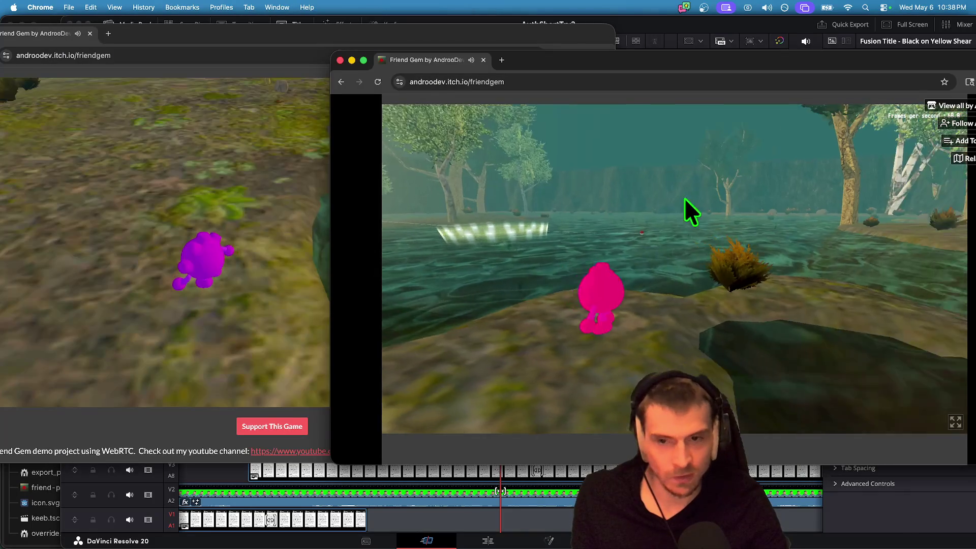
{"action": "left_click", "coordinate": [125, 227]}
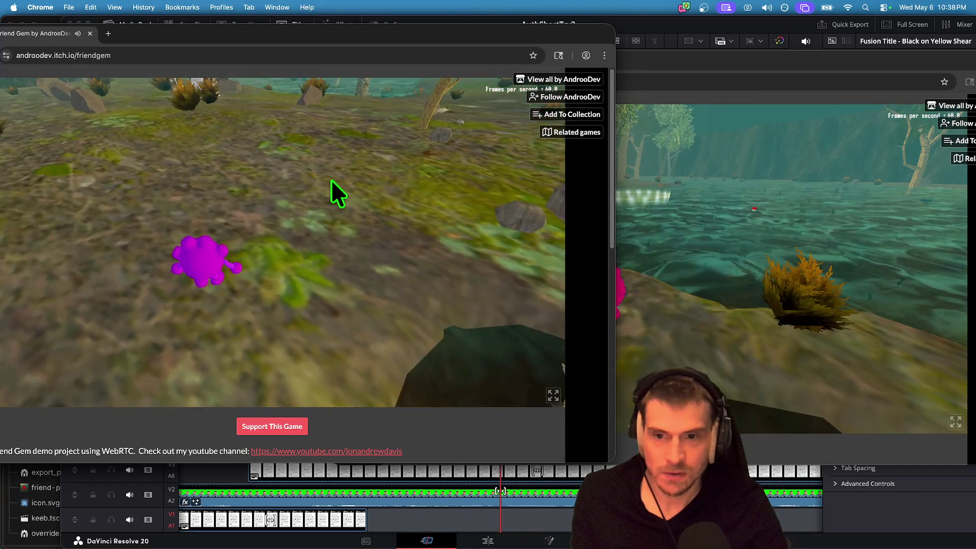
{"action": "left_click", "coordinate": [331, 179]}
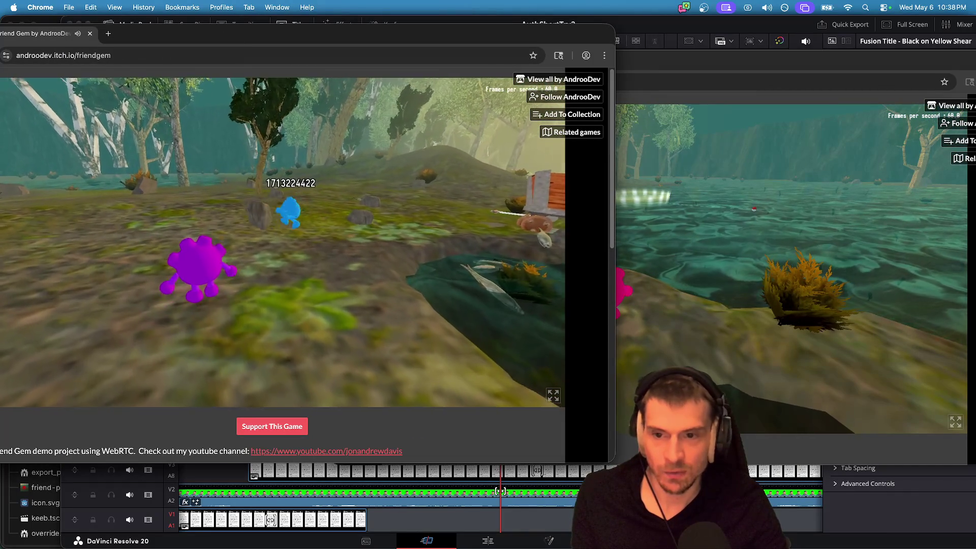
{"action": "key", "text": "Escape"}
{"action": "left_click", "coordinate": [318, 266]}
{"action": "left_click", "coordinate": [288, 198]}
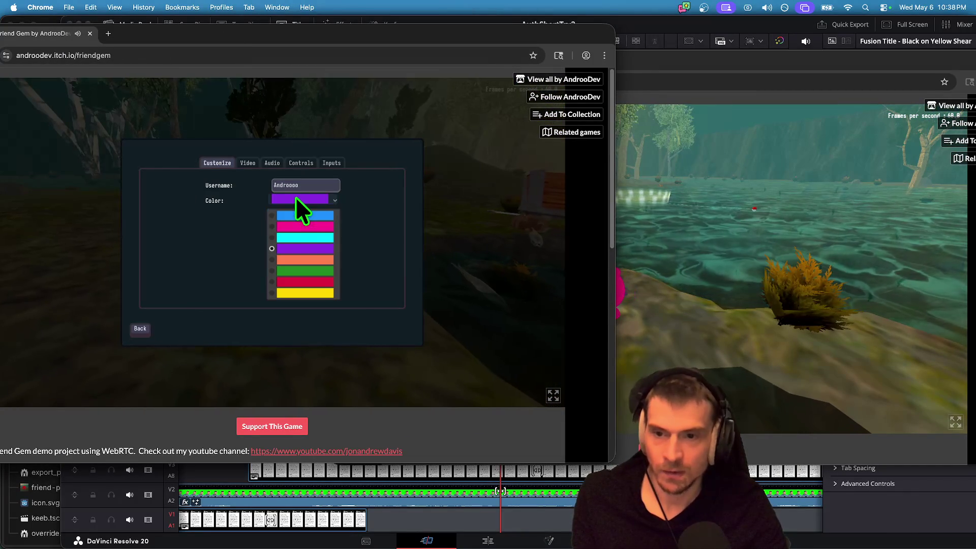
{"action": "left_click", "coordinate": [303, 271]}
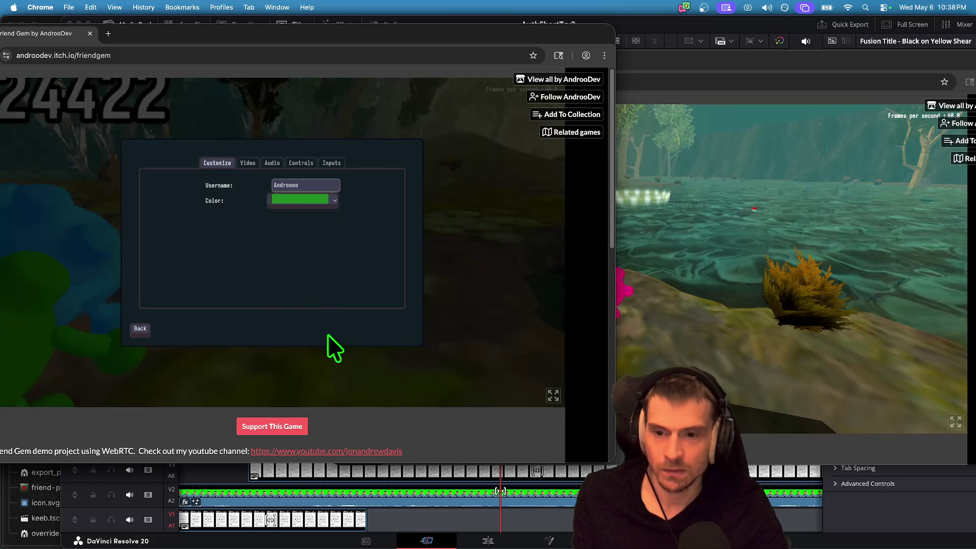
{"action": "left_click", "coordinate": [328, 333]}
Walk the green character toward the lake and into the birch forest beside the blue player.
{"action": "key", "text": "w"}
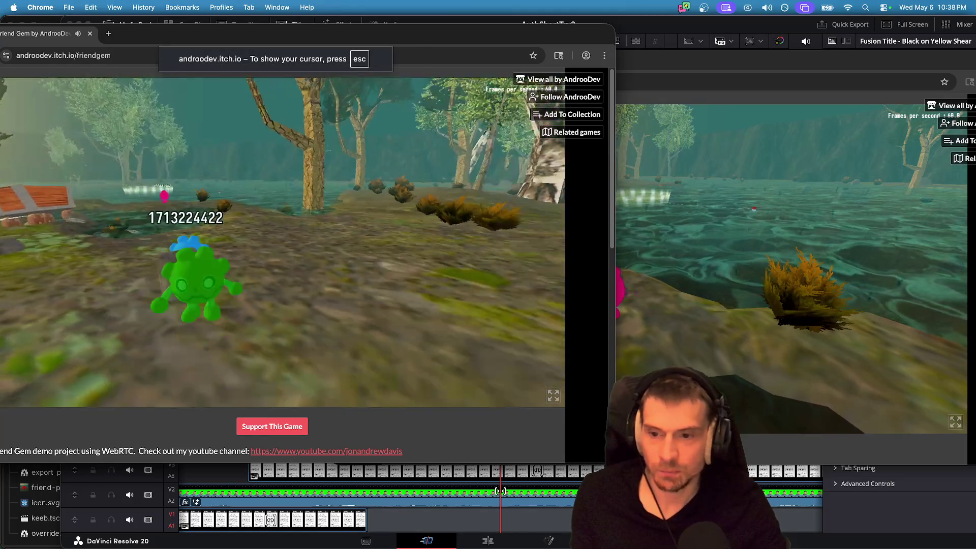
{"action": "key", "text": "w"}
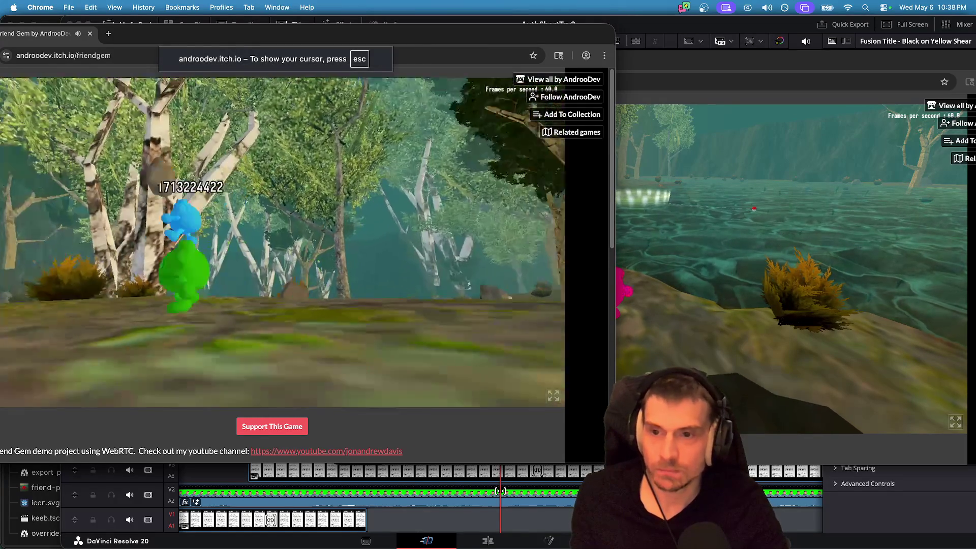
{"action": "key", "text": "w"}
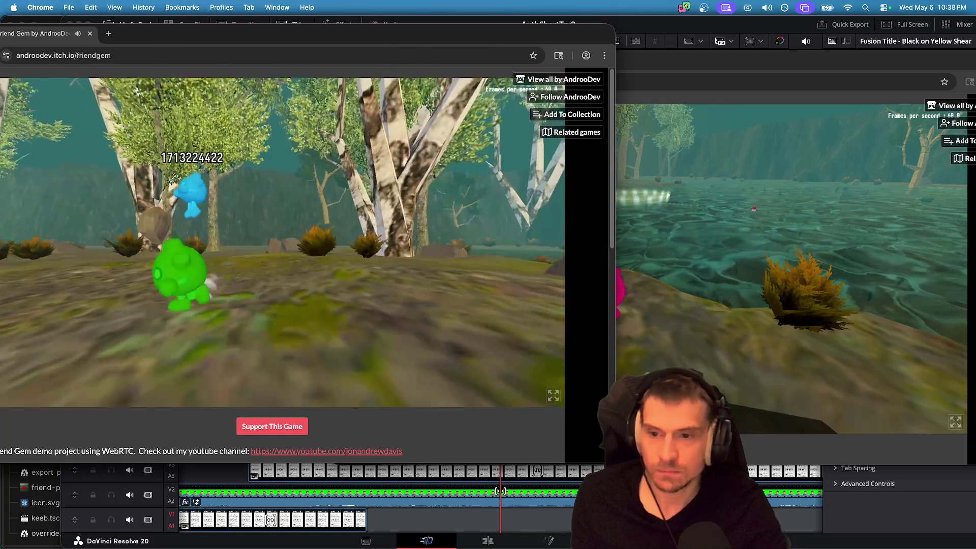
{"action": "key", "text": "w"}
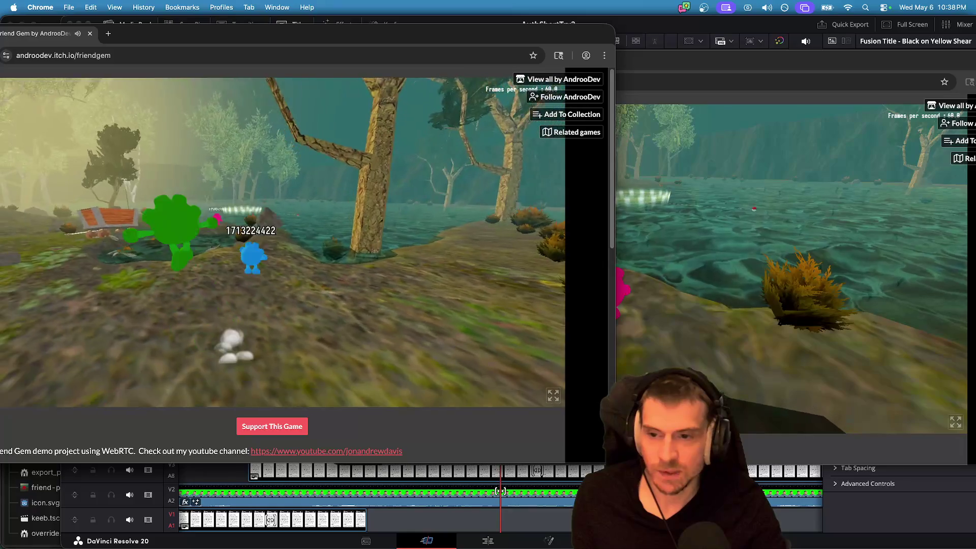
{"action": "key", "text": "w"}
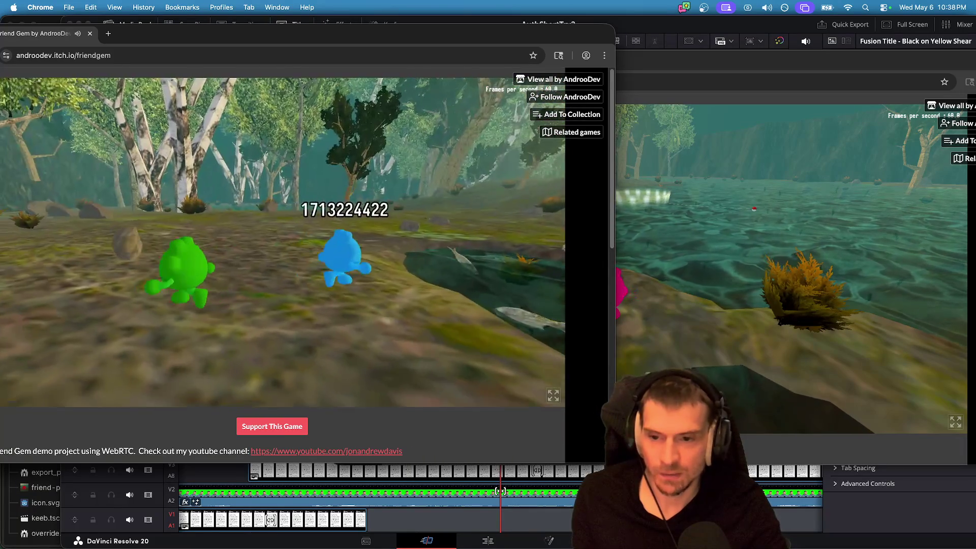
{"action": "key", "text": "w"}
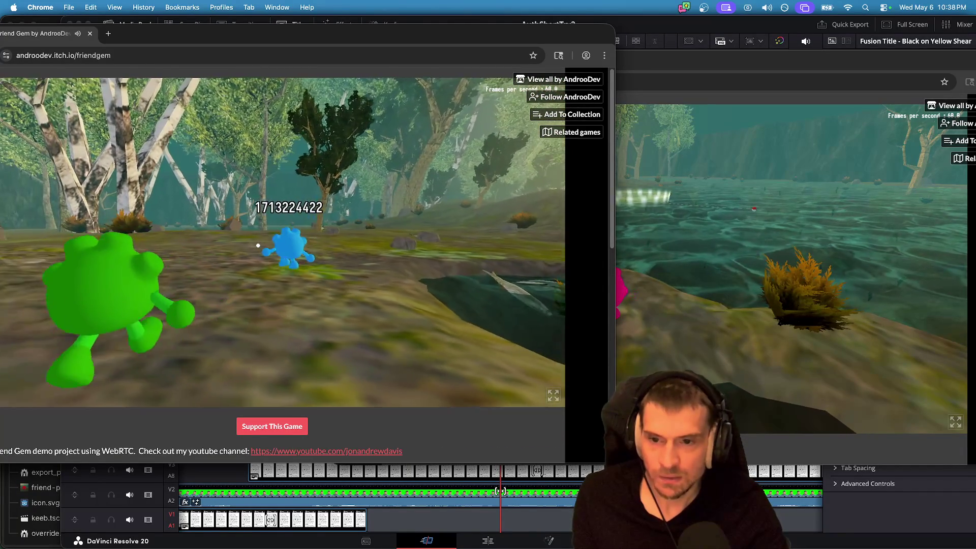
Turn toward the chest and open water, then walk toward the cart following the blue player.
{"action": "key", "text": "s"}
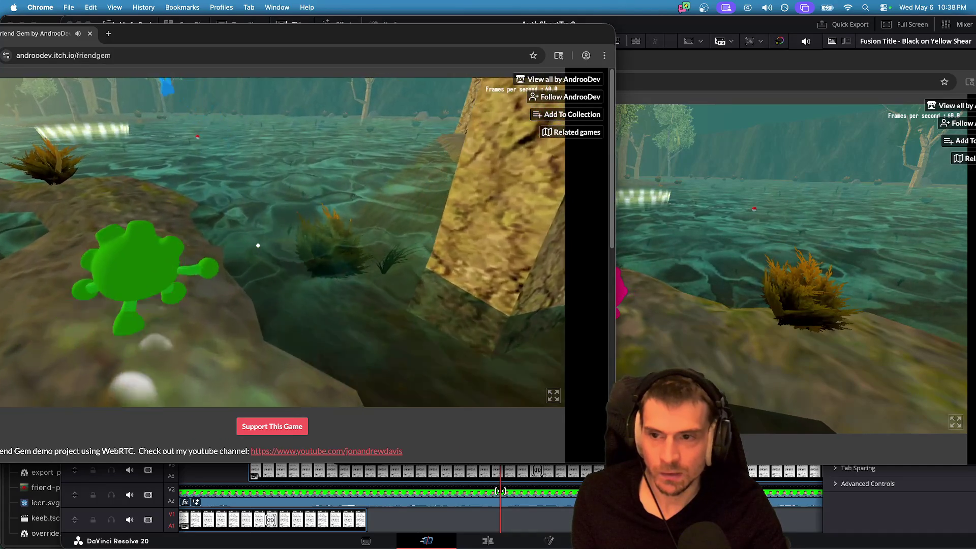
{"action": "key", "text": "a"}
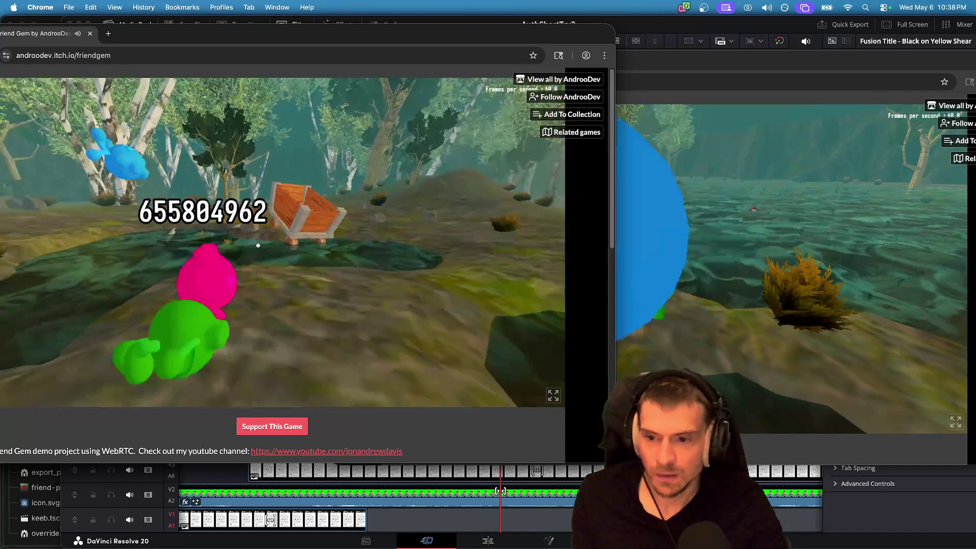
{"action": "key", "text": "d"}
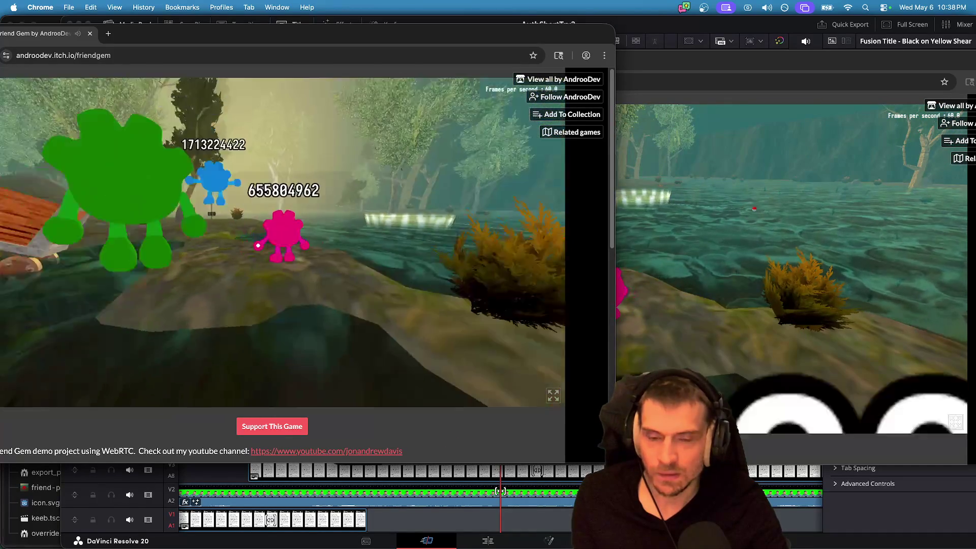
{"action": "key", "text": "d"}
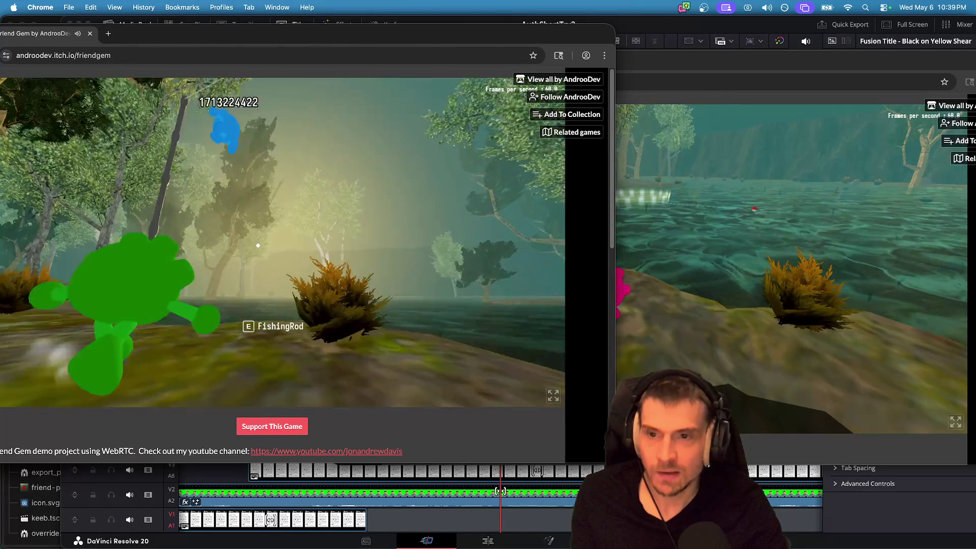
{"action": "key", "text": "a"}
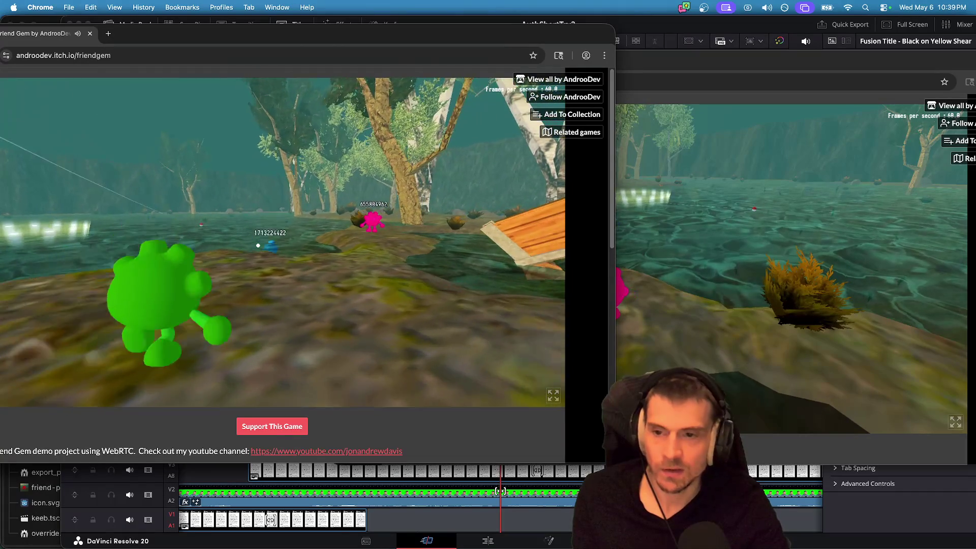
{"action": "key", "text": "w"}
{"action": "key", "text": "w"}
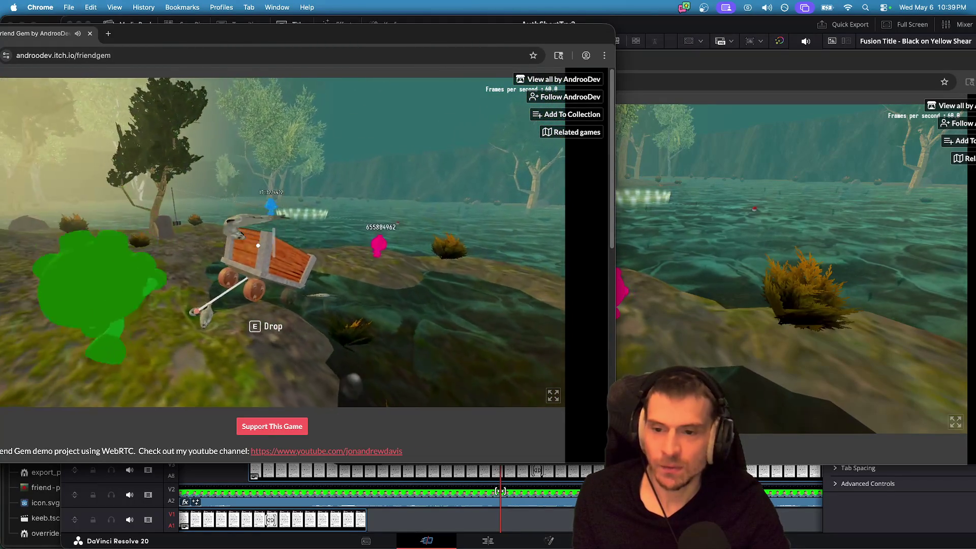
{"action": "key", "text": "w"}
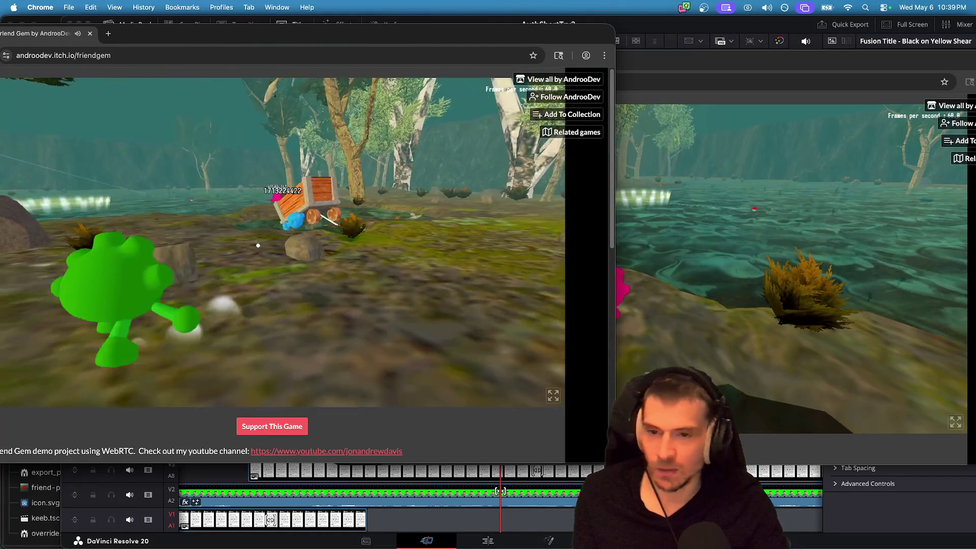
{"action": "key", "text": "w"}
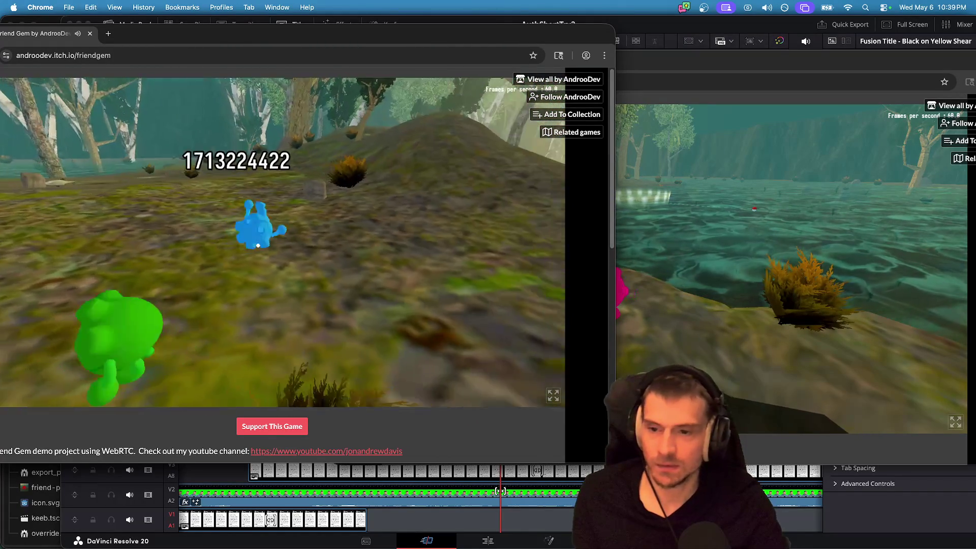
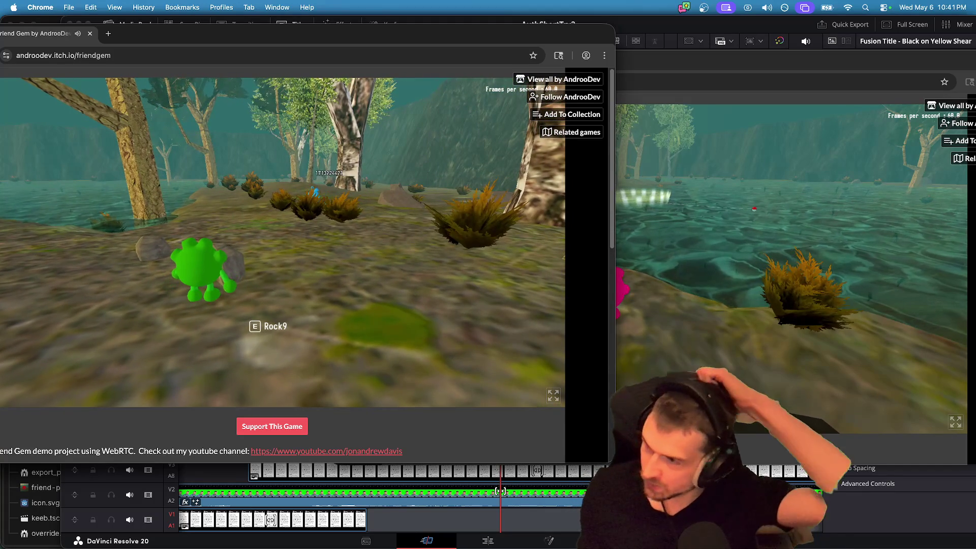
Change the V-Sync option in Friend Gem's video settings, then resume walking through the forest.
{"action": "key", "text": "super+Tab"}
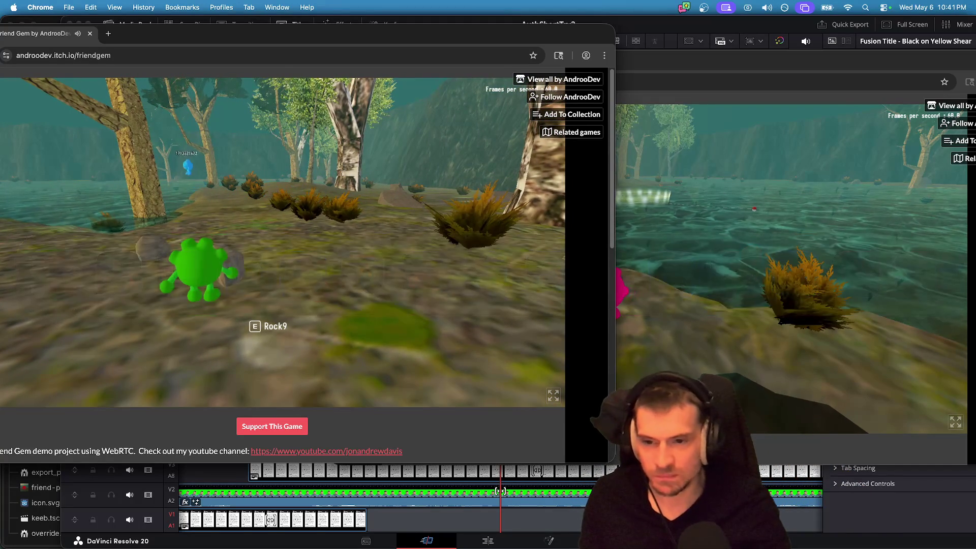
{"action": "key", "text": "Escape"}
{"action": "left_click", "coordinate": [283, 253]}
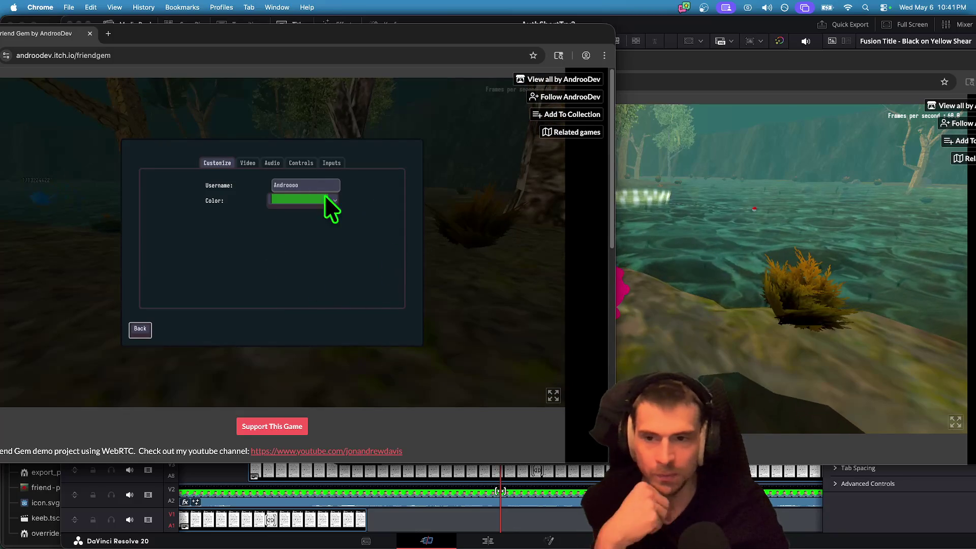
{"action": "left_click", "coordinate": [249, 163]}
{"action": "left_click", "coordinate": [329, 245]}
{"action": "left_click", "coordinate": [334, 258]}
{"action": "key", "text": "Escape"}
{"action": "key", "text": "Escape"}
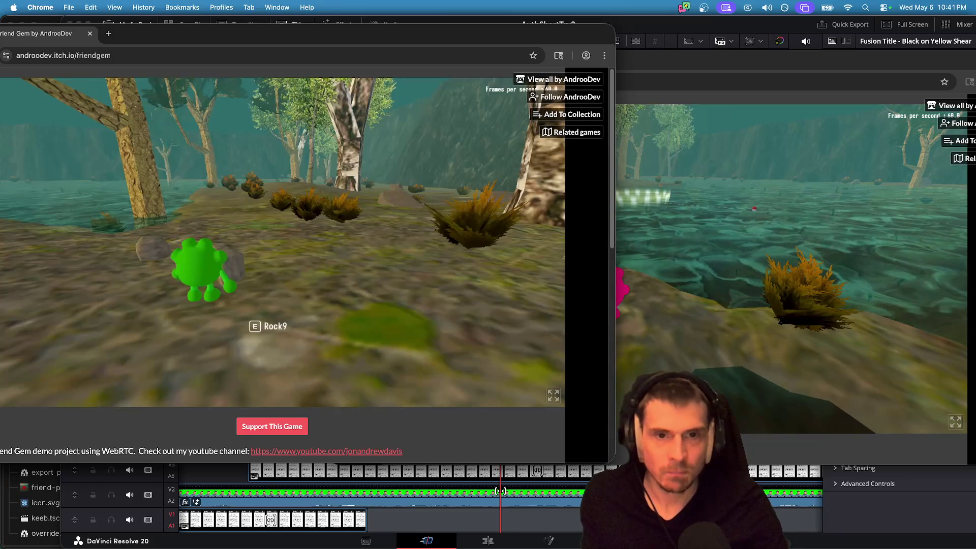
{"action": "key", "text": "w"}
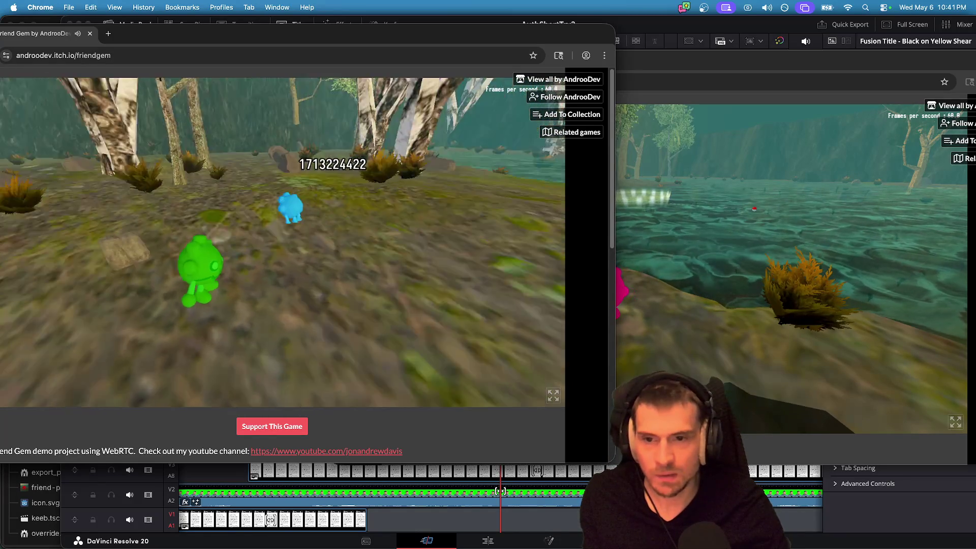
Reopen the video settings to view the anti-aliasing choices, then return to the game.
{"action": "key", "text": "Escape"}
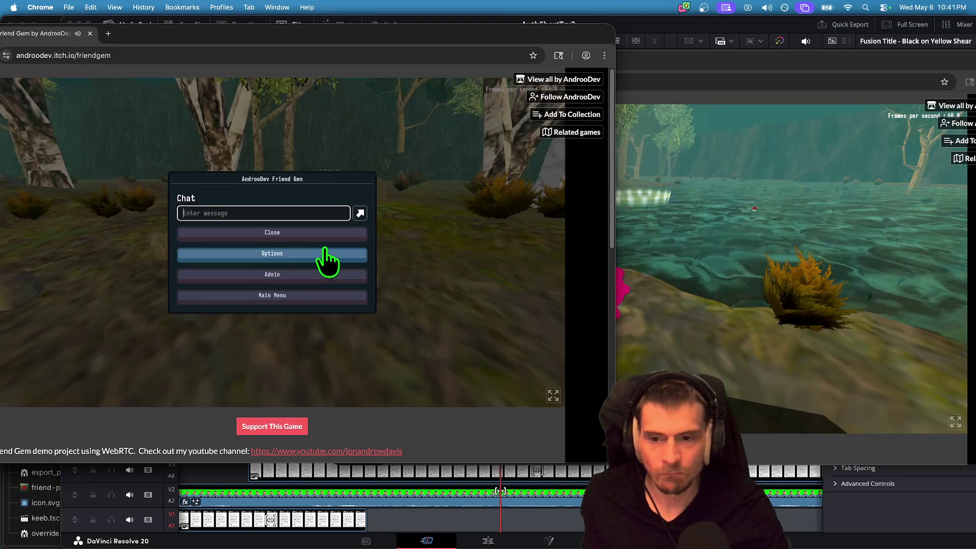
{"action": "left_click", "coordinate": [325, 254]}
{"action": "left_click", "coordinate": [254, 162]}
{"action": "left_click", "coordinate": [297, 261]}
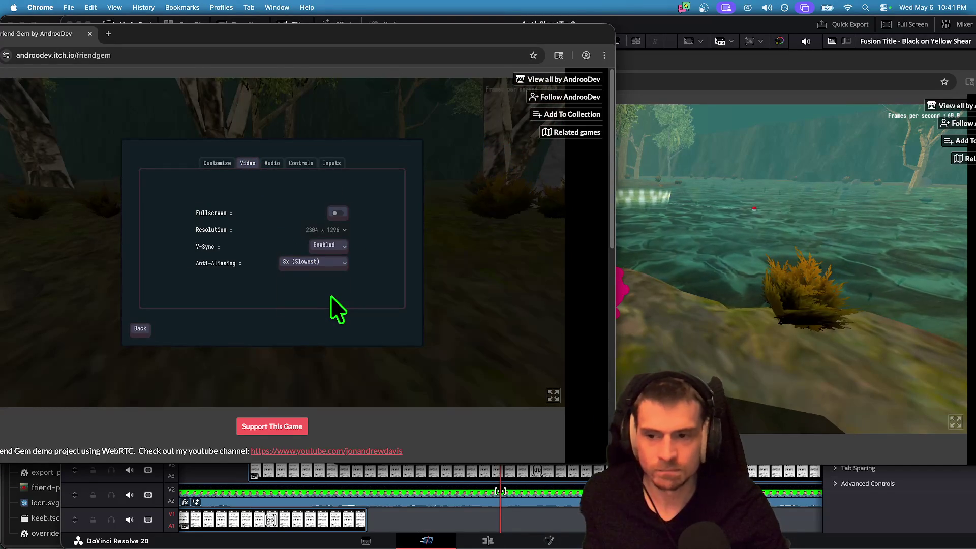
{"action": "left_click", "coordinate": [330, 295]}
{"action": "key", "text": "w"}
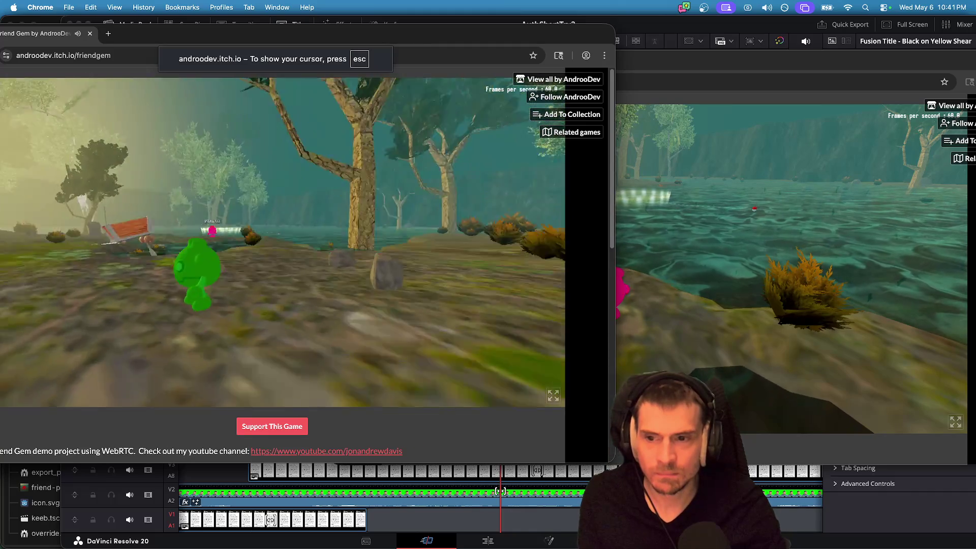
Set anti-aliasing to Disabled (Fastest) in the Video settings and close the pause menu.
{"action": "key", "text": "Escape"}
{"action": "left_click", "coordinate": [299, 253]}
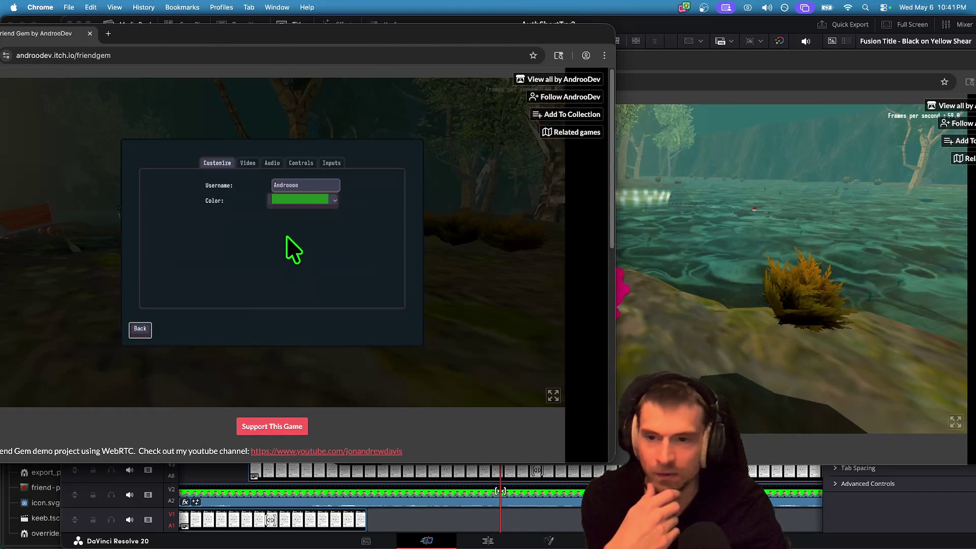
{"action": "left_click", "coordinate": [255, 164]}
{"action": "left_click", "coordinate": [227, 164]}
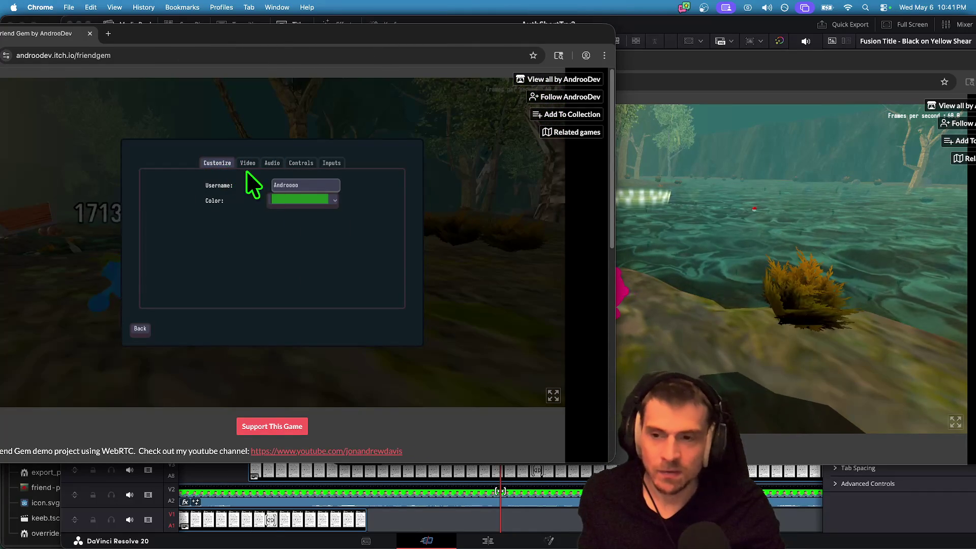
{"action": "left_click", "coordinate": [247, 162]}
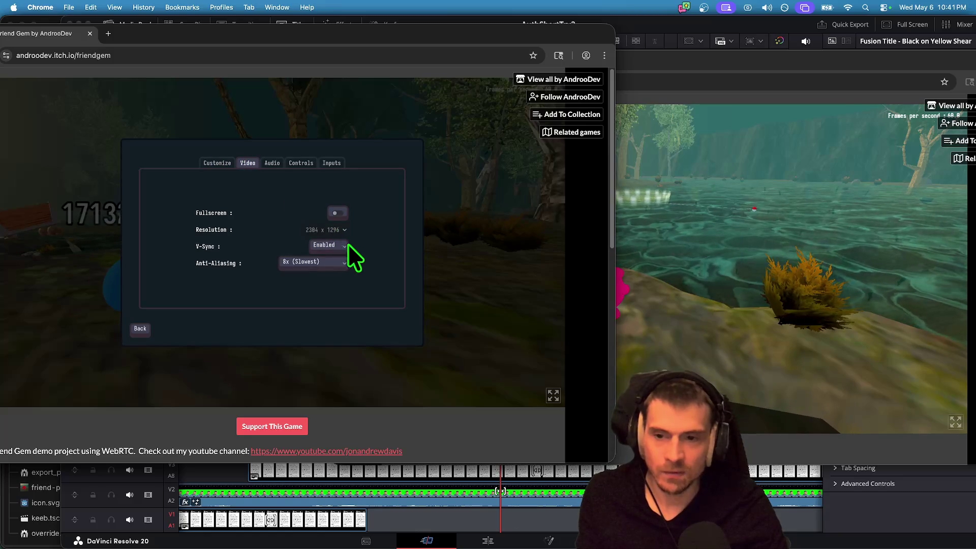
{"action": "left_click", "coordinate": [328, 263]}
{"action": "left_click", "coordinate": [325, 279]}
{"action": "key", "text": "Escape"}
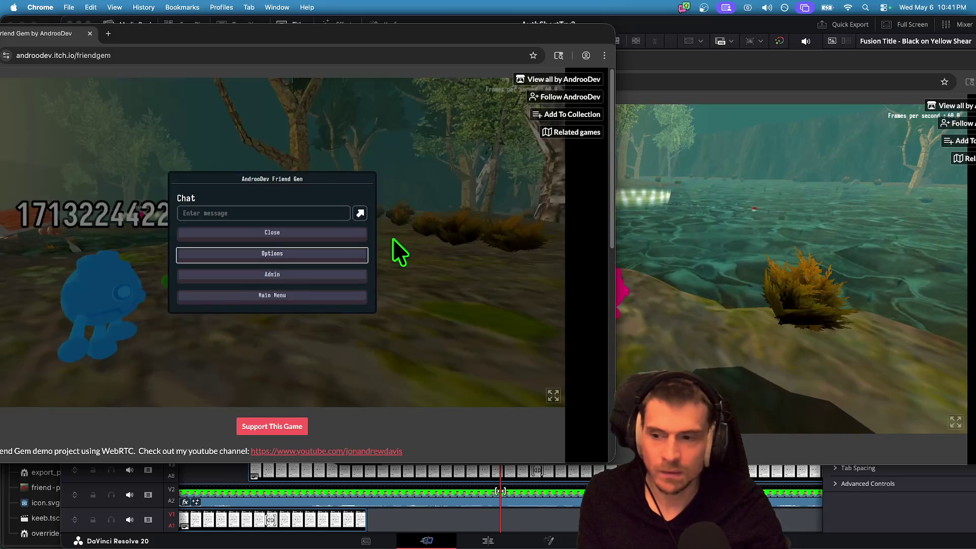
{"action": "left_click", "coordinate": [392, 238]}
Walk the green gem past the bench and pond into the wooden cart beside the blue player.
{"action": "key", "text": "w"}
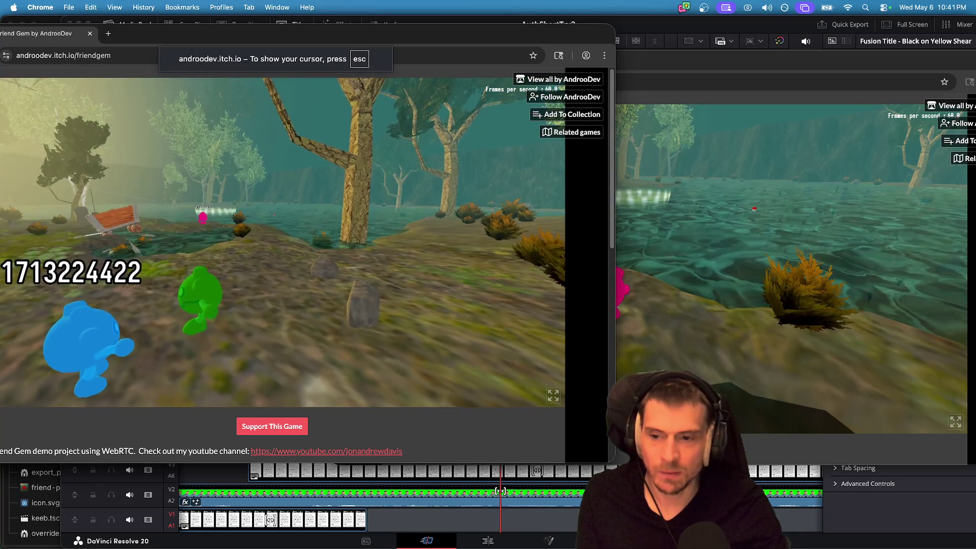
{"action": "key", "text": "w"}
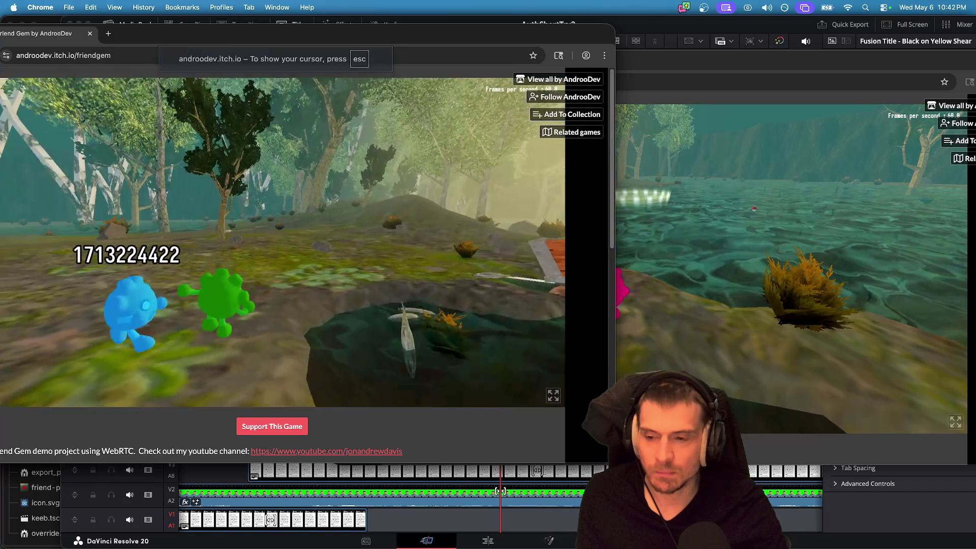
{"action": "key", "text": "w"}
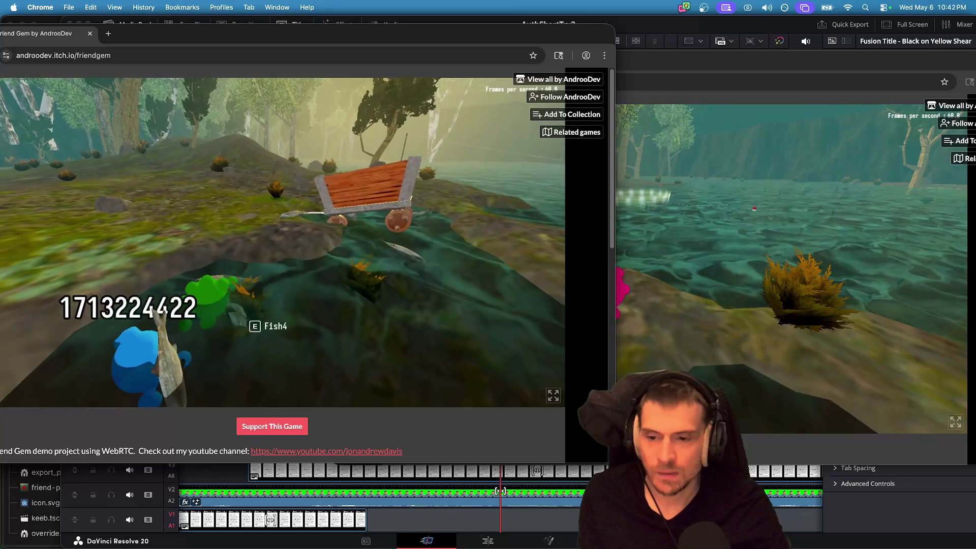
{"action": "key", "text": "w"}
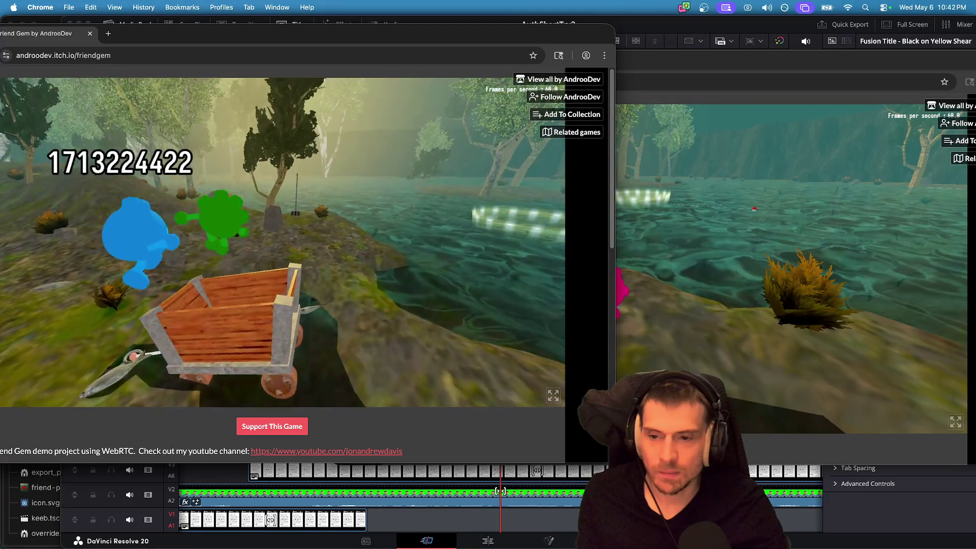
{"action": "key", "text": "w"}
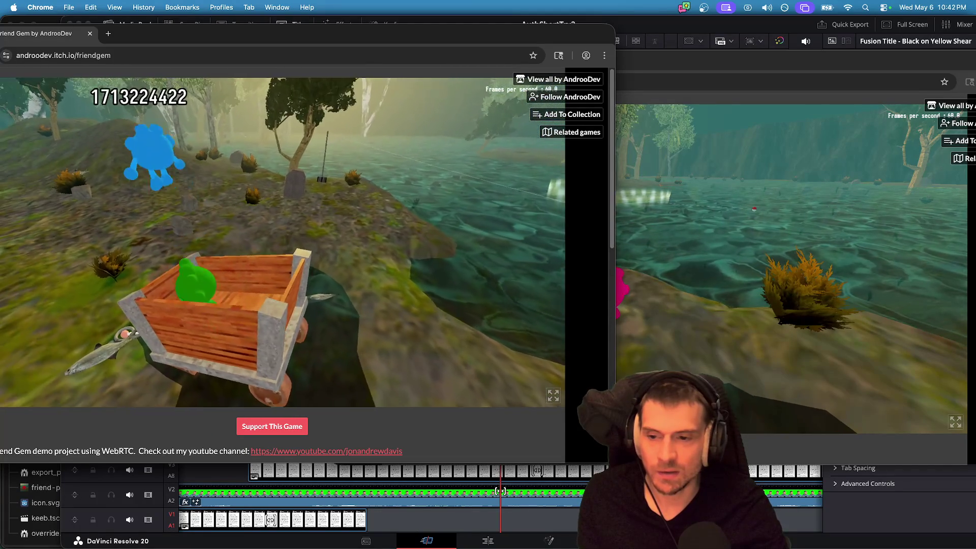
{"action": "key", "text": "w"}
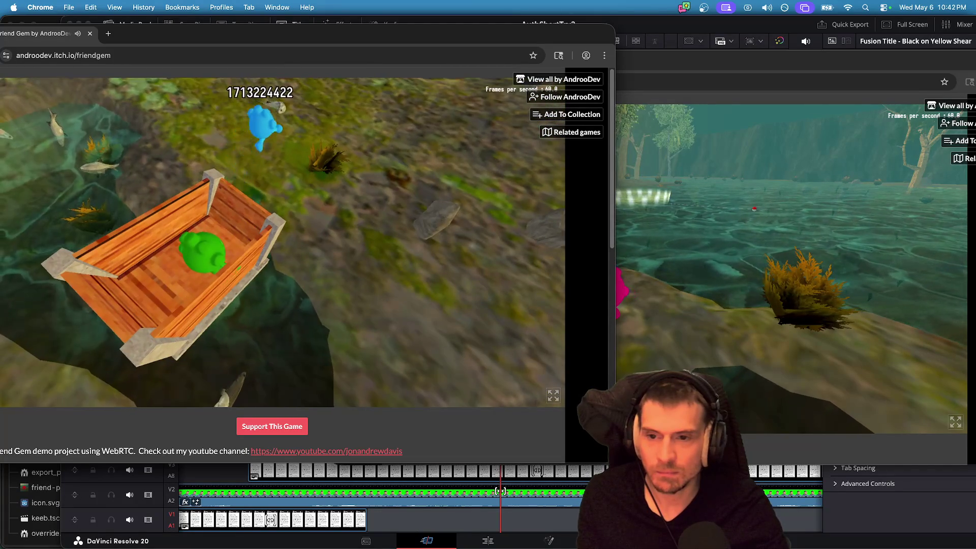
{"action": "key", "text": "w"}
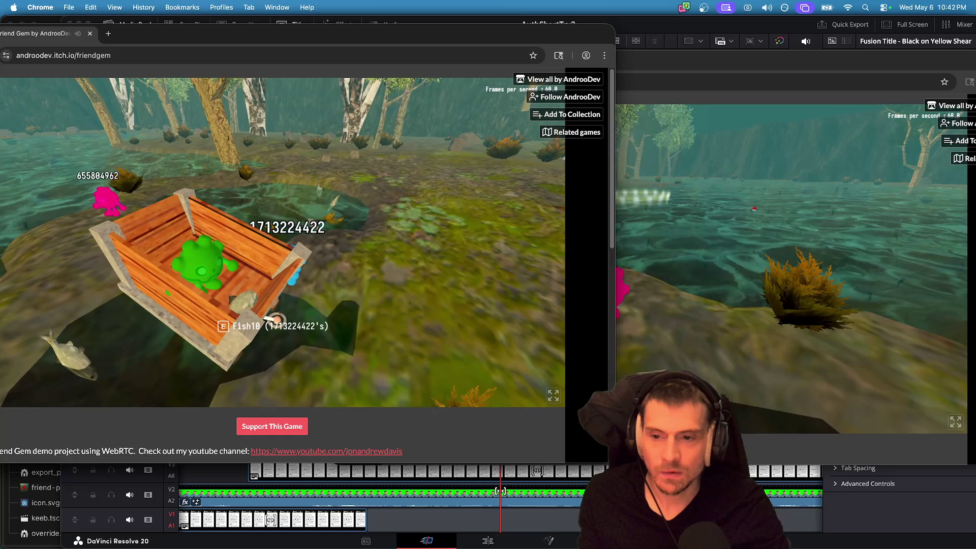
{"action": "key", "text": "e"}
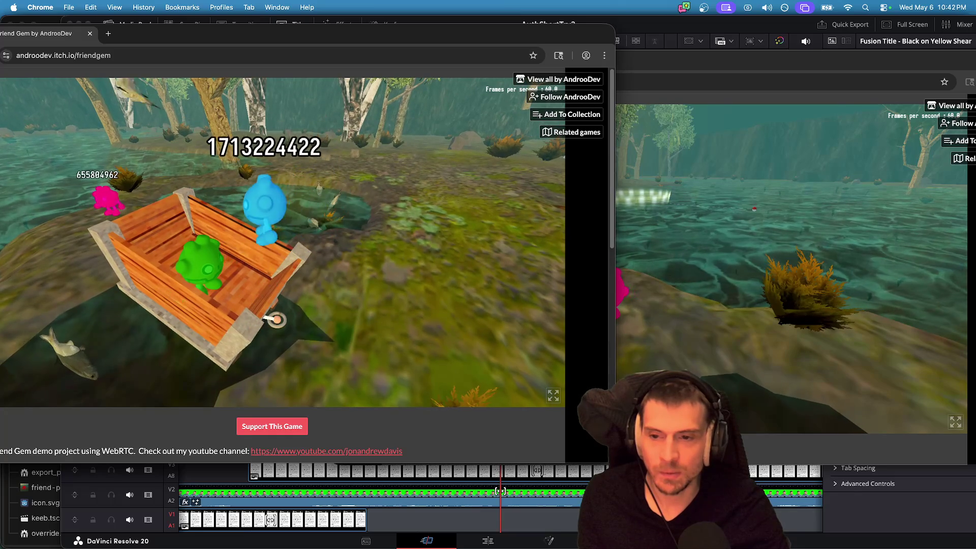
{"action": "key", "text": "a"}
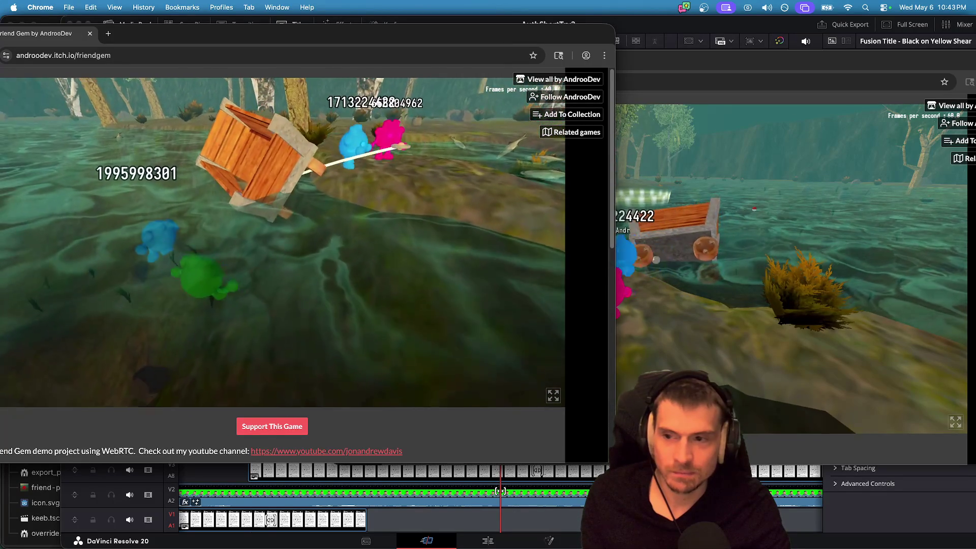
Circle around to the tethered cart, jump in, then hop back out.
{"action": "key", "text": "e"}
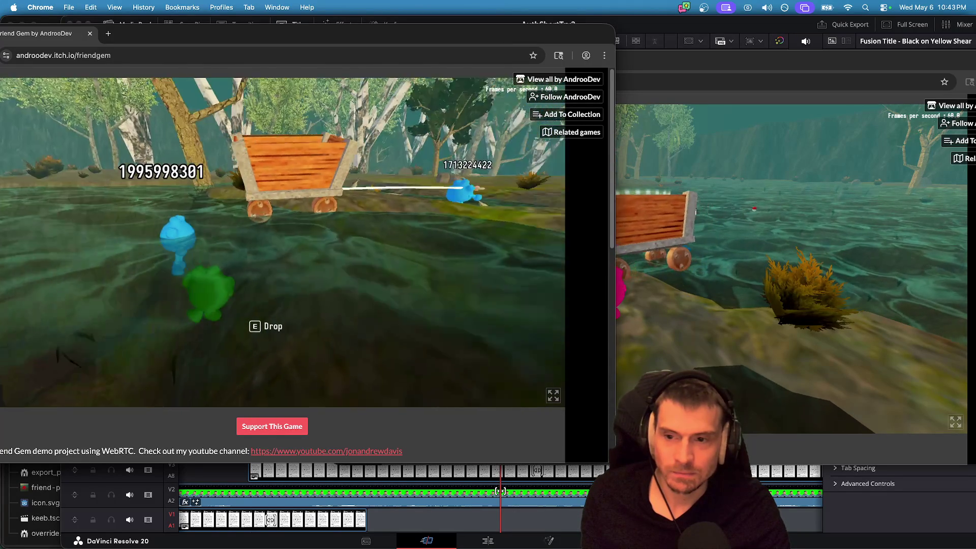
{"action": "key", "text": "w"}
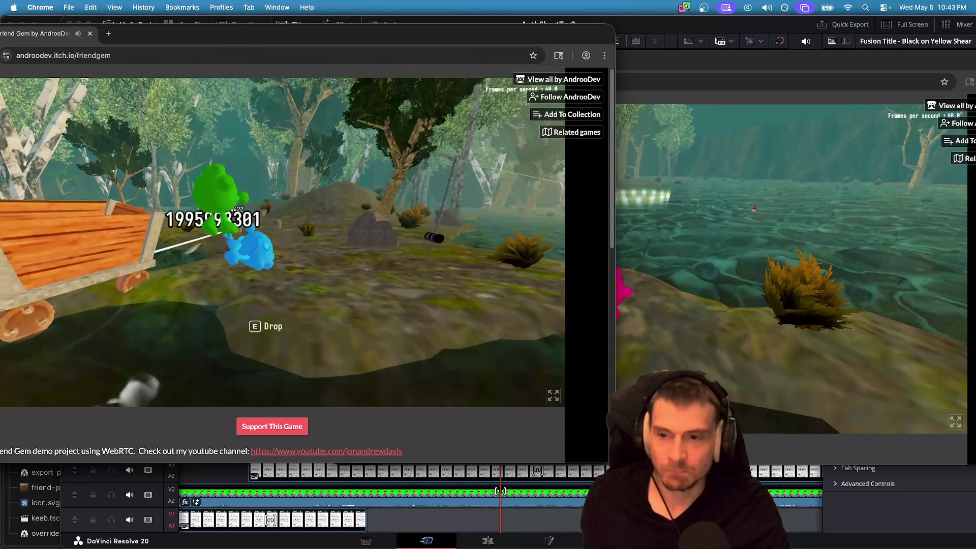
{"action": "key", "text": "e"}
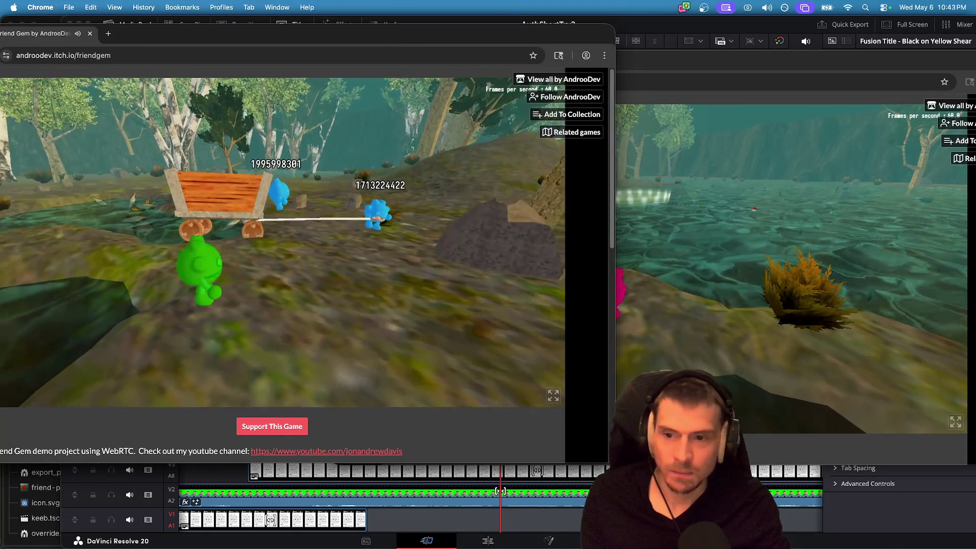
{"action": "key", "text": "w"}
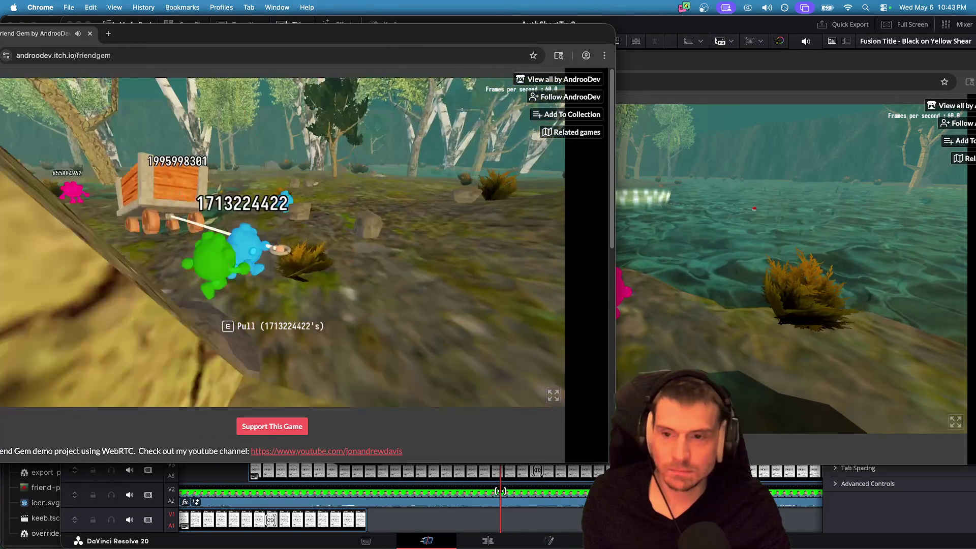
{"action": "key", "text": "e"}
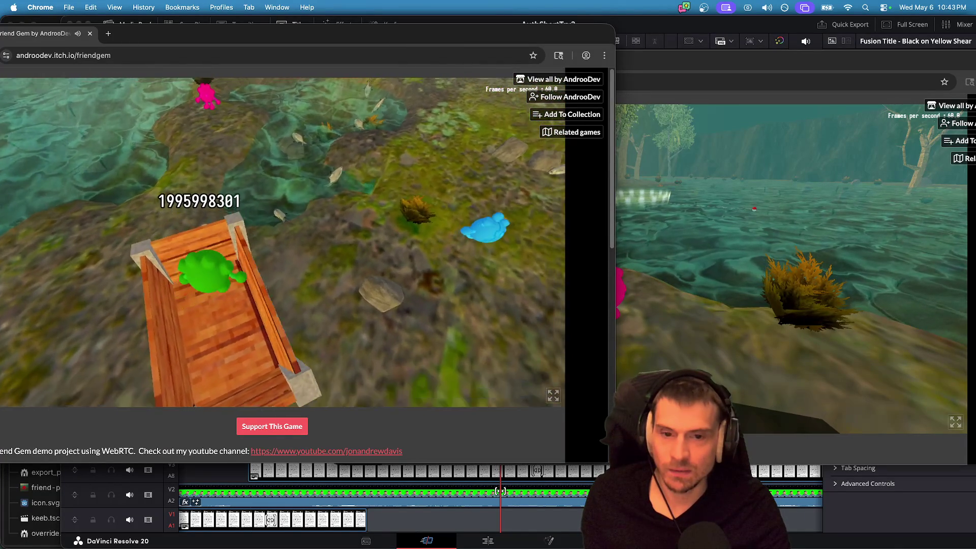
{"action": "key", "text": "e"}
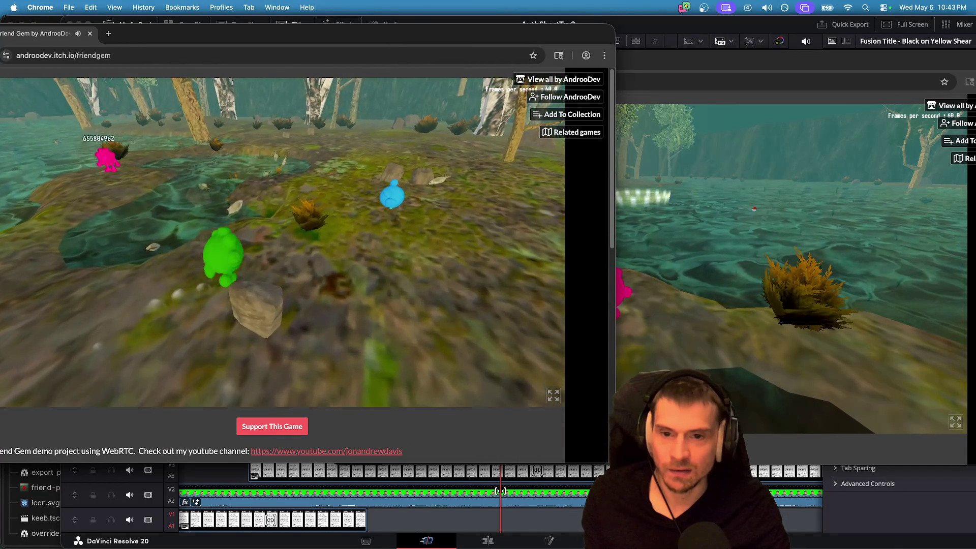
Run toward the trees after the blue player, then bring up the second game window's menu.
{"action": "key", "text": "w"}
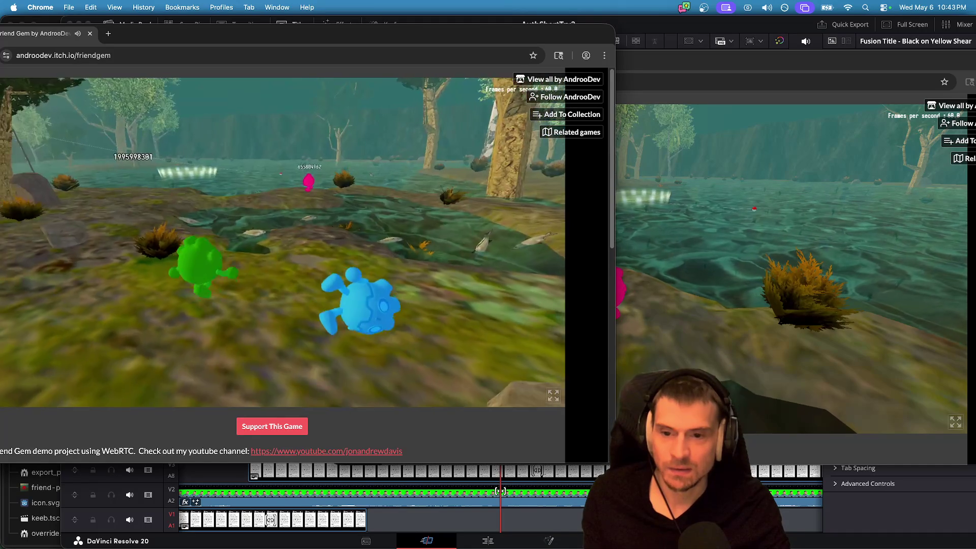
{"action": "key", "text": "w"}
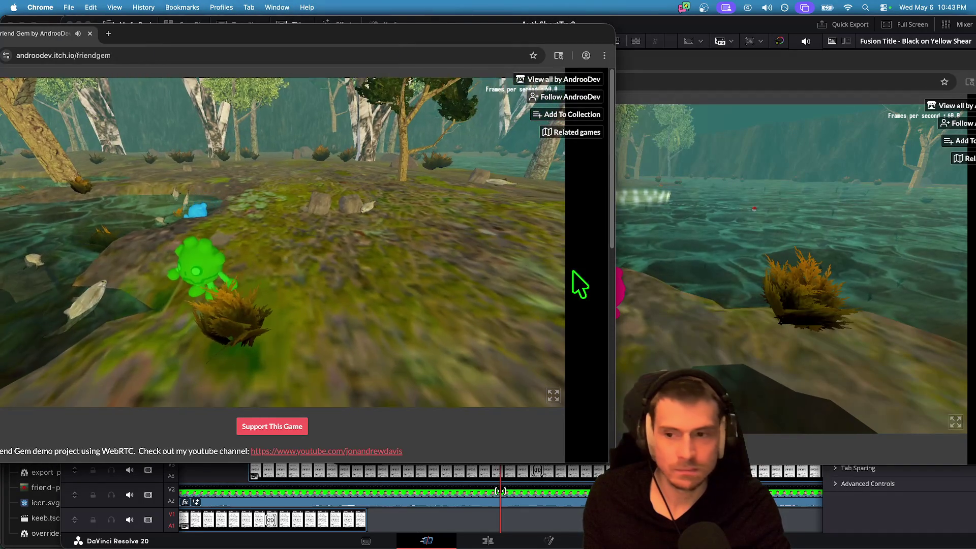
{"action": "key", "text": "Escape"}
{"action": "left_click", "coordinate": [777, 294]}
{"action": "key", "text": "Escape"}
Exit the second window to the main menu and rejoin the existing game.
{"action": "left_click", "coordinate": [686, 293]}
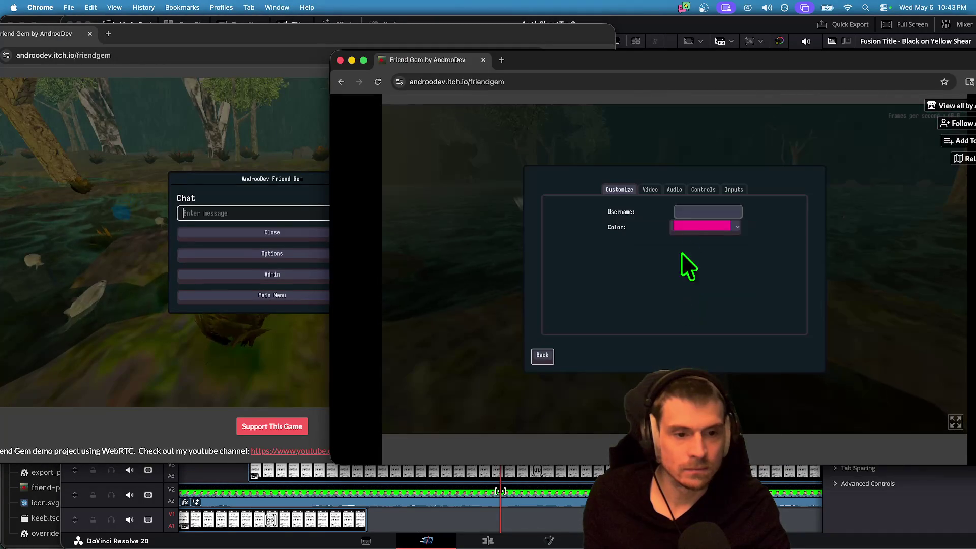
{"action": "key", "text": "Escape"}
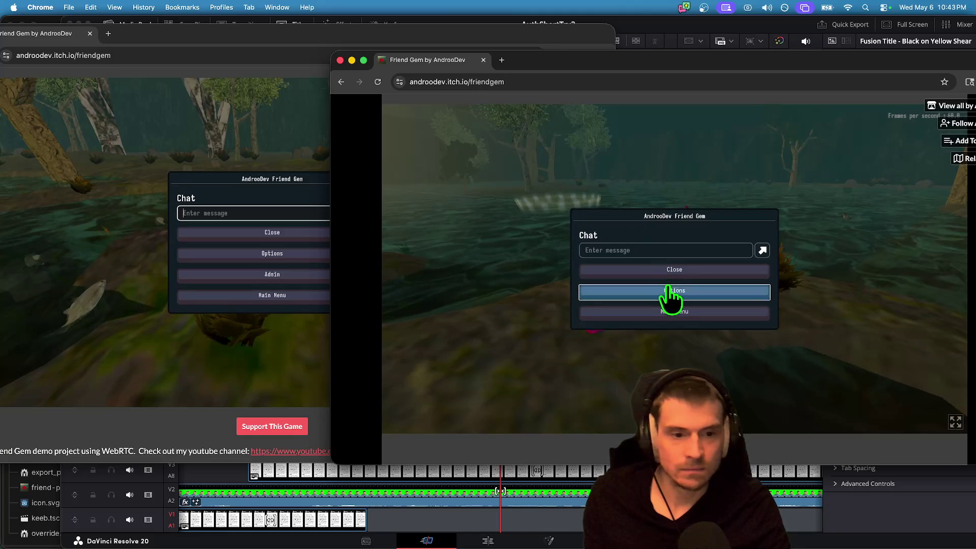
{"action": "left_click", "coordinate": [675, 308]}
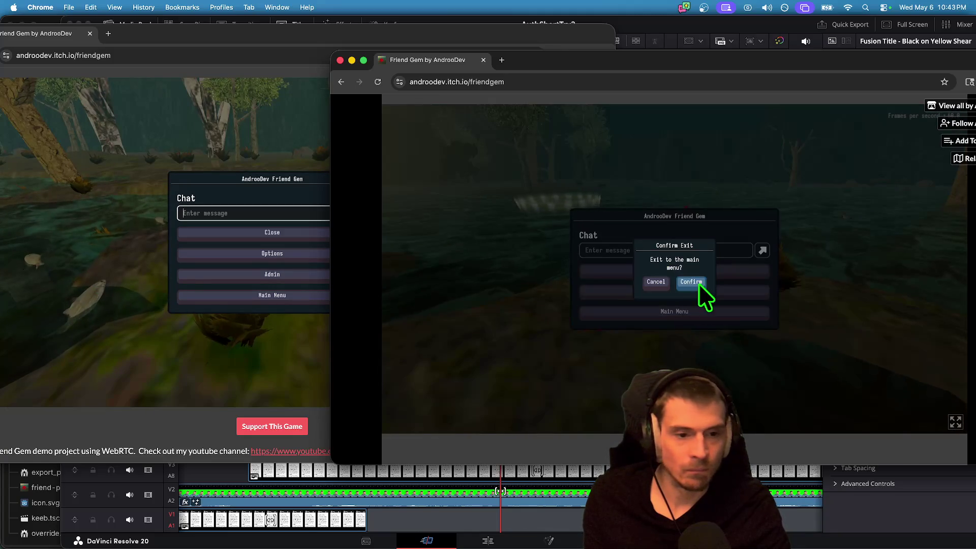
{"action": "left_click", "coordinate": [698, 282]}
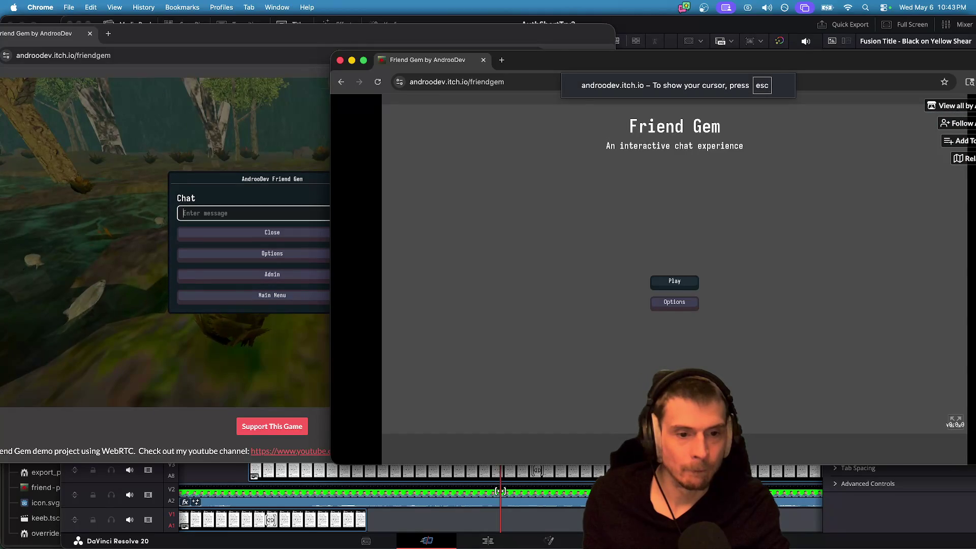
{"action": "left_click", "coordinate": [674, 281]}
{"action": "left_click", "coordinate": [687, 264]}
{"action": "left_click", "coordinate": [709, 189]}
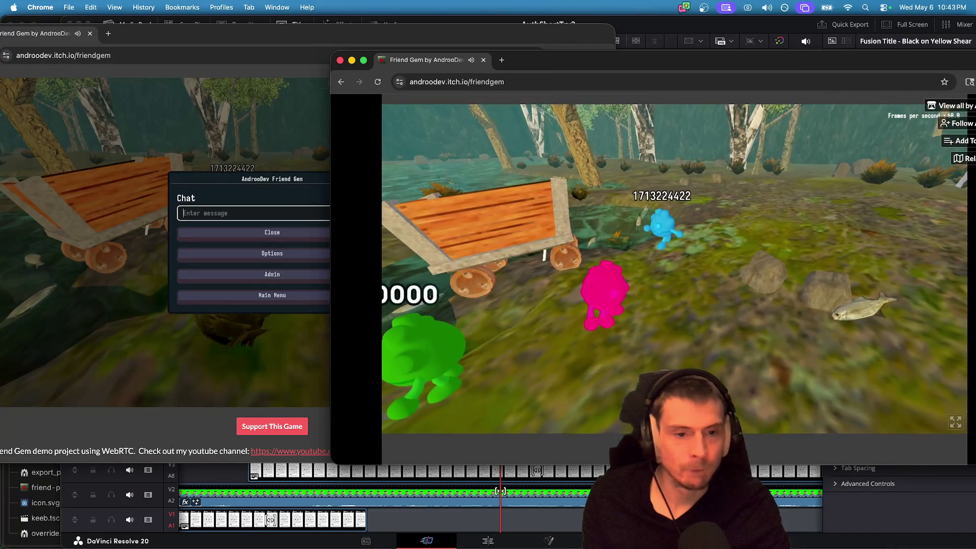
Enter a new username in the game's Customize options.
{"action": "key", "text": "Escape"}
{"action": "left_click", "coordinate": [732, 298]}
{"action": "left_click", "coordinate": [691, 212]}
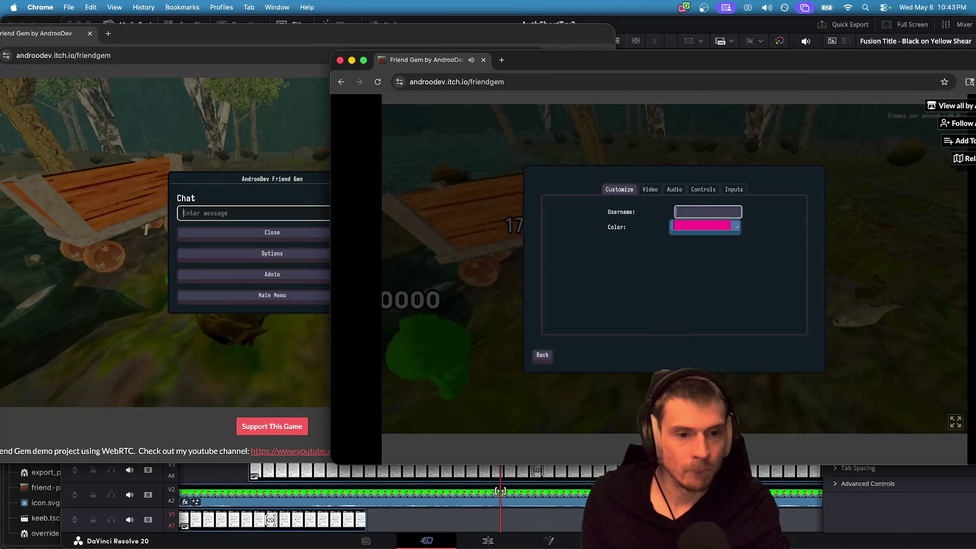
{"action": "type", "text": "Also"}
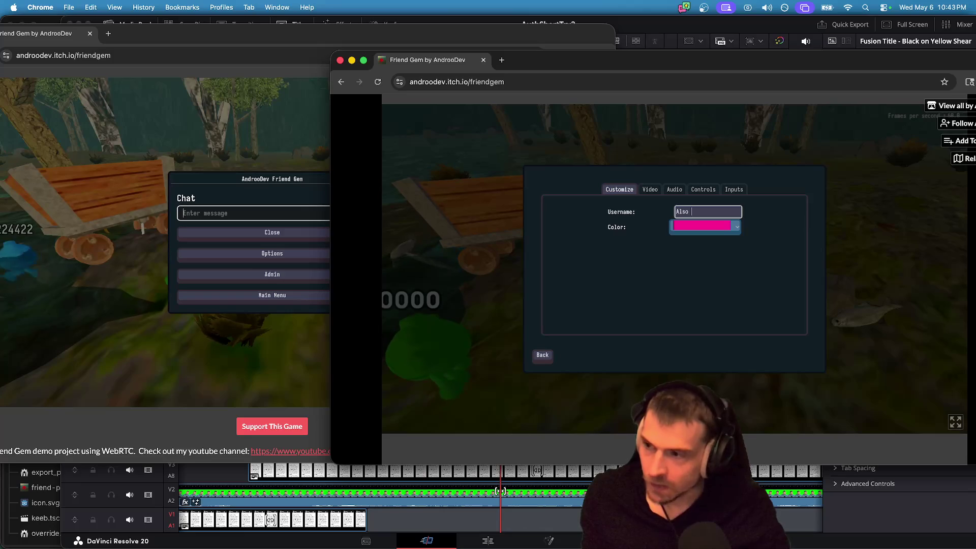
{"action": "key", "text": "BackSpace"}
{"action": "key", "text": "BackSpace"}
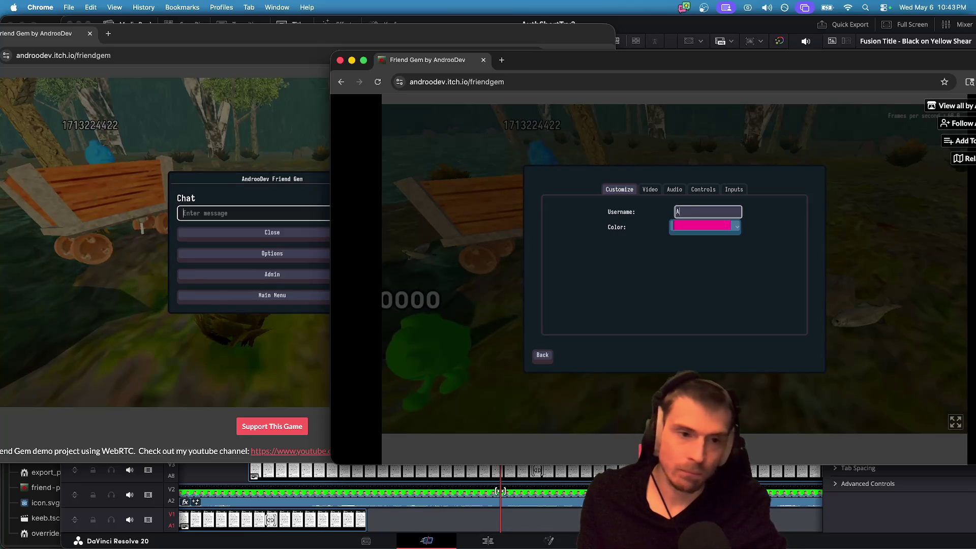
{"action": "type", "text": "ndroo222"}
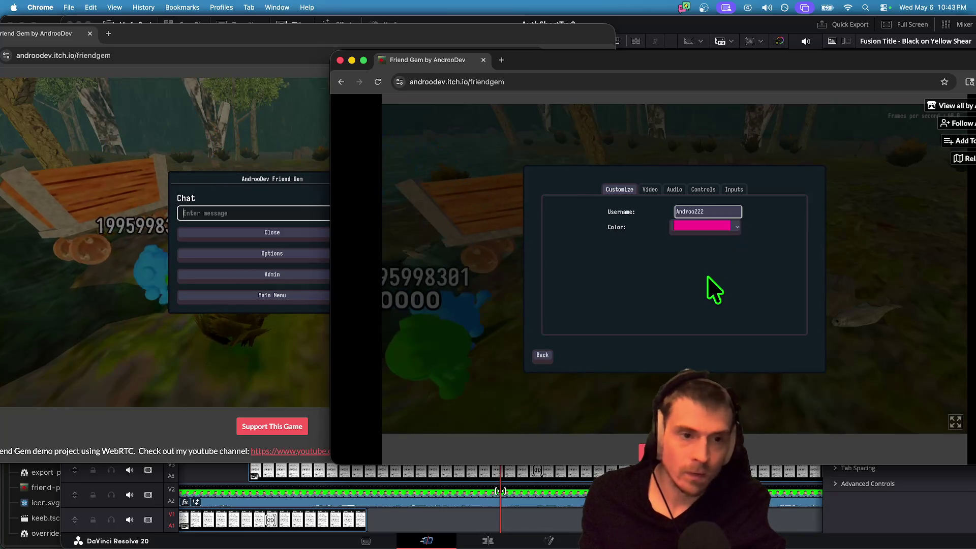
Resume play and send the chat message "chat".
{"action": "key", "text": "Escape"}
{"action": "left_click", "coordinate": [706, 272]}
{"action": "key", "text": "Escape"}
{"action": "type", "text": "chat"}
{"action": "key", "text": "Return"}
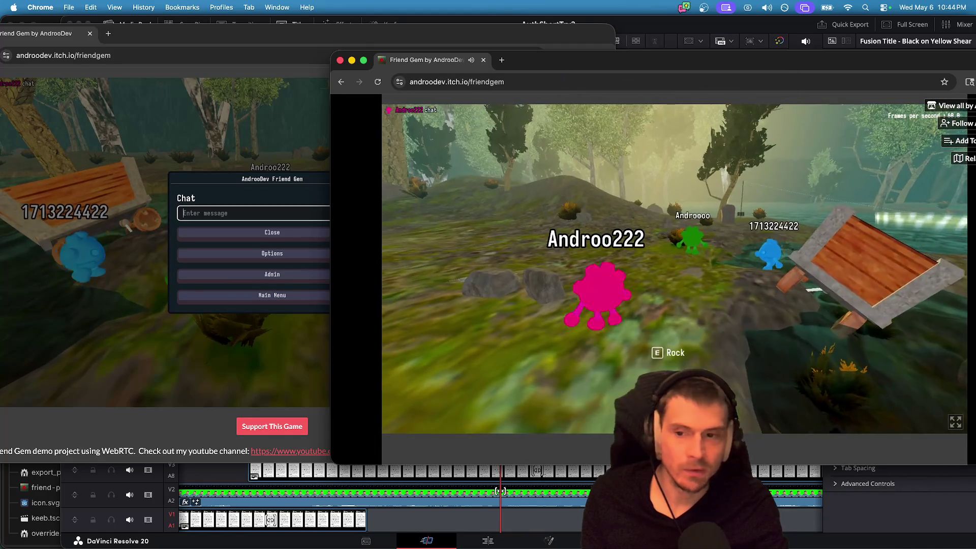
Send the chat message "test" and return to play.
{"action": "key", "text": "Escape"}
{"action": "type", "text": "test"}
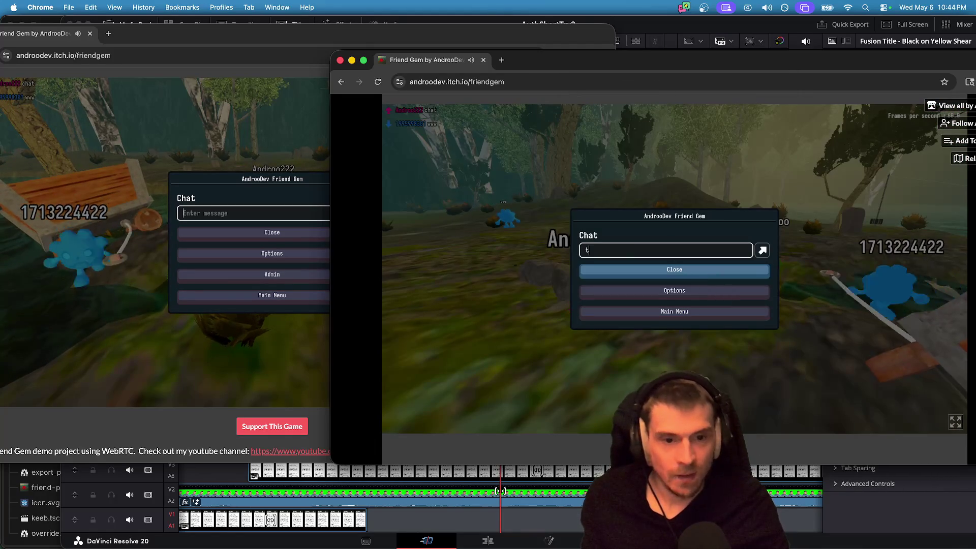
{"action": "key", "text": "Return"}
{"action": "left_click", "coordinate": [675, 270]}
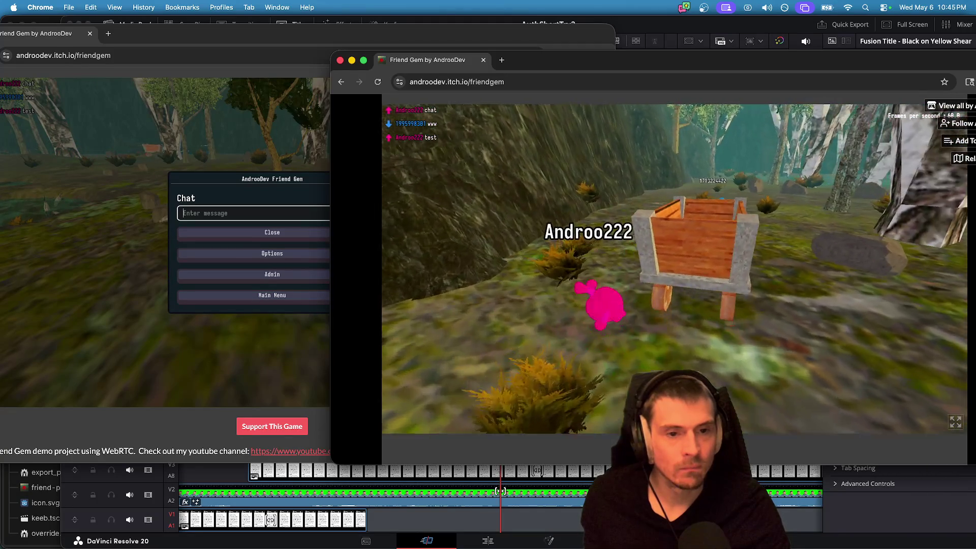
Walk the pink player past the wooden sign into the water and out onto the bank.
{"action": "key", "text": "w"}
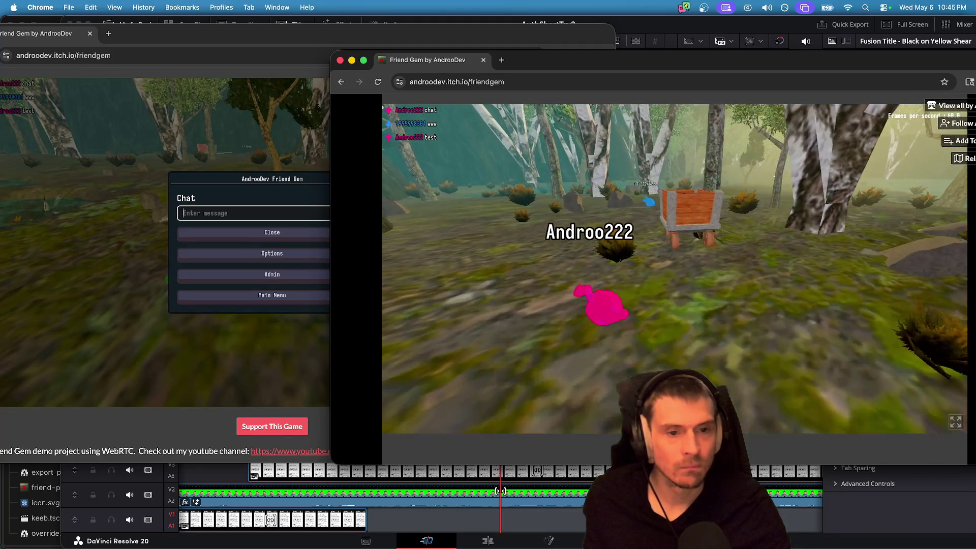
{"action": "key", "text": "w"}
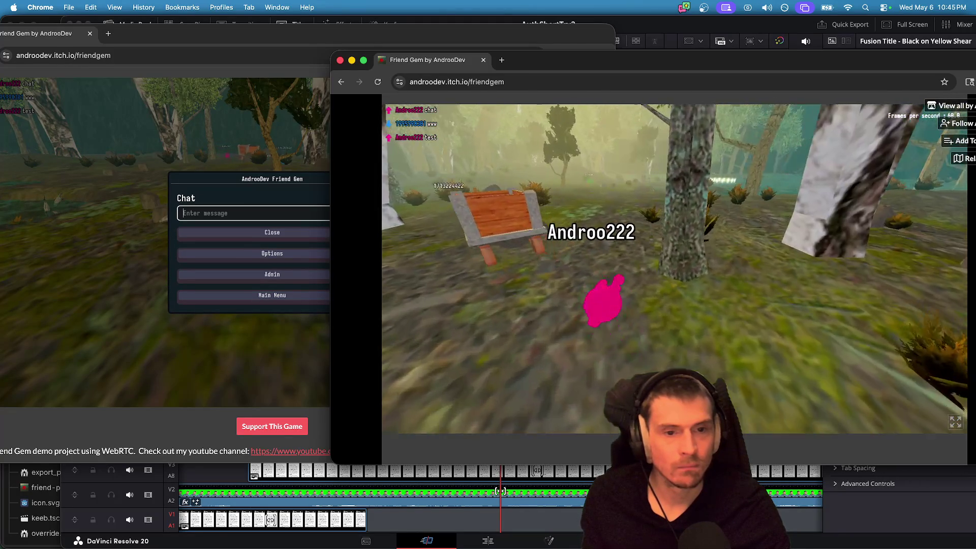
{"action": "key", "text": "w"}
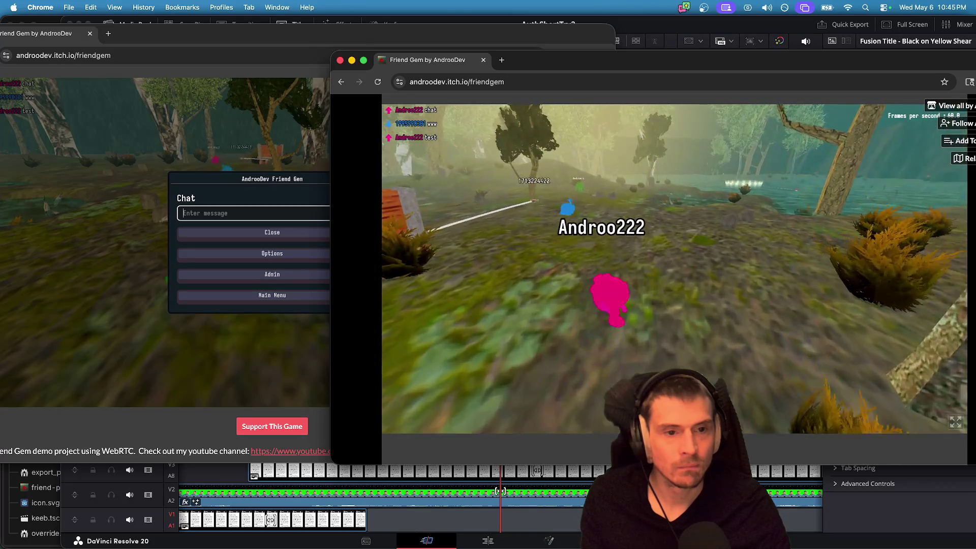
{"action": "key", "text": "w"}
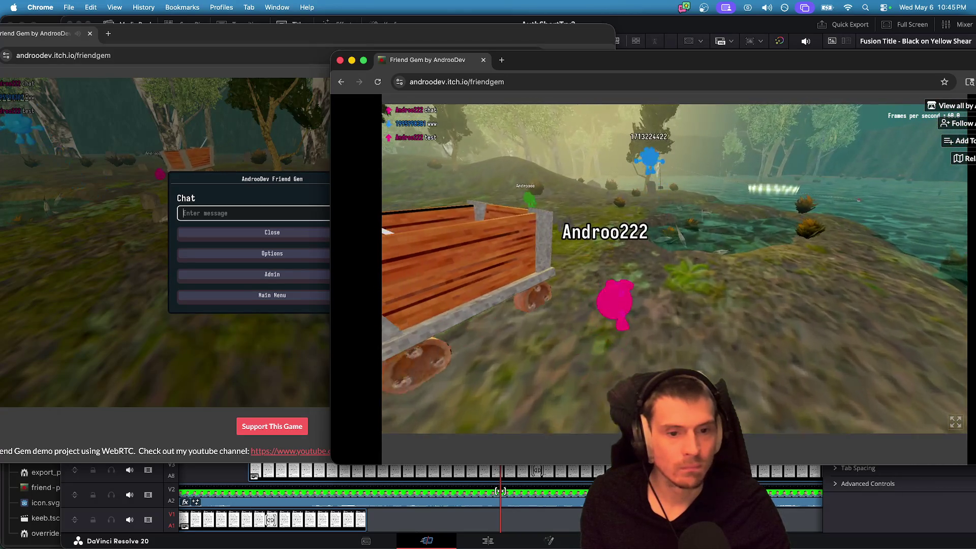
{"action": "key", "text": "w"}
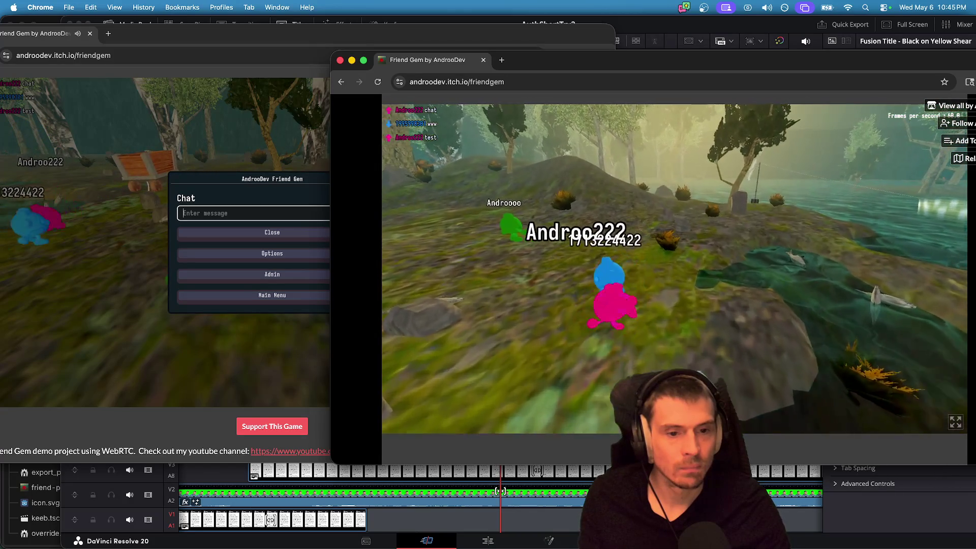
{"action": "key", "text": "w"}
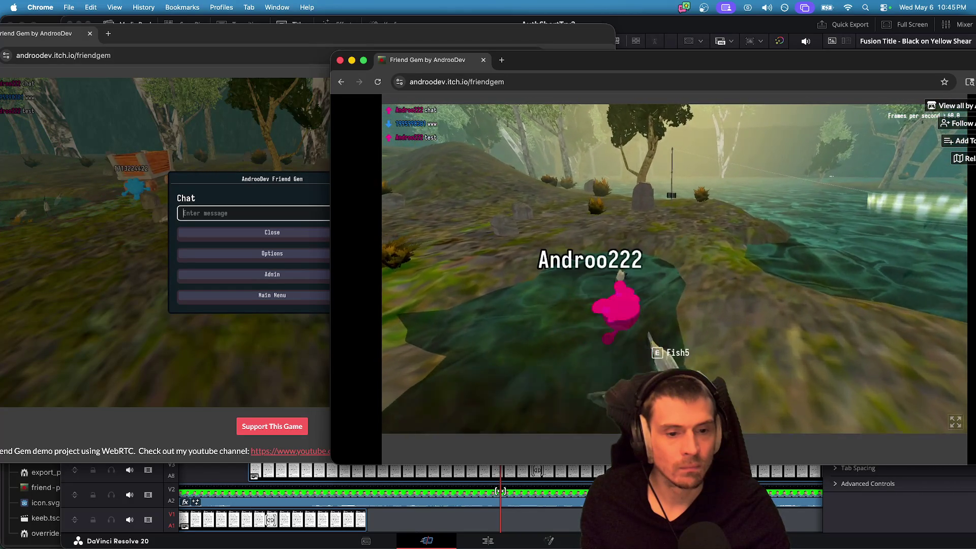
Step back into the water, surface, swim across and climb the rocky bank.
{"action": "key", "text": "w"}
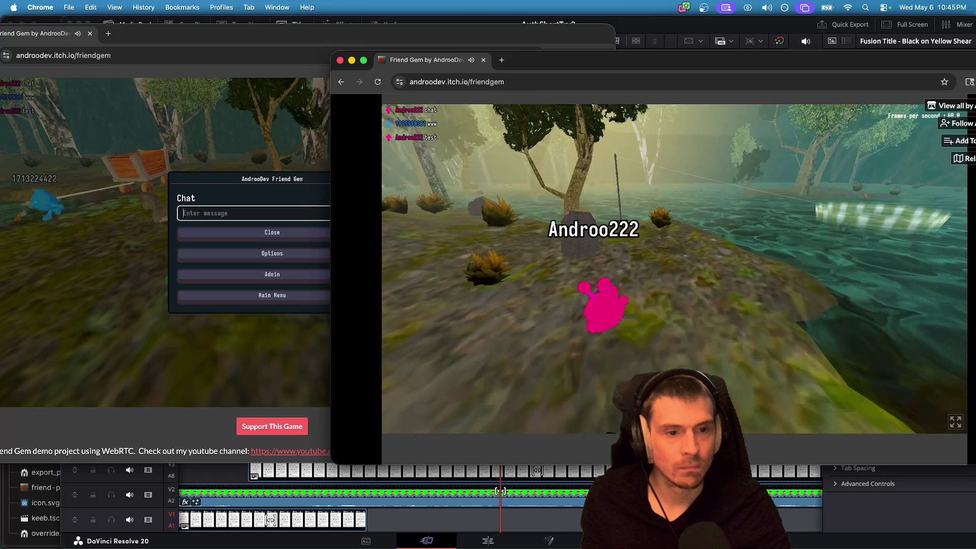
{"action": "key", "text": "w"}
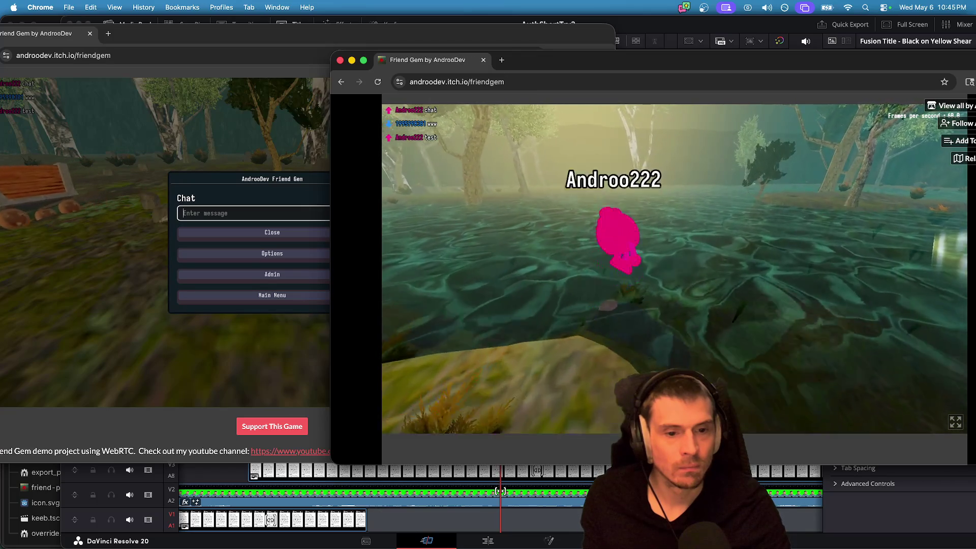
{"action": "key", "text": "space"}
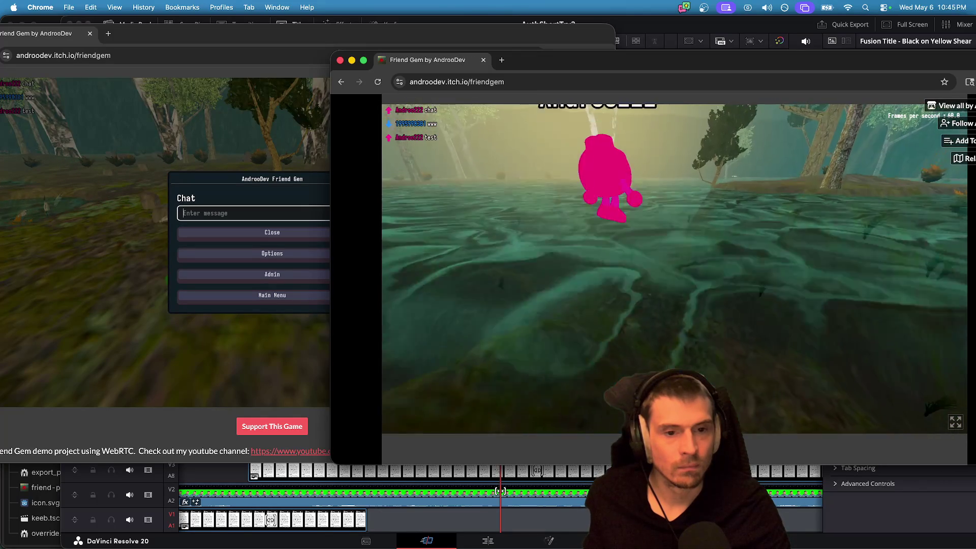
{"action": "key", "text": "w"}
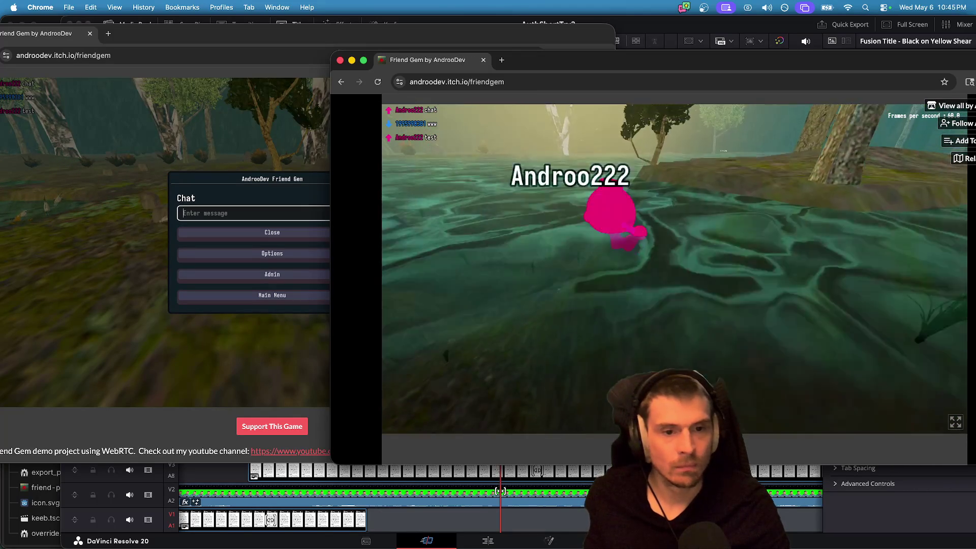
{"action": "key", "text": "w"}
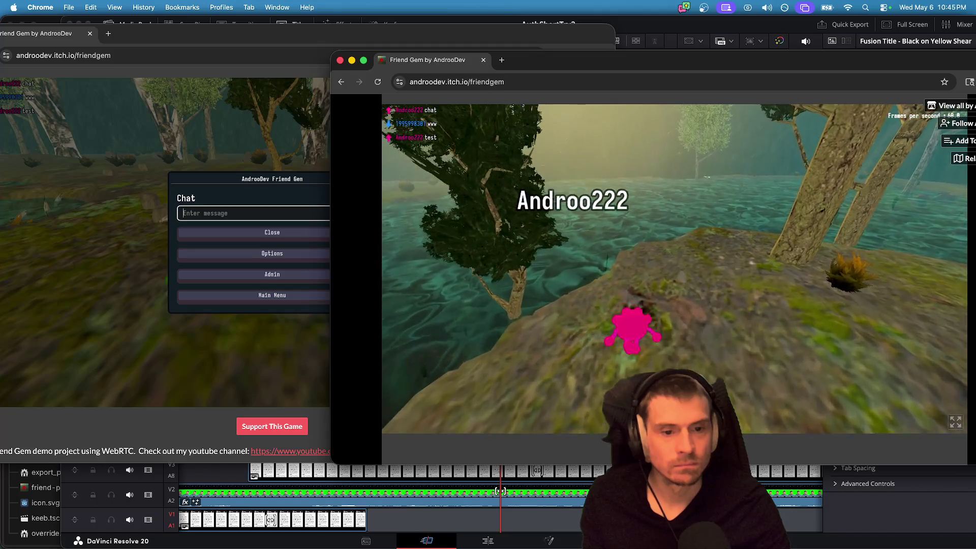
{"action": "key", "text": "w"}
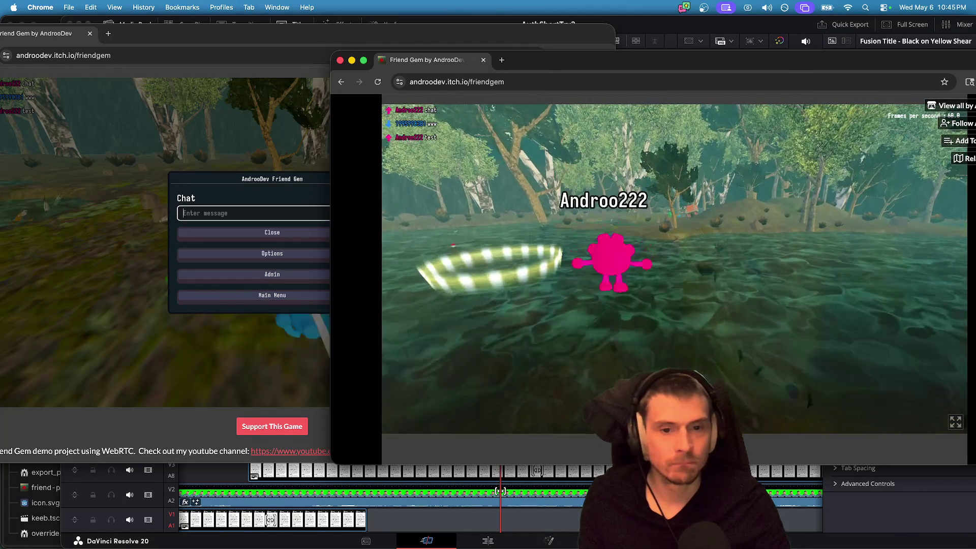
Move the pink player through the fish pond, lock the mouse to the game, and pick up the nearby item.
{"action": "key", "text": "w"}
{"action": "key", "text": "w"}
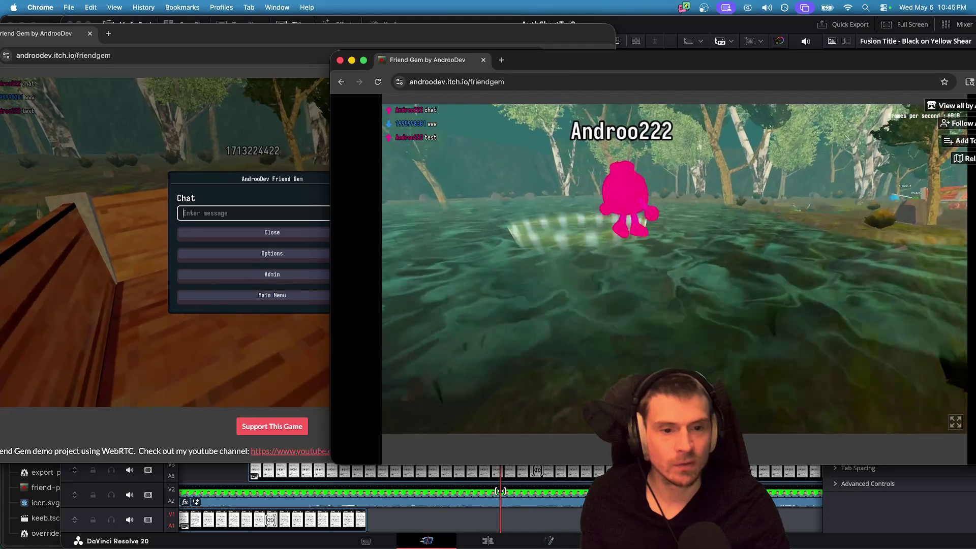
{"action": "key", "text": "w"}
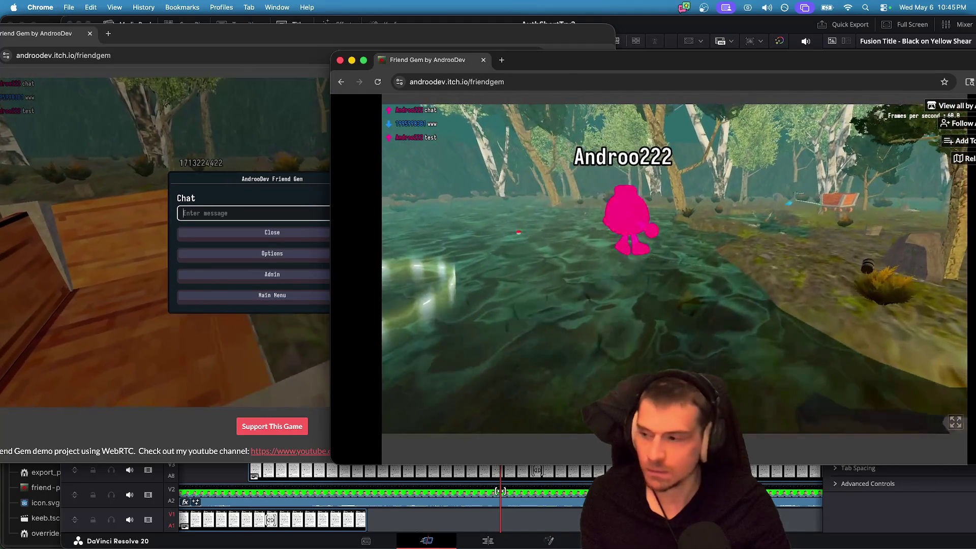
{"action": "key", "text": "w"}
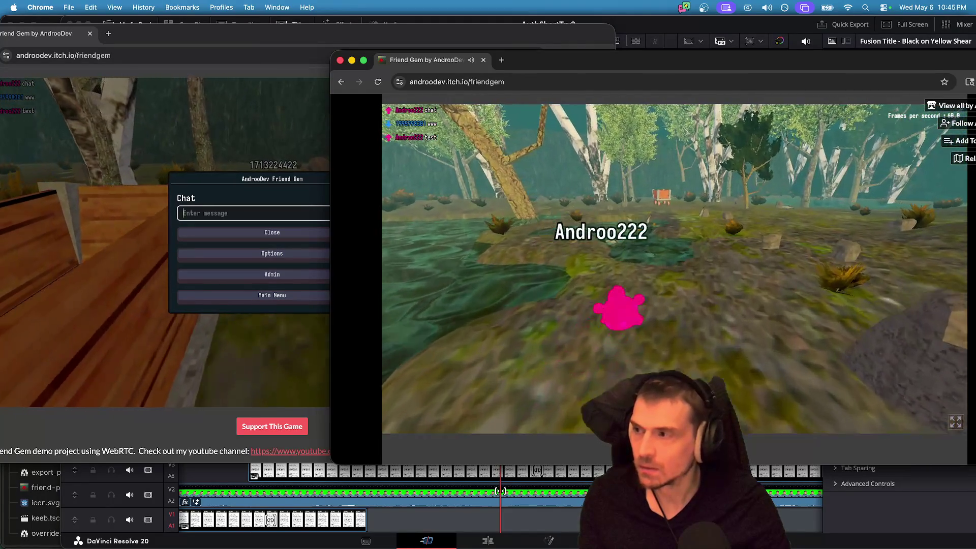
{"action": "key", "text": "w"}
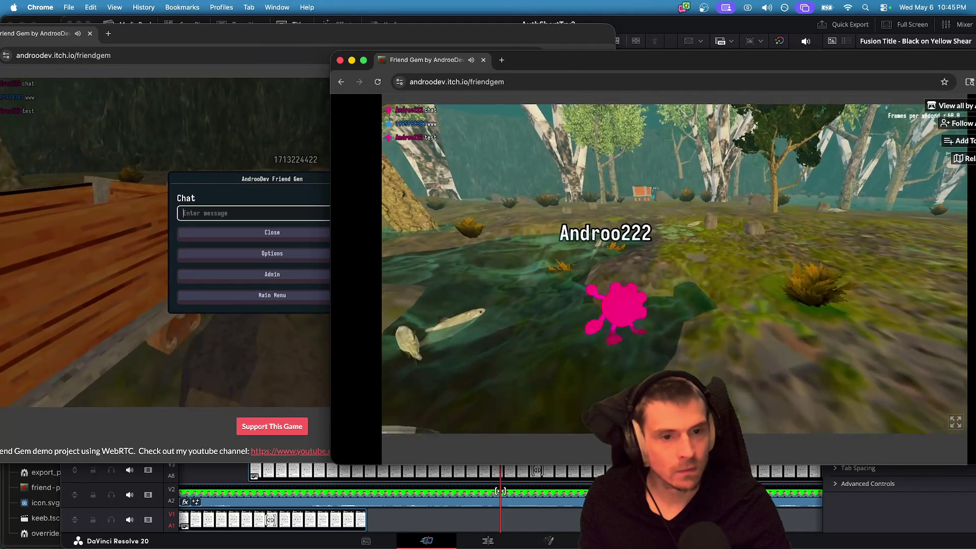
{"action": "key", "text": "w"}
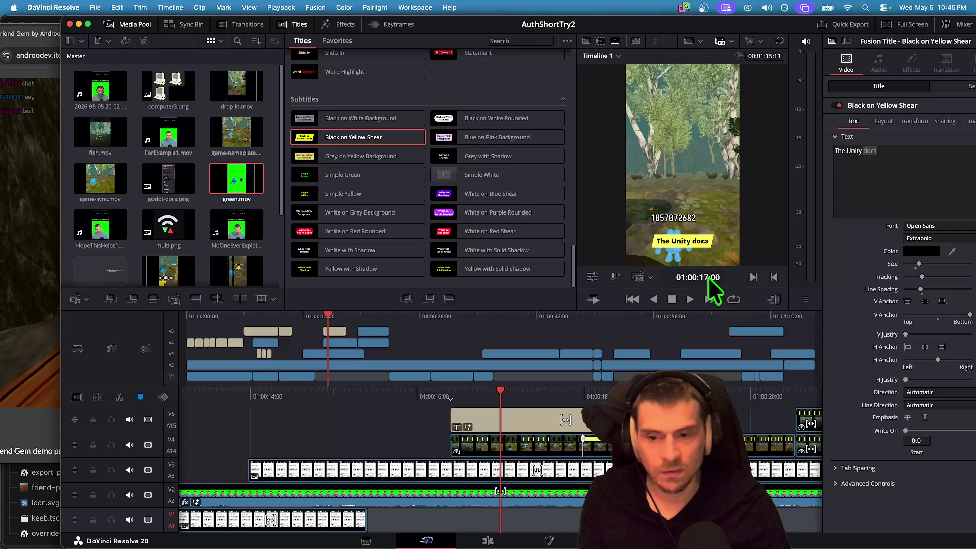
{"action": "left_click", "coordinate": [674, 269]}
{"action": "key", "text": "w"}
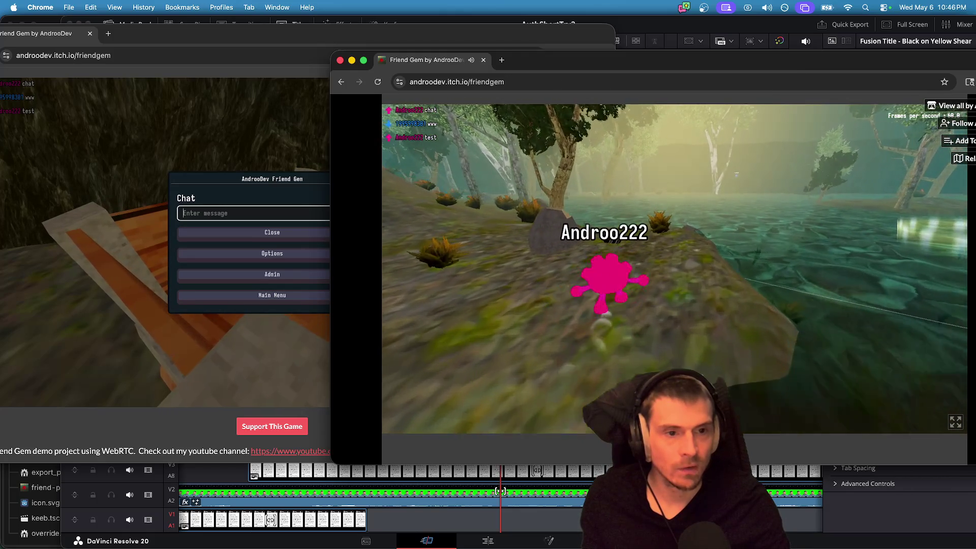
{"action": "key", "text": "e"}
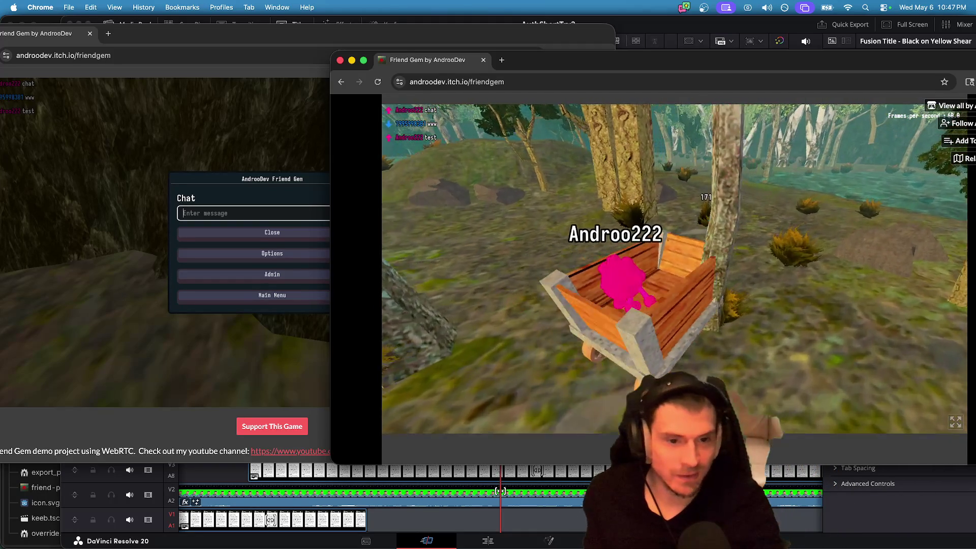
Grab the cart's rope and tow it toward the hill.
{"action": "key", "text": "Escape"}
{"action": "left_click", "coordinate": [752, 276]}
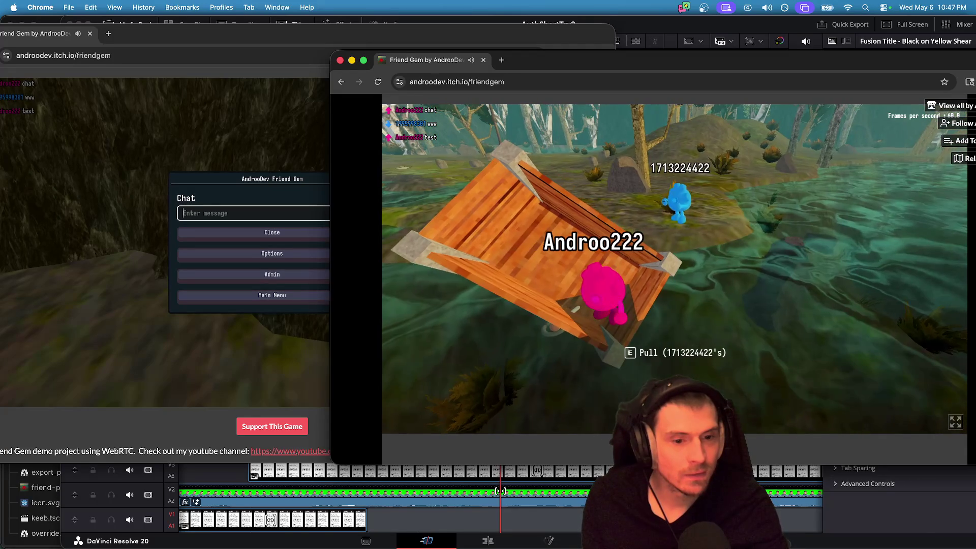
{"action": "key", "text": "e"}
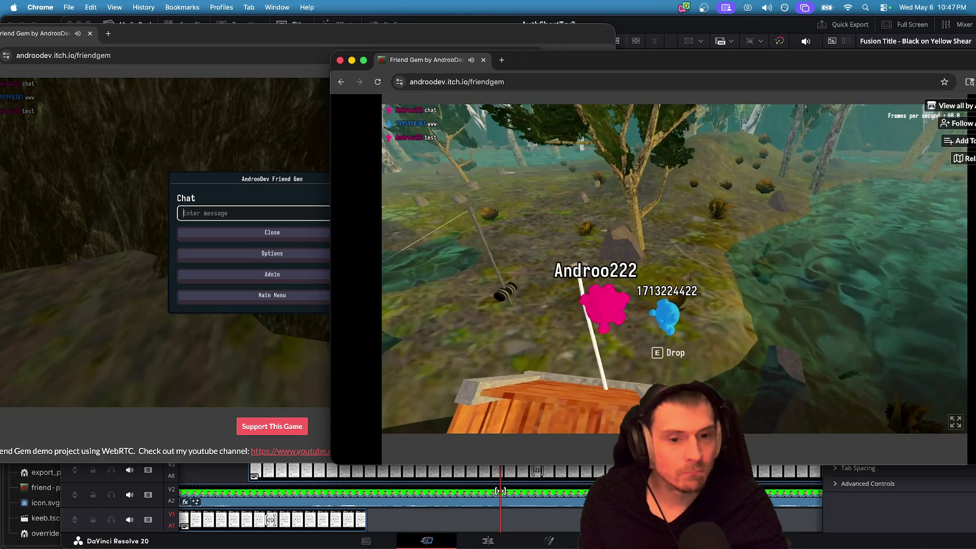
{"action": "key", "text": "e"}
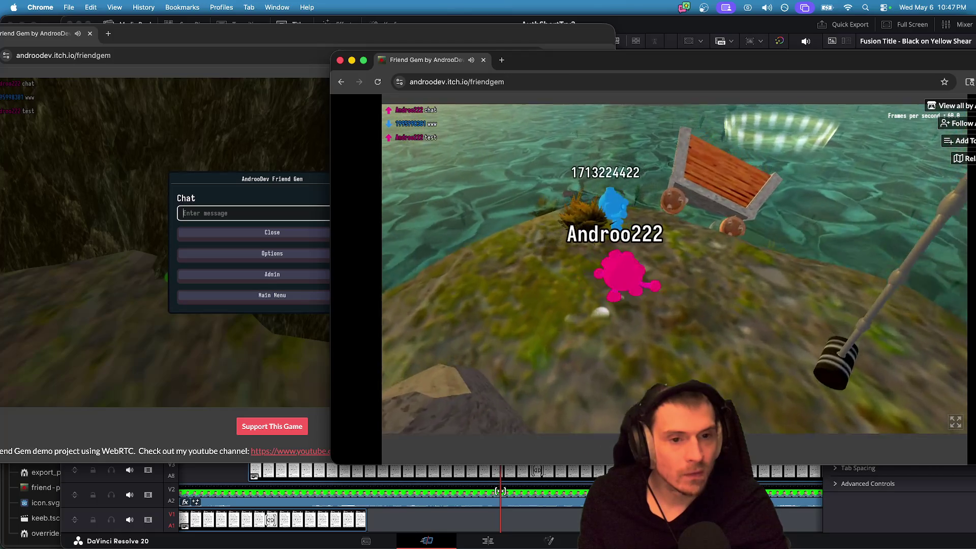
{"action": "key", "text": "w"}
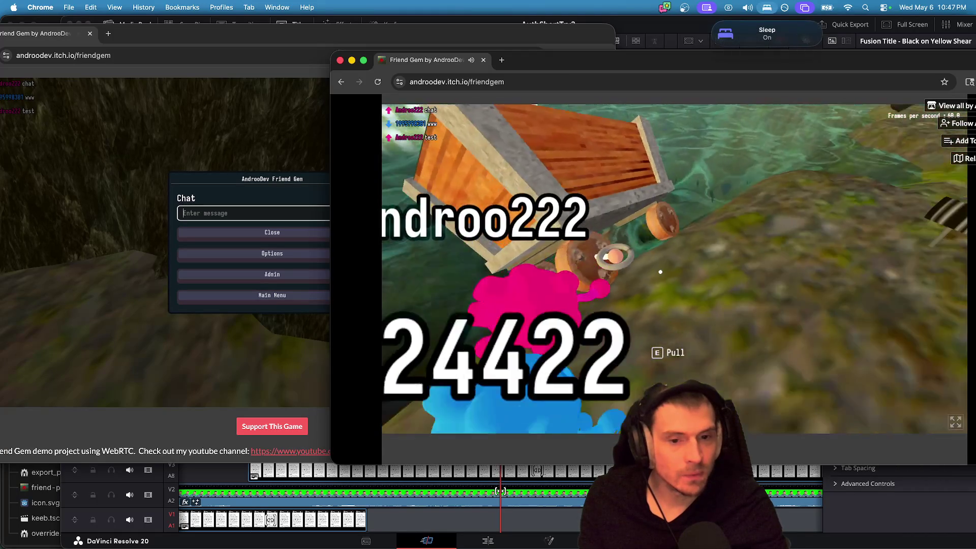
{"action": "key", "text": "e"}
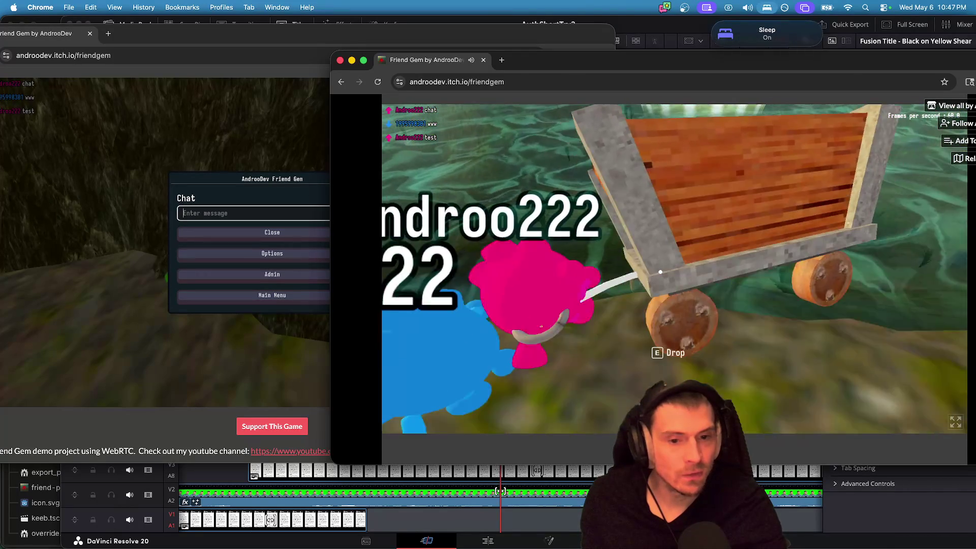
{"action": "key", "text": "w"}
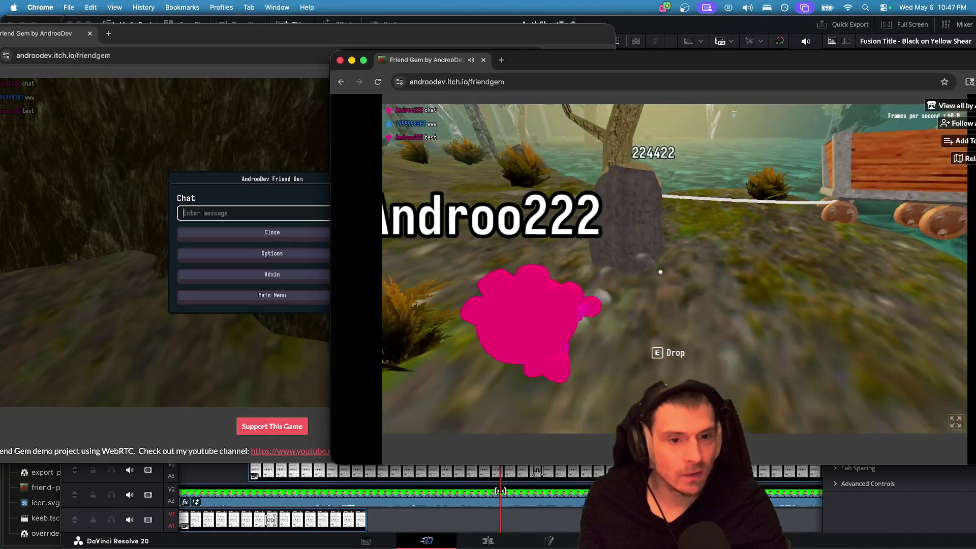
{"action": "key", "text": "w"}
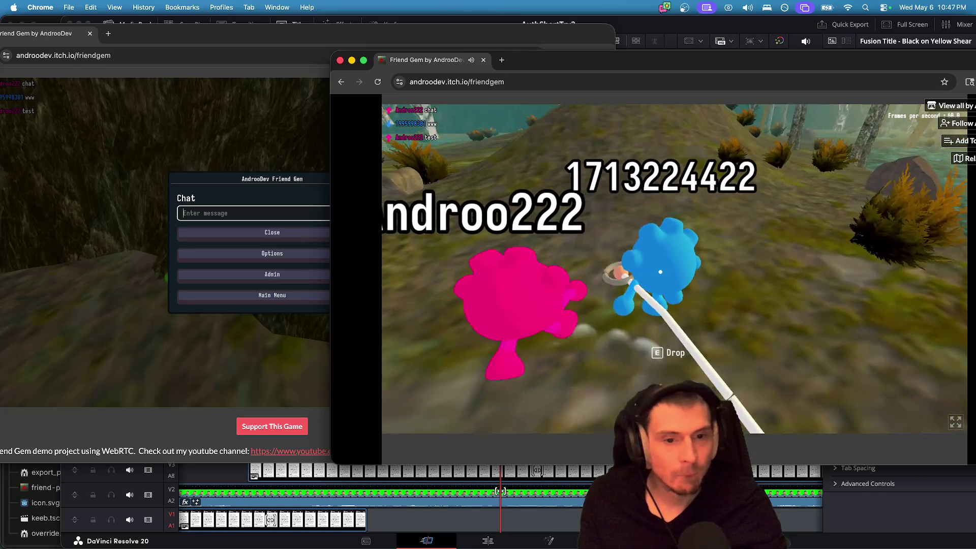
Let go of the rope, regrab it, then move around the cart toward the water.
{"action": "key", "text": "e"}
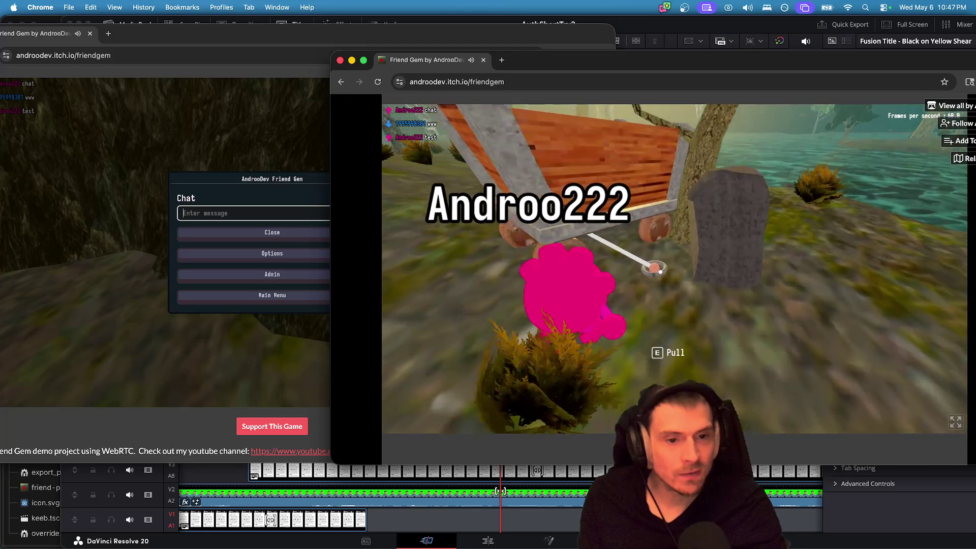
{"action": "key", "text": "e"}
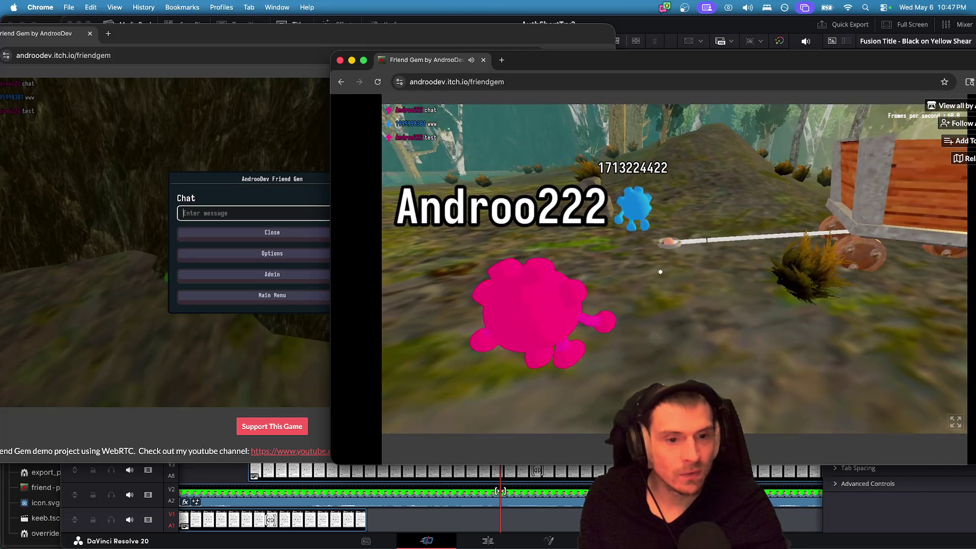
{"action": "key", "text": "w"}
{"action": "key", "text": "e"}
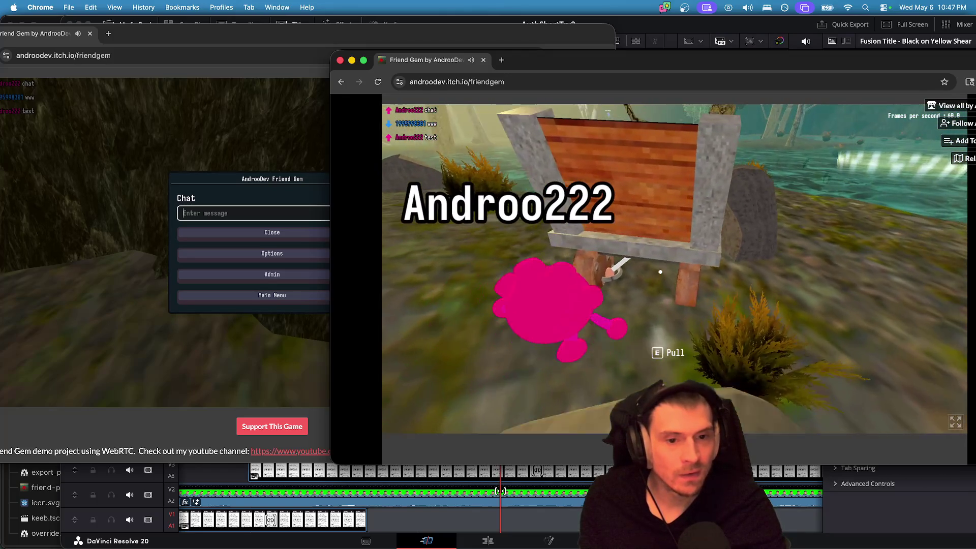
{"action": "key", "text": "e"}
{"action": "key", "text": "e"}
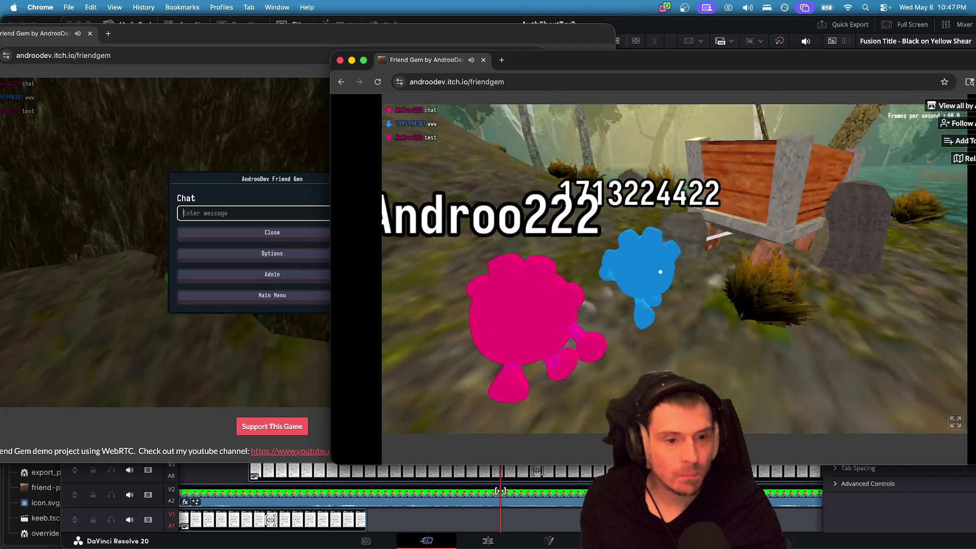
{"action": "key", "text": "w"}
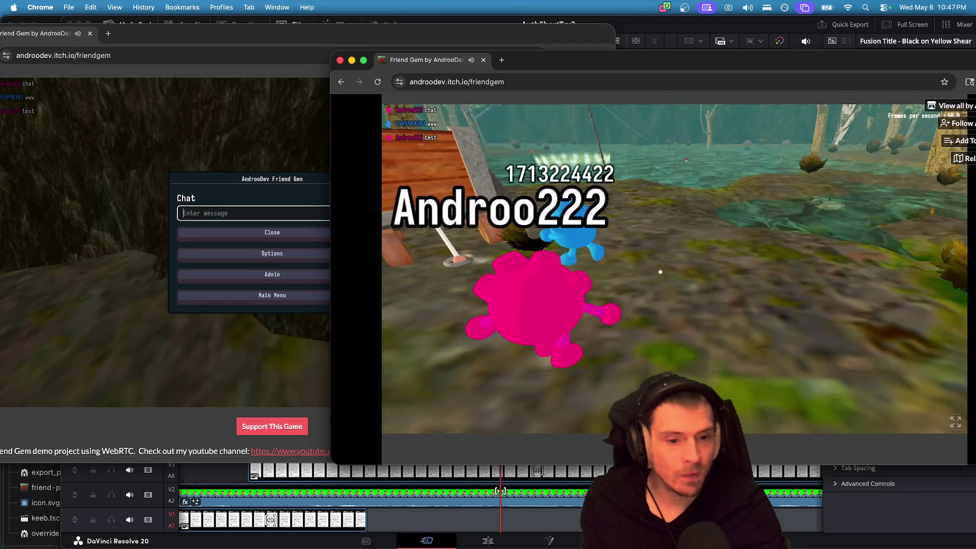
{"action": "key", "text": "w"}
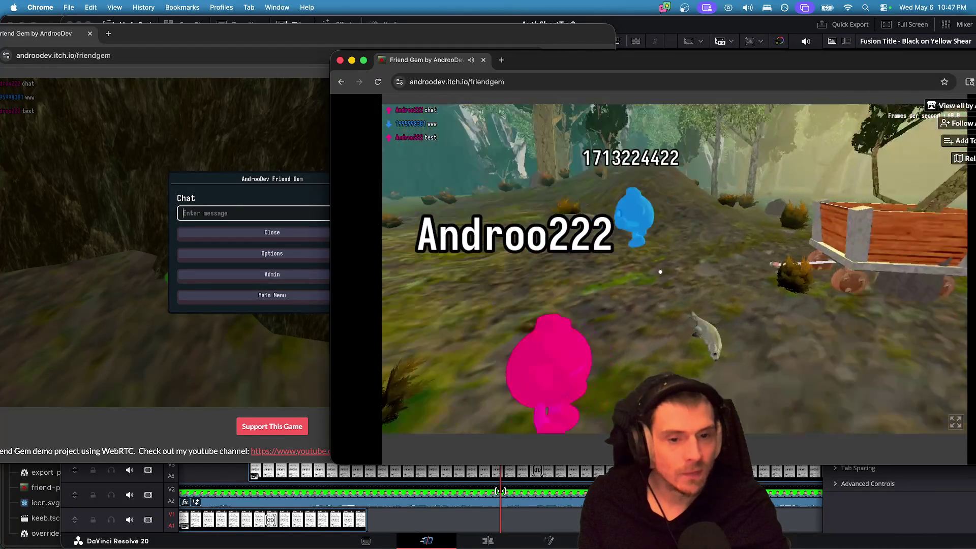
Run the pink player through the birch forest after the blue player toward the lake.
{"action": "key", "text": "w"}
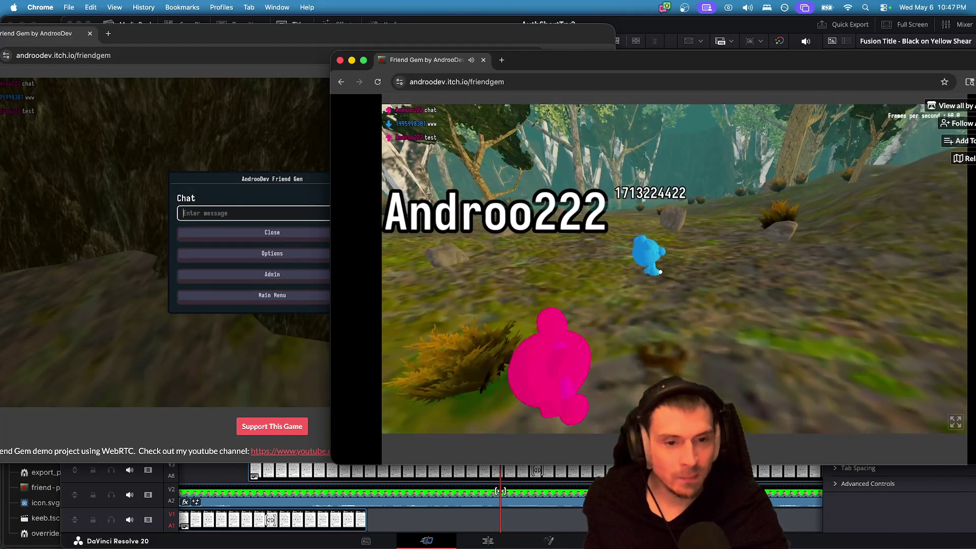
{"action": "key", "text": "w"}
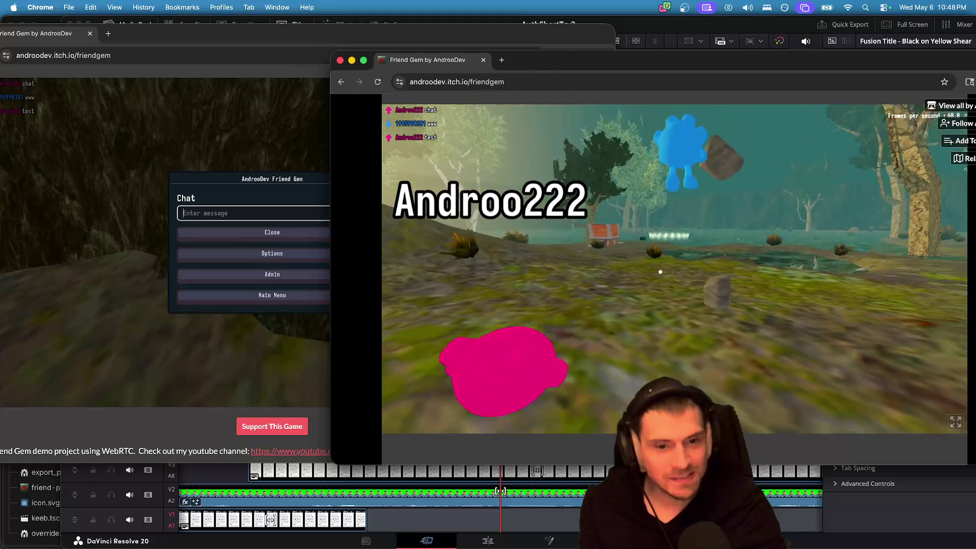
{"action": "key", "text": "w"}
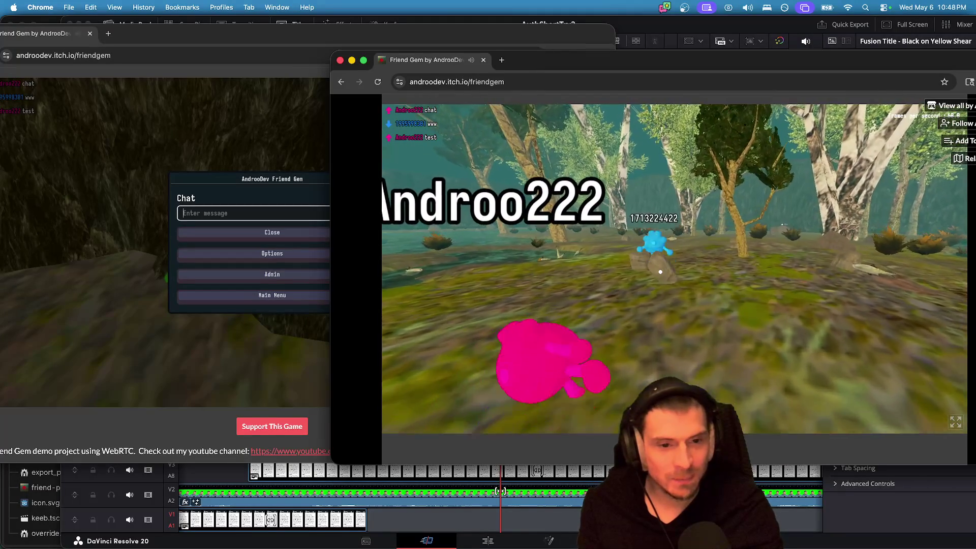
{"action": "key", "text": "w"}
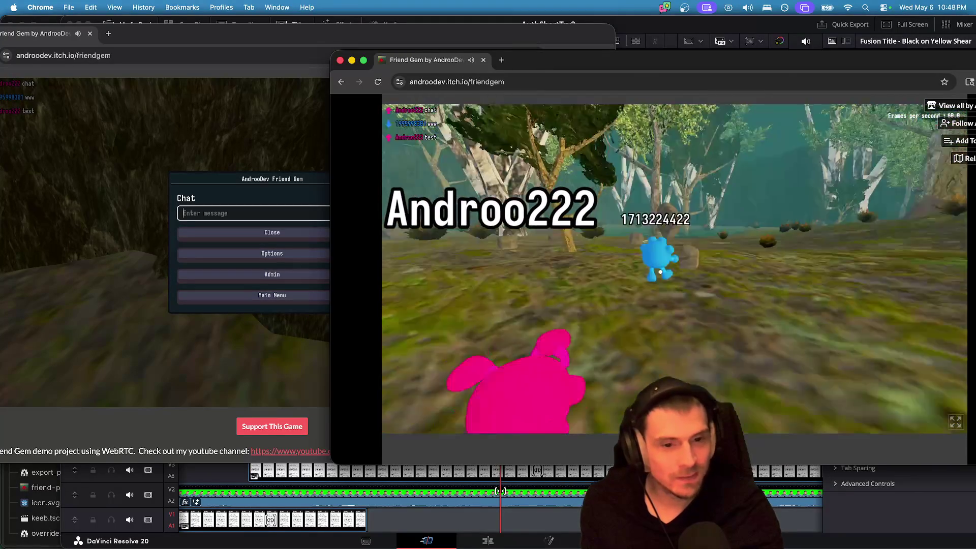
{"action": "key", "text": "w"}
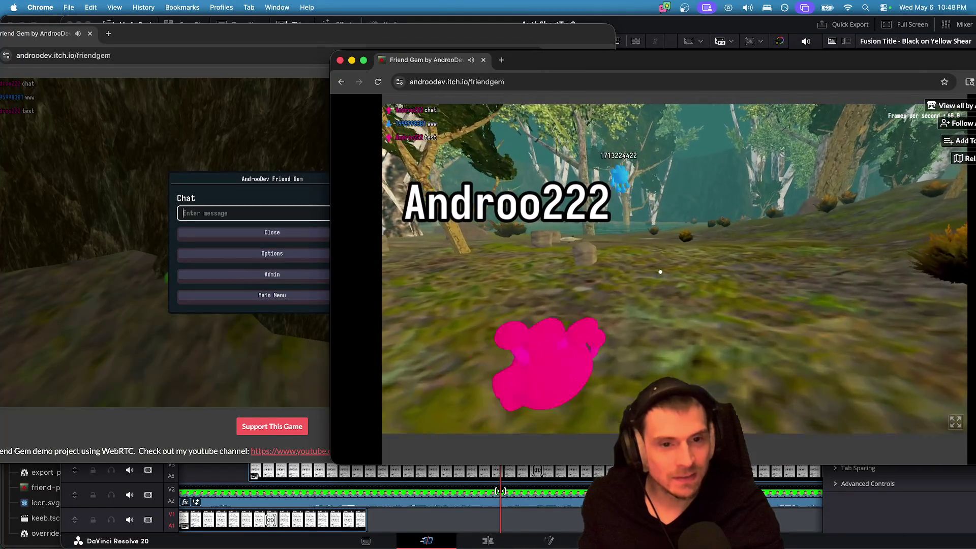
{"action": "key", "text": "w"}
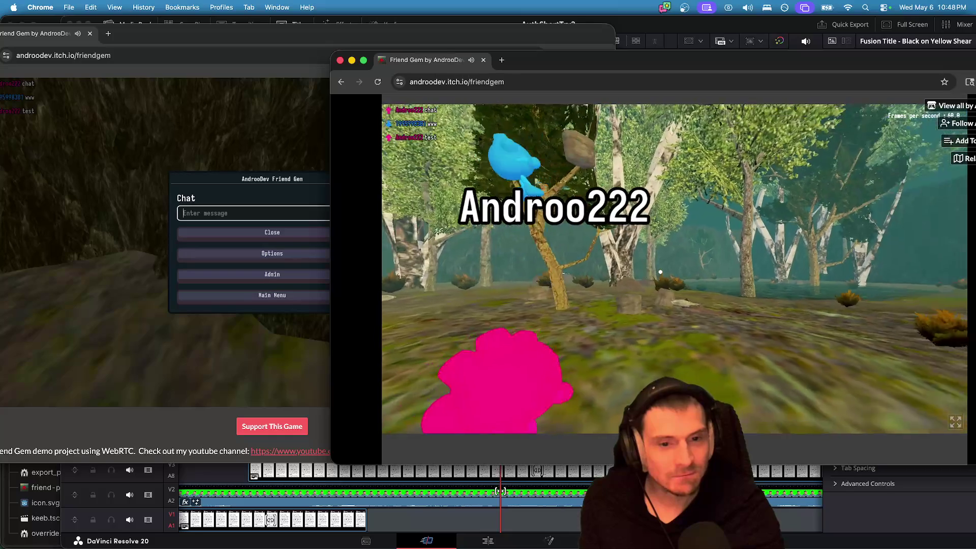
{"action": "key", "text": "w"}
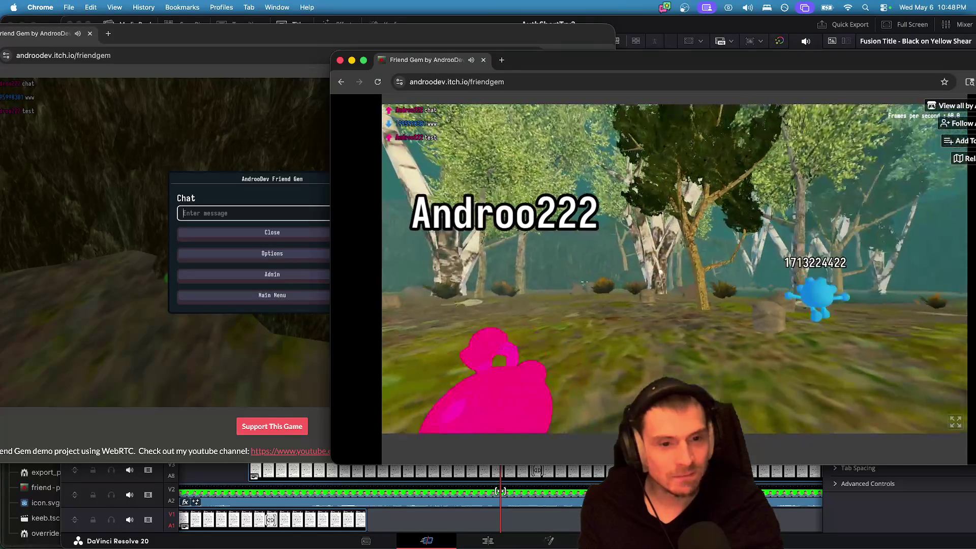
{"action": "key", "text": "w"}
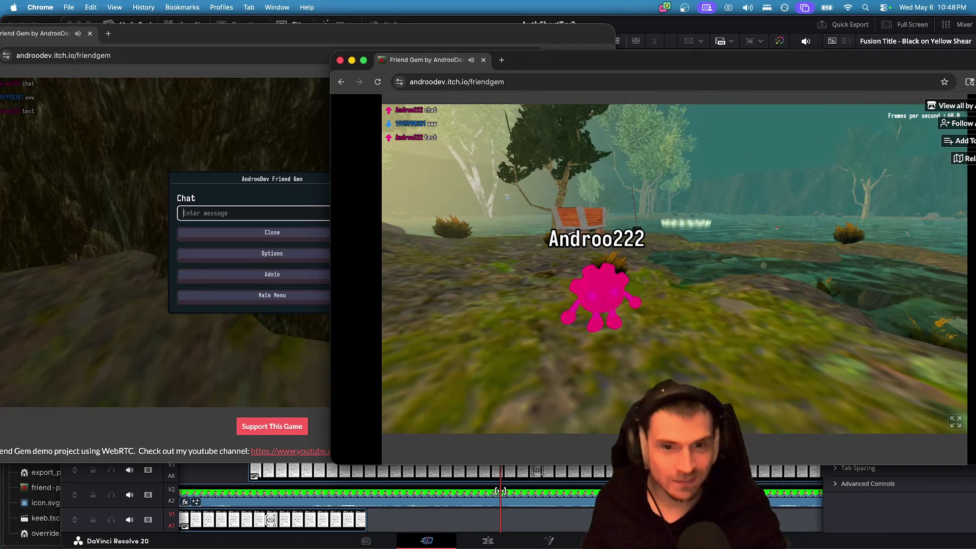
Release the game's input and switch to DaVinci Resolve.
{"action": "key", "text": "Escape"}
{"action": "left_click", "coordinate": [854, 201]}
{"action": "key", "text": "super+Tab"}
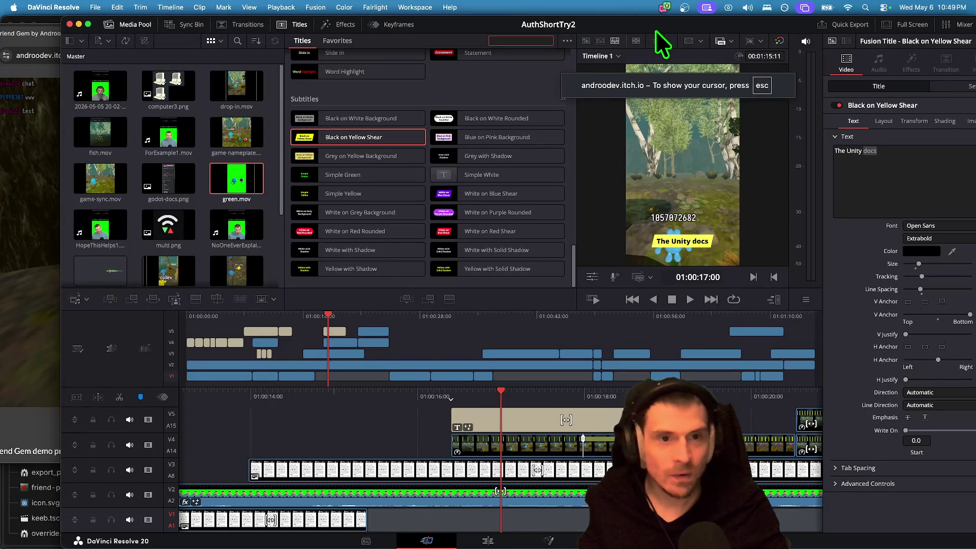
Fit the Resolve window on screen, undo the last change, and play the edit from 17:00.
{"action": "left_click_drag", "start_coordinate": [656, 32], "coordinate": [605, 5]}
{"action": "left_click", "coordinate": [316, 453]}
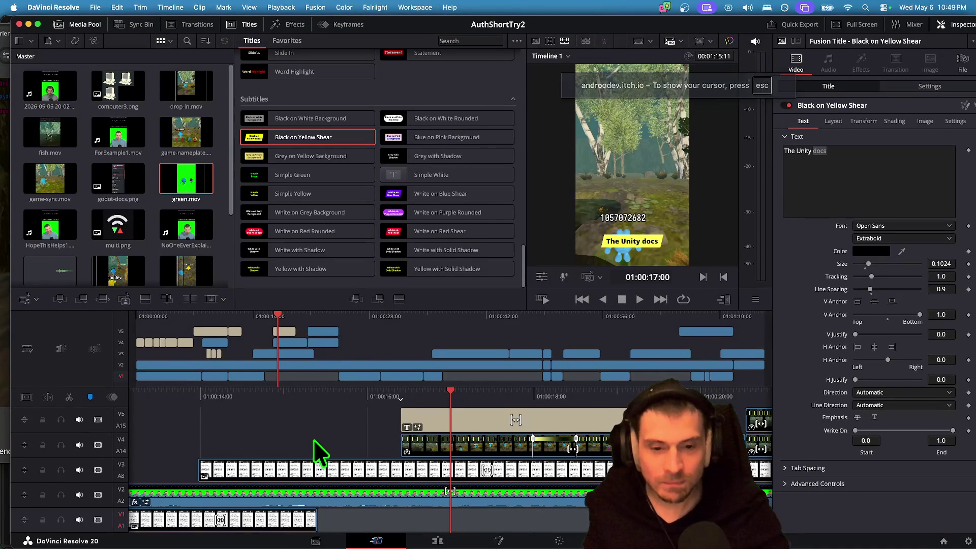
{"action": "key", "text": "super+z"}
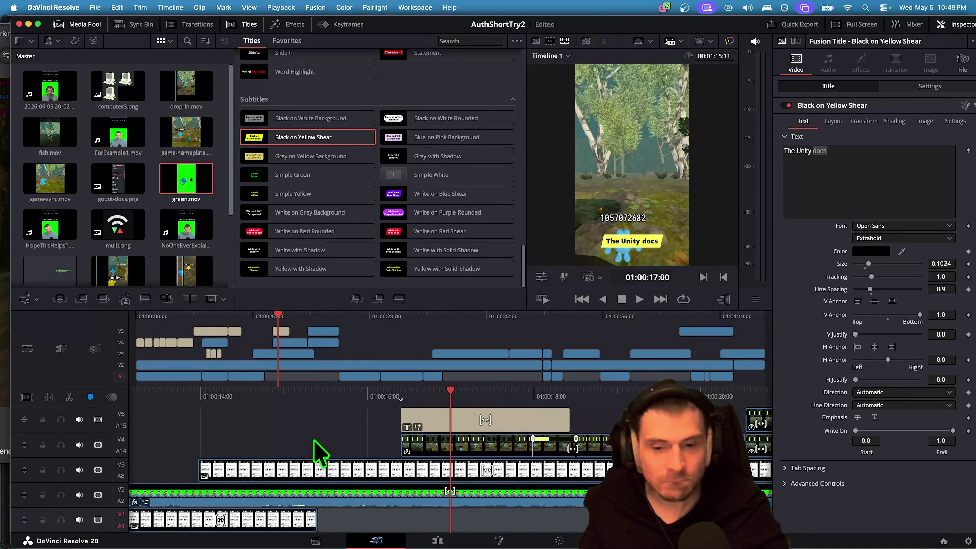
{"action": "key", "text": "space"}
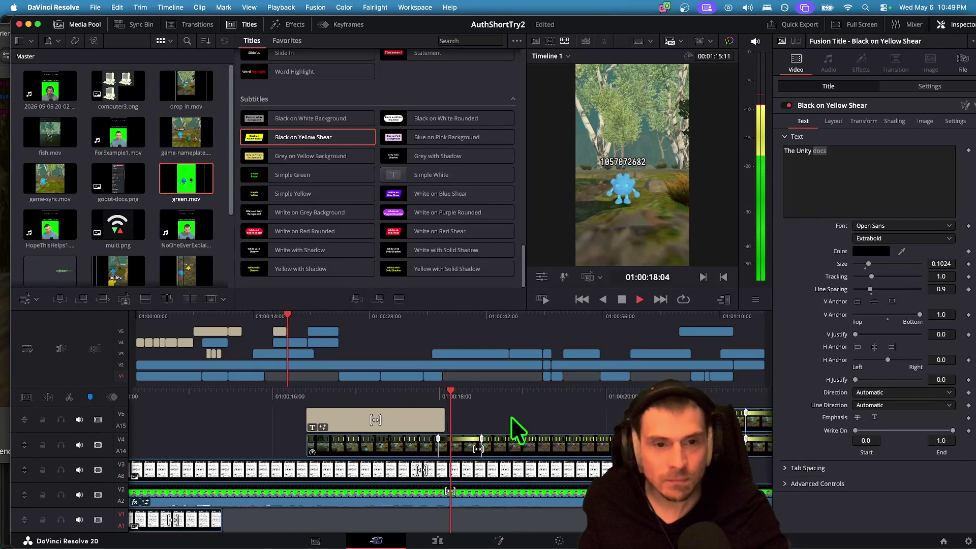
{"action": "left_click", "coordinate": [511, 416]}
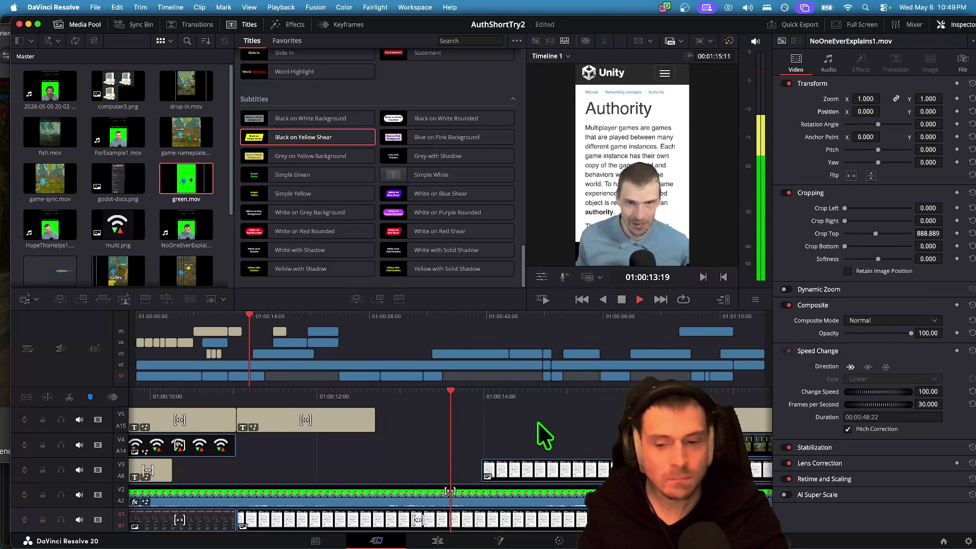
Select 'The Unity docs' title and replace its text with 'are games taht are played'.
{"action": "left_click", "coordinate": [747, 420]}
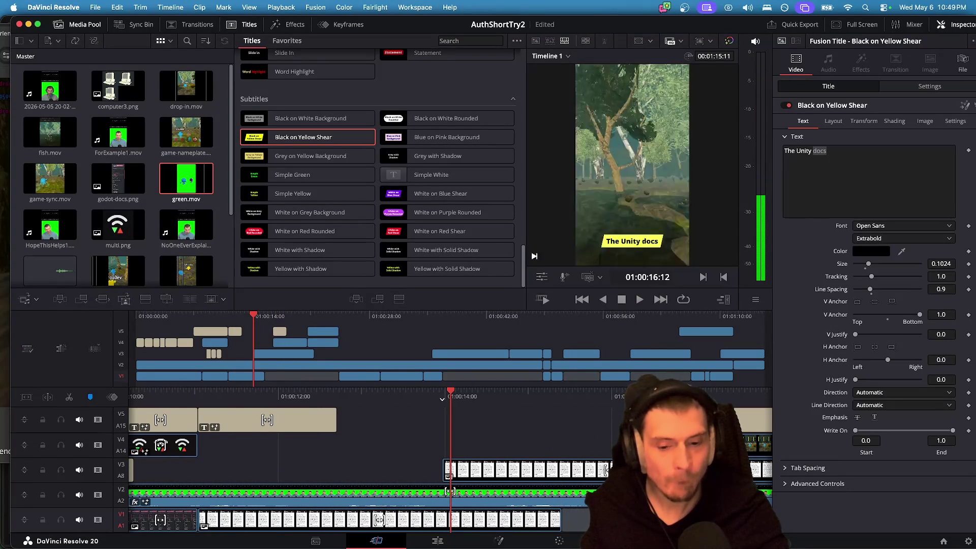
{"action": "key", "text": "space"}
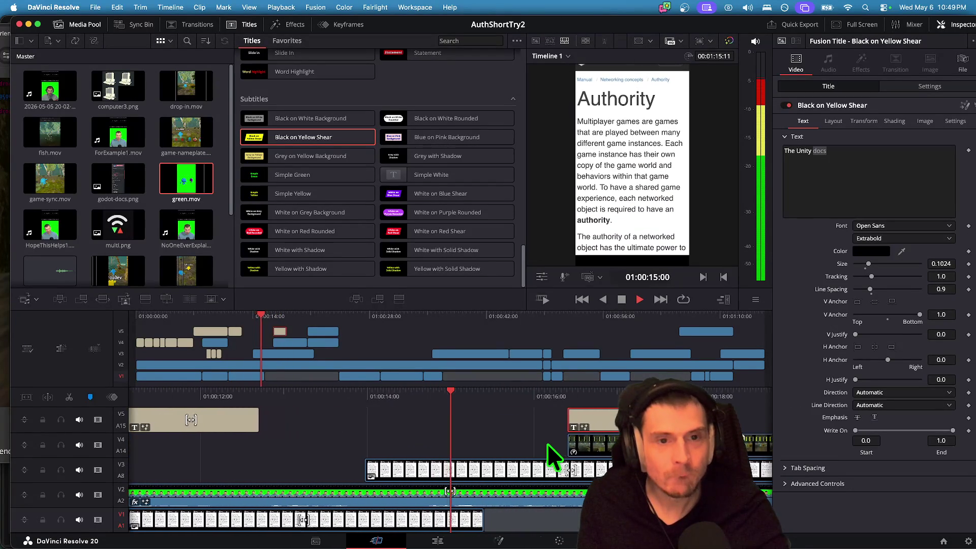
{"action": "key", "text": "space"}
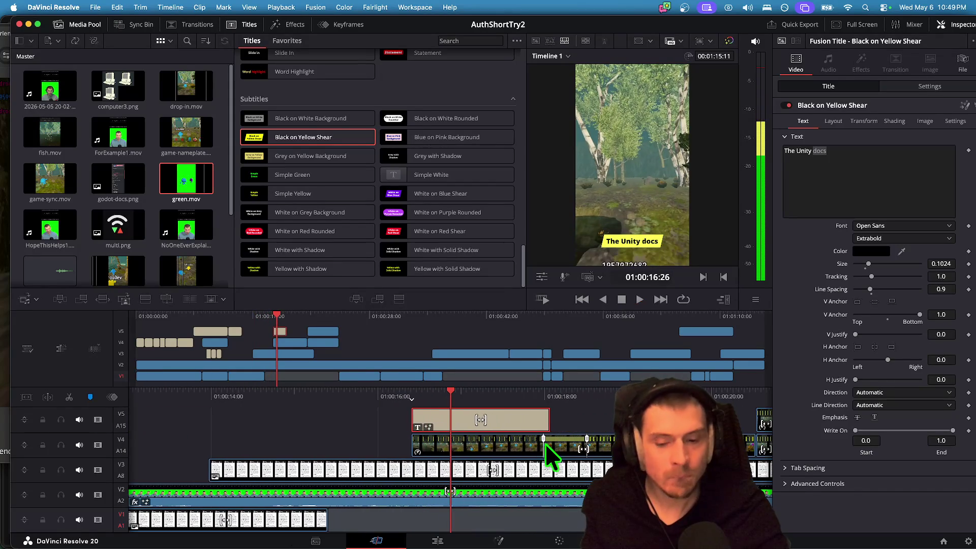
{"action": "mouse_move", "coordinate": [520, 425]}
{"action": "left_mouse_down"}
{"action": "mouse_move", "coordinate": [501, 423]}
{"action": "mouse_move", "coordinate": [513, 421]}
{"action": "left_mouse_up"}
{"action": "key", "text": "space"}
{"action": "left_click", "coordinate": [882, 148]}
{"action": "key", "text": "super+a"}
{"action": "type", "text": "are games taht are pla"}
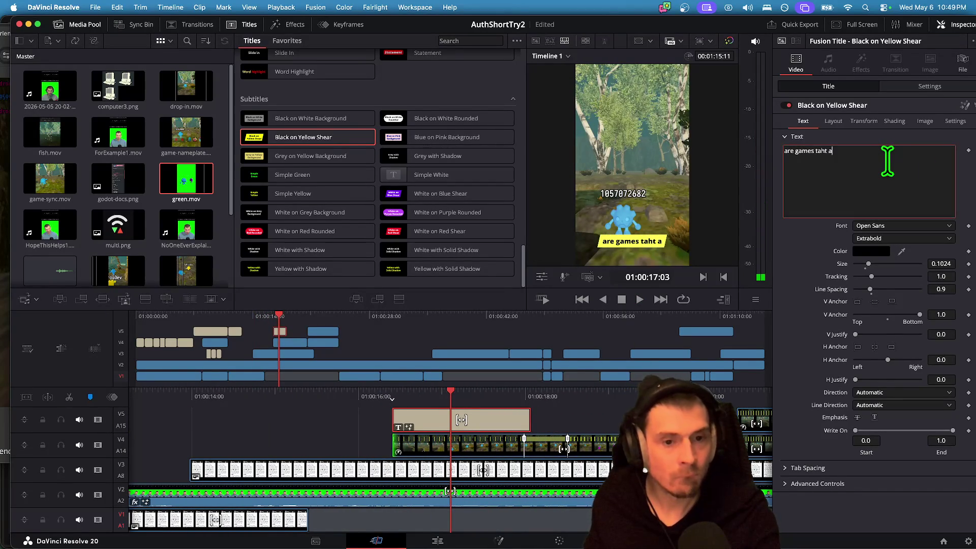
{"action": "type", "text": "yed"}
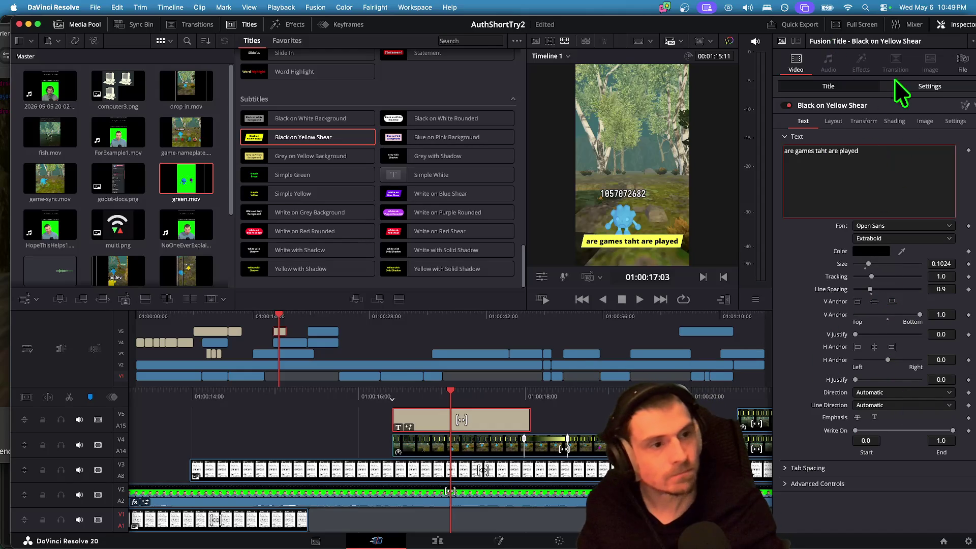
Move the caption up to Position Y about 1133 and cut its text back to 'are games that'.
{"action": "left_click", "coordinate": [930, 86]}
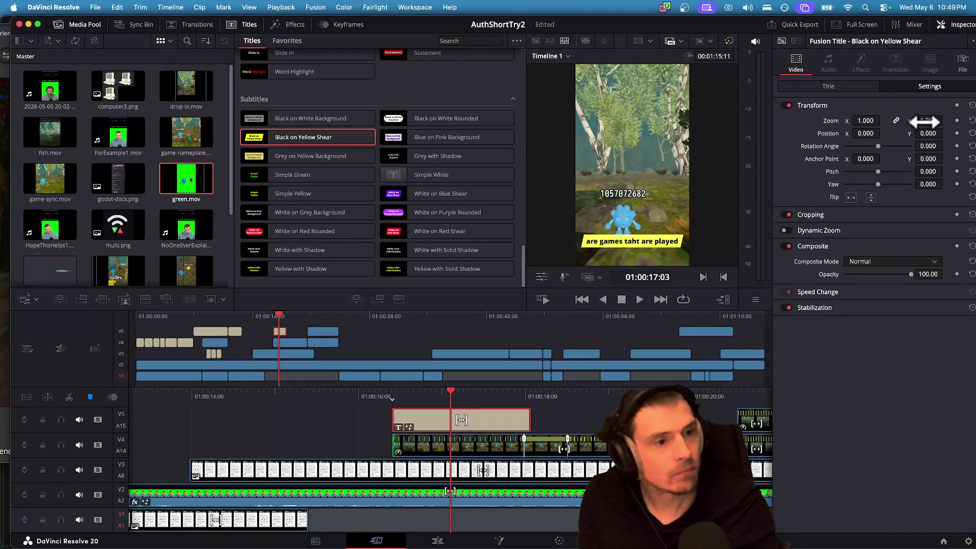
{"action": "mouse_move", "coordinate": [919, 134]}
{"action": "left_mouse_down"}
{"action": "mouse_move", "coordinate": [958, 133]}
{"action": "mouse_move", "coordinate": [938, 134]}
{"action": "left_mouse_up"}
{"action": "type", "text": "1333.000"}
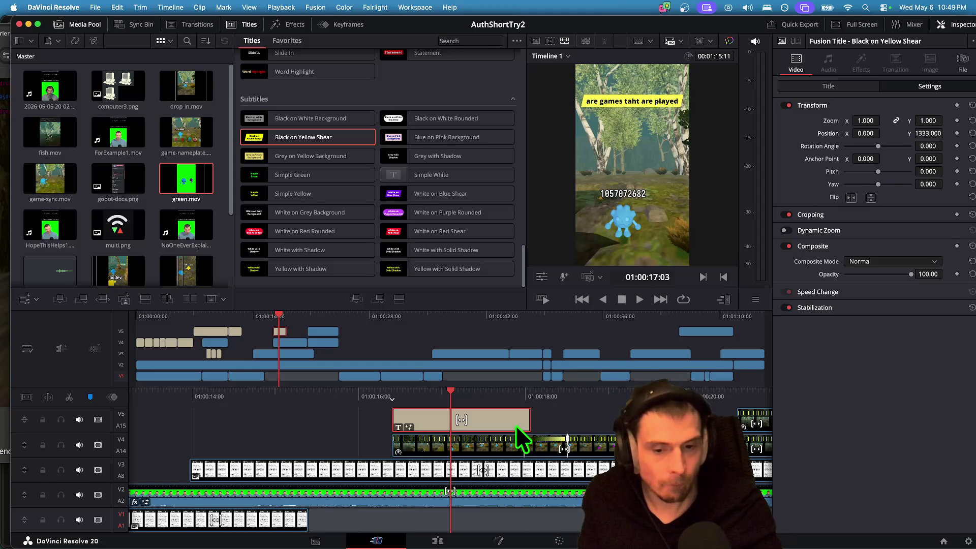
{"action": "left_click", "coordinate": [839, 87]}
{"action": "left_click", "coordinate": [894, 168]}
{"action": "key", "text": "BackSpace"}
{"action": "key", "text": "BackSpace"}
{"action": "key", "text": "BackSpace"}
{"action": "key", "text": "BackSpace"}
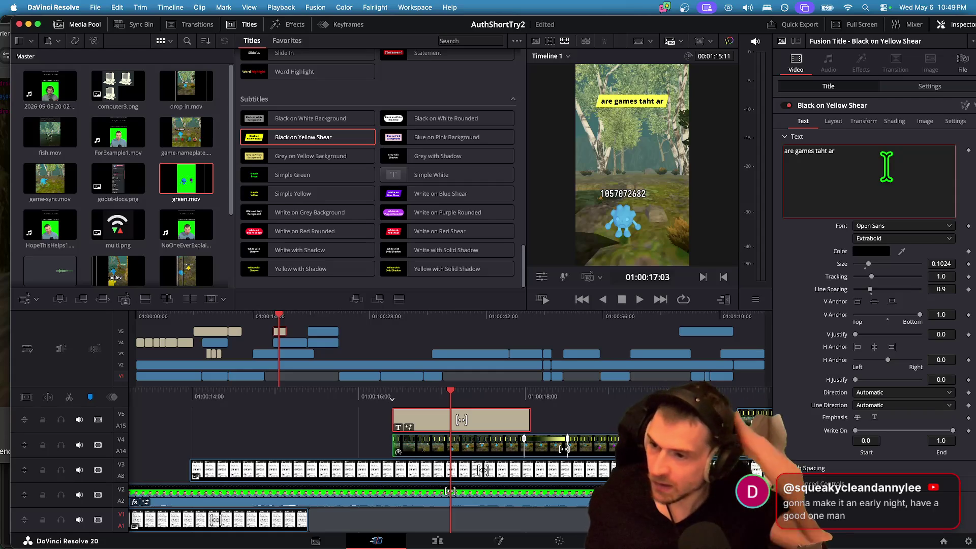
{"action": "key", "text": "BackSpace"}
{"action": "key", "text": "BackSpace"}
{"action": "key", "text": "BackSpace"}
{"action": "key", "text": "super+Tab"}
{"action": "key", "text": "super+Tab"}
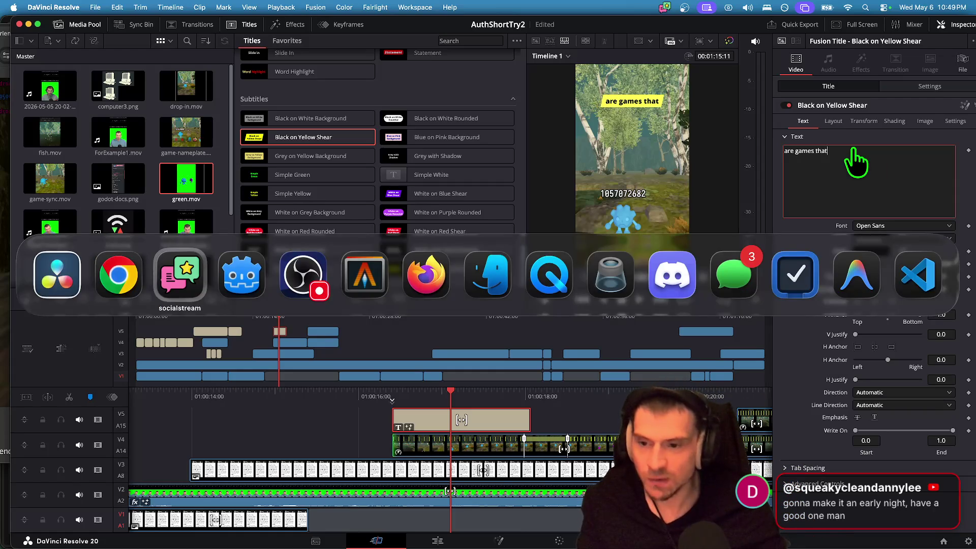
{"action": "key", "text": "super+Tab"}
{"action": "key", "text": "super+Tab"}
{"action": "key", "text": "super+Tab"}
{"action": "key", "text": "super+Tab"}
{"action": "key", "text": "super+Tab"}
{"action": "key", "text": "super+Tab"}
In the game, send the chat messages 'goo jobcrazy' and 'powng'.
{"action": "key", "text": "super+shift+Tab"}
{"action": "key", "text": "super+shift+Tab"}
{"action": "key", "text": "super+shift+Tab"}
{"action": "key", "text": "super+shift+Tab"}
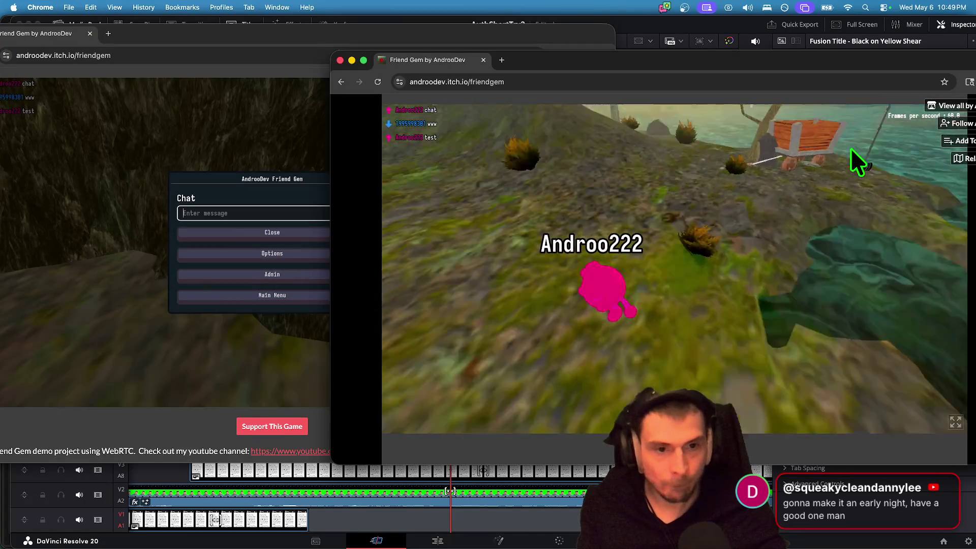
{"action": "key", "text": "Return"}
{"action": "type", "text": "g"}
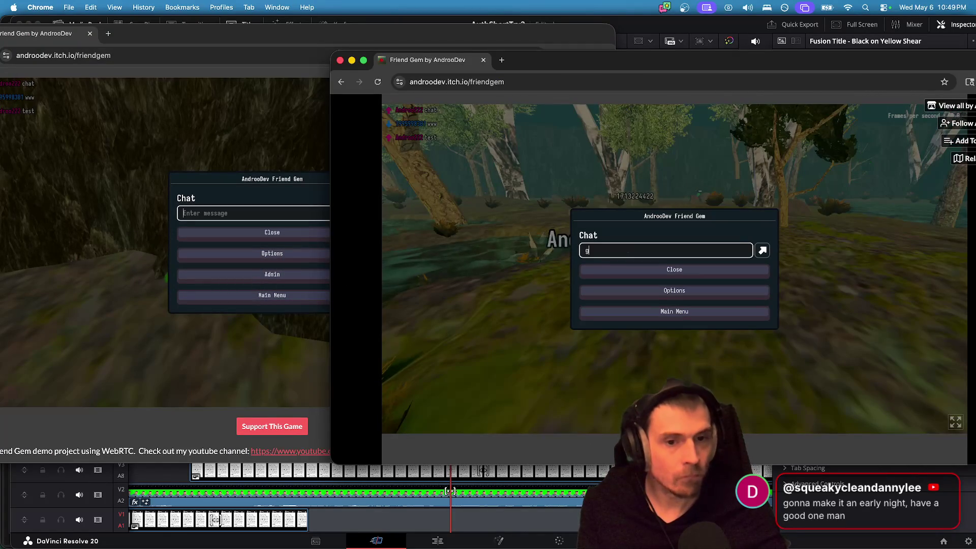
{"action": "type", "text": "oo job"}
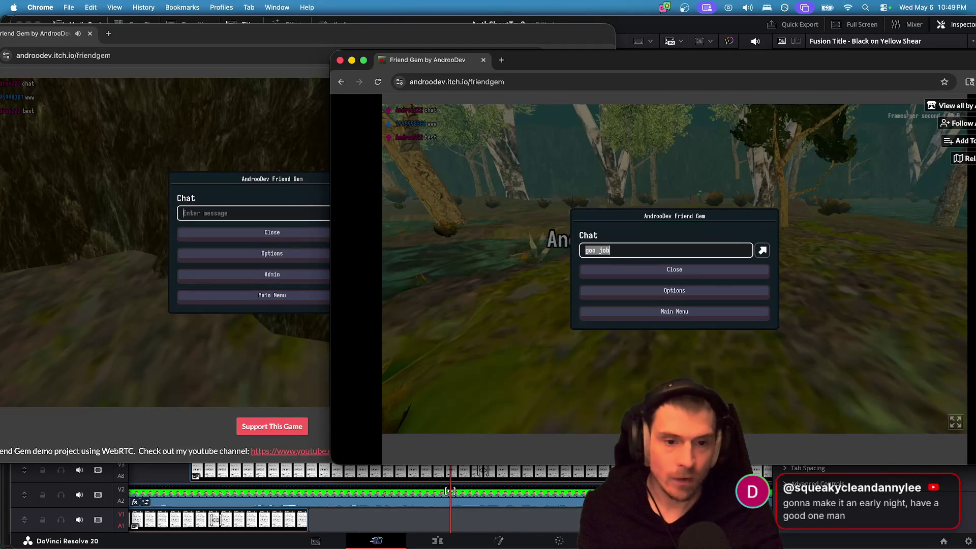
{"action": "type", "text": "crazy"}
{"action": "key", "text": "Return"}
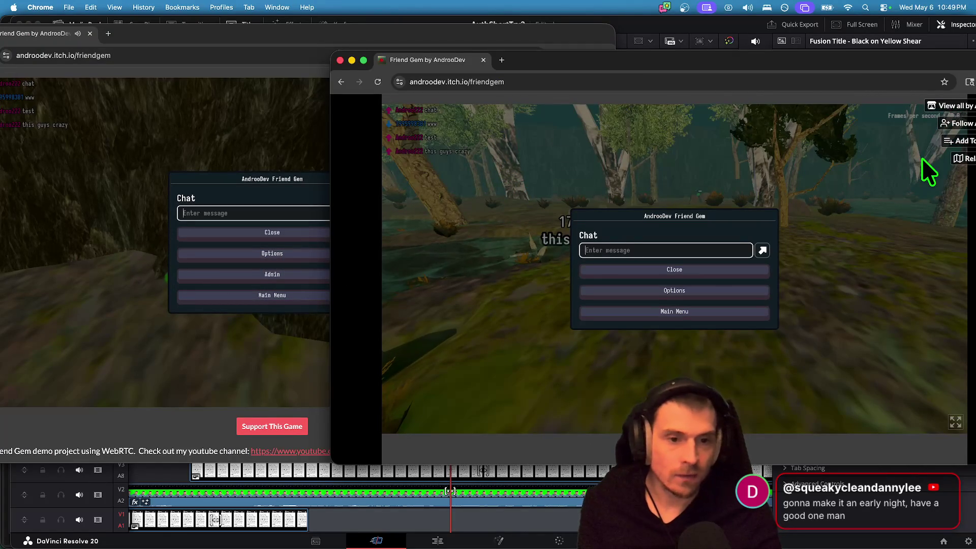
{"action": "key", "text": "Escape"}
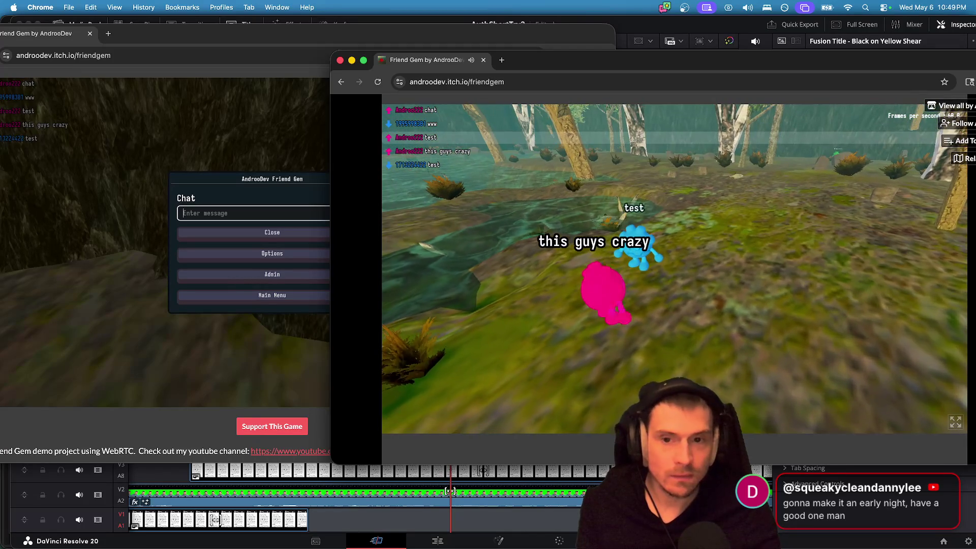
{"action": "key", "text": "Return"}
{"action": "type", "text": "gotta be on molly on some"}
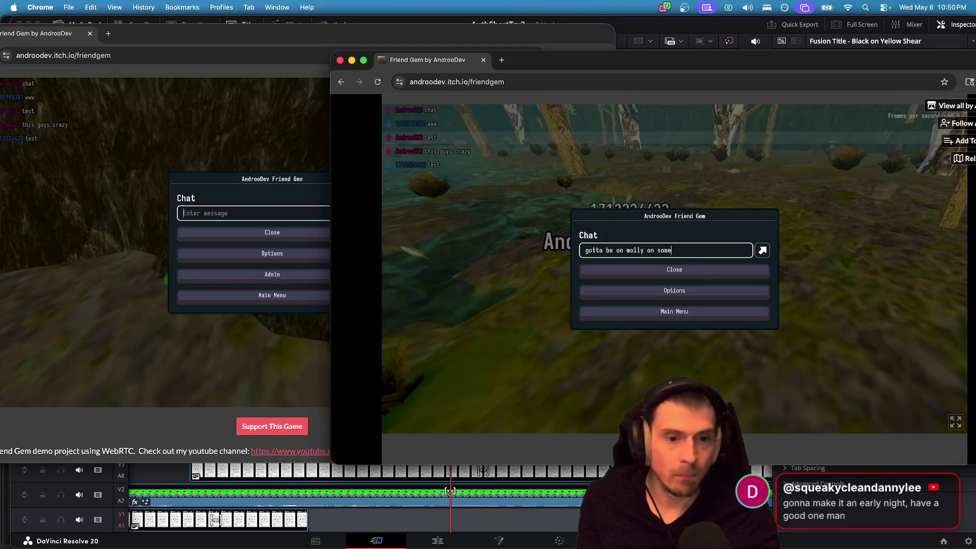
{"action": "type", "text": "powd"}
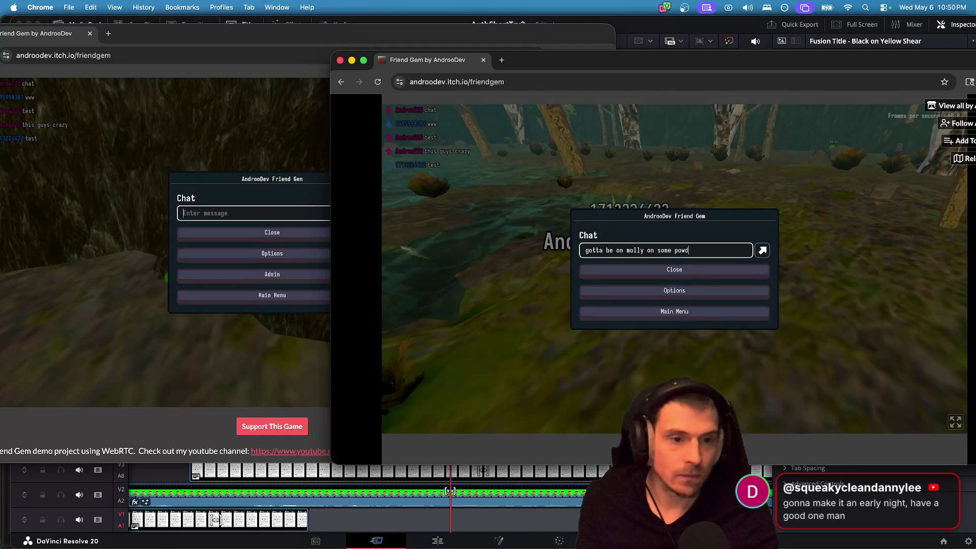
{"action": "type", "text": "ng"}
{"action": "key", "text": "Return"}
{"action": "key", "text": "Escape"}
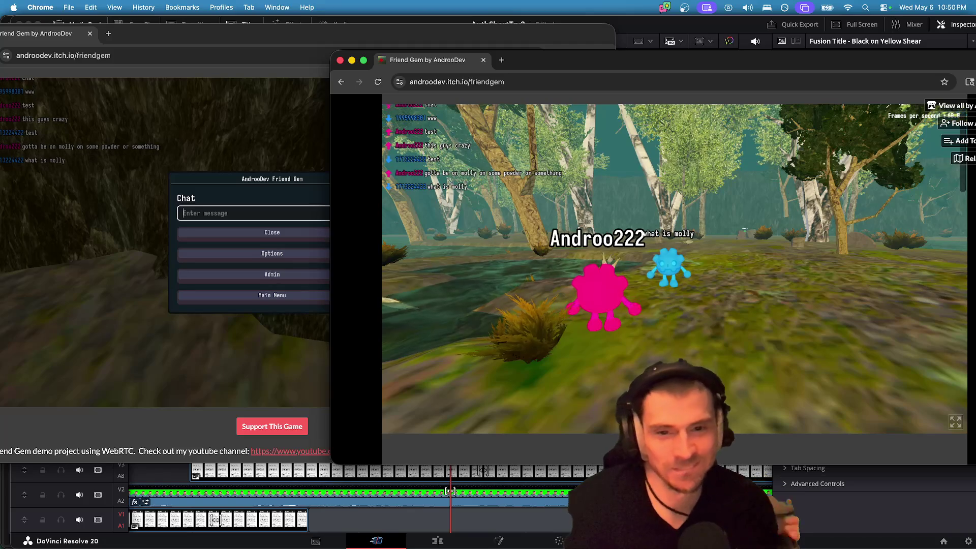
Send the chat messages 'ond', 'just a silly quite' and 'quote'.
{"action": "key", "text": "Return"}
{"action": "type", "text": "o"}
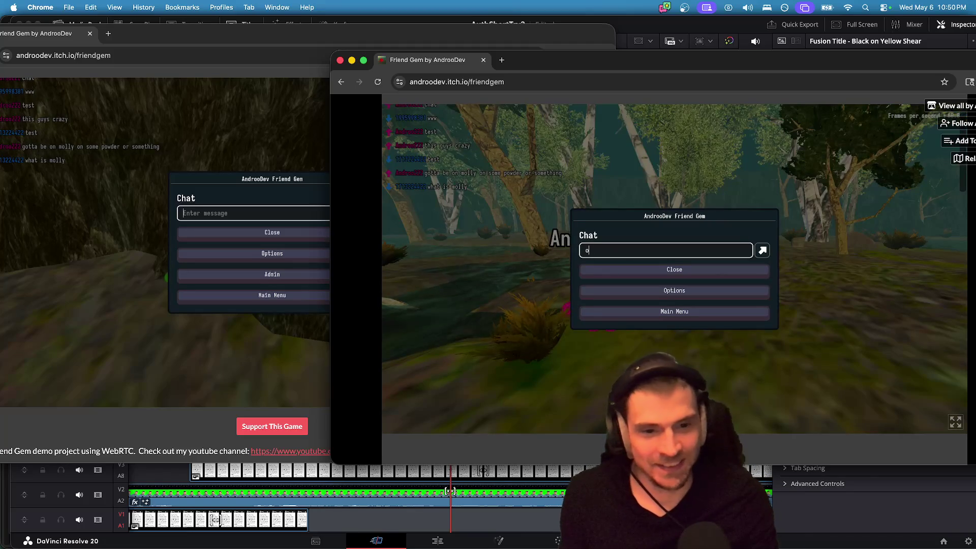
{"action": "type", "text": "nd"}
{"action": "key", "text": "Return"}
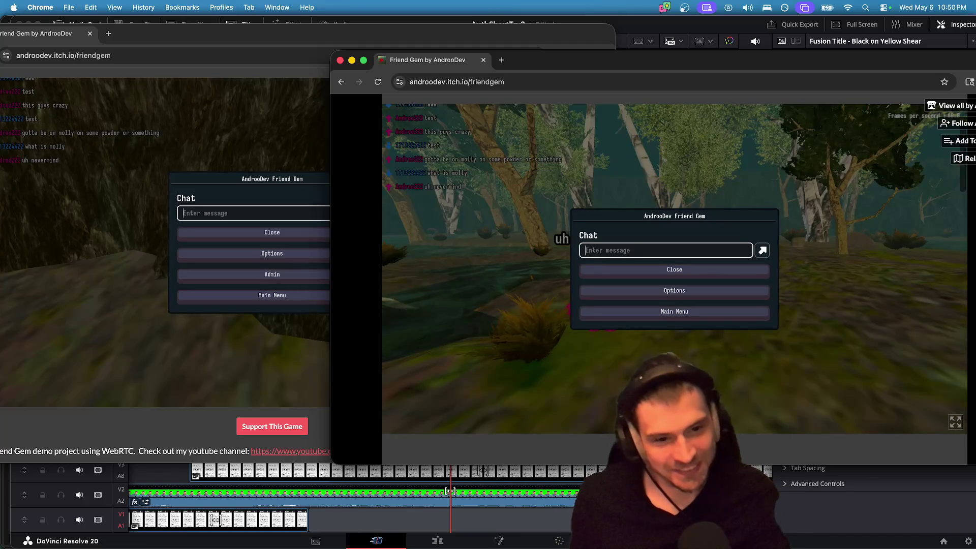
{"action": "key", "text": "Escape"}
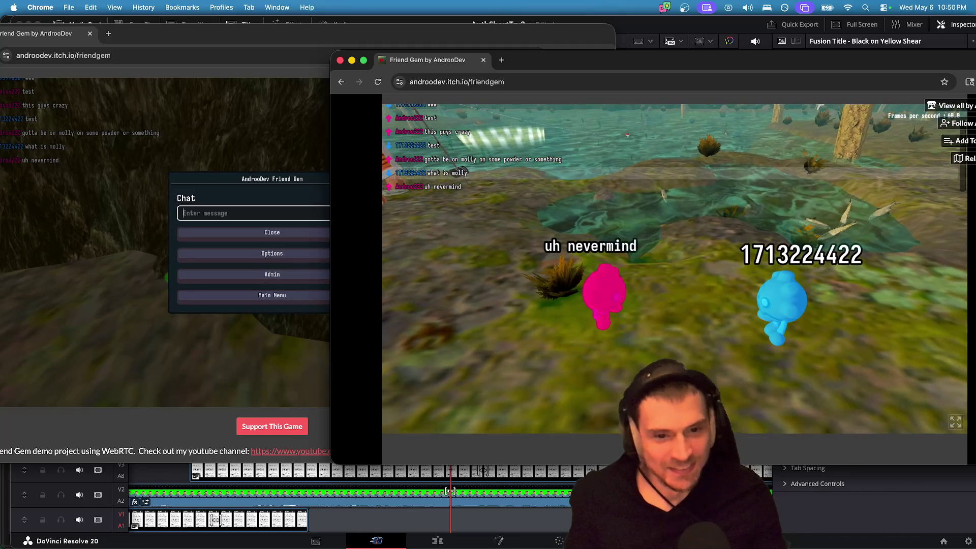
{"action": "key", "text": "Return"}
{"action": "type", "text": "just a silly "}
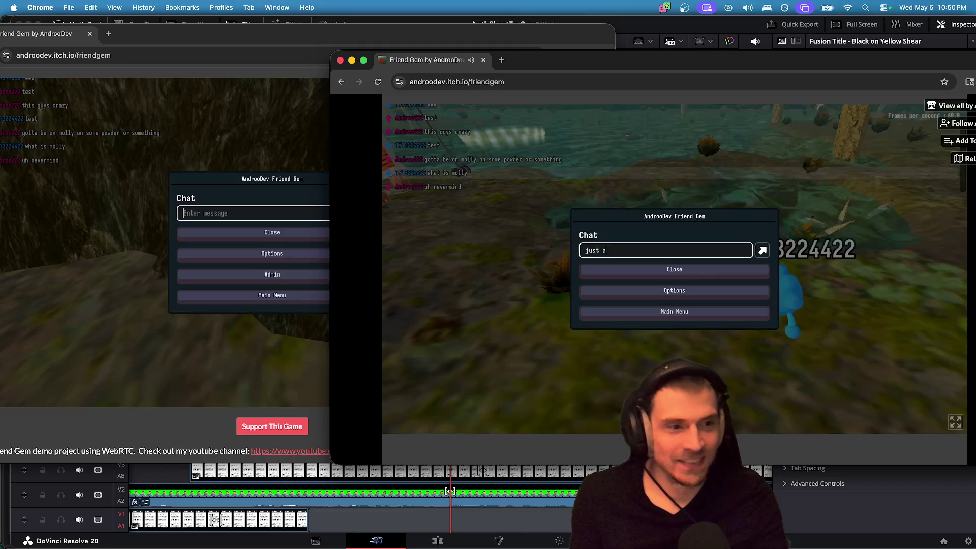
{"action": "type", "text": "quite"}
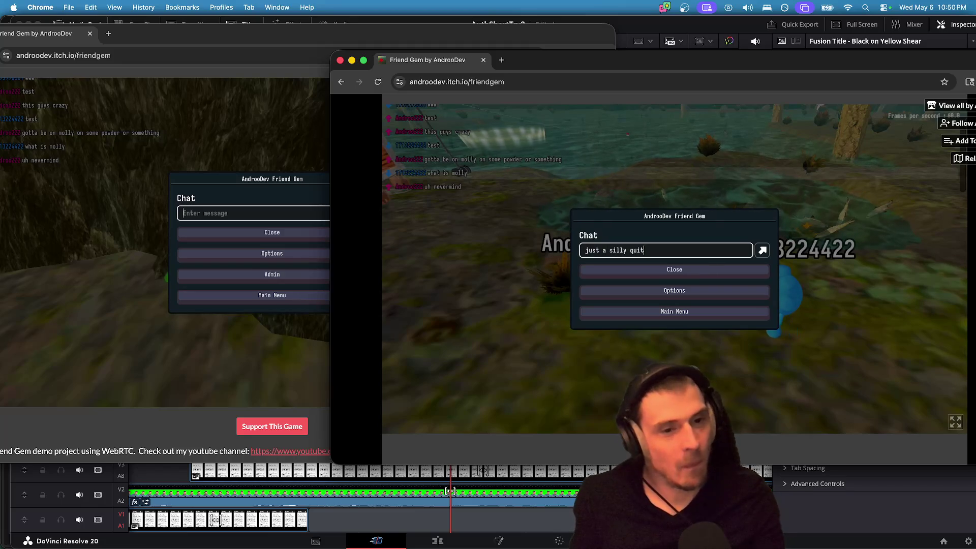
{"action": "key", "text": "Return"}
{"action": "type", "text": "quote"}
{"action": "key", "text": "Return"}
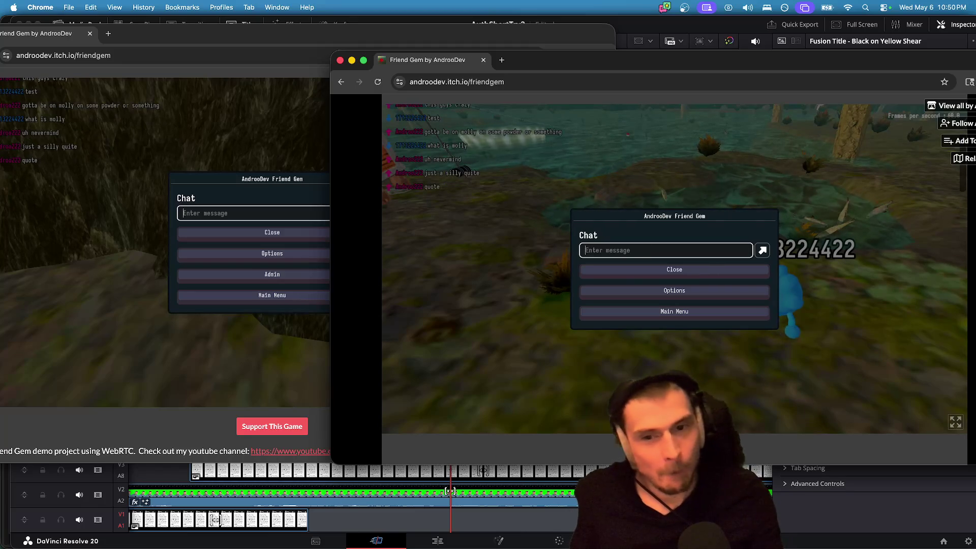
{"action": "key", "text": "Escape"}
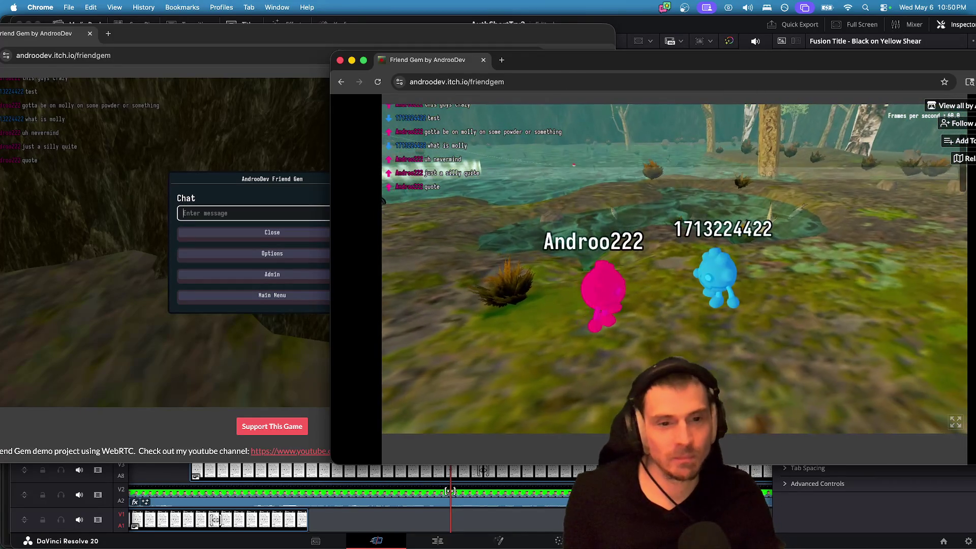
{"action": "key", "text": "Escape"}
{"action": "type", "text": "whats your username"}
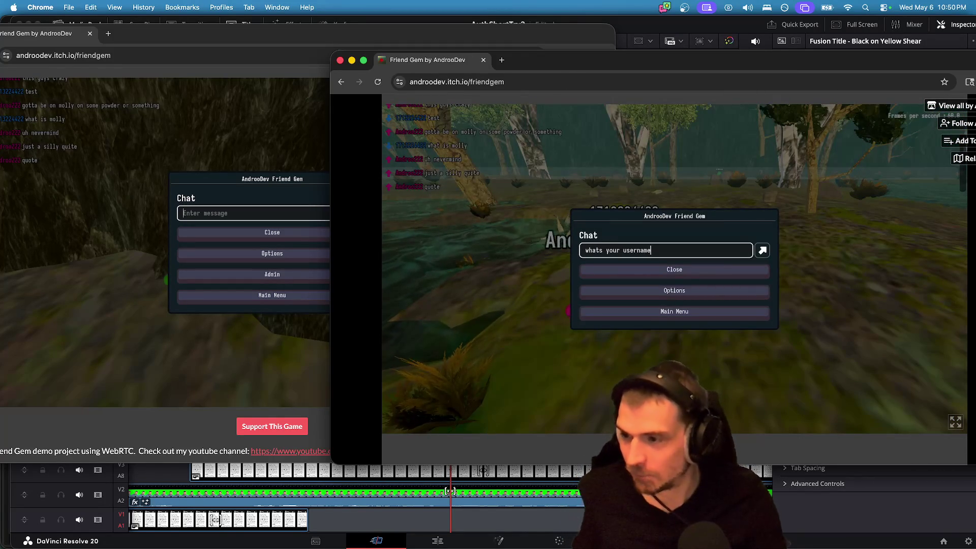
Send 'whats your username' and 'you can update in options' in chat, dropping the fish.
{"action": "key", "text": "Return"}
{"action": "type", "text": "you"}
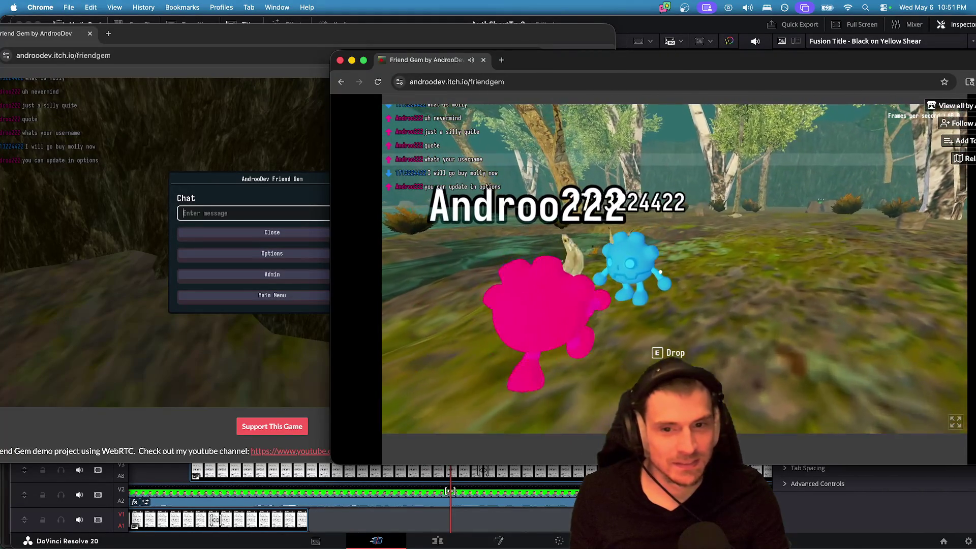
{"action": "key", "text": "e"}
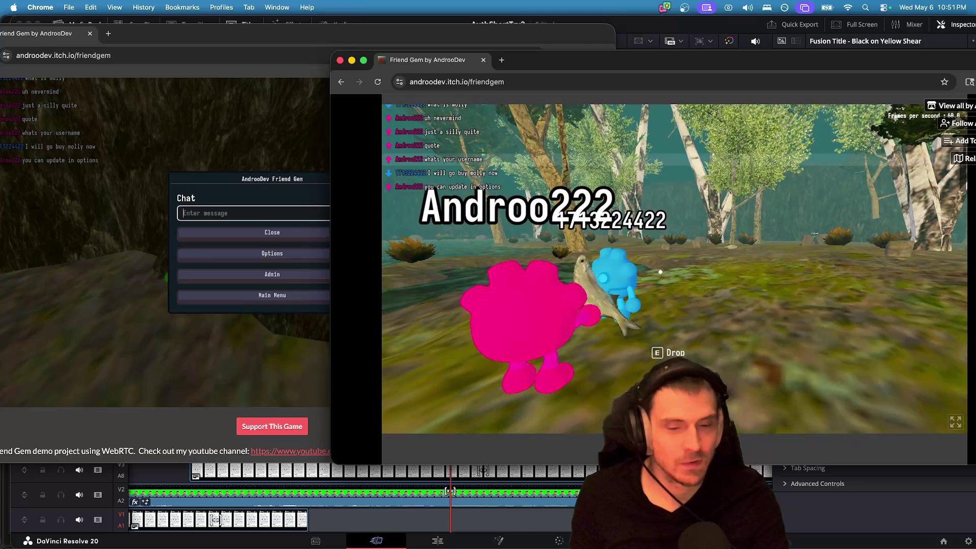
{"action": "key", "text": "Escape"}
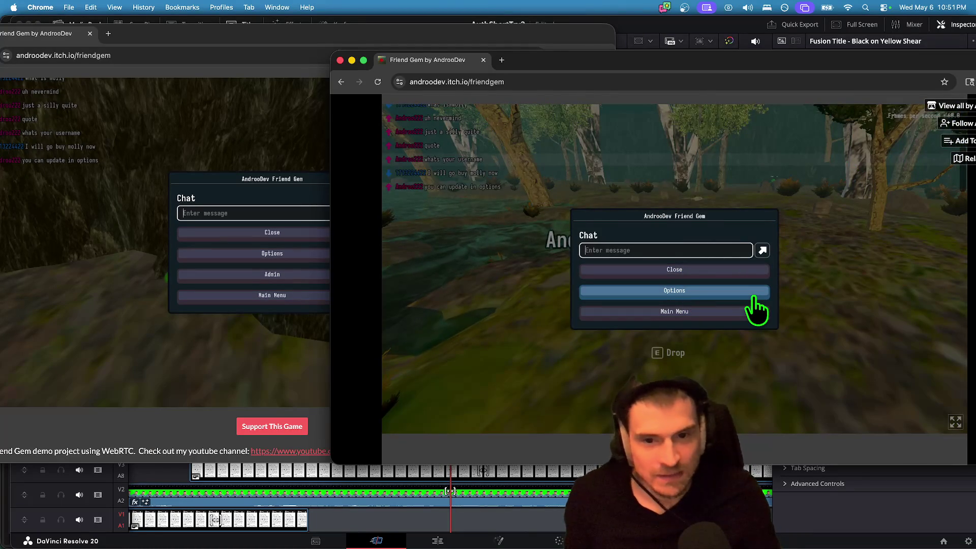
{"action": "type", "text": "l"}
{"action": "key", "text": "Escape"}
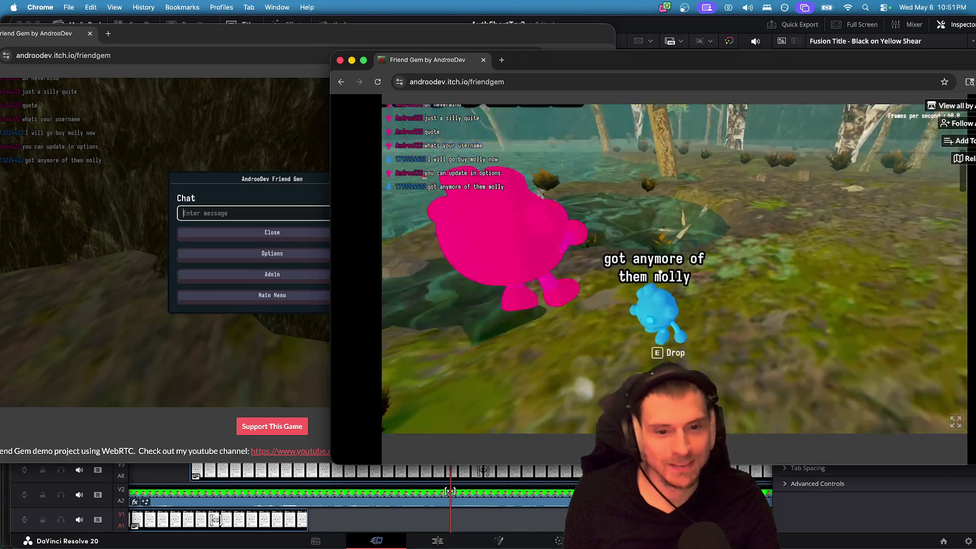
Walk the pink character over to the blue player and onto new terrain.
{"action": "key", "text": "w"}
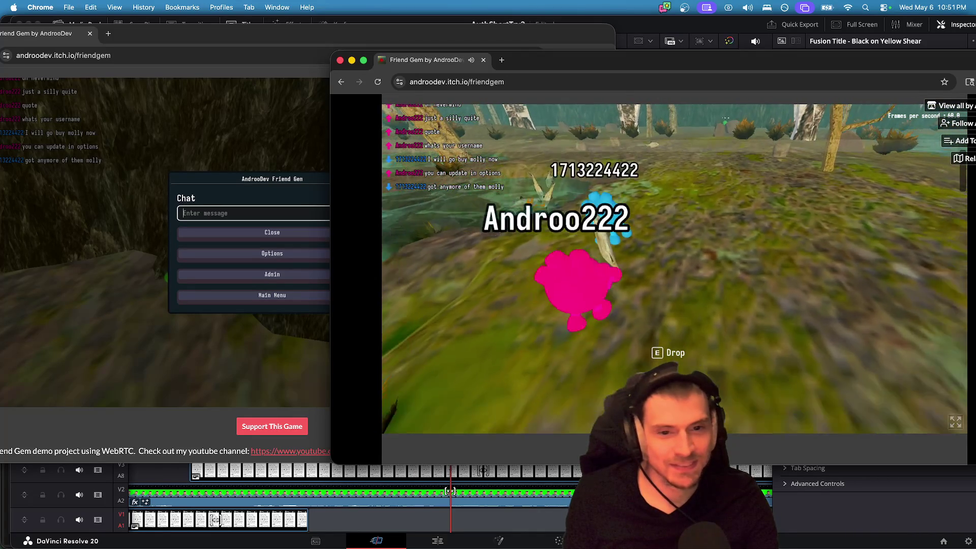
{"action": "key", "text": "w"}
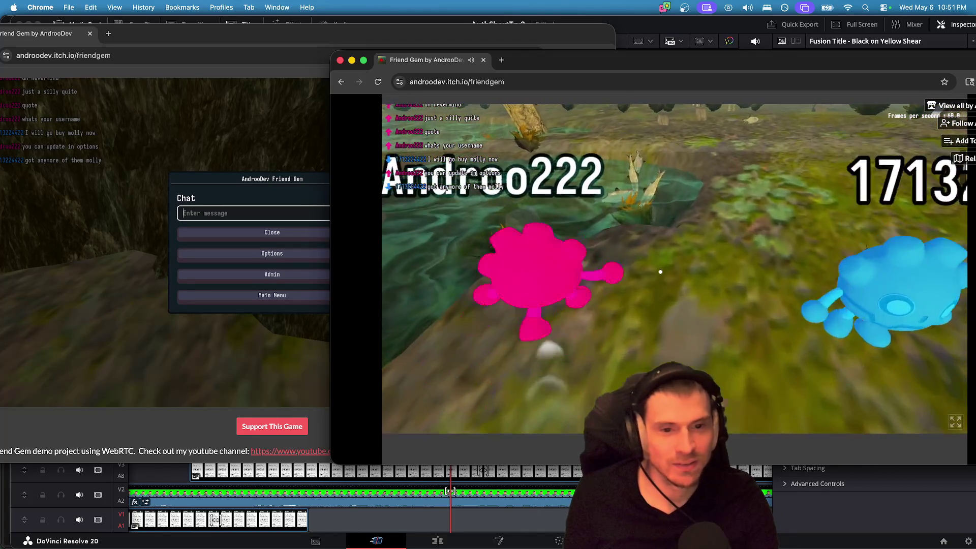
{"action": "key", "text": "w"}
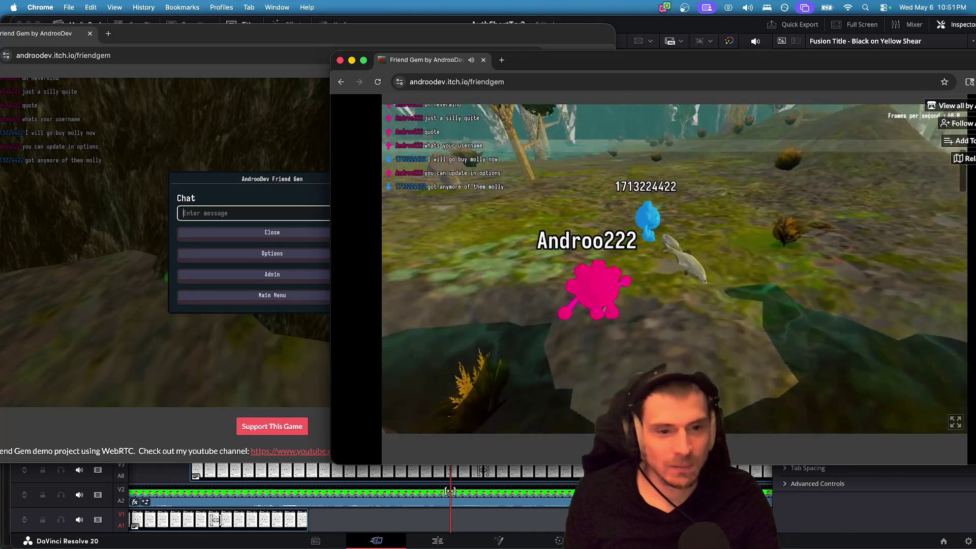
{"action": "key", "text": "w"}
{"action": "type", "text": "hold a rock fo"}
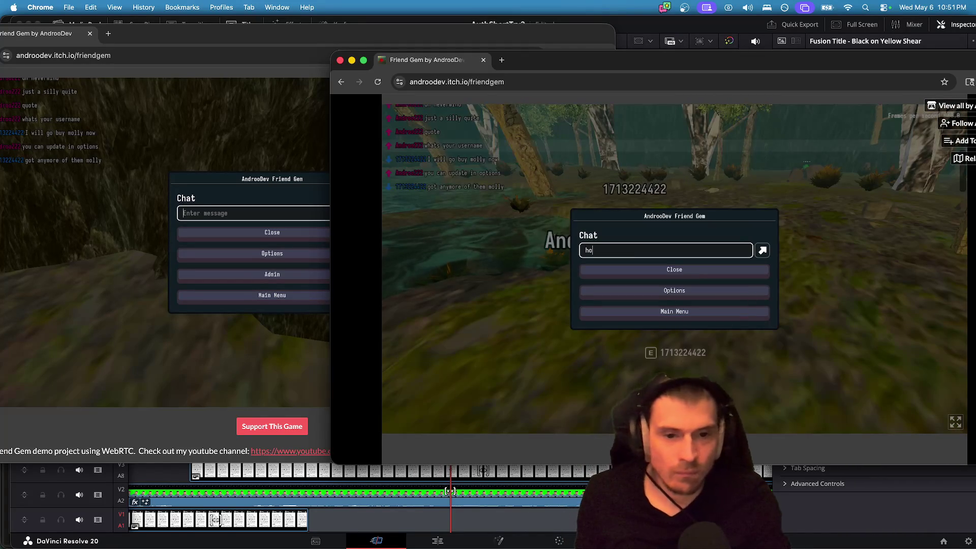
Send the chat messages 'hold a rock for me', 'rock is smooth' and 'ok hold me'.
{"action": "type", "text": "r me"}
{"action": "key", "text": "Return"}
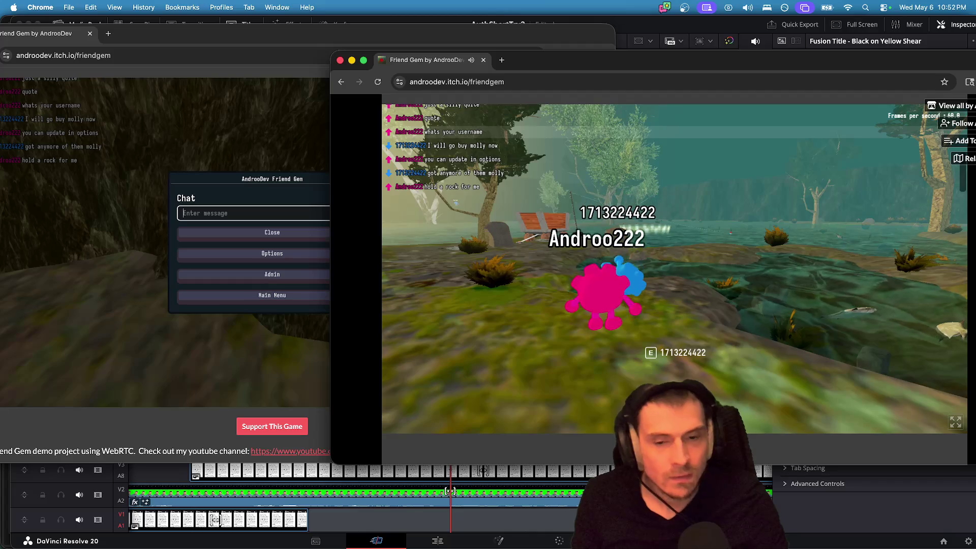
{"action": "key", "text": "Escape"}
{"action": "key", "text": "Return"}
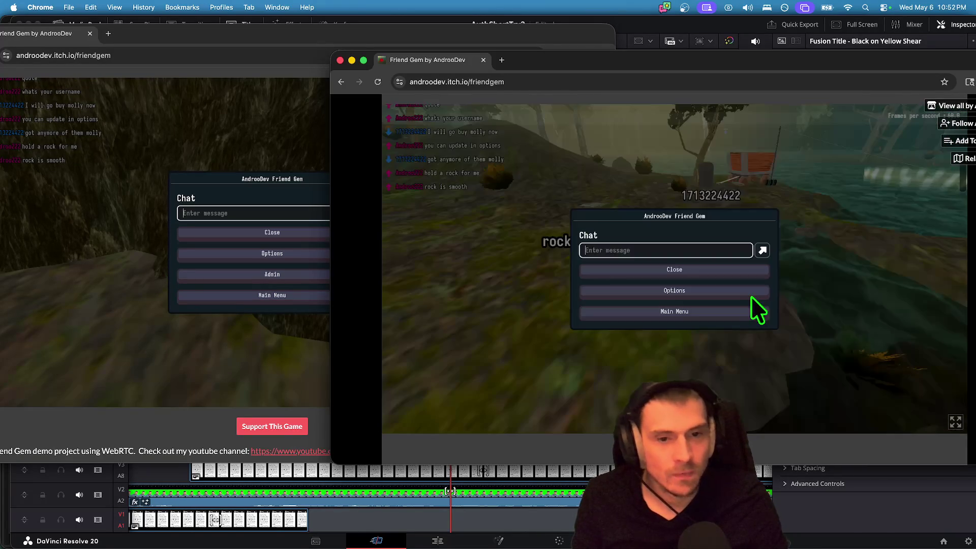
{"action": "type", "text": "ok hold me"}
{"action": "key", "text": "Return"}
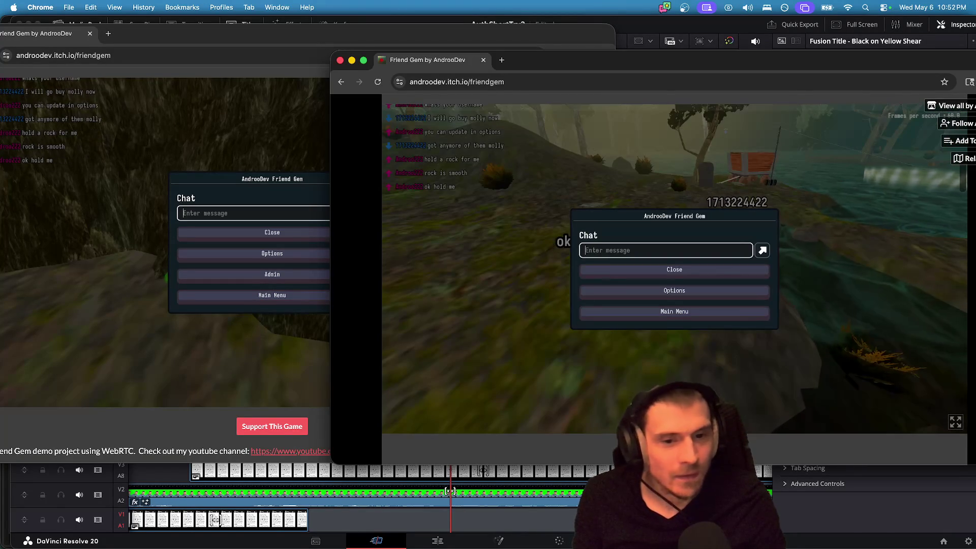
{"action": "left_click", "coordinate": [674, 270]}
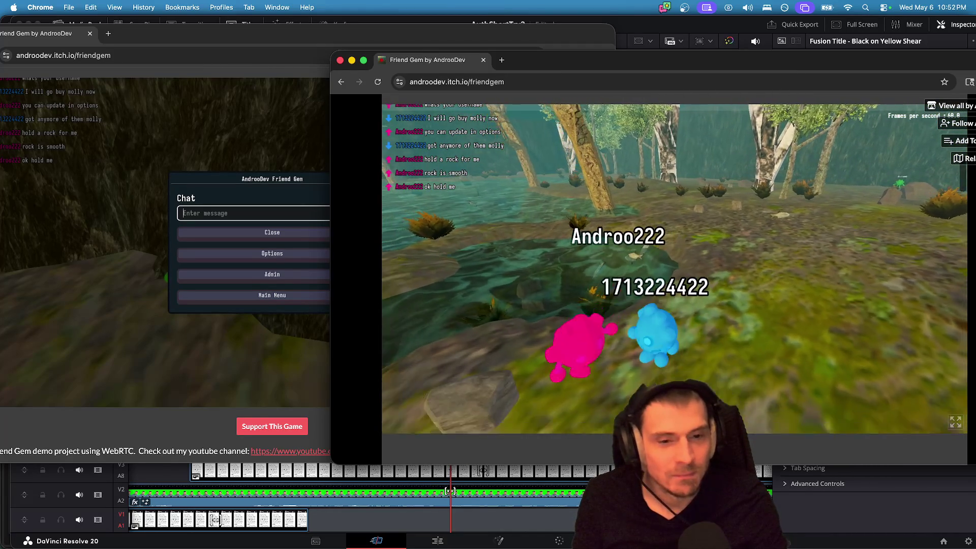
Send 'be a ball', pick up the blue player, and send 'here we go'.
{"action": "key", "text": "Escape"}
{"action": "key", "text": "Return"}
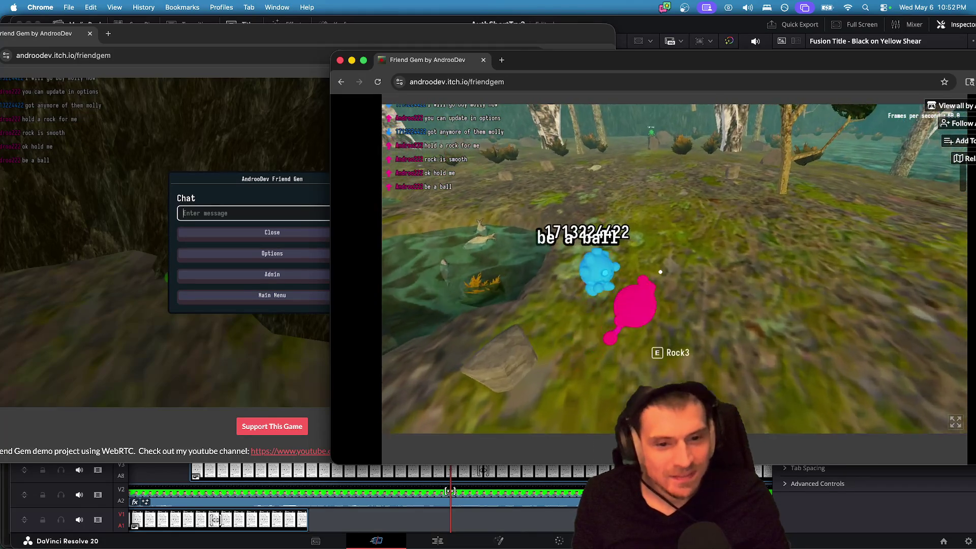
{"action": "key", "text": "e"}
{"action": "key", "text": "a"}
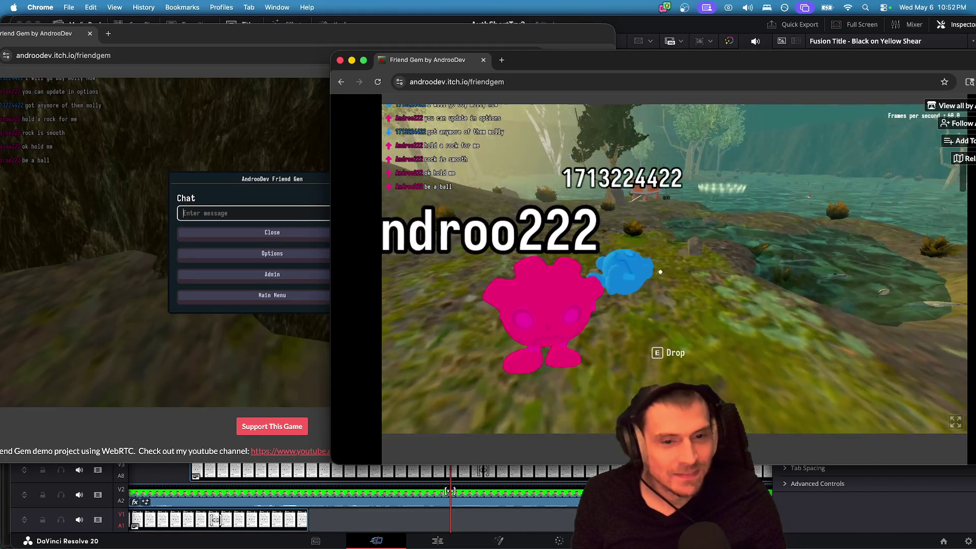
{"action": "key", "text": "Return"}
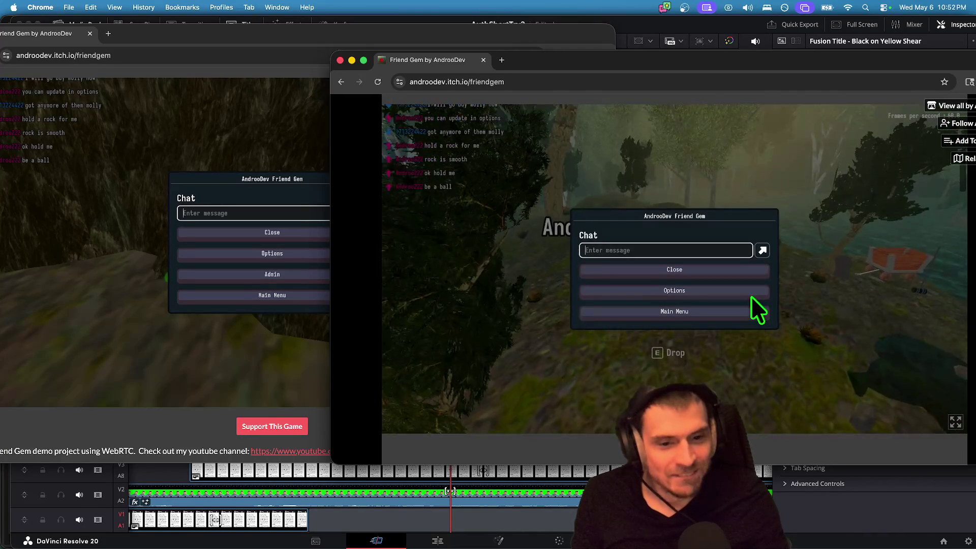
{"action": "type", "text": "here we go"}
{"action": "key", "text": "Return"}
{"action": "key", "text": "Return"}
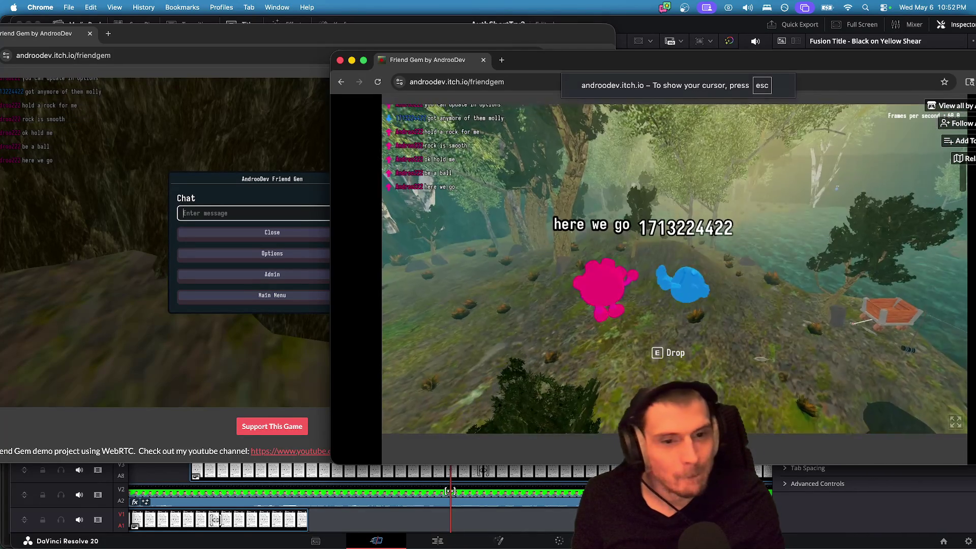
Carry the blue player forward through the clearing toward the trees, then drop it.
{"action": "key", "text": "w"}
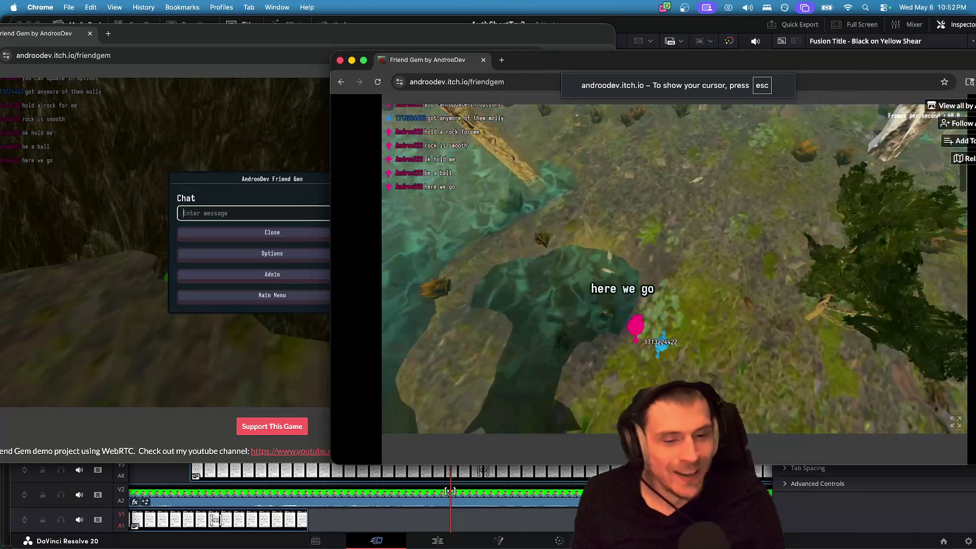
{"action": "key", "text": "w"}
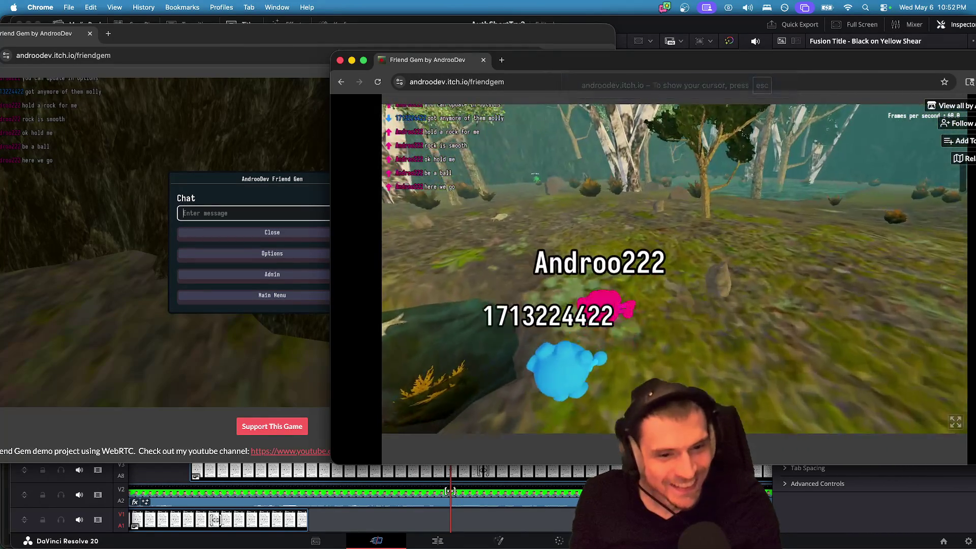
{"action": "key", "text": "w"}
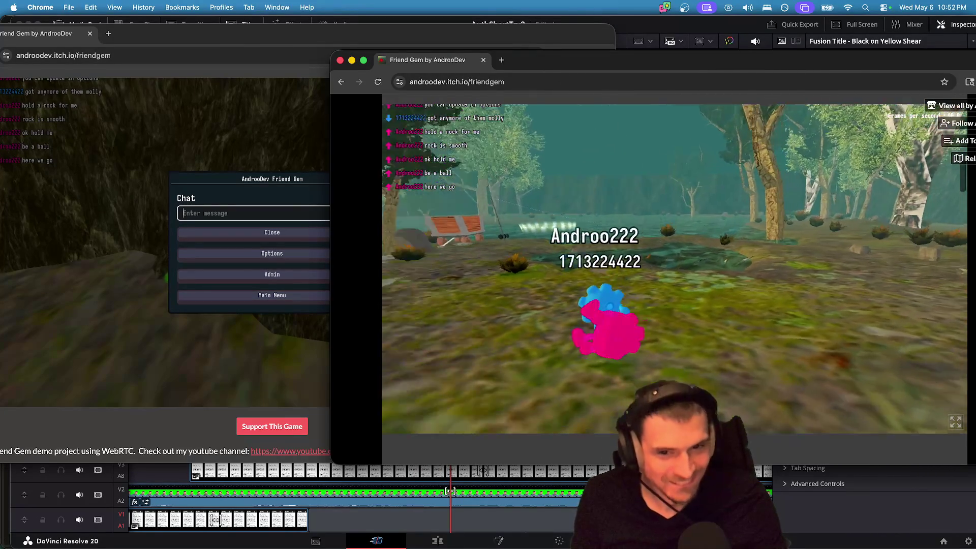
{"action": "key", "text": "w"}
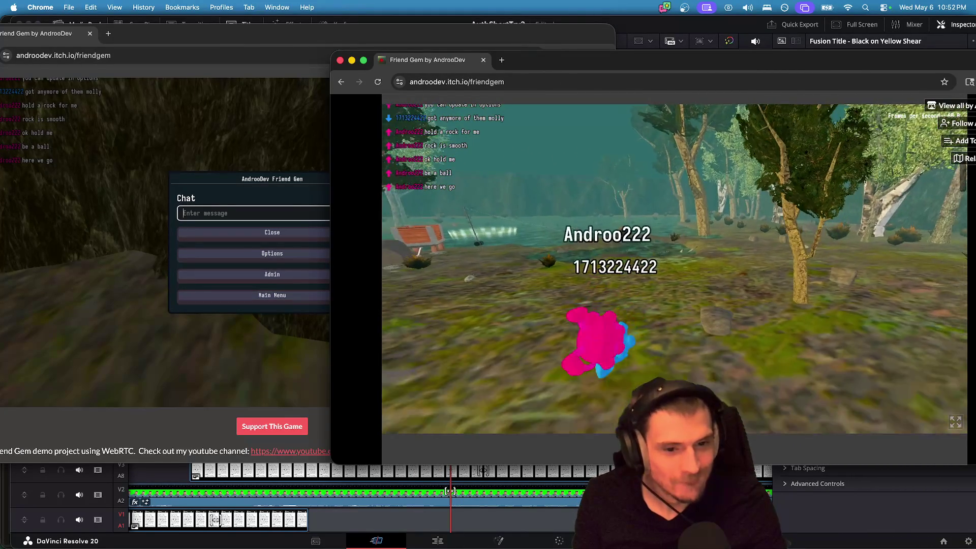
{"action": "key", "text": "w"}
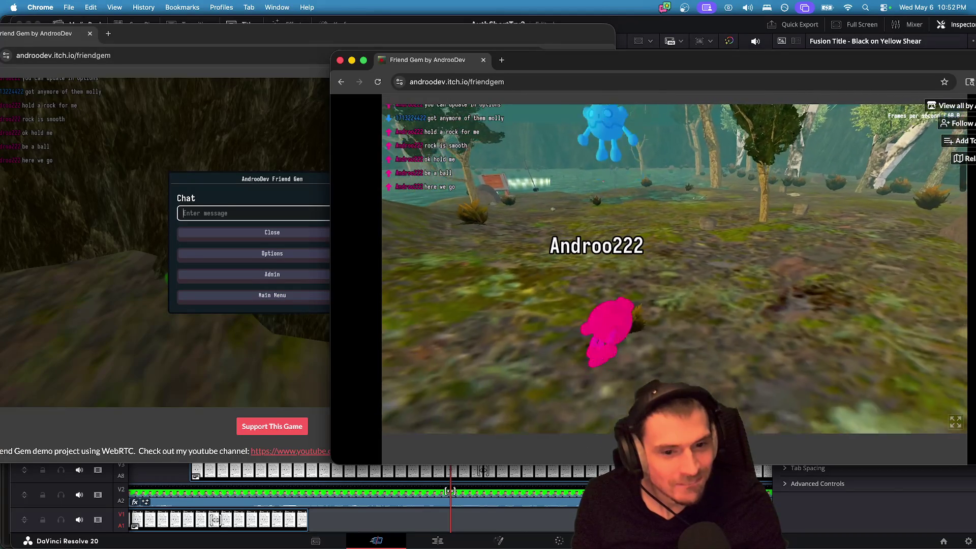
{"action": "key", "text": "w"}
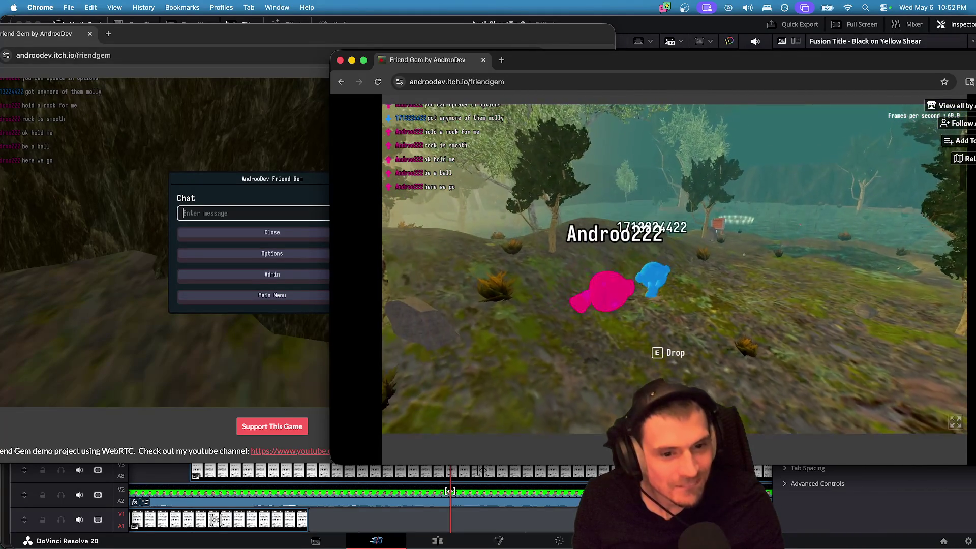
{"action": "key", "text": "w"}
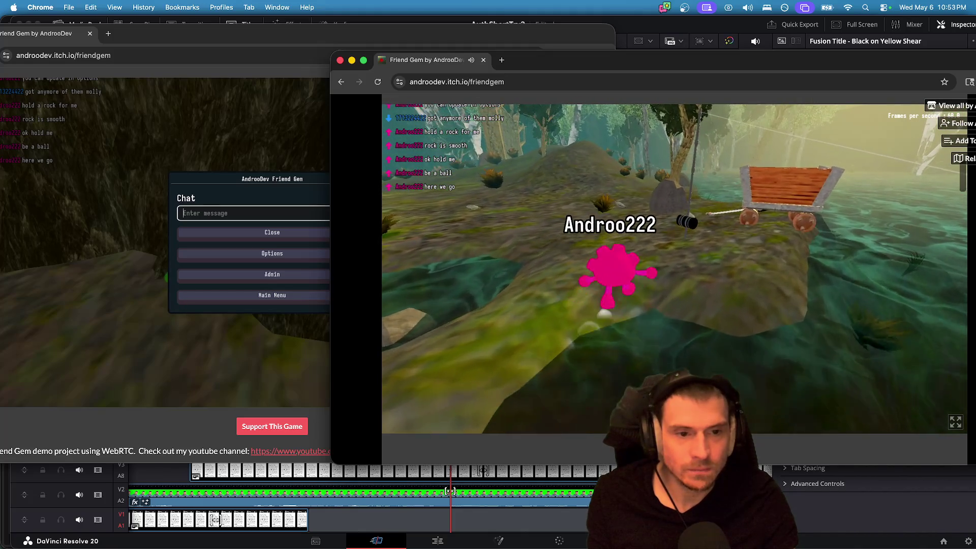
{"action": "key", "text": "super+Tab"}
Exit to the main menu and rejoin the listed hosted game via Play > Join Game.
{"action": "key", "text": "Escape"}
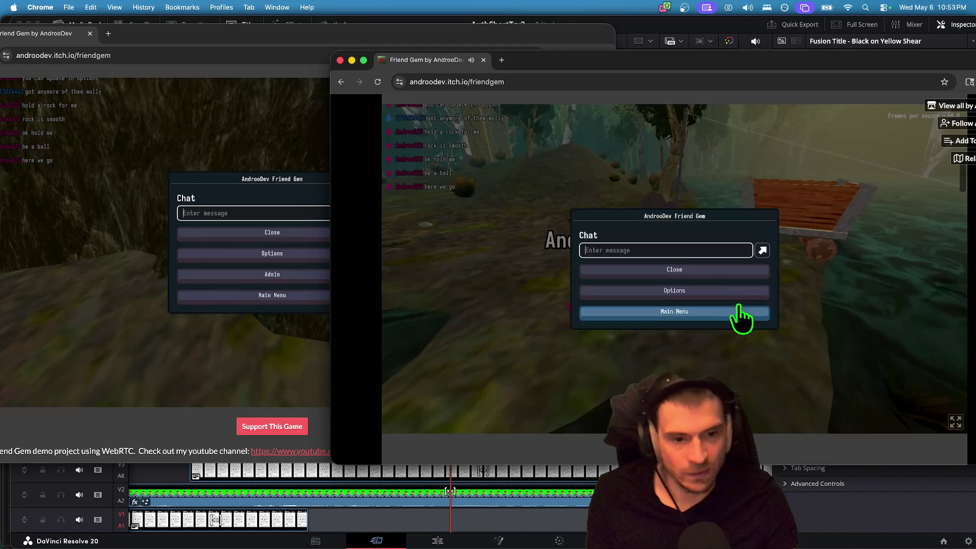
{"action": "left_click", "coordinate": [737, 315]}
{"action": "key", "text": "Escape"}
{"action": "left_click", "coordinate": [663, 270]}
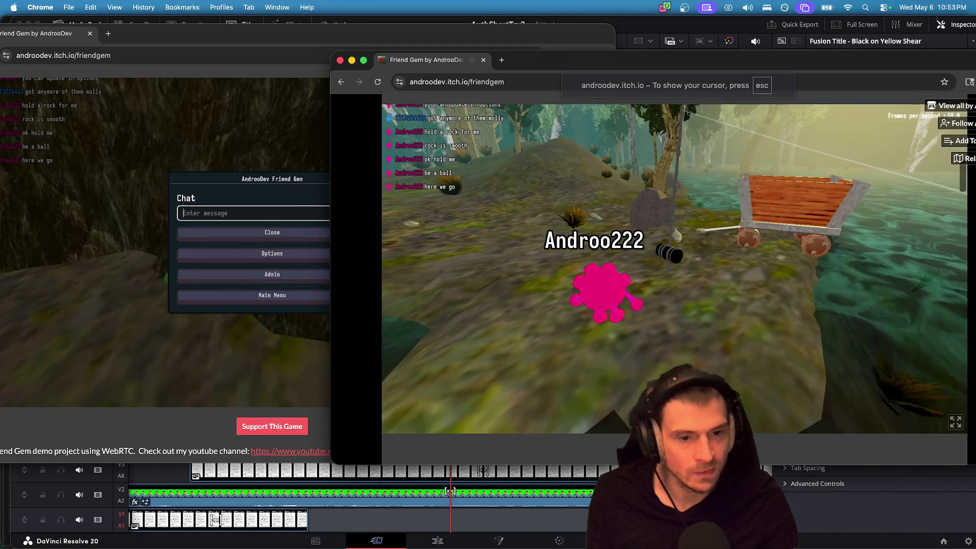
{"action": "key", "text": "Escape"}
{"action": "left_click", "coordinate": [702, 311]}
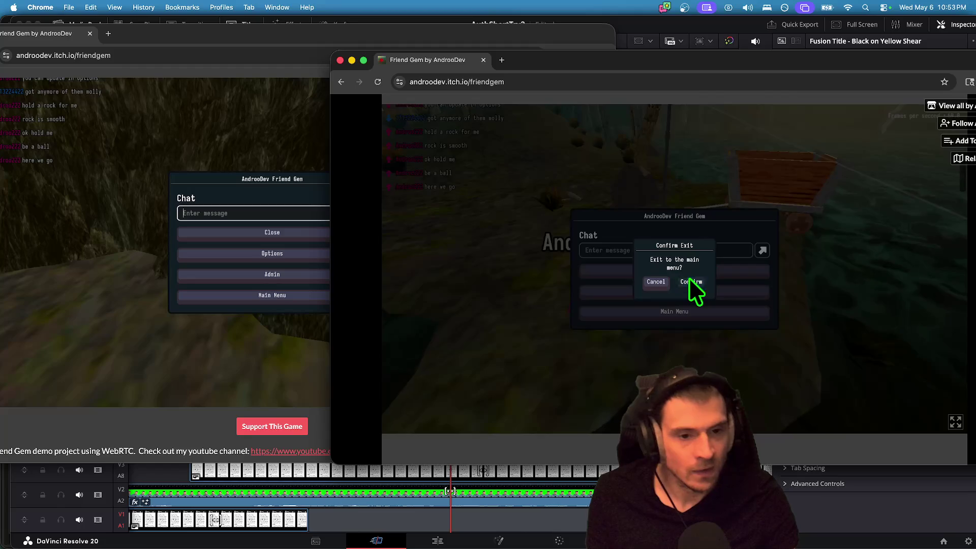
{"action": "left_click", "coordinate": [690, 278]}
{"action": "left_click", "coordinate": [674, 281]}
{"action": "left_click", "coordinate": [675, 266]}
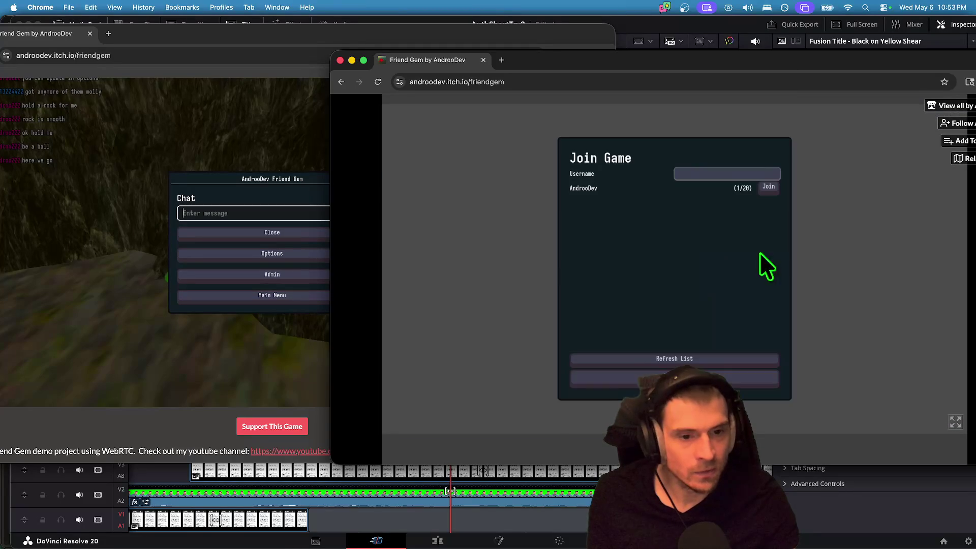
{"action": "left_click", "coordinate": [763, 188]}
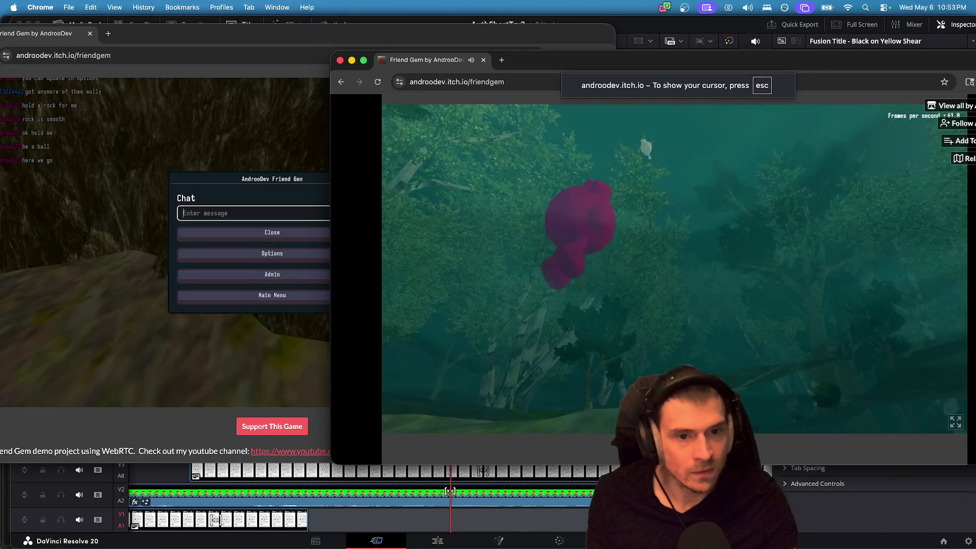
Walk the pink player past the crate toward the water.
{"action": "key", "text": "w"}
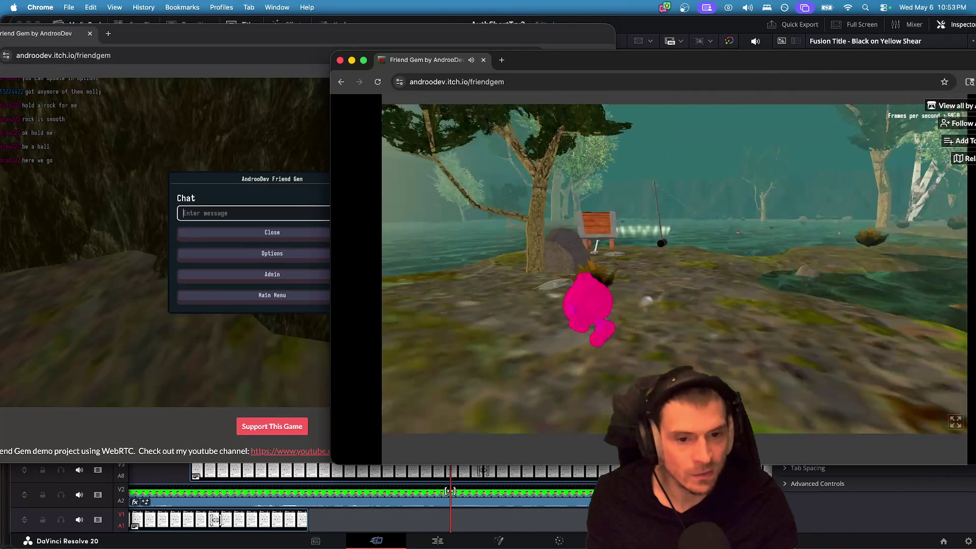
{"action": "key", "text": "space"}
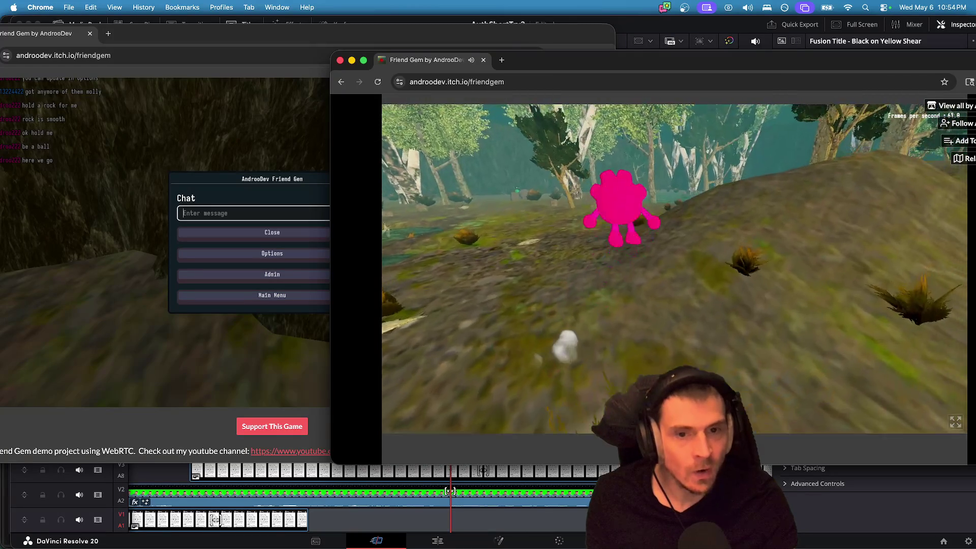
{"action": "key", "text": "w"}
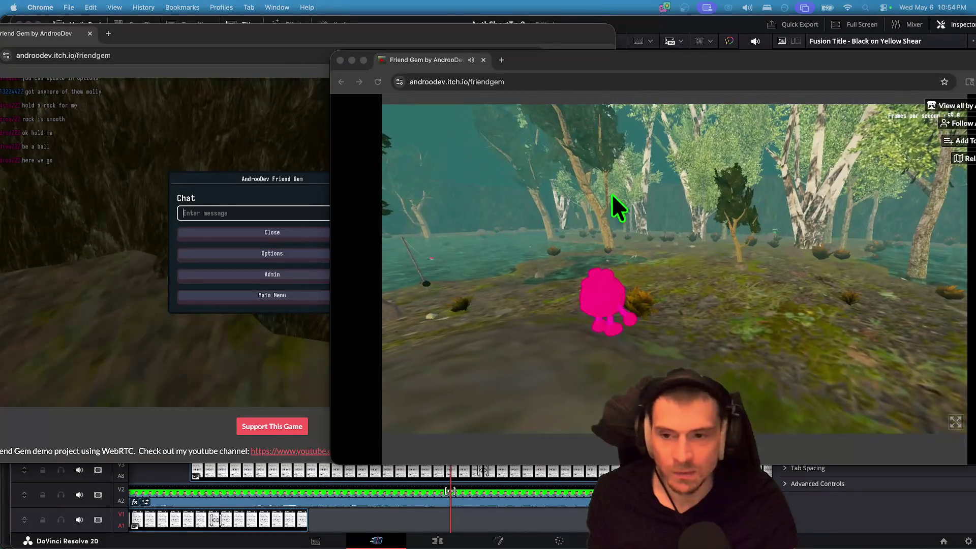
In the left game window, request exiting to the main menu.
{"action": "left_click", "coordinate": [617, 207]}
{"action": "key", "text": "Down"}
{"action": "key", "text": "Down"}
{"action": "key", "text": "Tab"}
{"action": "key", "text": "Tab"}
{"action": "key", "text": "Down"}
{"action": "key", "text": "Down"}
{"action": "key", "text": "Return"}
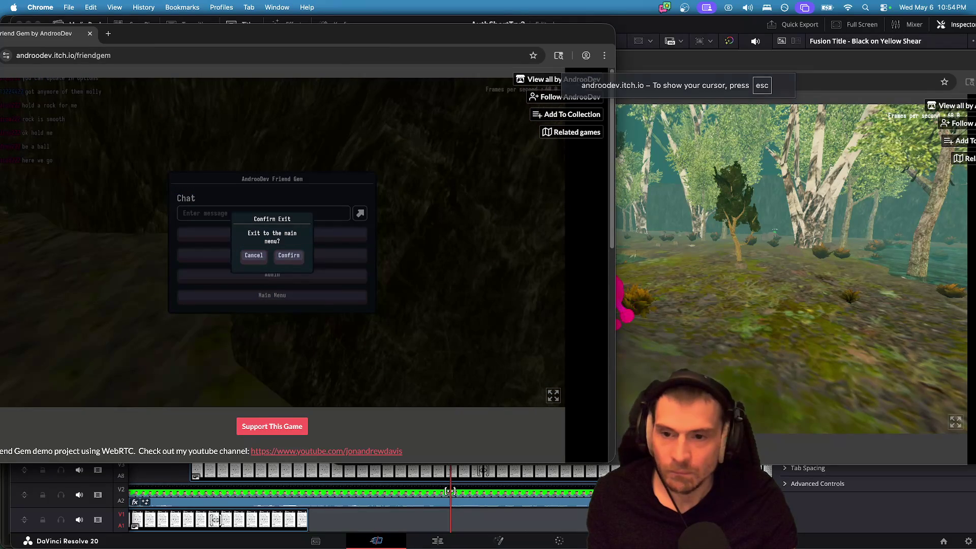
Cancel the exit, reload the game page and run the game again.
{"action": "key", "text": "Escape"}
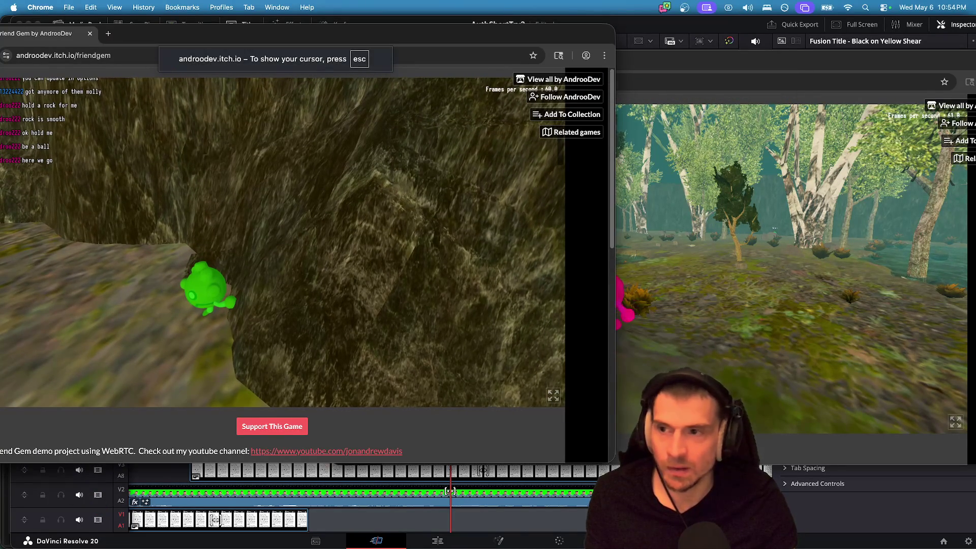
{"action": "left_click", "coordinate": [131, 54]}
{"action": "key", "text": "Return"}
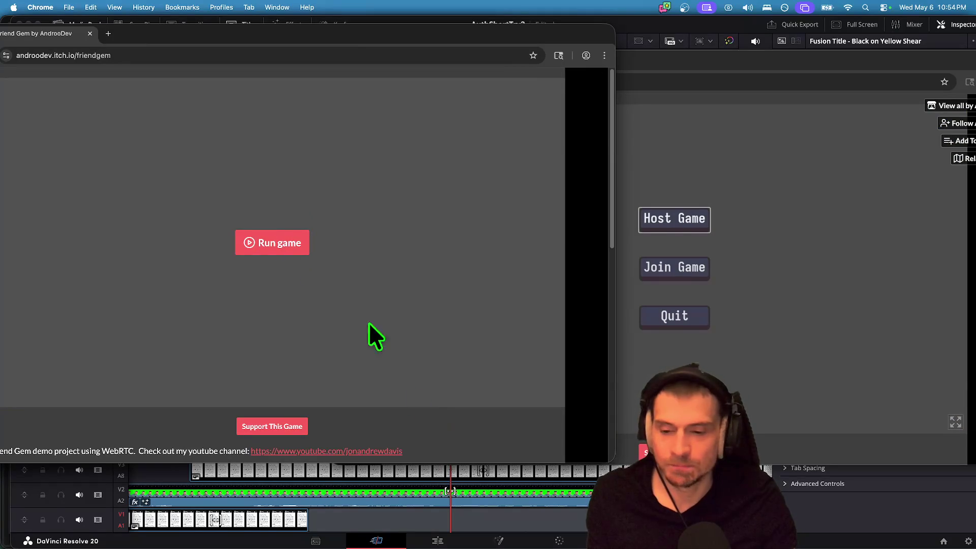
{"action": "key", "text": "super+r"}
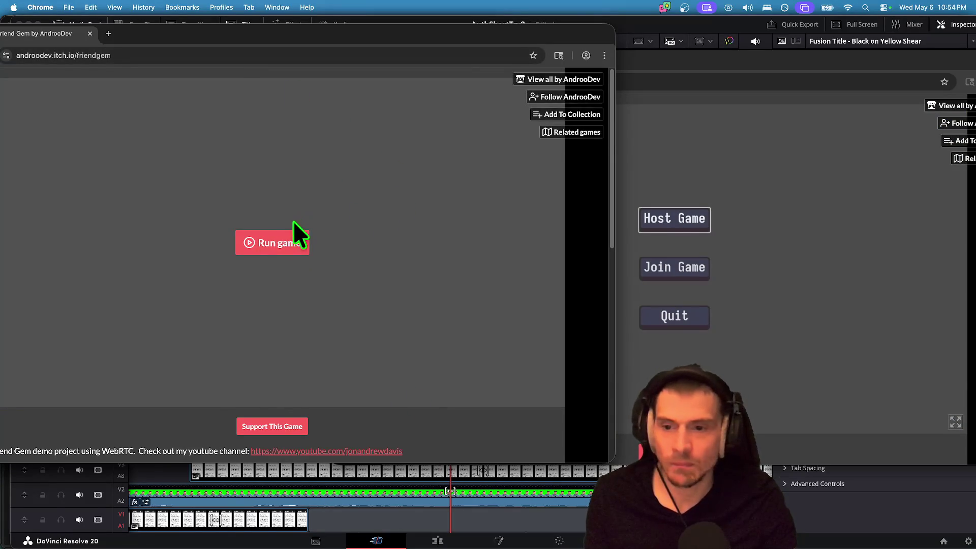
{"action": "left_click", "coordinate": [292, 237]}
{"action": "left_click", "coordinate": [710, 218]}
{"action": "left_click", "coordinate": [227, 258]}
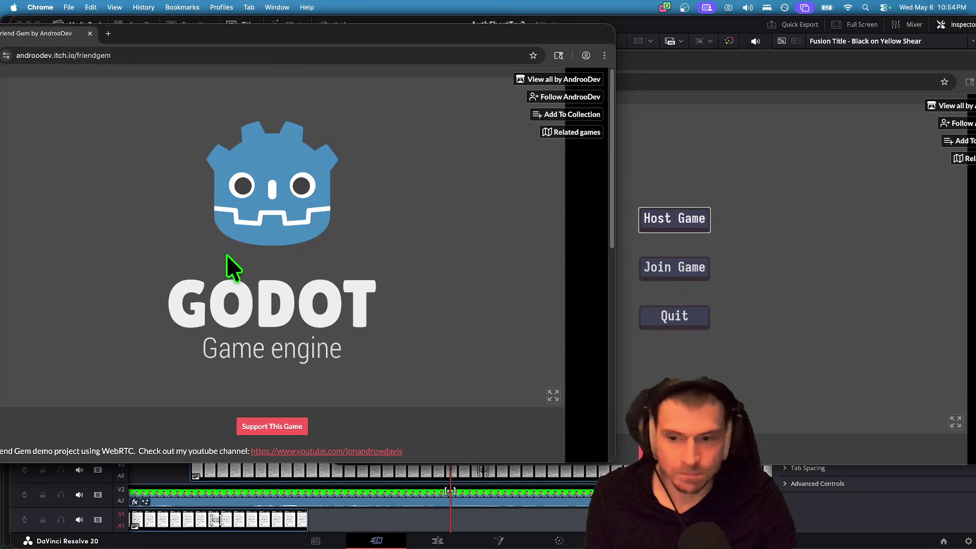
{"action": "left_click", "coordinate": [676, 274]}
{"action": "left_click", "coordinate": [682, 270]}
Host a new game through Play > Host Game > Host.
{"action": "left_click", "coordinate": [320, 252]}
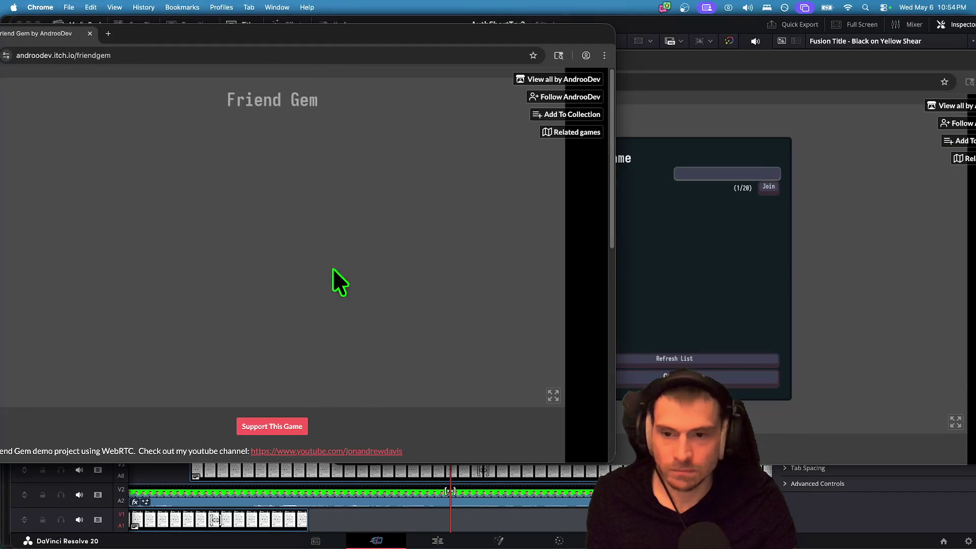
{"action": "left_click", "coordinate": [292, 254]}
{"action": "left_click", "coordinate": [296, 202]}
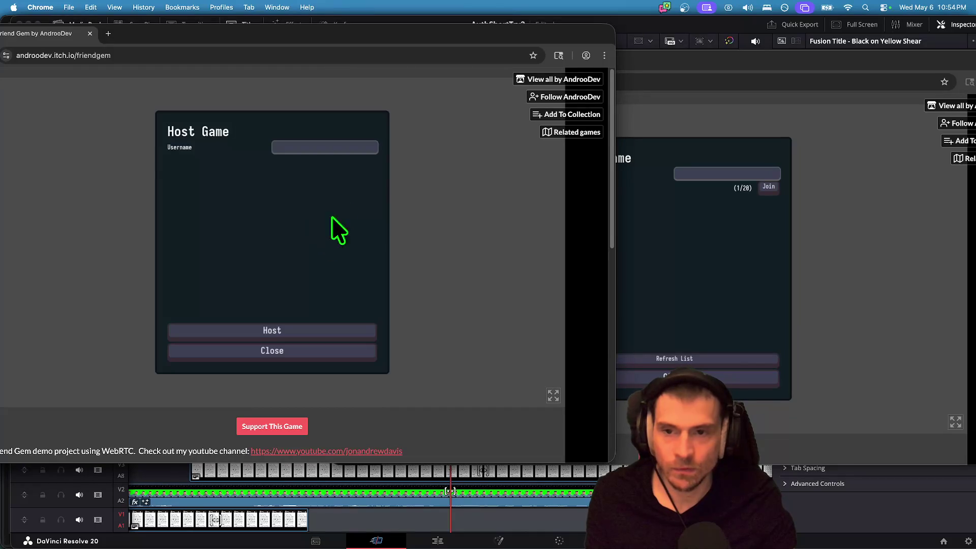
{"action": "left_click", "coordinate": [304, 330]}
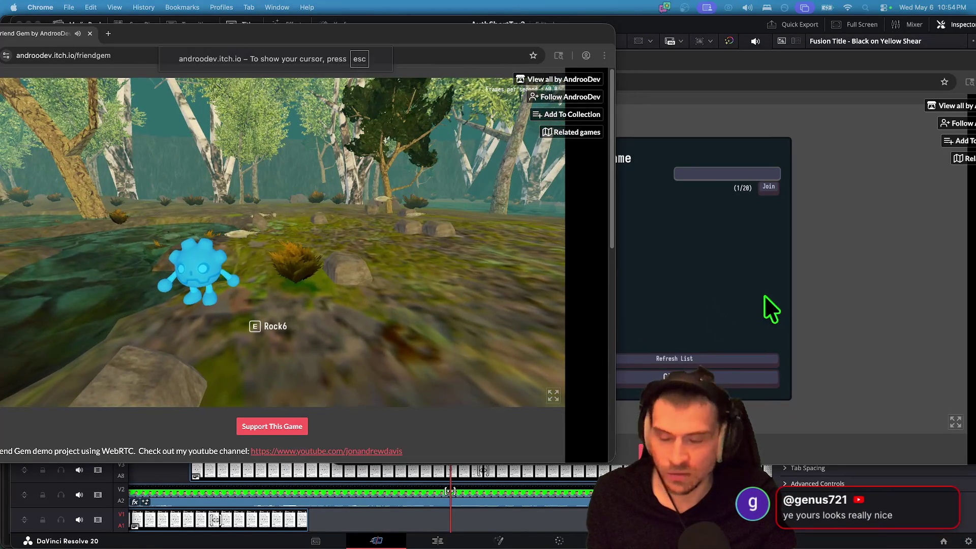
{"action": "left_click", "coordinate": [762, 309]}
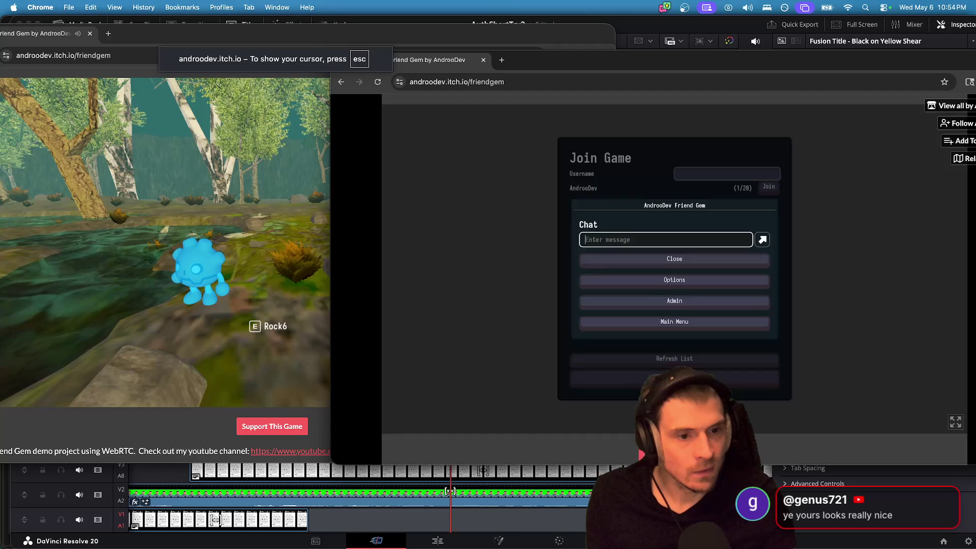
Try reloading the second game window's page from the address bar.
{"action": "left_click", "coordinate": [727, 174]}
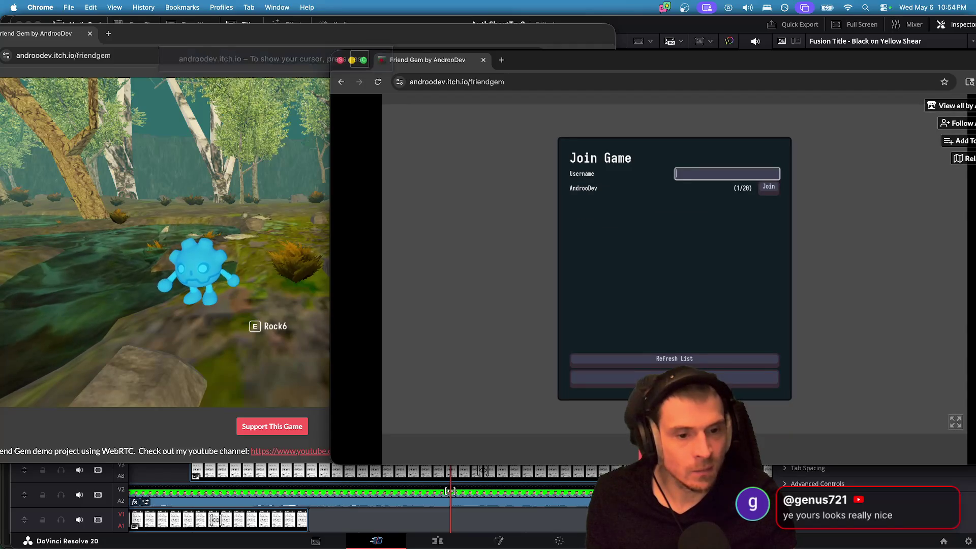
{"action": "key", "text": "Escape"}
{"action": "type", "text": "r"}
{"action": "left_click", "coordinate": [457, 81]}
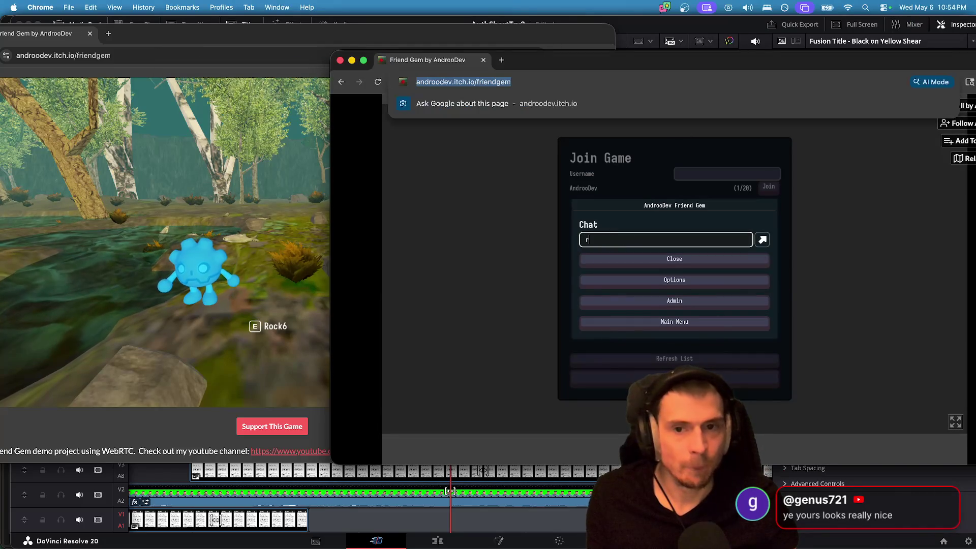
{"action": "key", "text": "Return"}
{"action": "right_click", "coordinate": [651, 80]}
{"action": "key", "text": "Escape"}
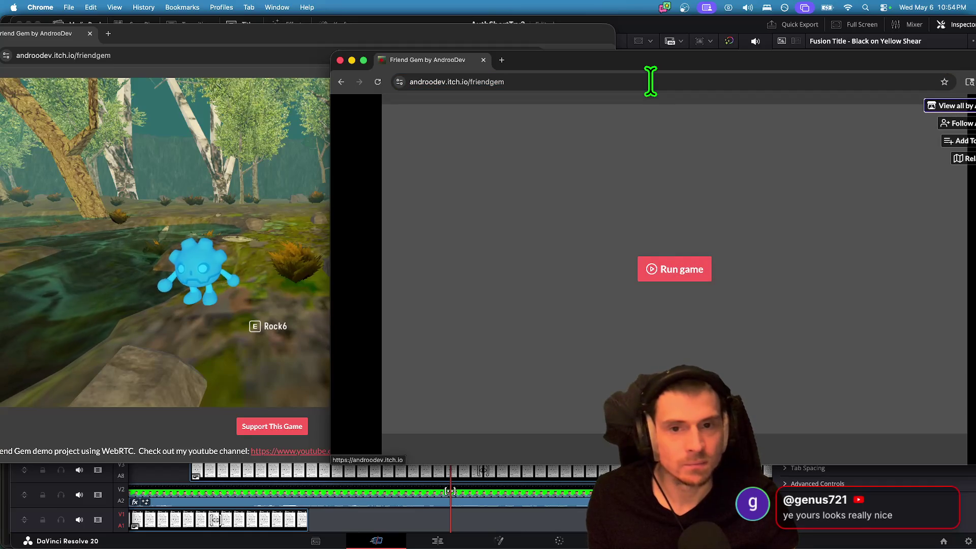
Start the game, dismiss the exit prompts and open the play menu.
{"action": "left_click", "coordinate": [658, 281]}
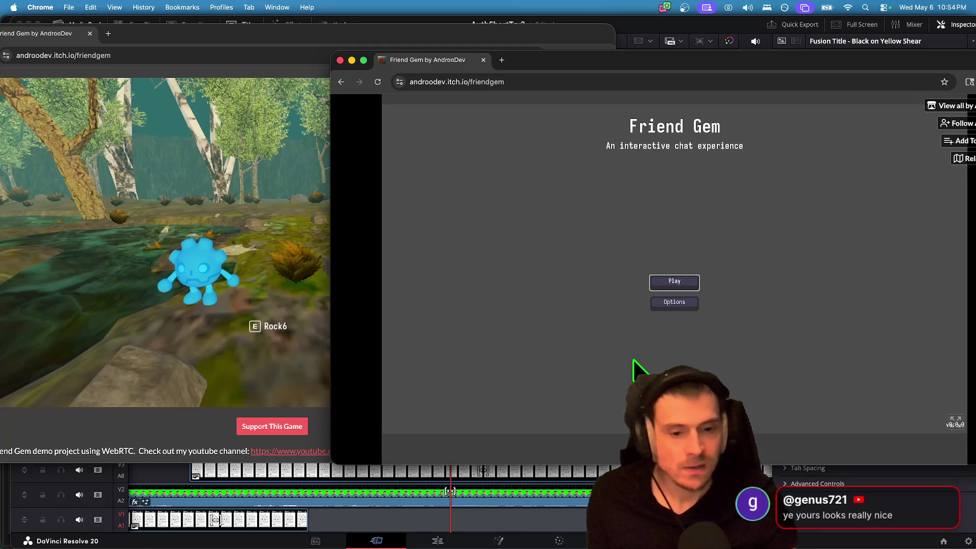
{"action": "key", "text": "Escape"}
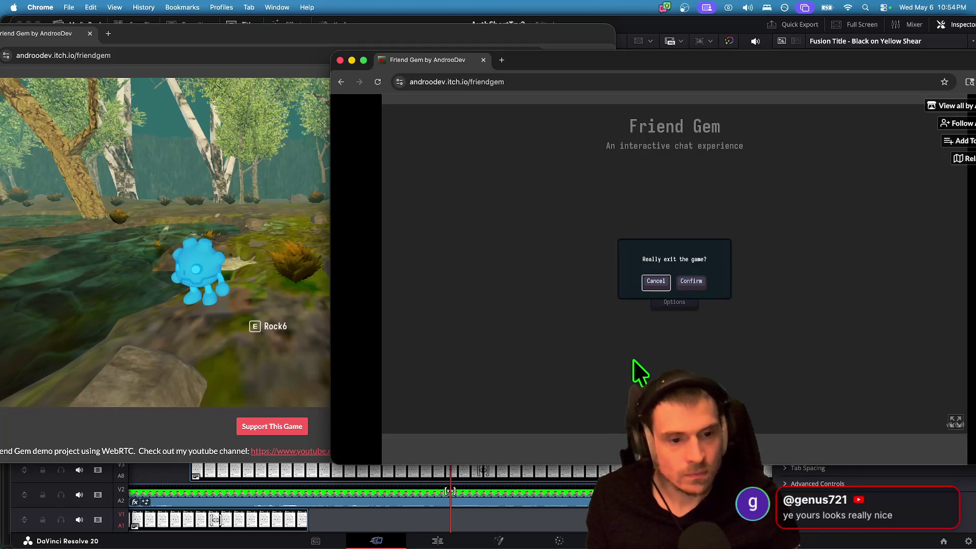
{"action": "key", "text": "Escape"}
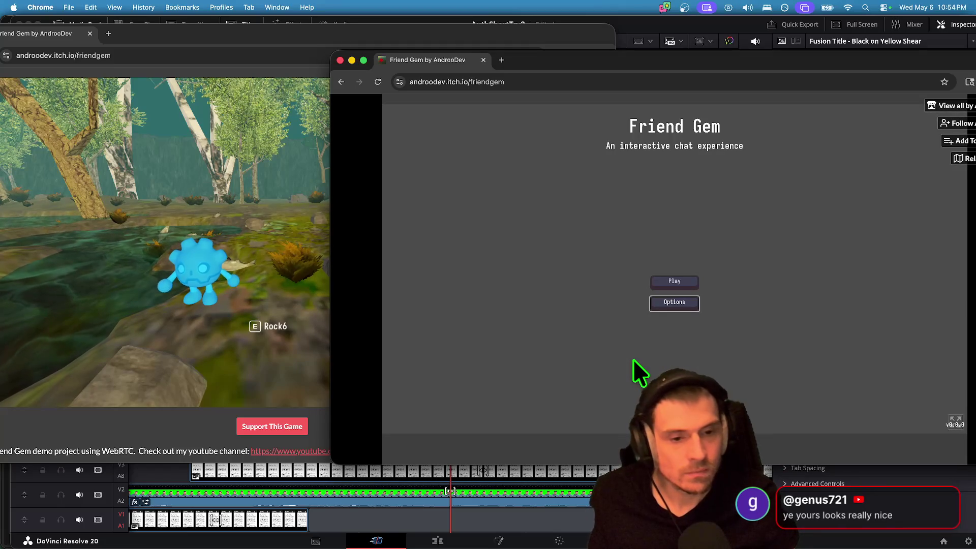
{"action": "key", "text": "Escape"}
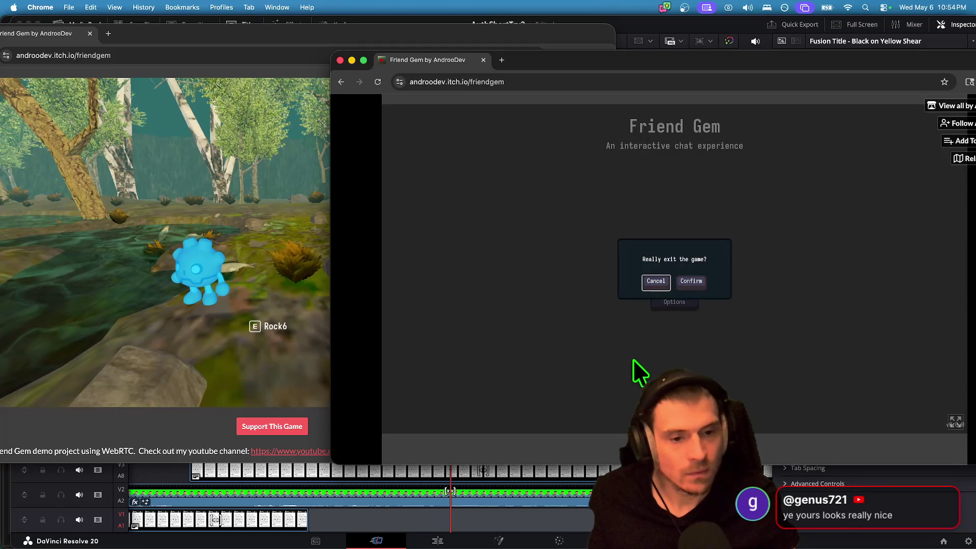
{"action": "key", "text": "Escape"}
{"action": "key", "text": "Return"}
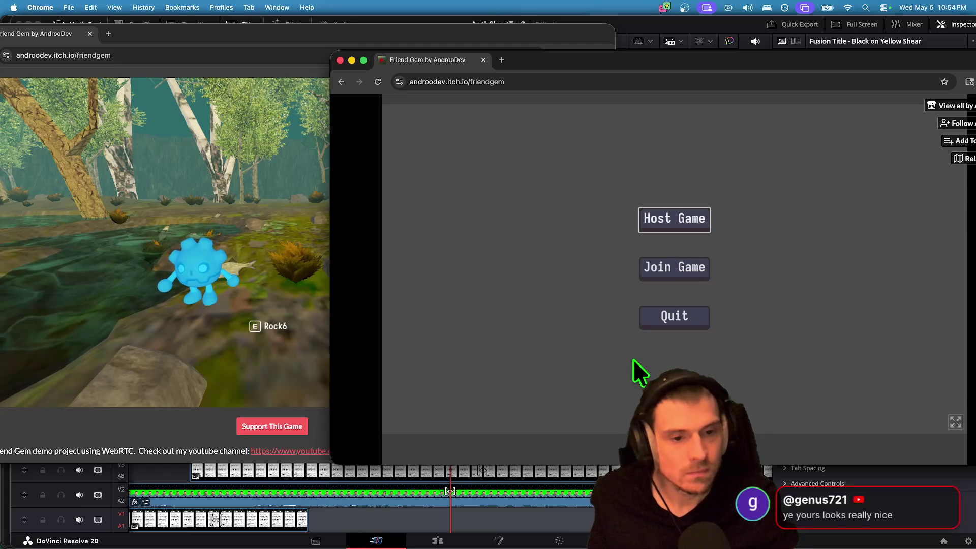
Close the second game window and open the AndrooDev itch.io profile in a new window.
{"action": "key", "text": "super+Tab"}
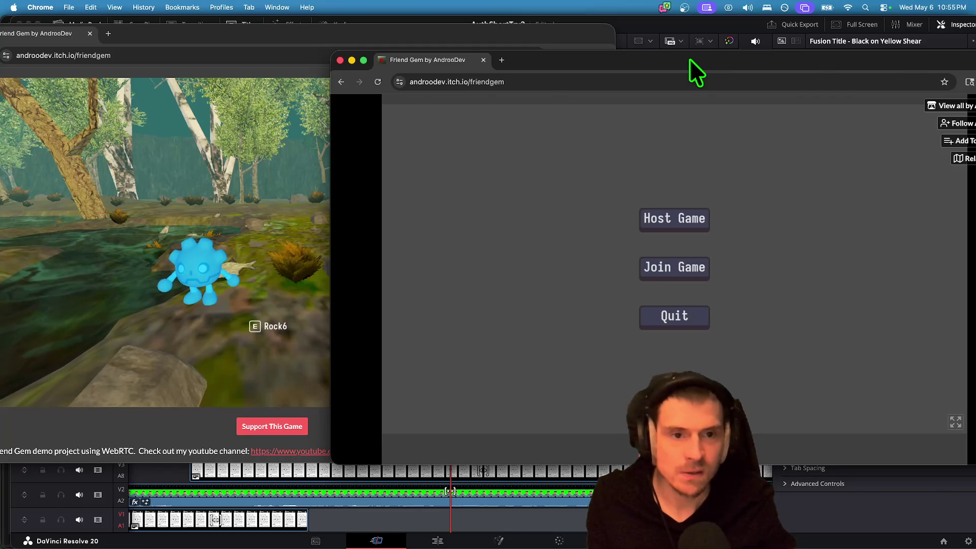
{"action": "key", "text": "super+w"}
{"action": "key", "text": "super+t"}
{"action": "left_click_drag", "start_coordinate": [158, 37], "coordinate": [615, 106]}
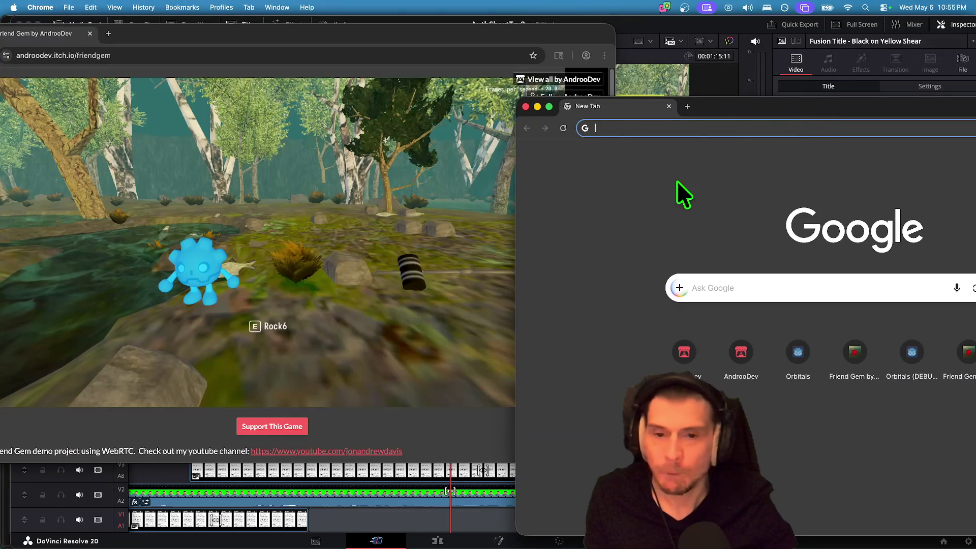
{"action": "left_click", "coordinate": [681, 349]}
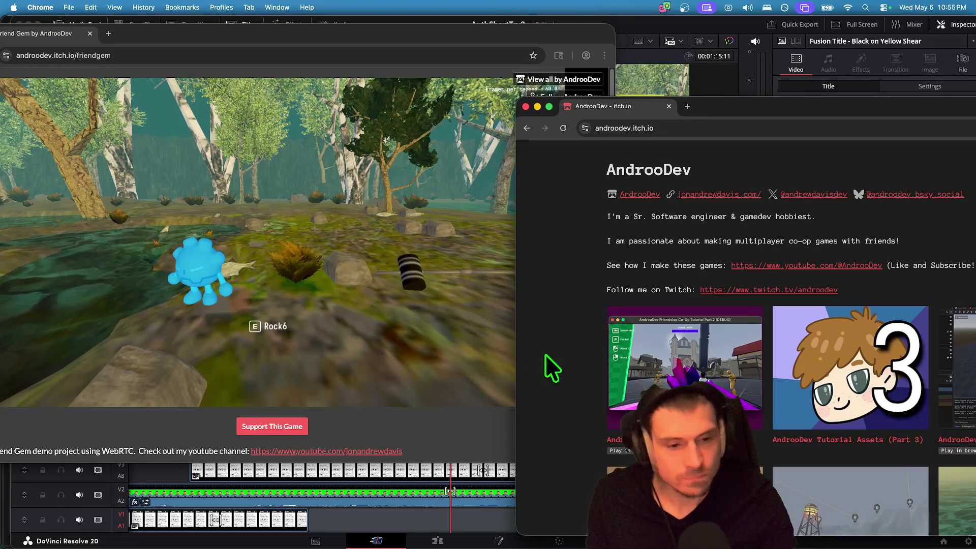
{"action": "scroll", "coordinate": [794, 387], "scroll_direction": "down", "scroll_amount": 10}
{"action": "left_click_drag", "start_coordinate": [815, 108], "coordinate": [648, 60]}
Run Friend Gem and join the hosted AndrooDev game through Play > Join Game.
{"action": "left_click", "coordinate": [850, 167]}
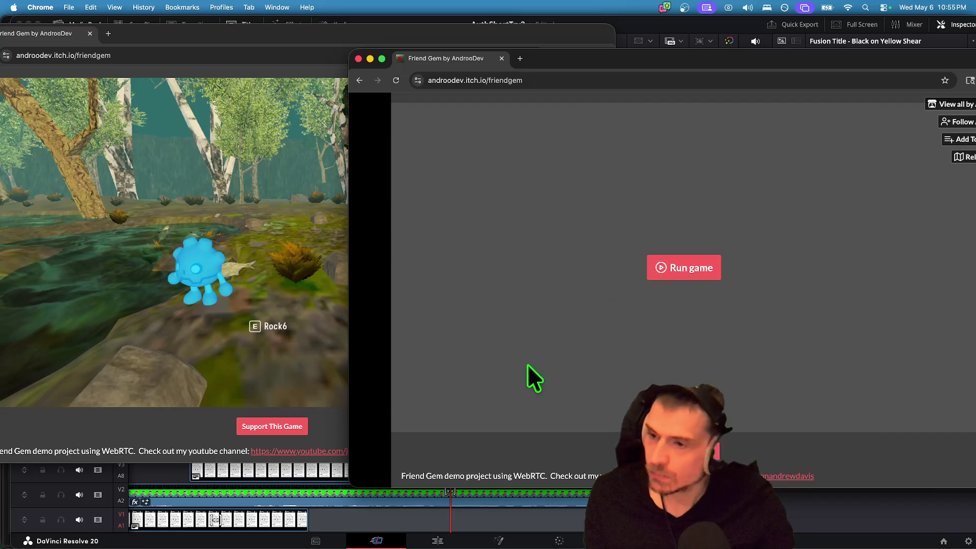
{"action": "left_click", "coordinate": [705, 273]}
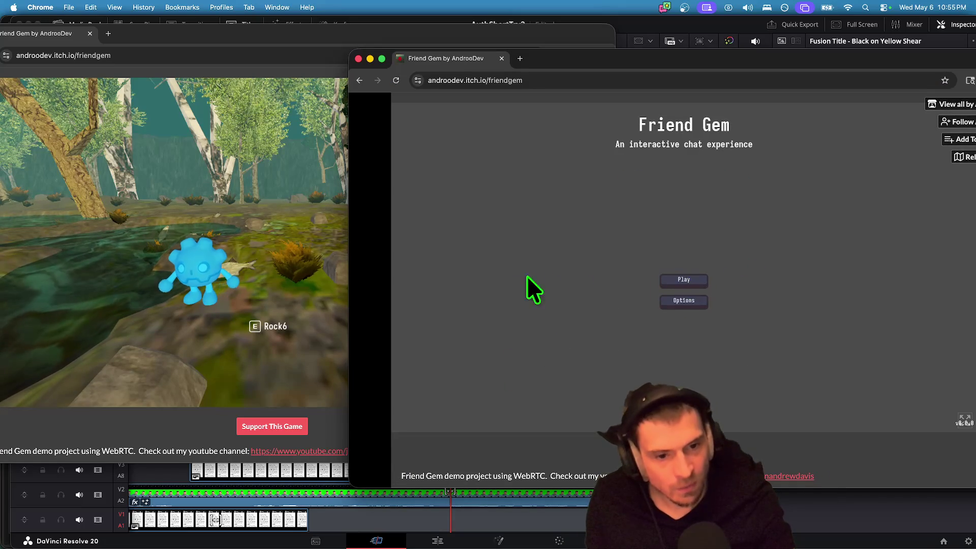
{"action": "left_click", "coordinate": [674, 279]}
{"action": "left_click", "coordinate": [705, 262]}
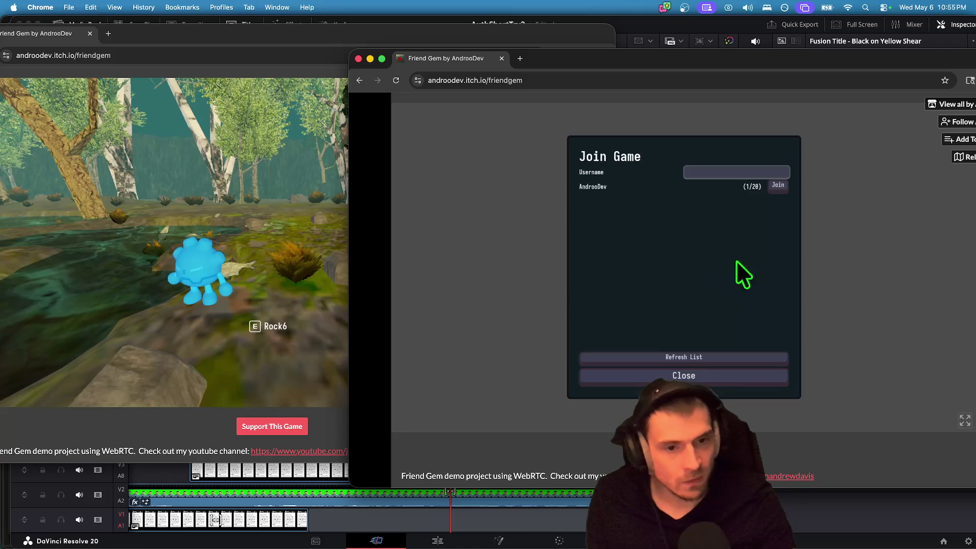
{"action": "left_click", "coordinate": [779, 184]}
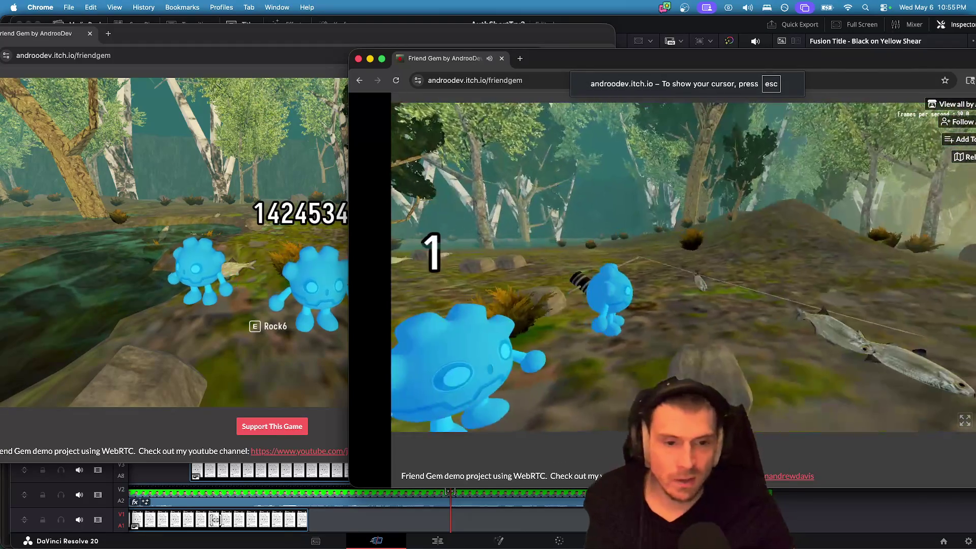
Set the second player's username to Androo2222 in Options > Customize.
{"action": "key", "text": "w"}
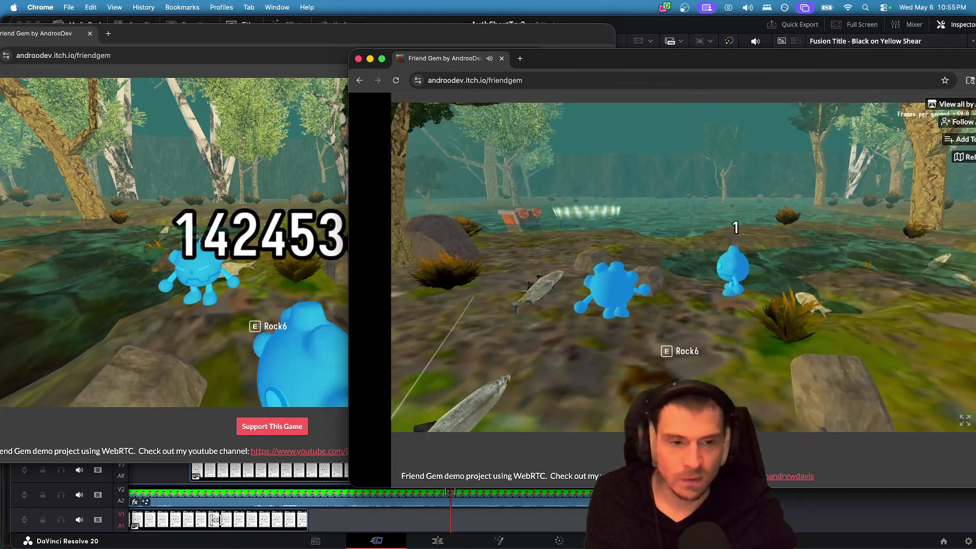
{"action": "left_click", "coordinate": [295, 327]}
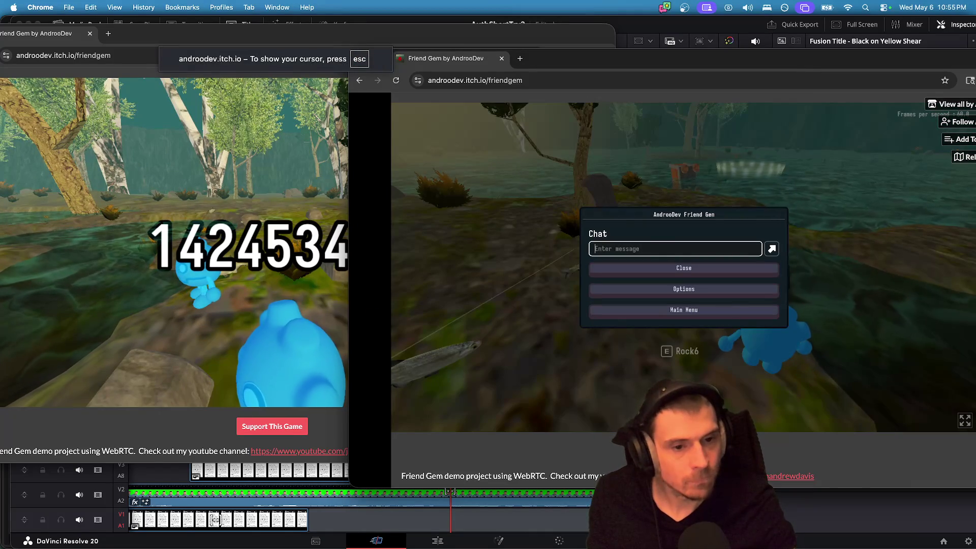
{"action": "left_click", "coordinate": [683, 289]}
{"action": "left_click", "coordinate": [683, 188]}
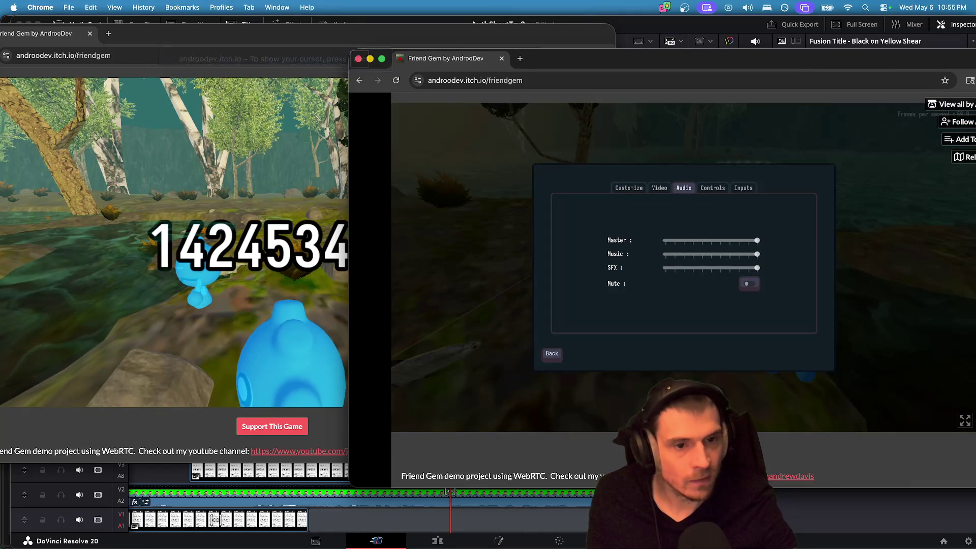
{"action": "key", "text": "Escape"}
{"action": "key", "text": "Escape"}
{"action": "key", "text": "Escape"}
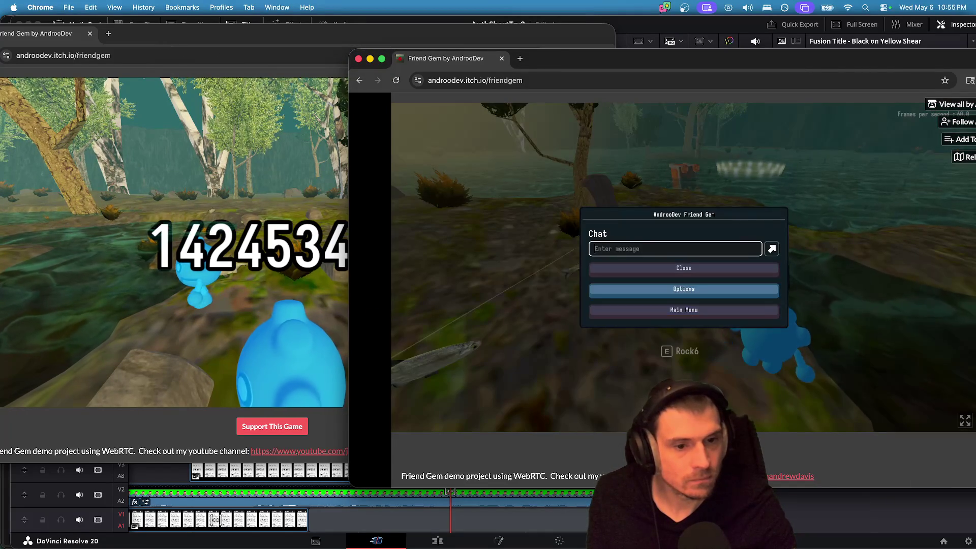
{"action": "left_click", "coordinate": [691, 290]}
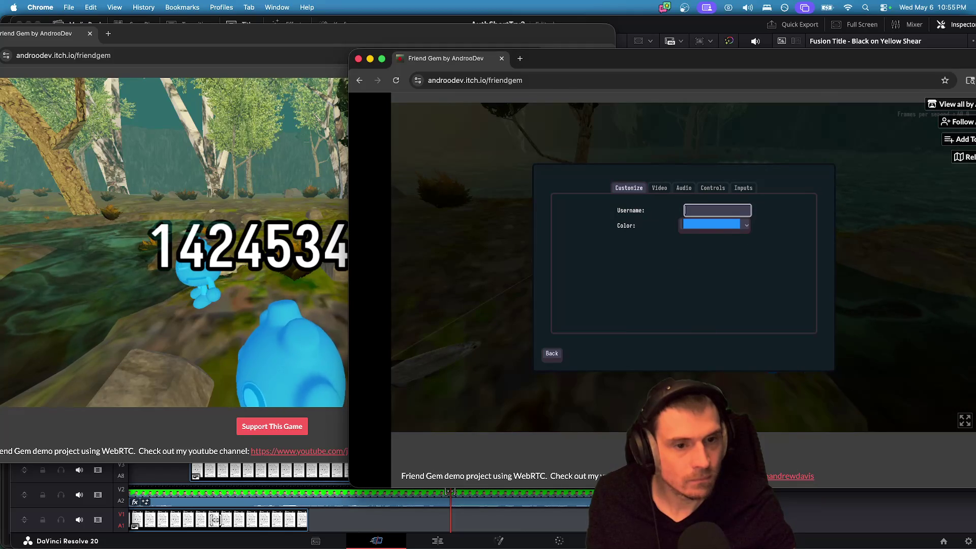
{"action": "type", "text": "Androo2222"}
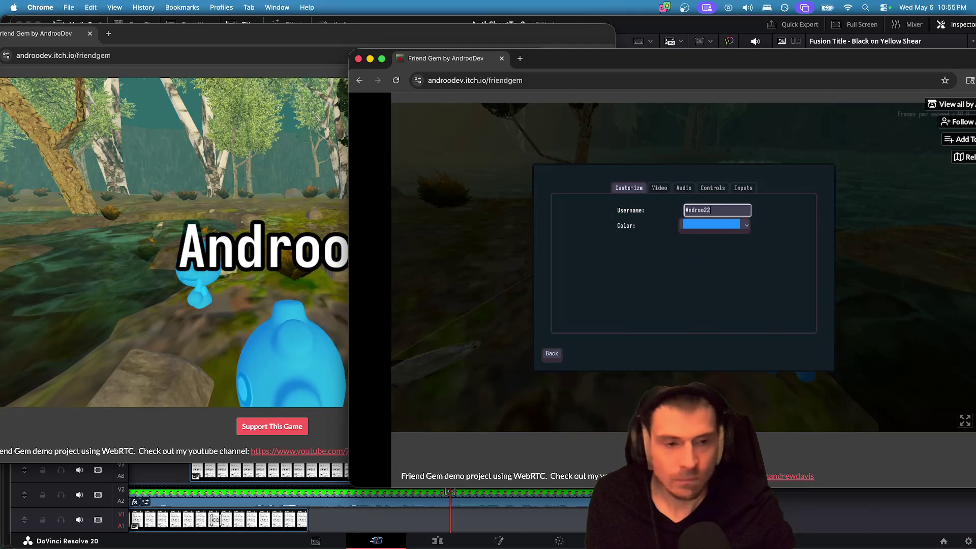
{"action": "key", "text": "Escape"}
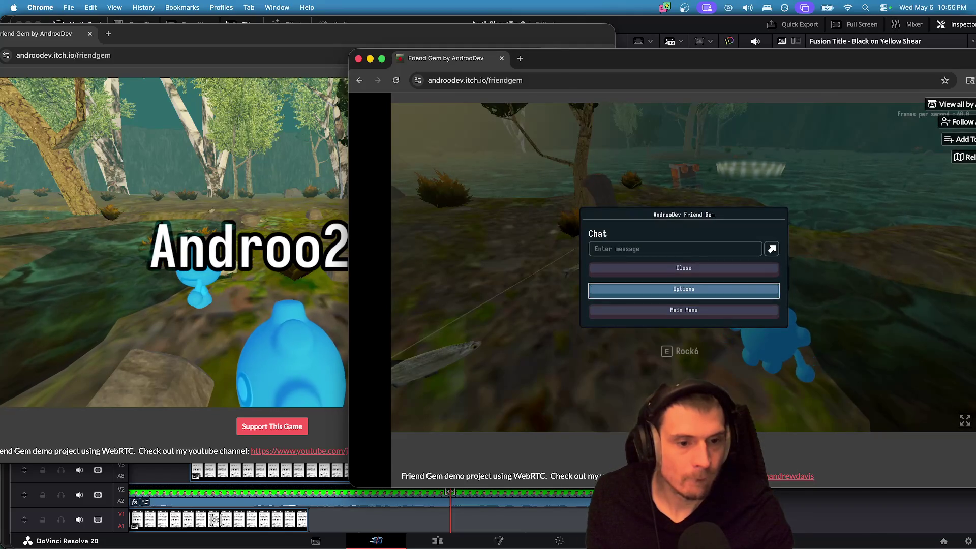
Change the character colour to purple, then close the menus to resume playing.
{"action": "key", "text": "Return"}
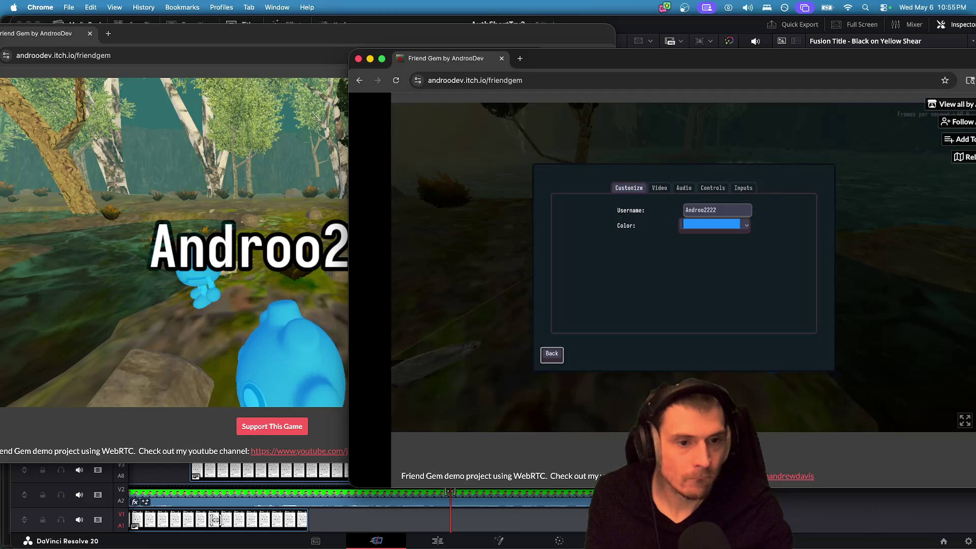
{"action": "right_click", "coordinate": [697, 113]}
{"action": "left_click", "coordinate": [733, 223]}
{"action": "left_click", "coordinate": [724, 254]}
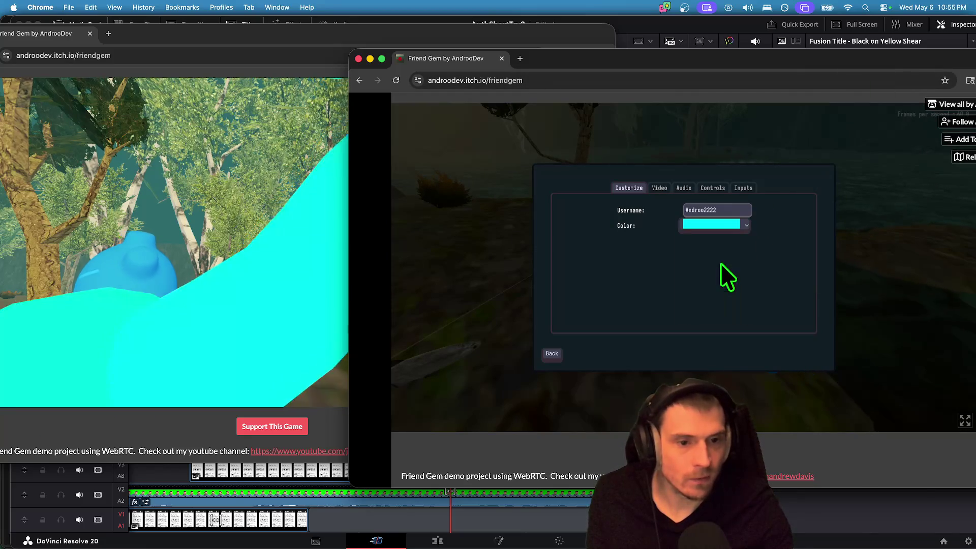
{"action": "left_click", "coordinate": [718, 222]}
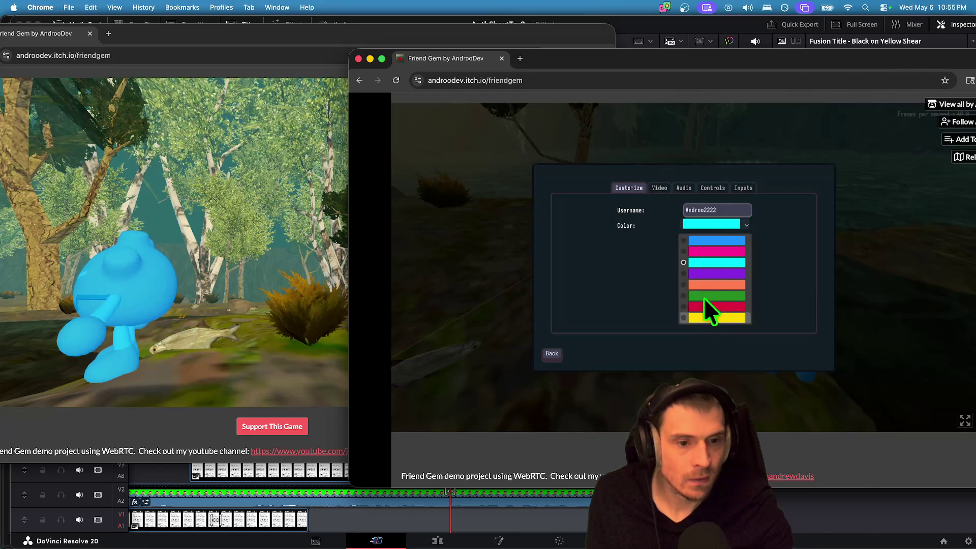
{"action": "left_click", "coordinate": [705, 272]}
{"action": "left_click", "coordinate": [551, 354]}
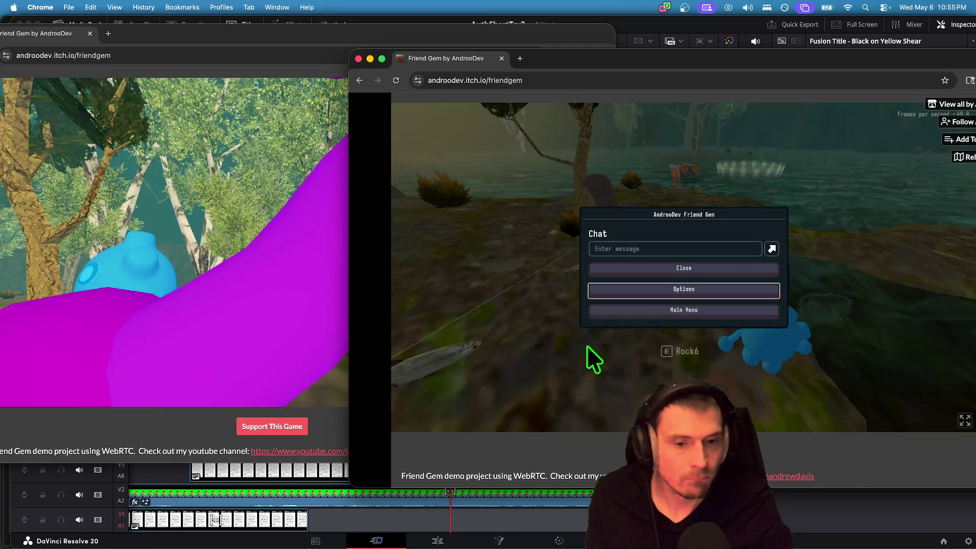
{"action": "left_click", "coordinate": [671, 268]}
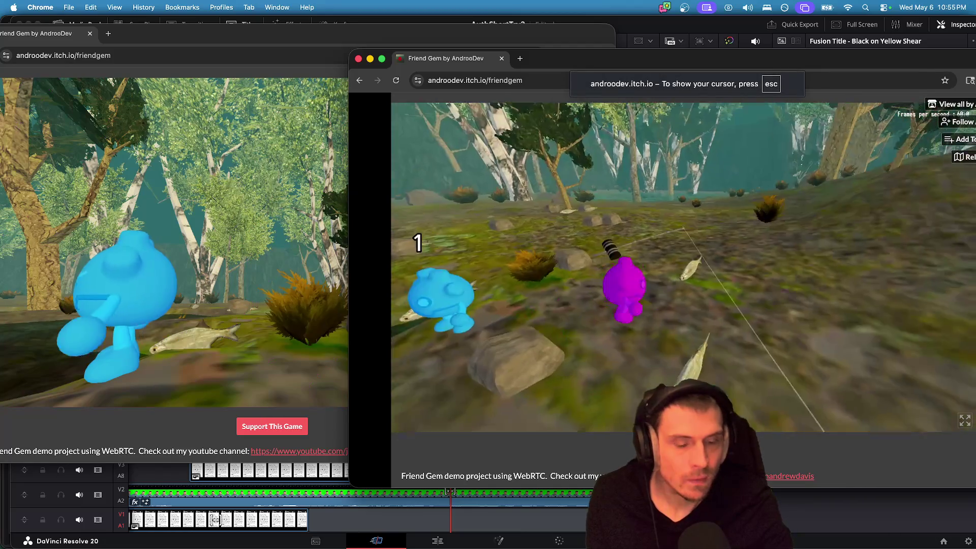
With the purple character, pick up the rod, cast into the lake and land a fish.
{"action": "key", "text": "e"}
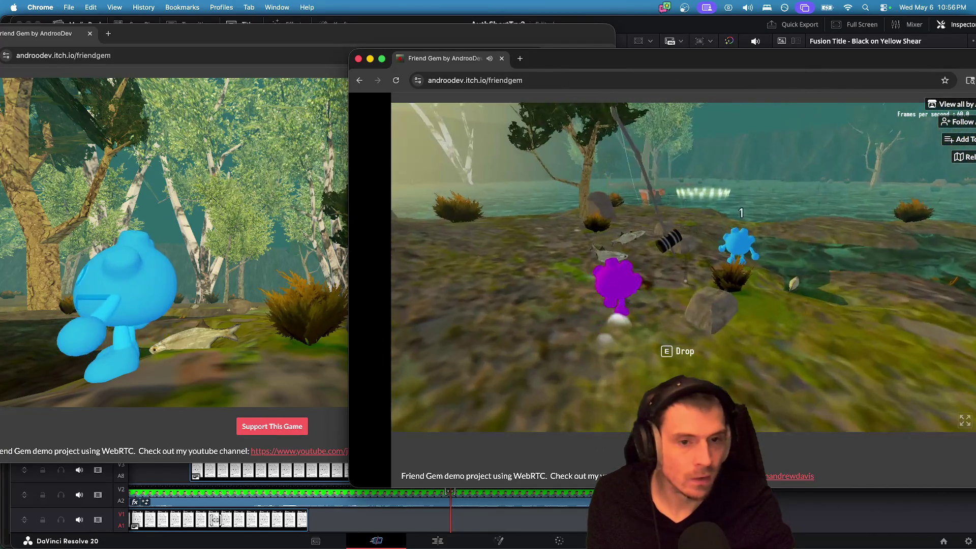
{"action": "key", "text": "w"}
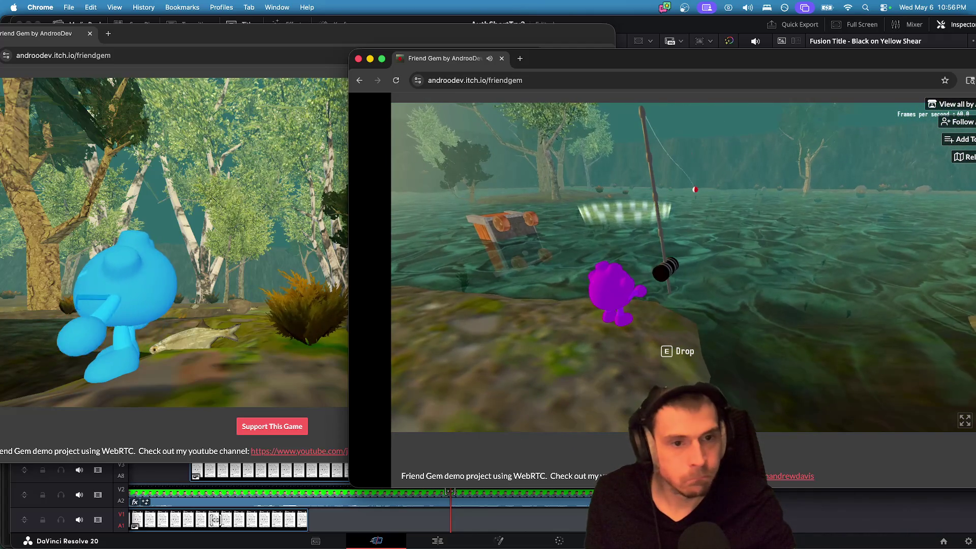
{"action": "key", "text": "e"}
{"action": "key", "text": "e"}
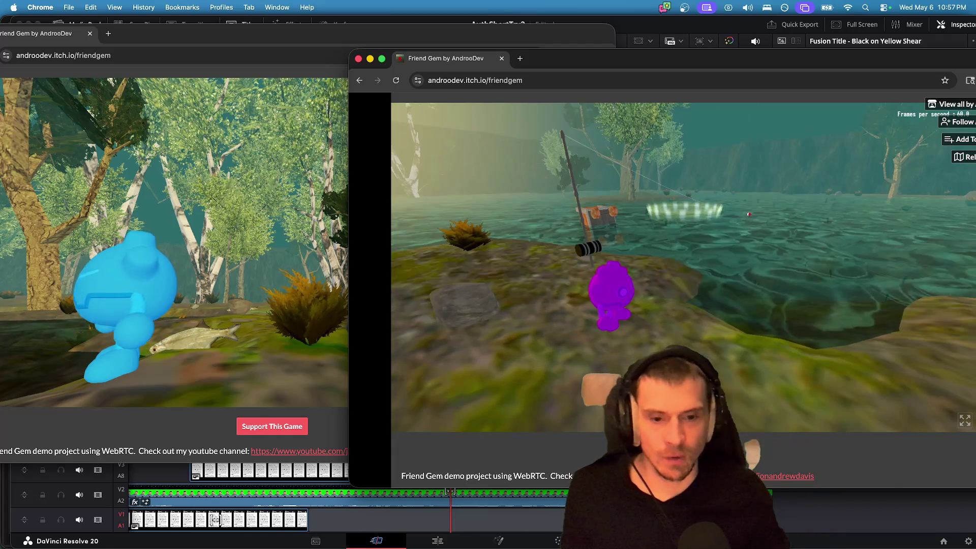
{"action": "key", "text": "super+Tab"}
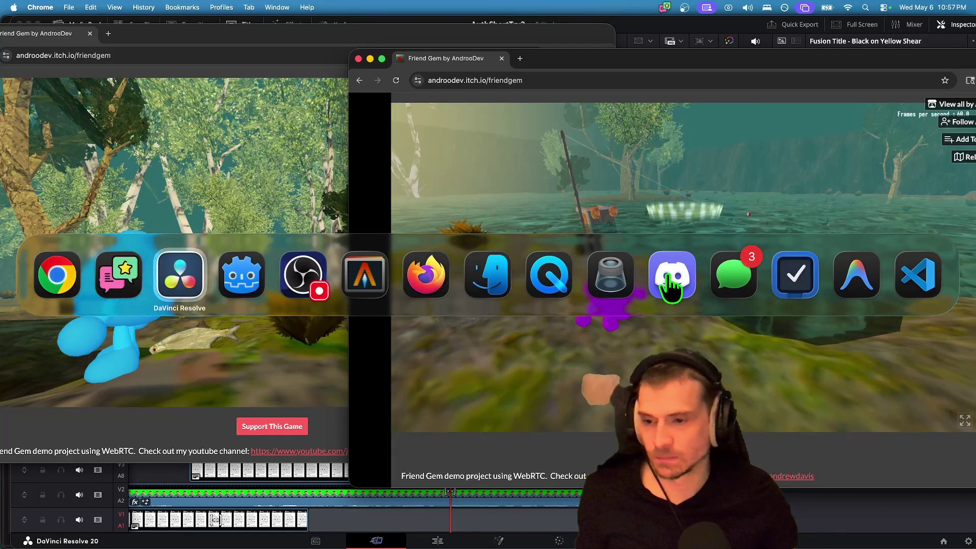
Load YouTube in Firefox and open the Is Windrose Pirate Valheim Short.
{"action": "key", "text": "super+Tab"}
{"action": "key", "text": "super+Tab"}
{"action": "key", "text": "super+Tab"}
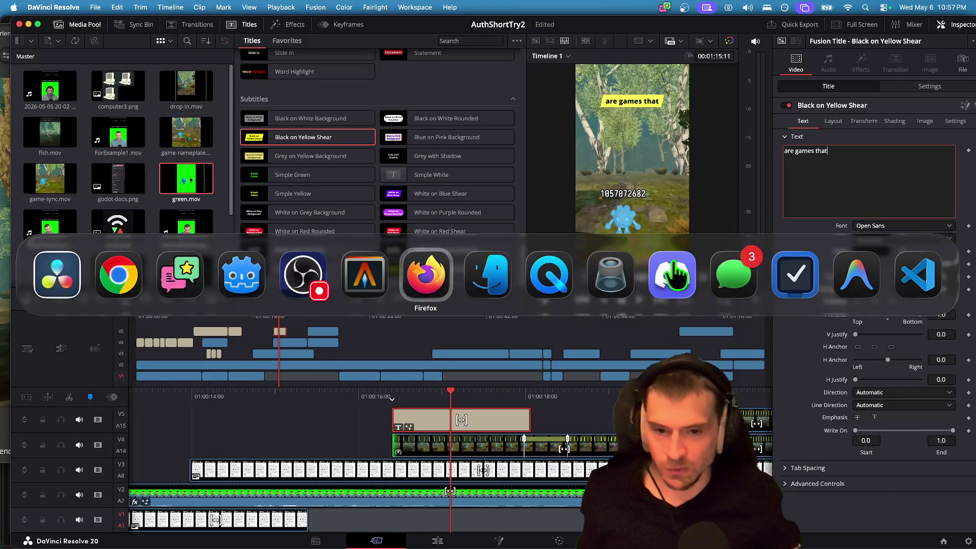
{"action": "type", "text": "youtube.com"}
{"action": "key", "text": "Return"}
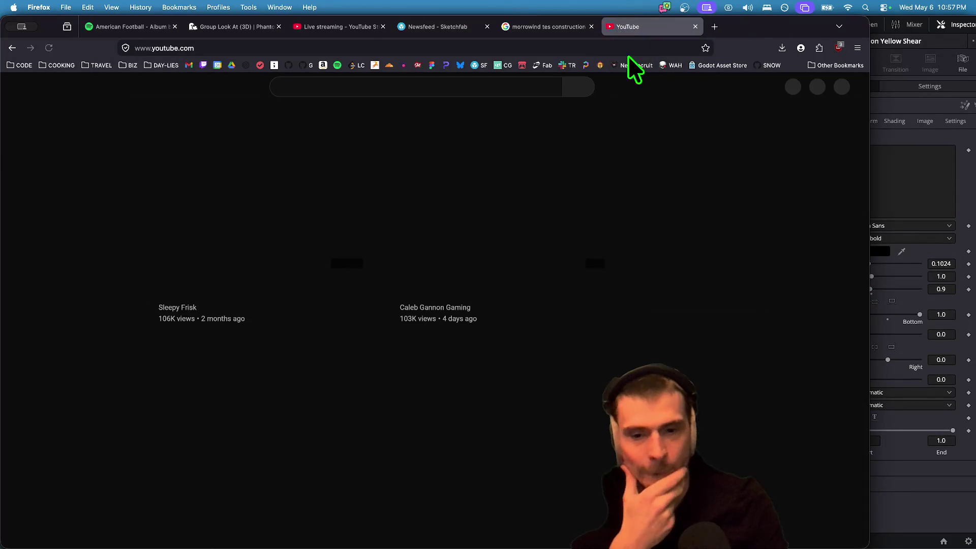
{"action": "scroll", "coordinate": [315, 232], "scroll_direction": "down", "scroll_amount": 2}
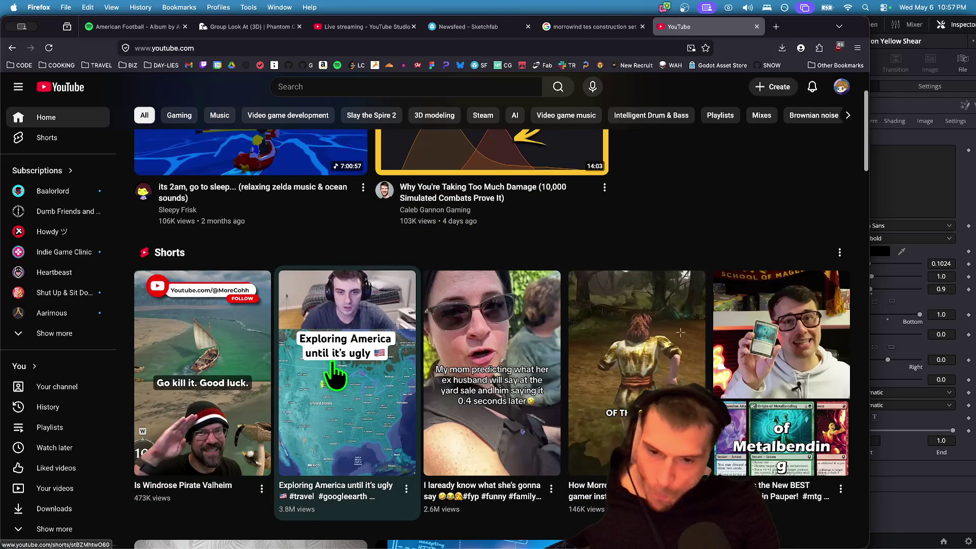
{"action": "left_click", "coordinate": [183, 396]}
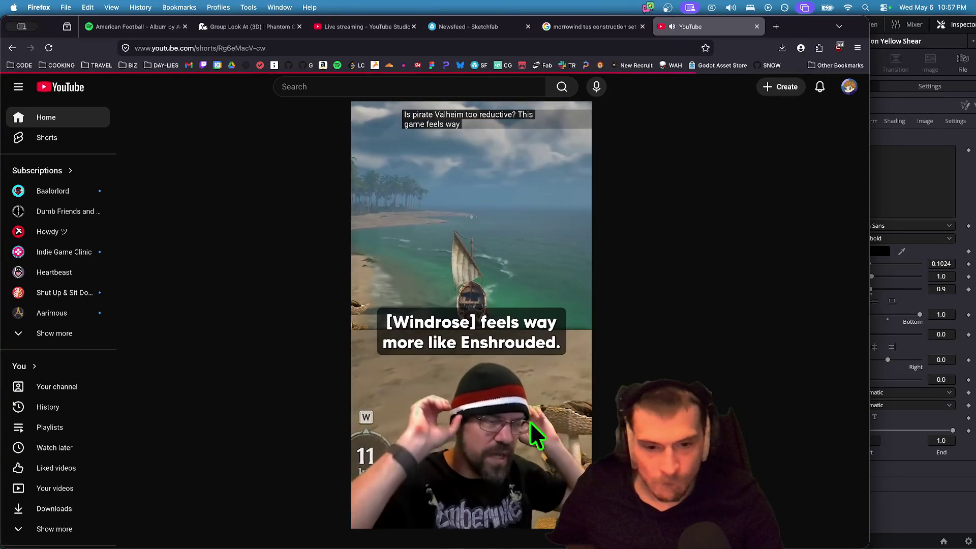
Jump the Short ahead to 0:17 to study its captions, pause, and return to Resolve.
{"action": "left_click", "coordinate": [488, 521]}
{"action": "left_click", "coordinate": [484, 203]}
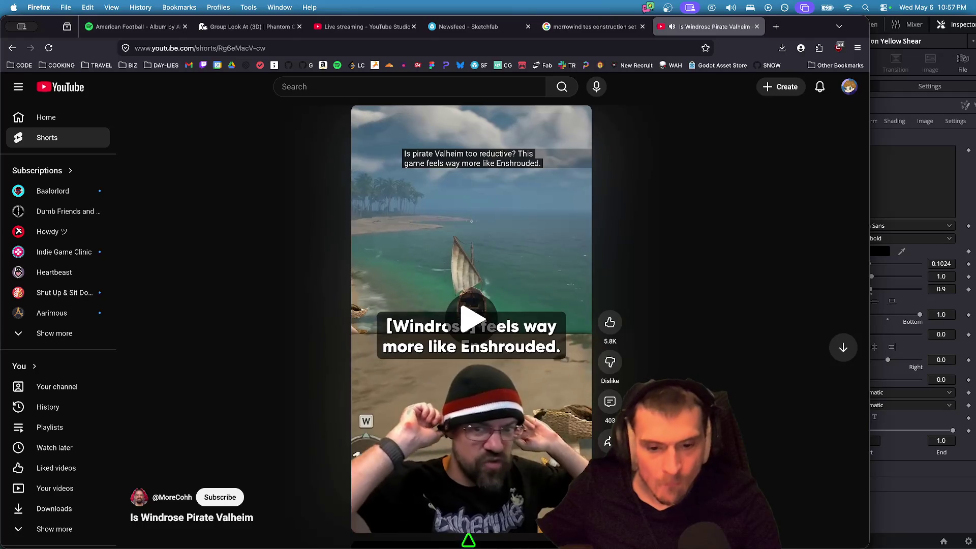
{"action": "left_click", "coordinate": [540, 532]}
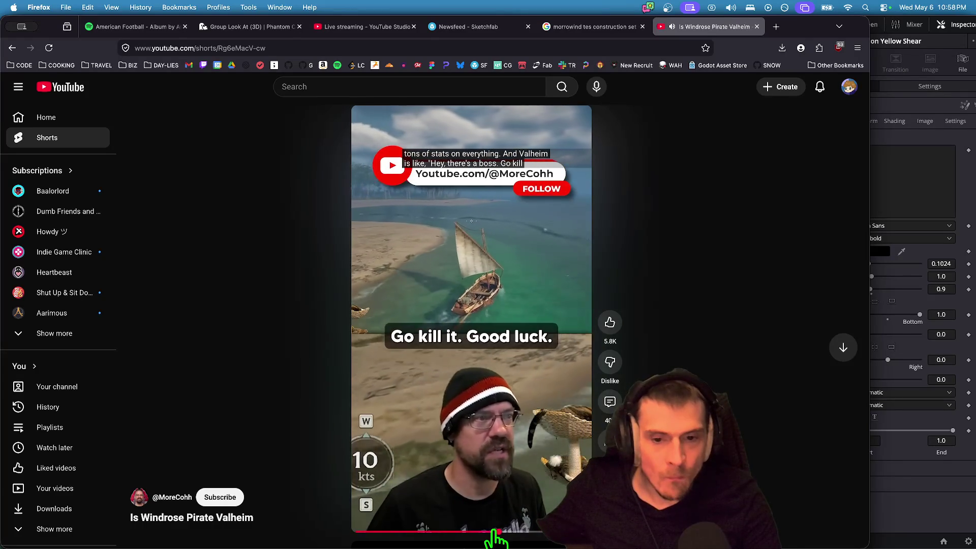
{"action": "left_click", "coordinate": [495, 447]}
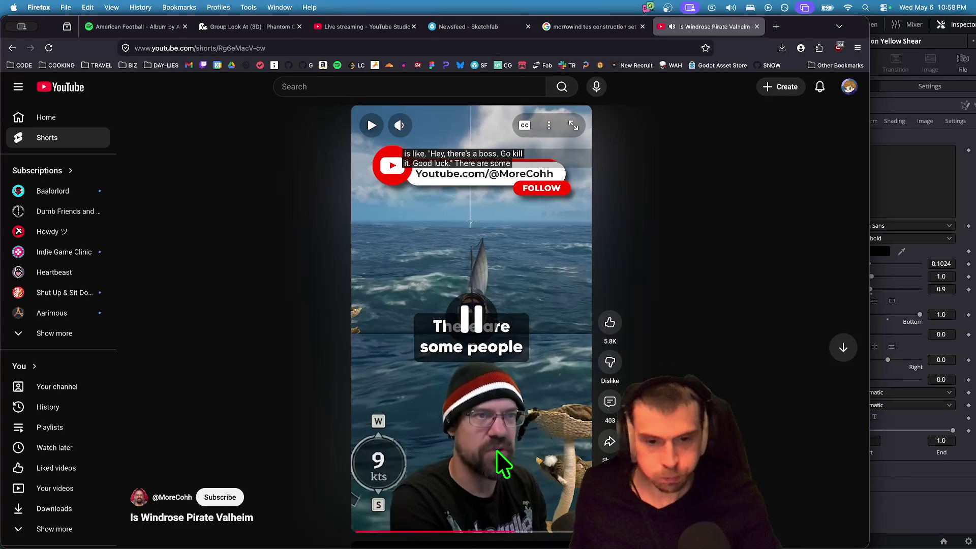
{"action": "key", "text": "super+Tab"}
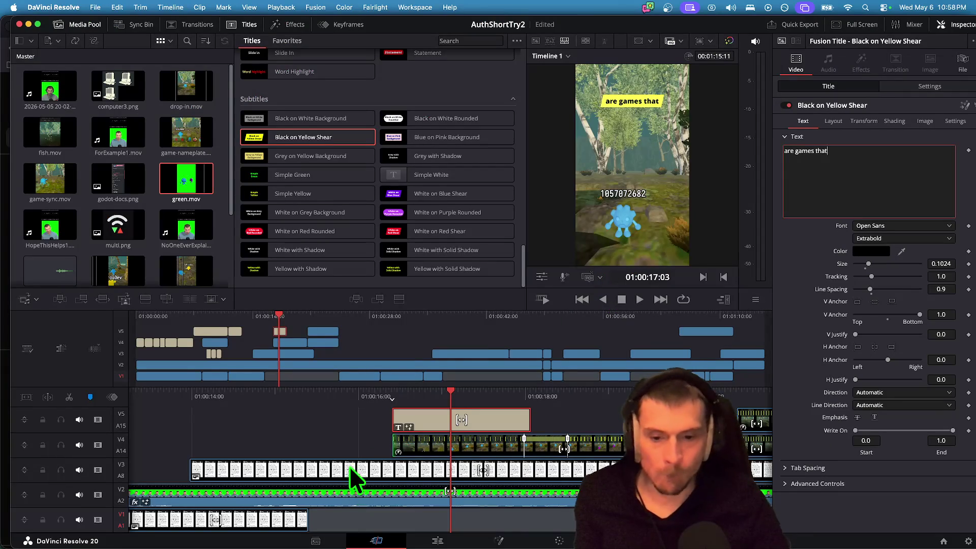
Play the short from the start and stop at 01:00:14:24 on the Authority screenshot clip.
{"action": "key", "text": "space"}
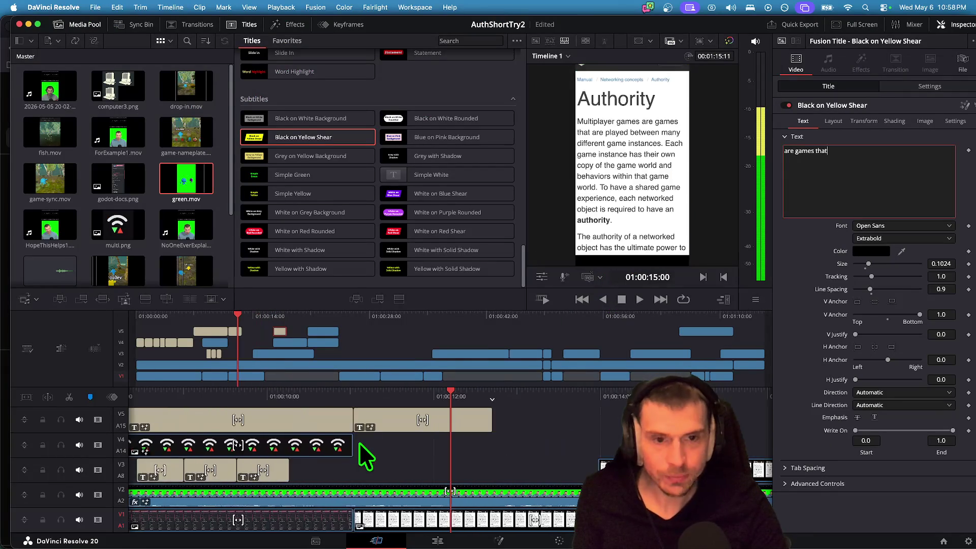
{"action": "key", "text": "space"}
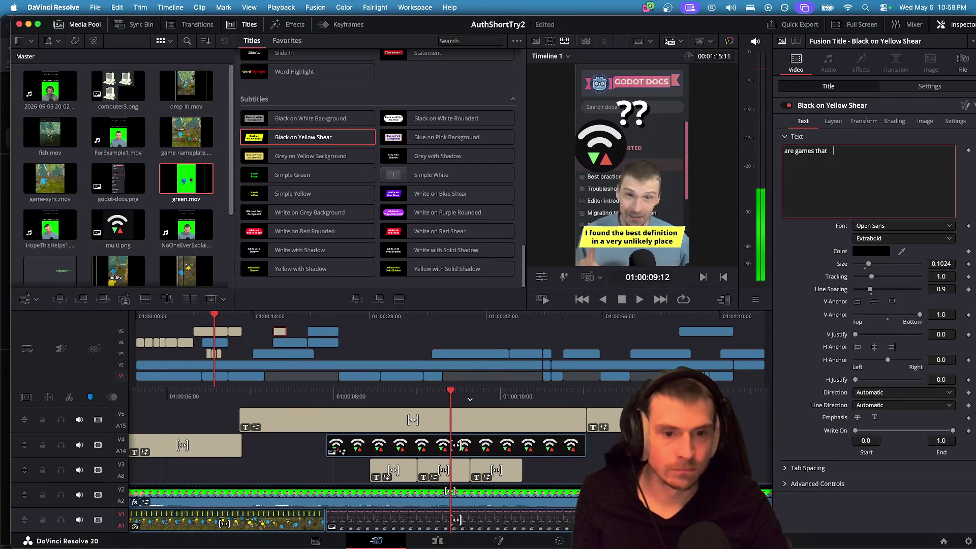
{"action": "left_click", "coordinate": [355, 468]}
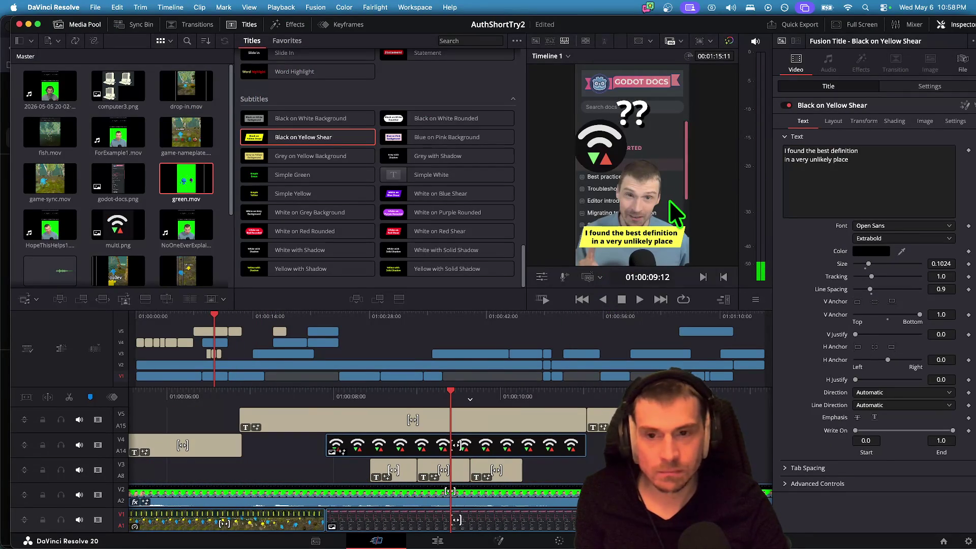
{"action": "key", "text": "Home"}
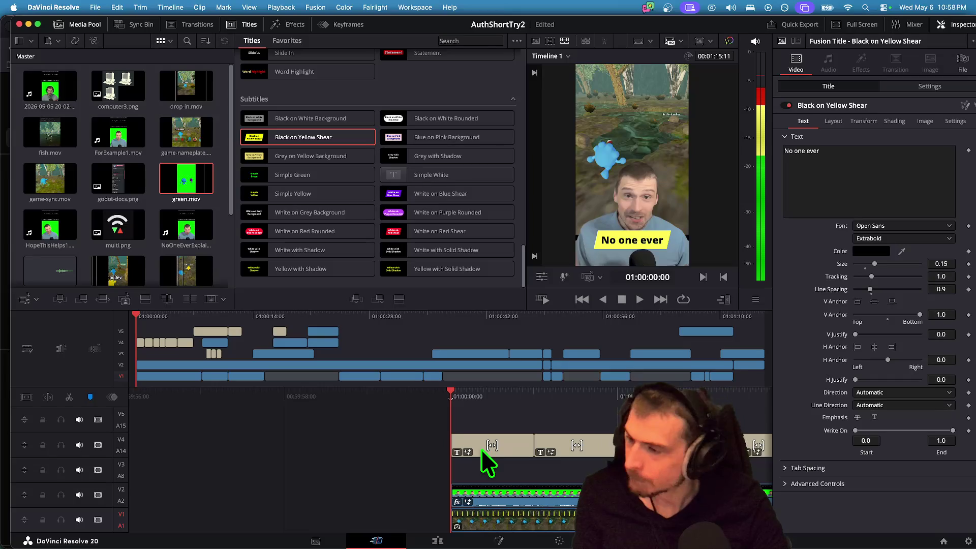
{"action": "key", "text": "space"}
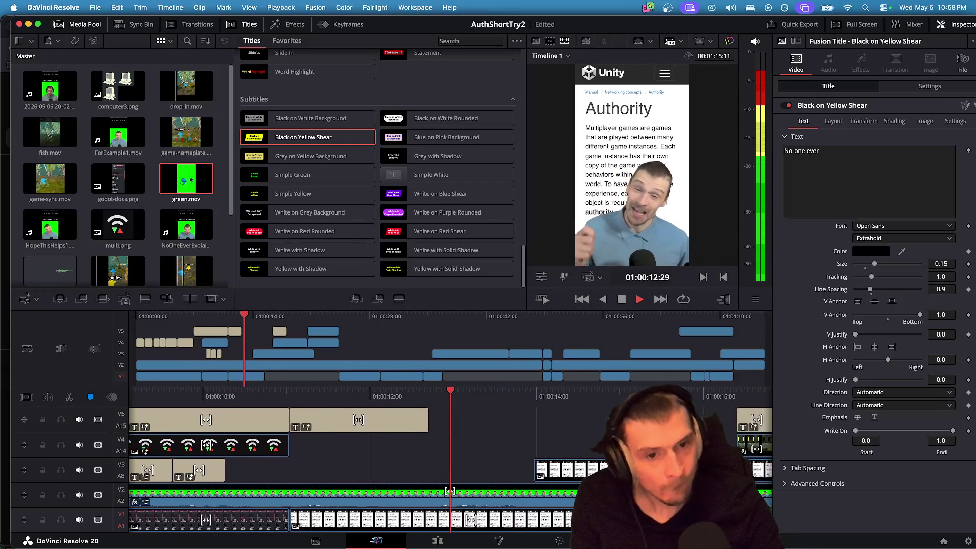
{"action": "key", "text": "space"}
{"action": "left_click", "coordinate": [470, 465]}
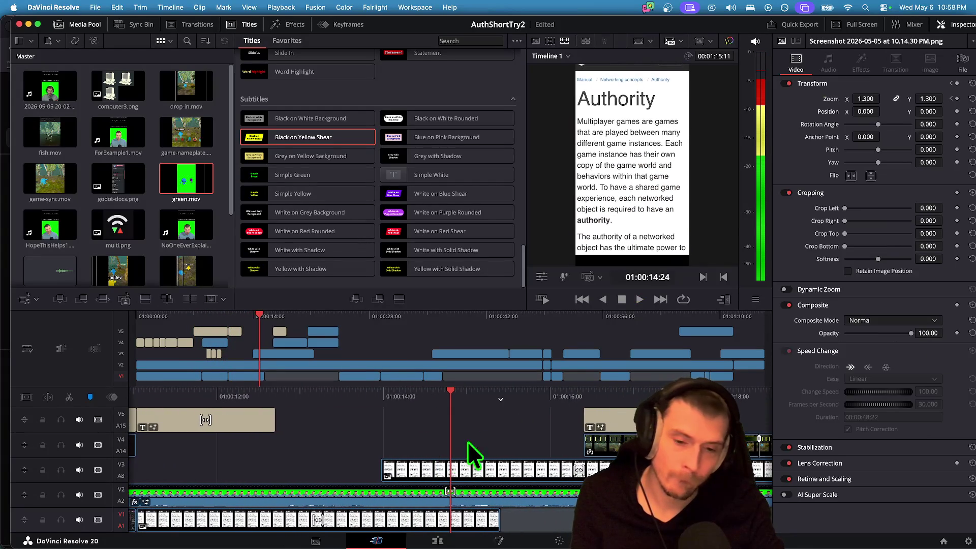
Replay the Authority screenshot entrance several times, then bring up the Friend Gem game.
{"action": "key", "text": "/"}
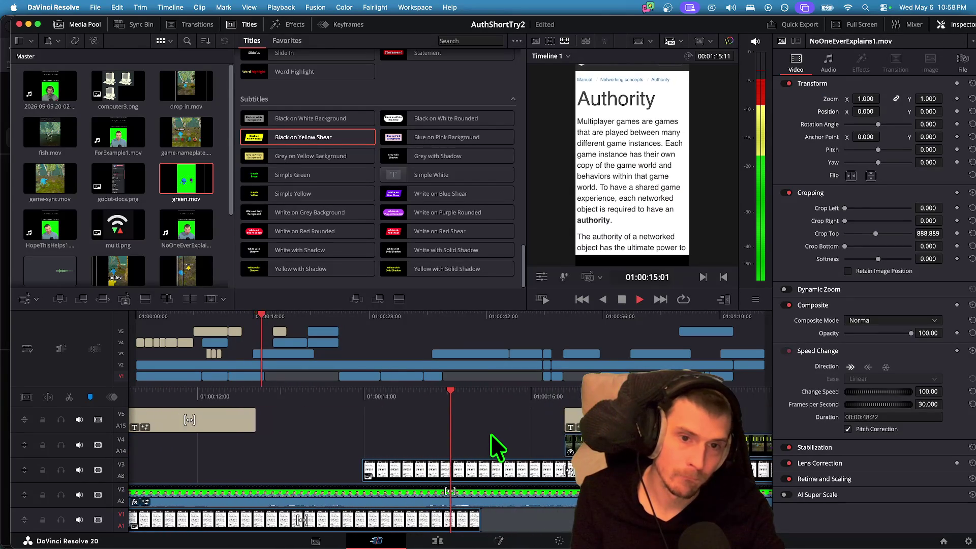
{"action": "key", "text": "/"}
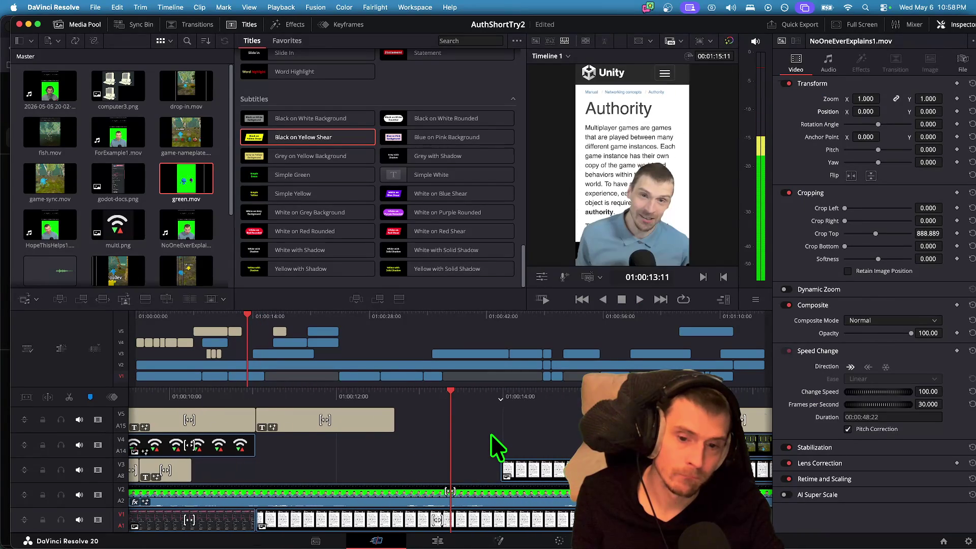
{"action": "key", "text": "/"}
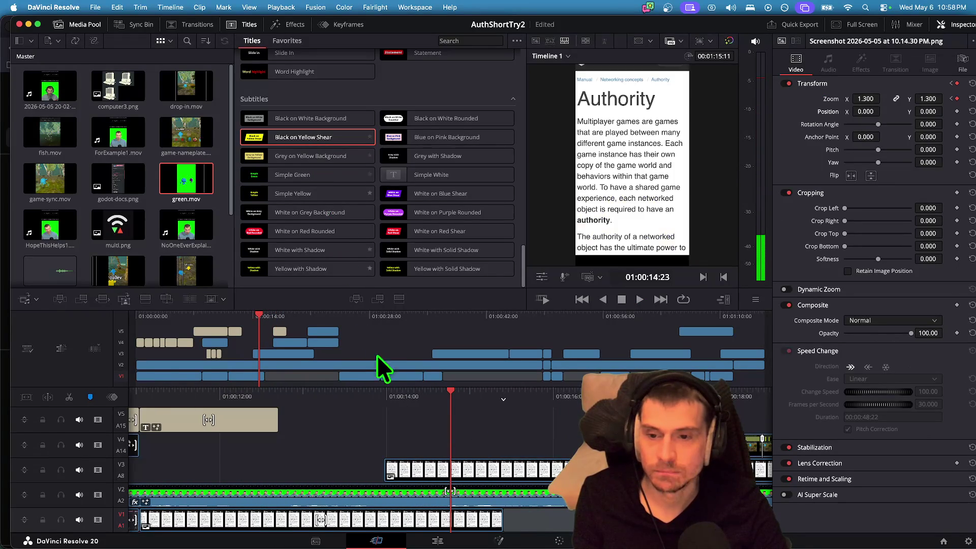
{"action": "key", "text": "Up"}
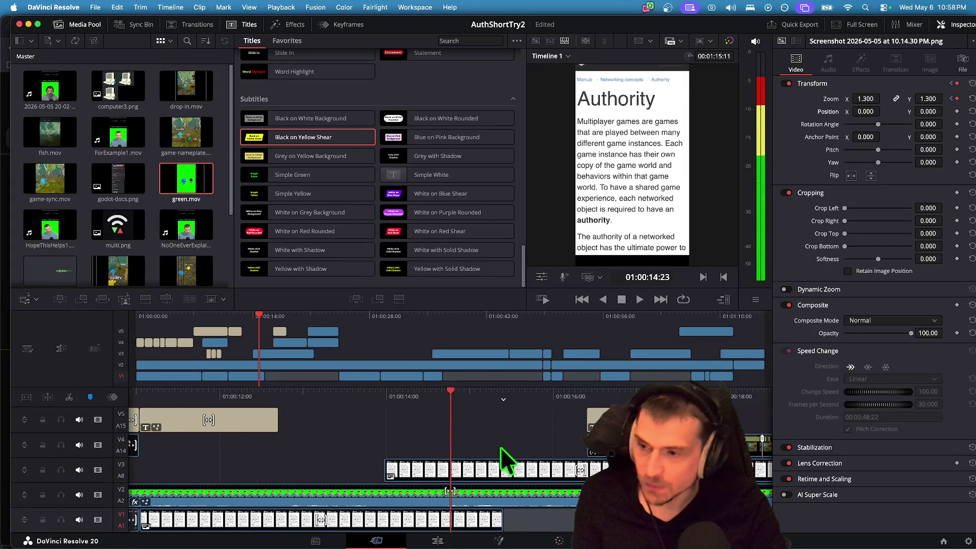
{"action": "key", "text": "super+Tab"}
{"action": "left_click", "coordinate": [512, 367]}
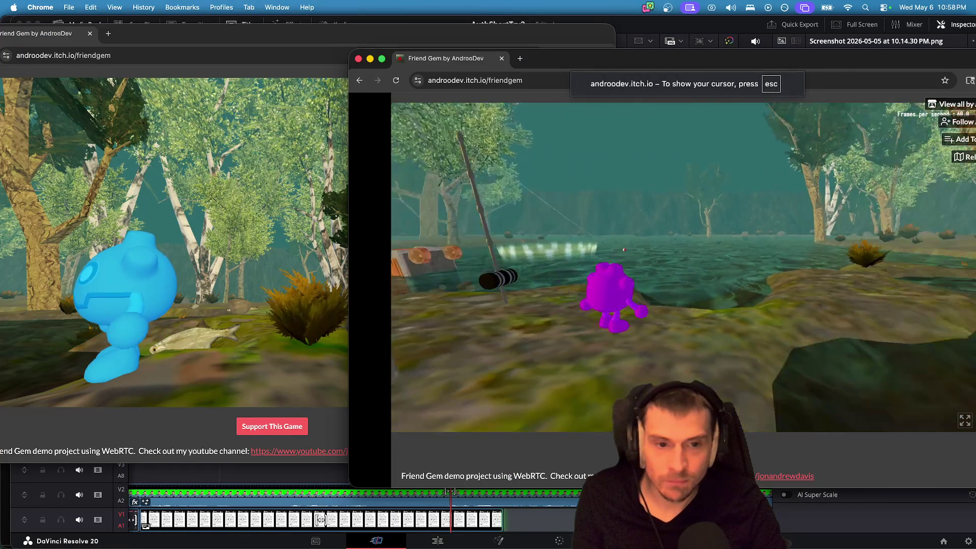
Walk the purple gem up to the blue gem, then choose Main Menu from the pause menu.
{"action": "key", "text": "w"}
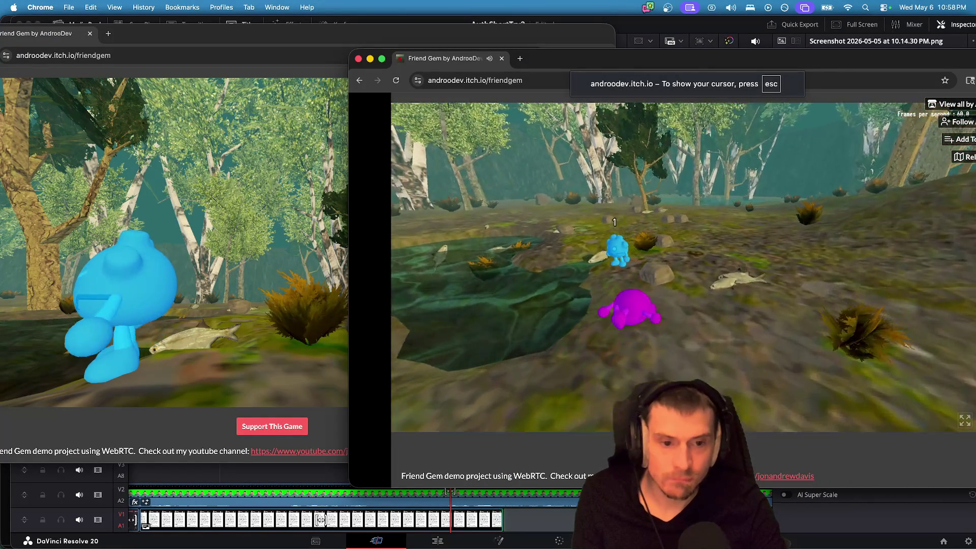
{"action": "key", "text": "w"}
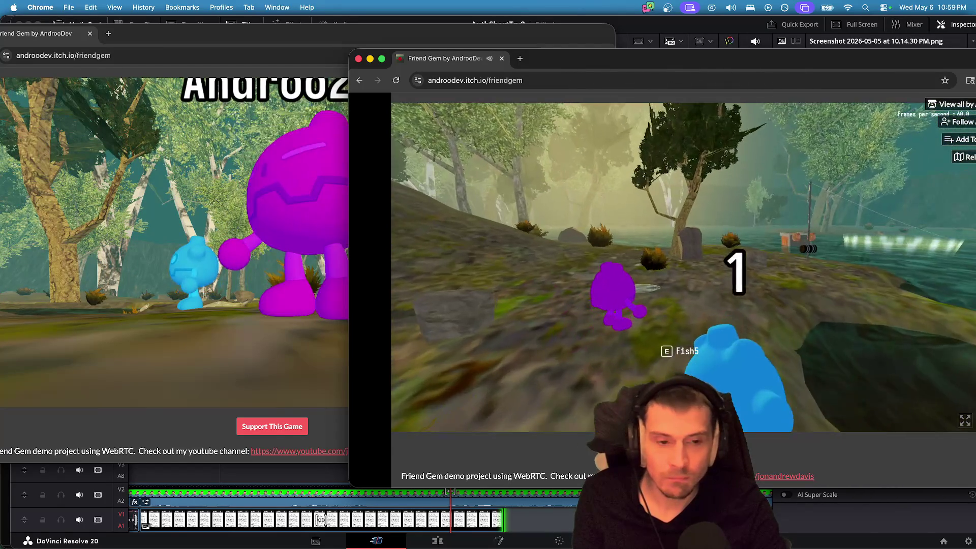
{"action": "key", "text": "Escape"}
{"action": "left_click", "coordinate": [695, 311]}
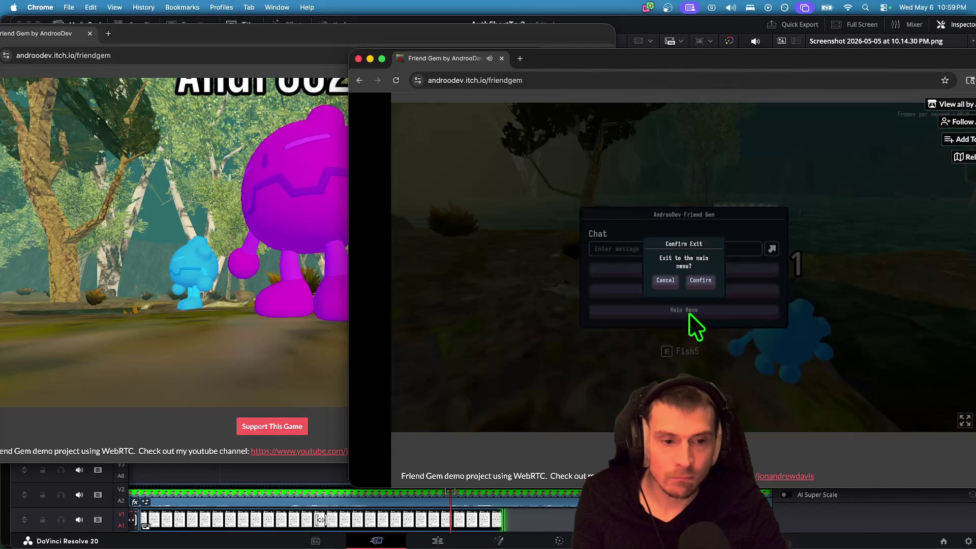
Confirm leaving to the main menu, rejoin the running game, and pick up a fish.
{"action": "left_click", "coordinate": [699, 282]}
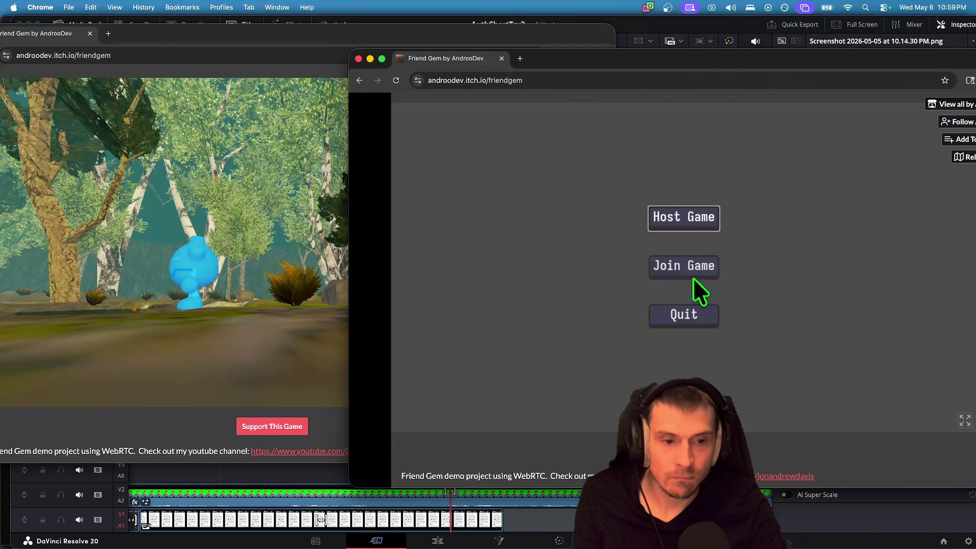
{"action": "left_click", "coordinate": [686, 274]}
{"action": "left_click", "coordinate": [776, 187]}
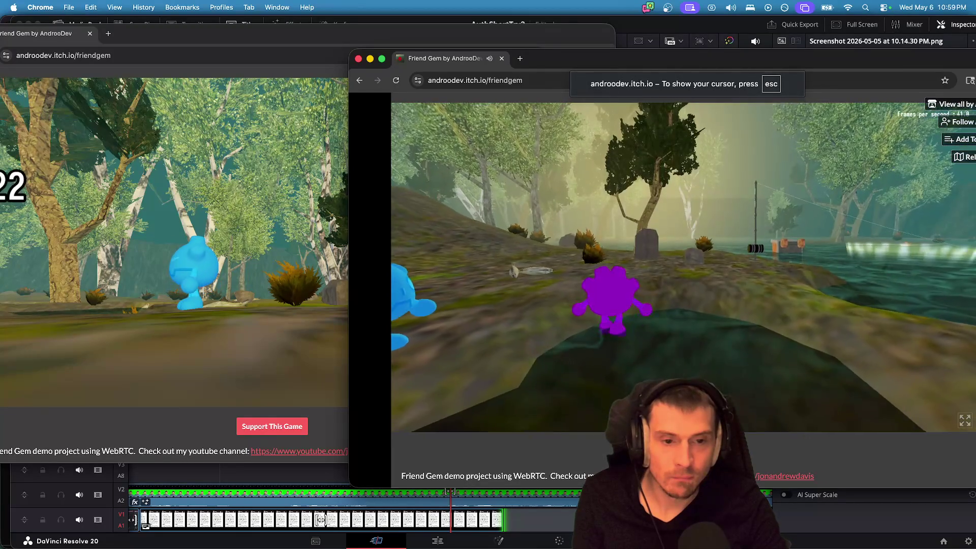
{"action": "key", "text": "e"}
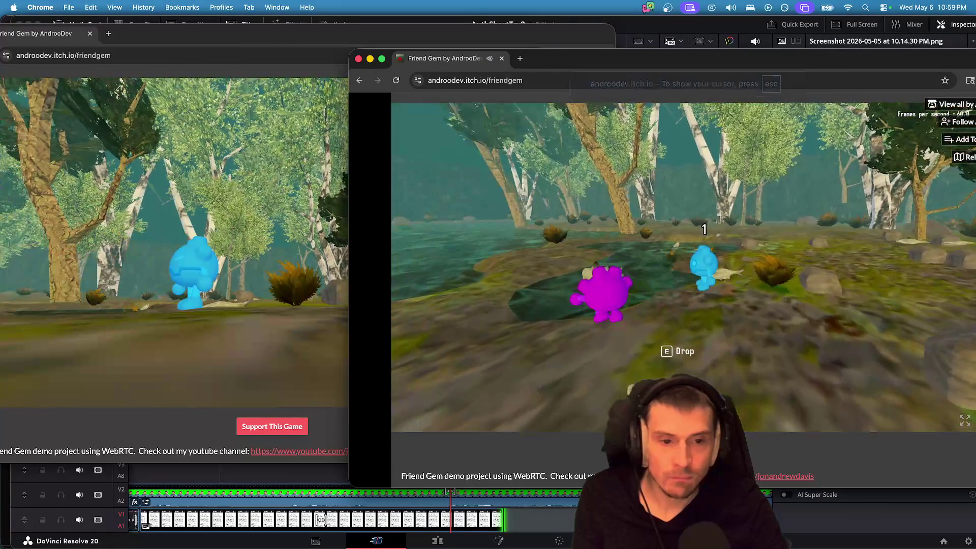
Carry the fish through the pond and across the rocks, then switch toward Firefox.
{"action": "key", "text": "w"}
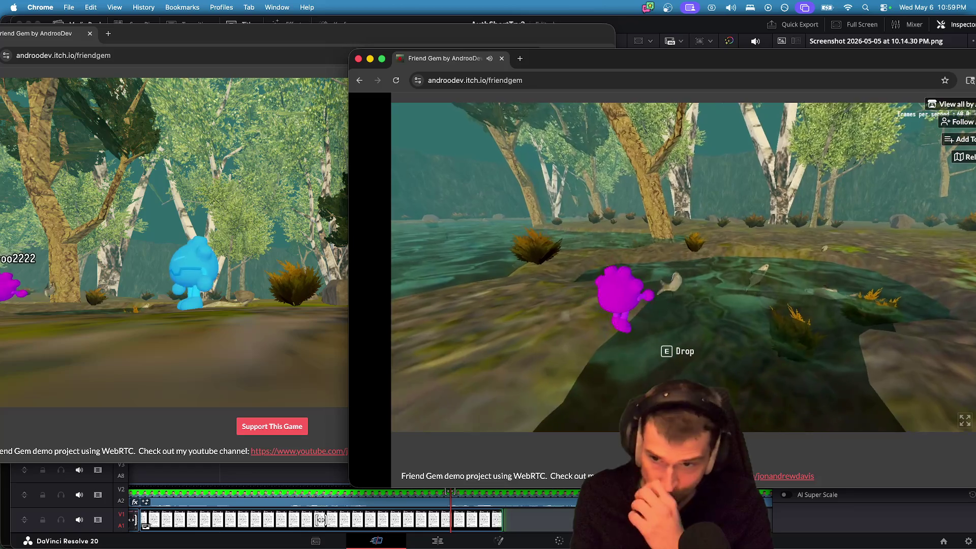
{"action": "key", "text": "w"}
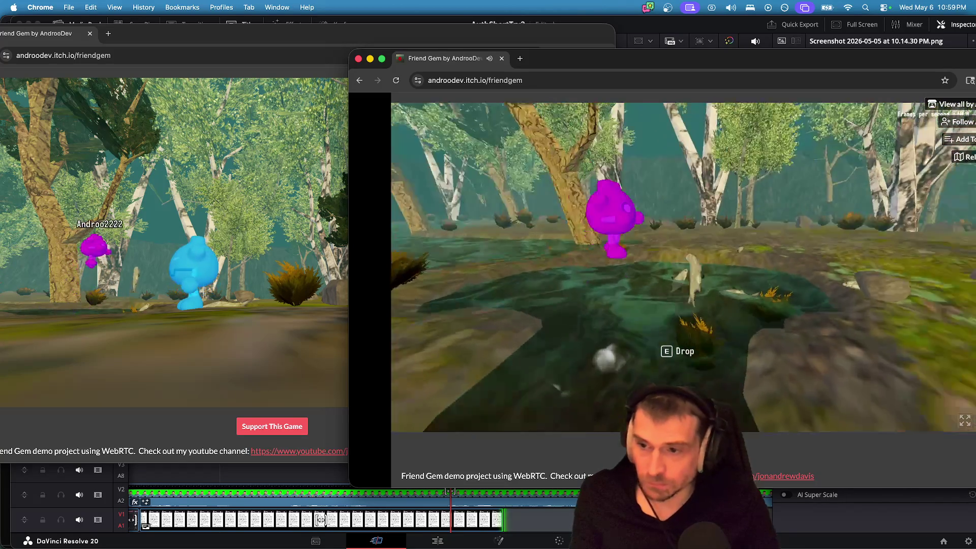
{"action": "key", "text": "w"}
{"action": "key", "text": "w"}
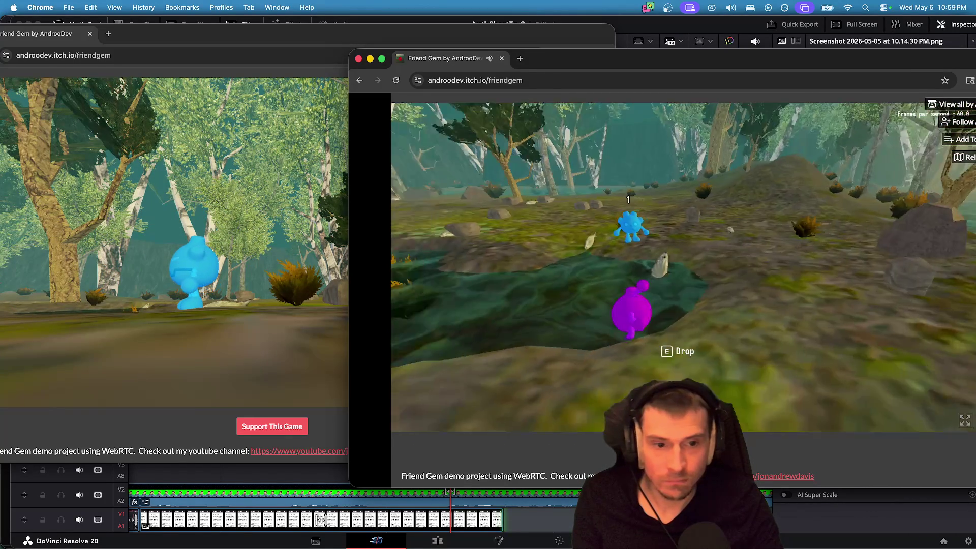
{"action": "key", "text": "w"}
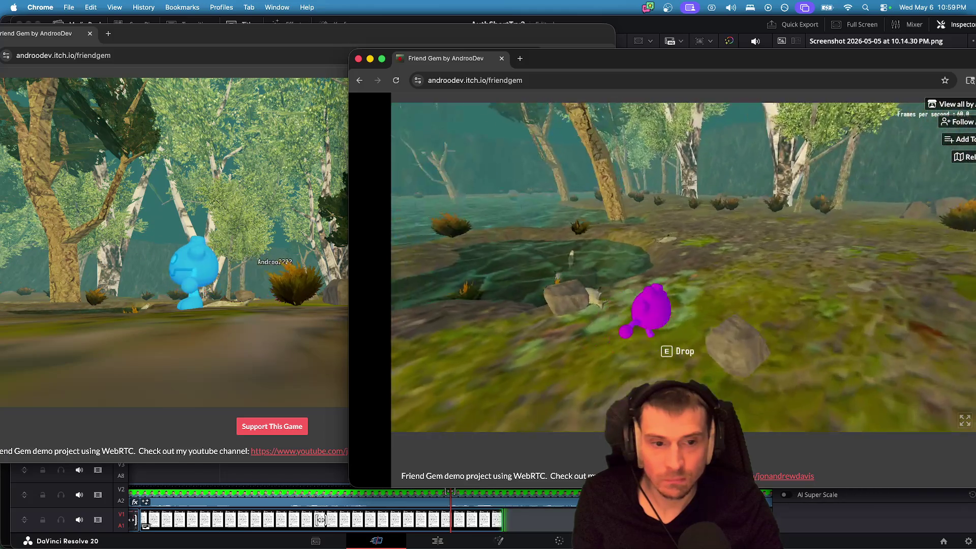
{"action": "key", "text": "w"}
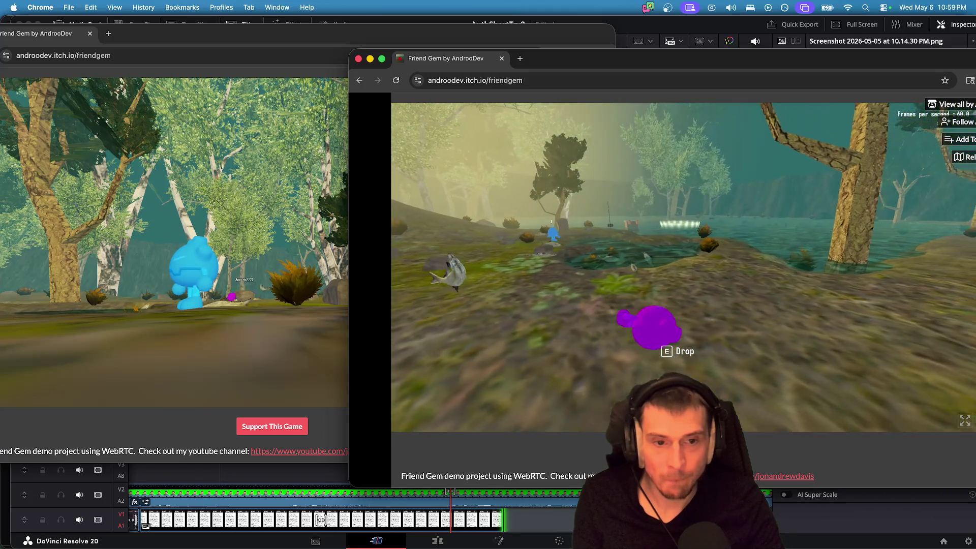
{"action": "key", "text": "w"}
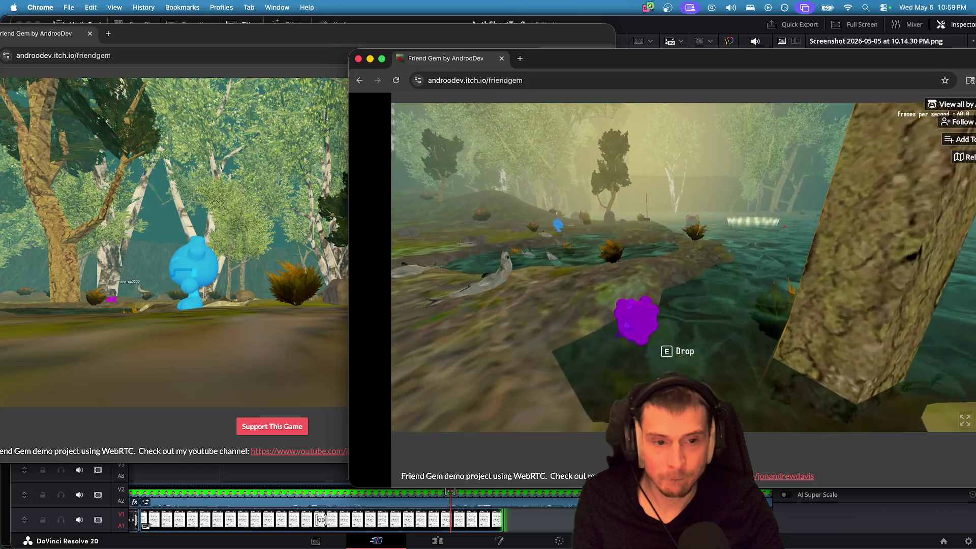
{"action": "key", "text": "w"}
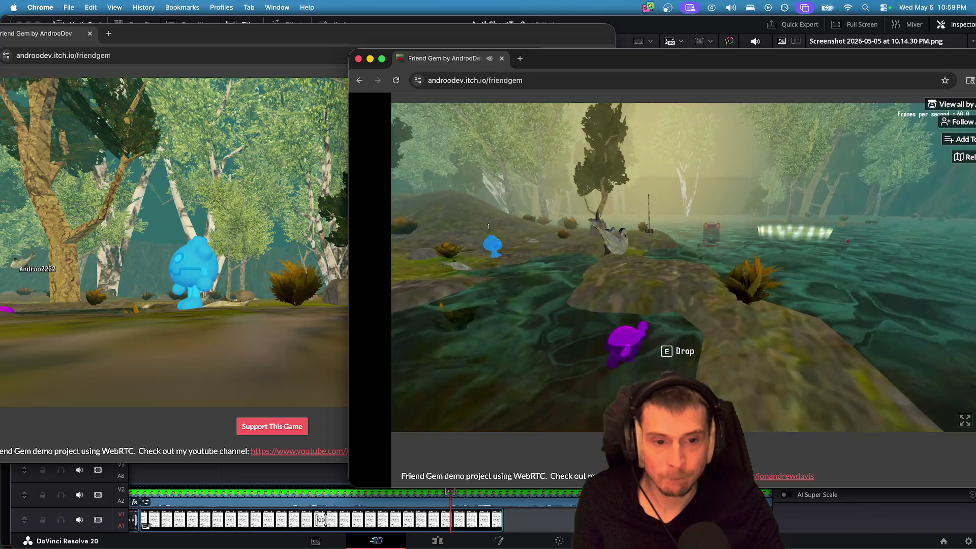
{"action": "key", "text": "w"}
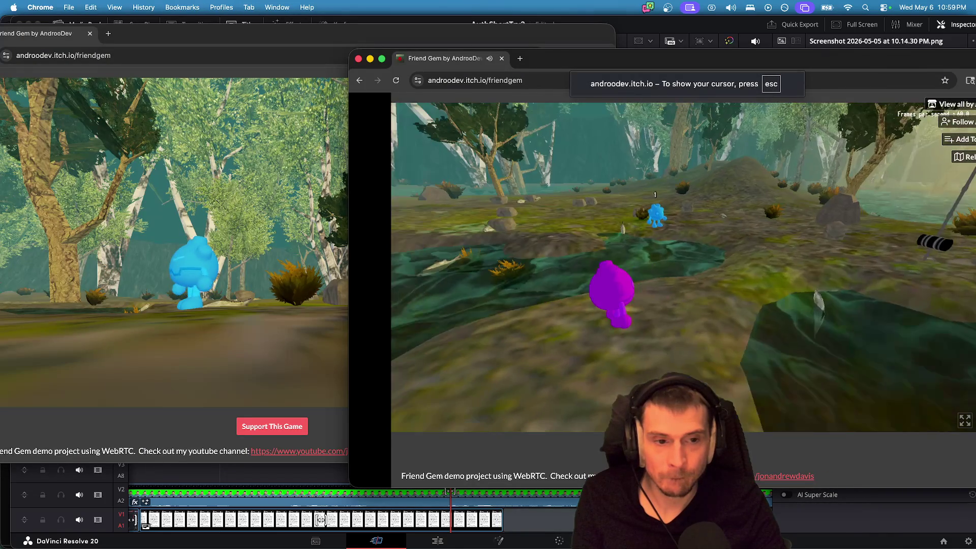
{"action": "key", "text": "super+Tab"}
{"action": "key", "text": "Tab"}
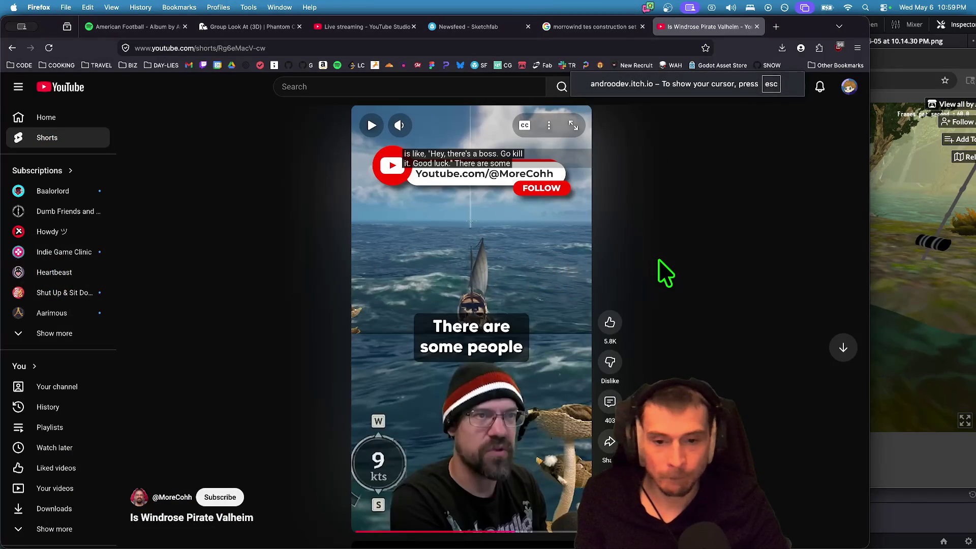
{"action": "key", "text": "super+Tab"}
{"action": "key", "text": "Tab"}
{"action": "key", "text": "Tab"}
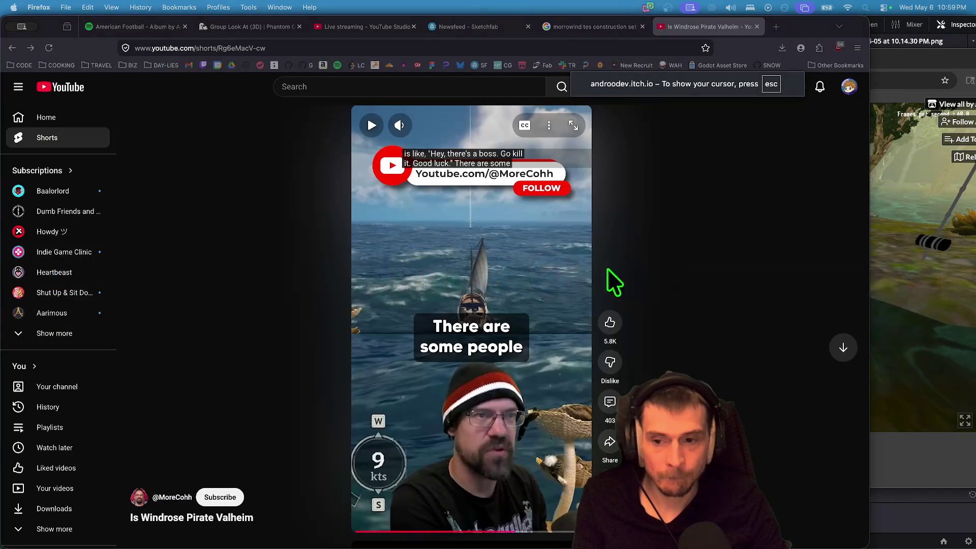
{"action": "mouse_move", "coordinate": [526, 546]}
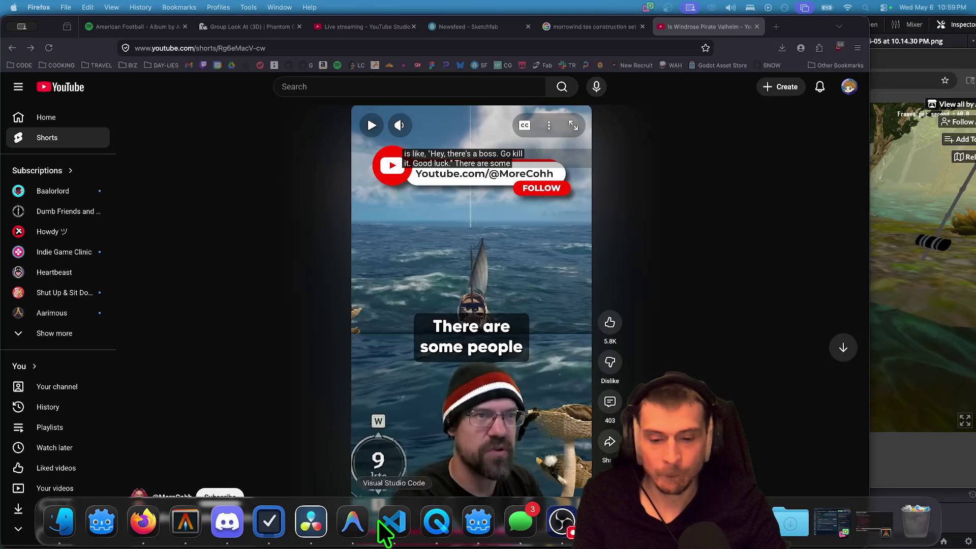
{"action": "left_click", "coordinate": [309, 534]}
Rewrap the 'I found the best definition' caption onto two lines at size 0.1063 and review it.
{"action": "left_click", "coordinate": [444, 427]}
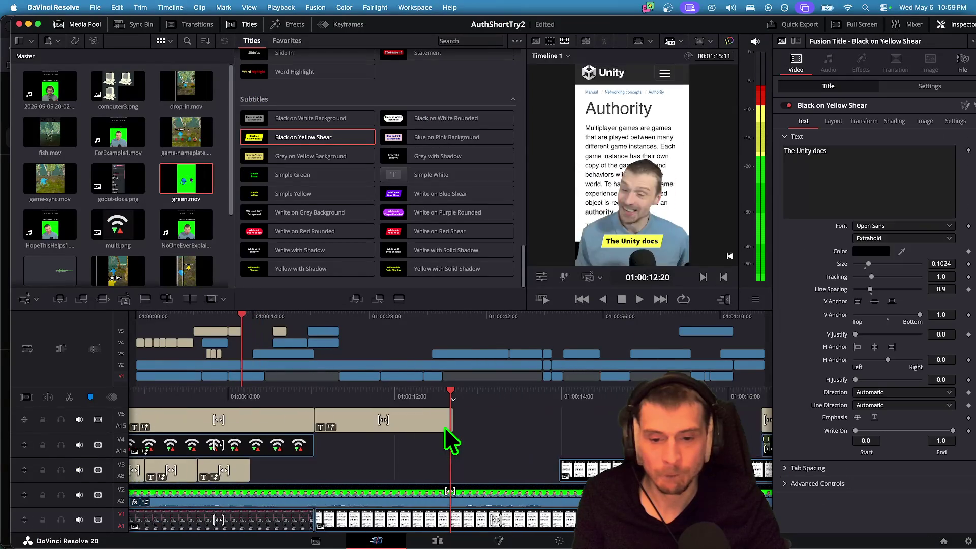
{"action": "scroll", "coordinate": [444, 426], "scroll_direction": "left", "scroll_amount": 5}
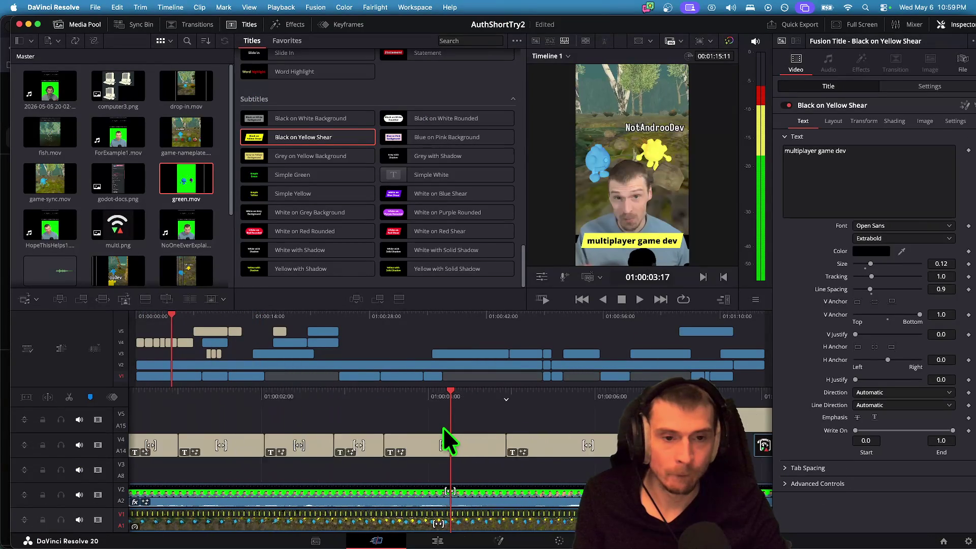
{"action": "scroll", "coordinate": [443, 427], "scroll_direction": "right", "scroll_amount": 5}
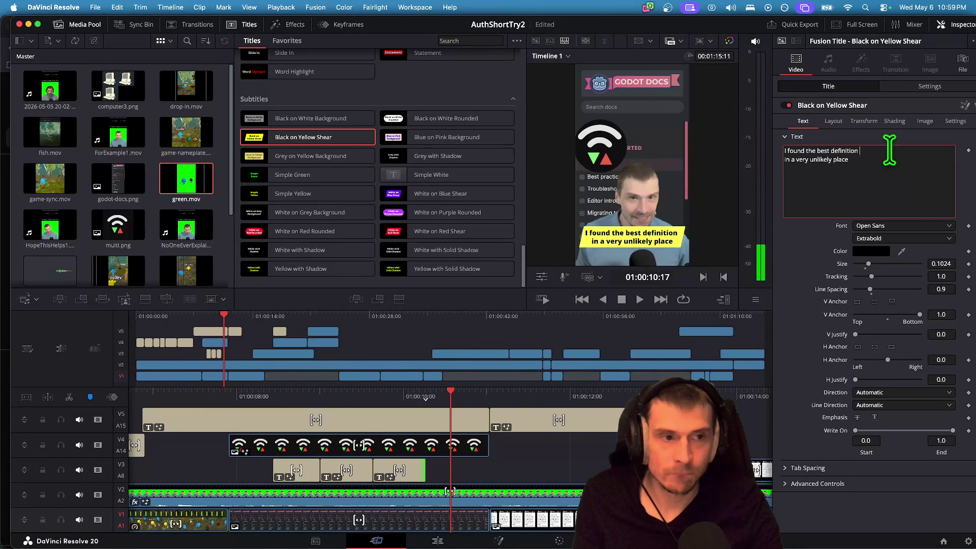
{"action": "key", "text": "Return"}
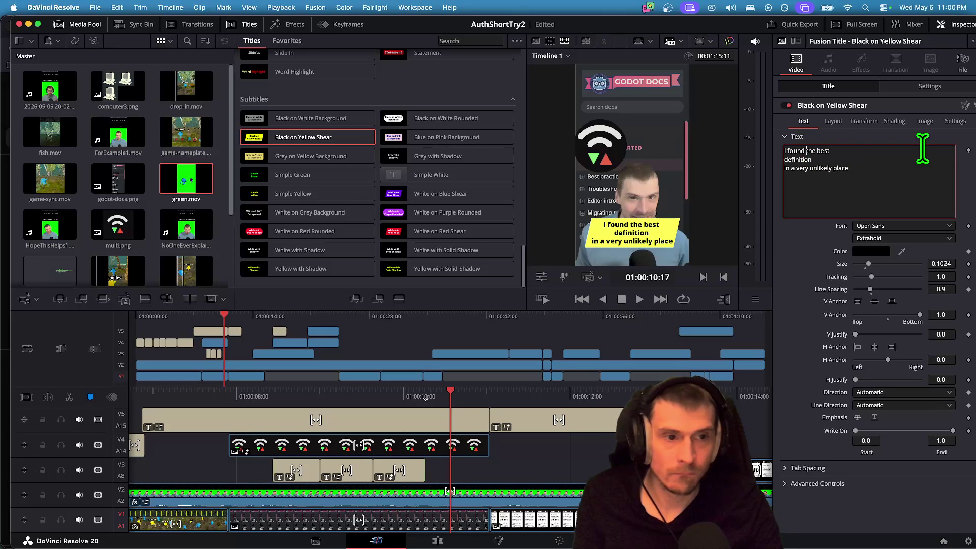
{"action": "left_click_drag", "start_coordinate": [871, 266], "coordinate": [870, 266]}
{"action": "key", "text": "BackSpace"}
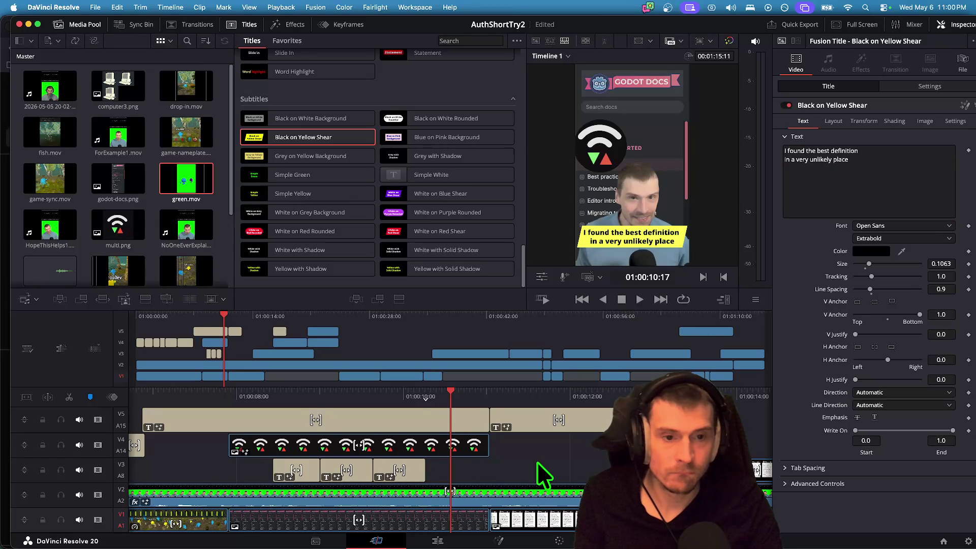
{"action": "key", "text": "space"}
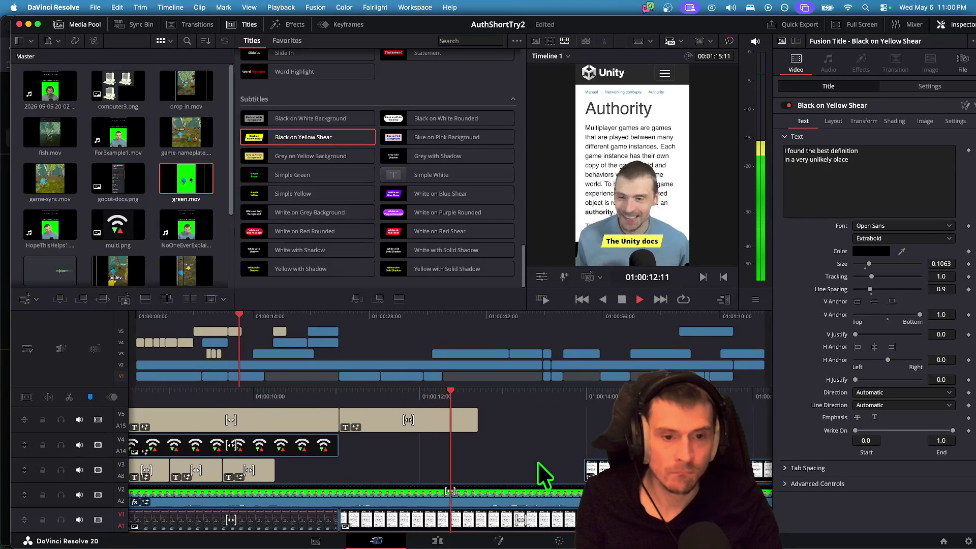
{"action": "key", "text": "space"}
{"action": "left_click", "coordinate": [415, 420]}
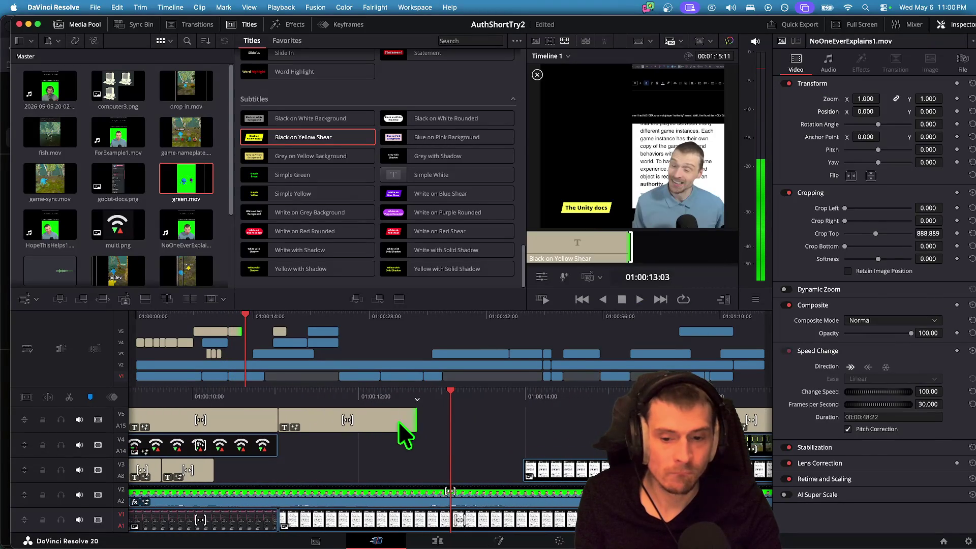
Paste a duplicate caption, butt it against the previous one with a shorter end, and replay.
{"action": "left_click", "coordinate": [399, 421]}
{"action": "key", "text": "ctrl+c"}
{"action": "key", "text": "ctrl+v"}
{"action": "mouse_move", "coordinate": [394, 418]}
{"action": "left_mouse_down"}
{"action": "mouse_move", "coordinate": [414, 415]}
{"action": "mouse_move", "coordinate": [382, 419]}
{"action": "left_mouse_up"}
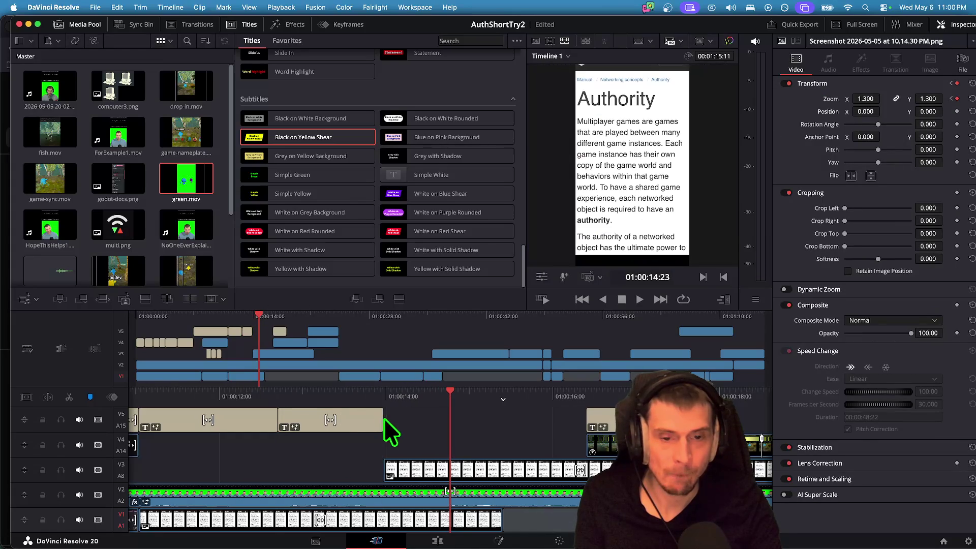
{"action": "left_click", "coordinate": [366, 427]}
{"action": "left_click", "coordinate": [865, 162]}
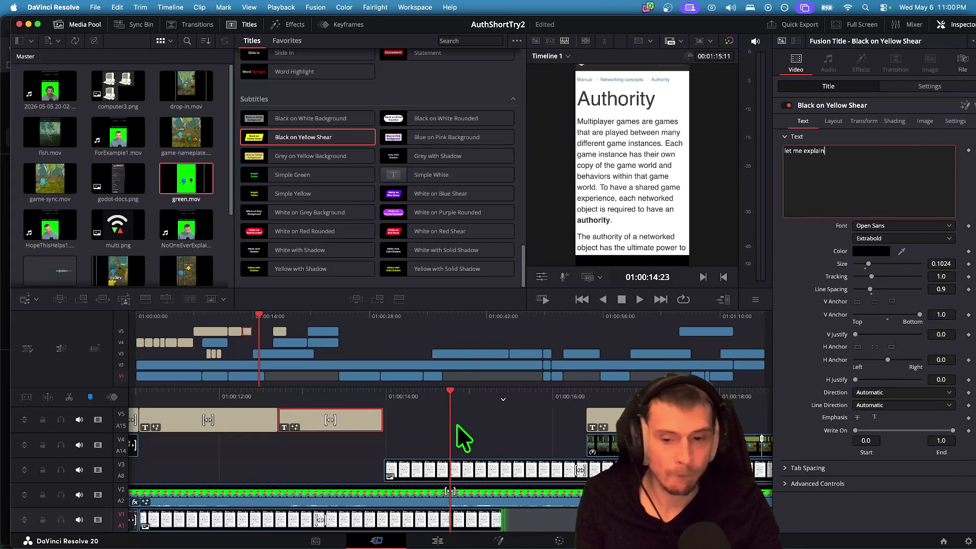
{"action": "key", "text": "slash"}
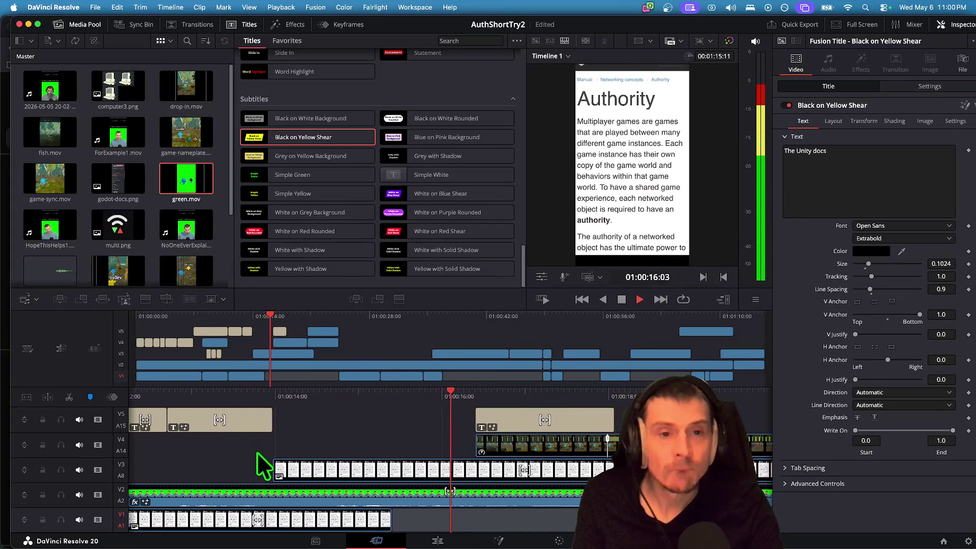
{"action": "key", "text": "space"}
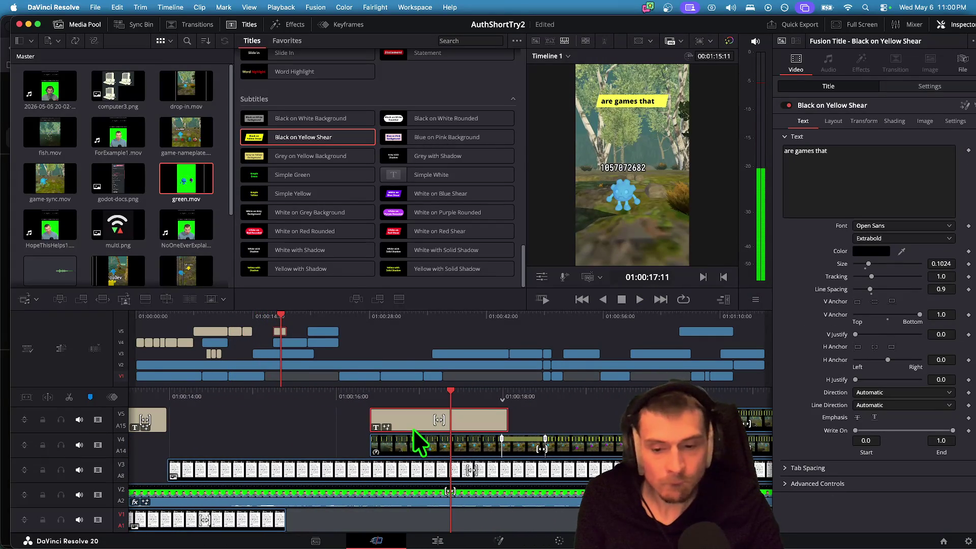
Rework the caption's line break and type 'games that are' on a new line.
{"action": "left_click", "coordinate": [791, 175]}
{"action": "type", "text": "are played"}
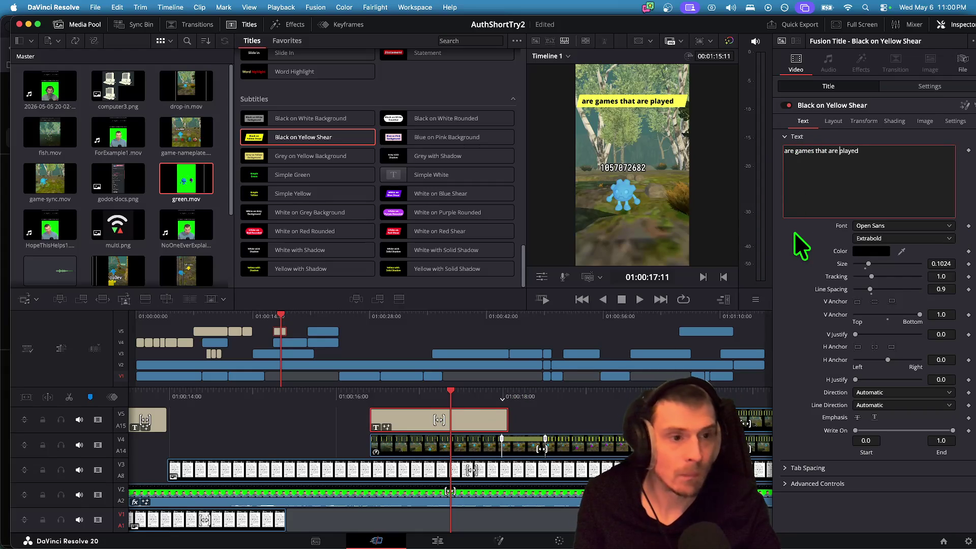
{"action": "key", "text": "Return"}
{"action": "key", "text": "BackSpace"}
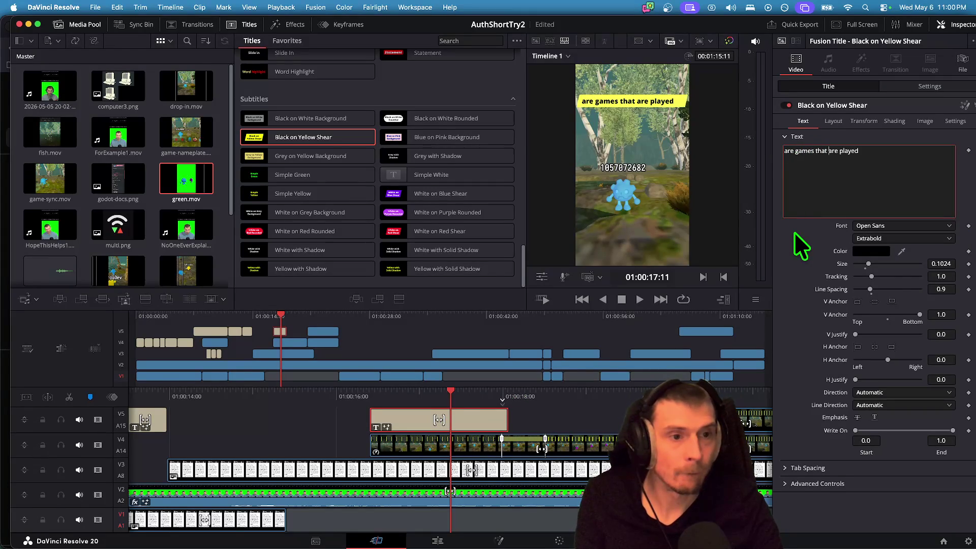
{"action": "key", "text": "Right"}
{"action": "key", "text": "Right"}
{"action": "key", "text": "Right"}
{"action": "key", "text": "Return"}
{"action": "type", "text": "game"}
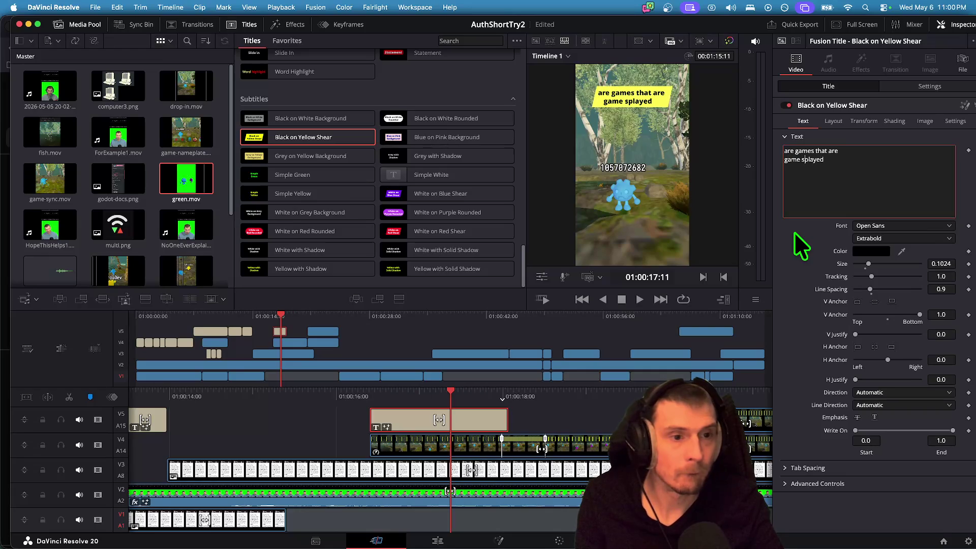
{"action": "type", "text": "s that are"}
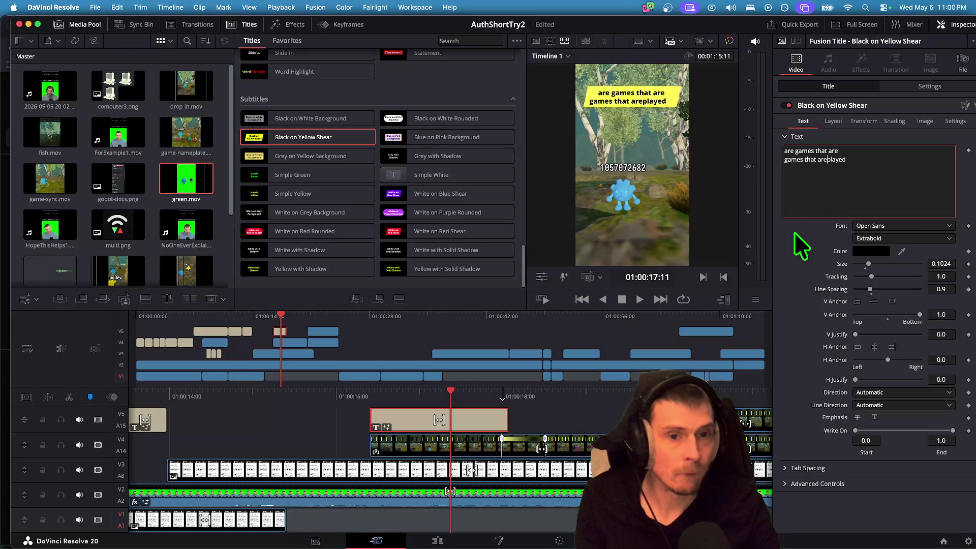
Replay from the Authority screenshot to check the two-line caption.
{"action": "left_click", "coordinate": [557, 415]}
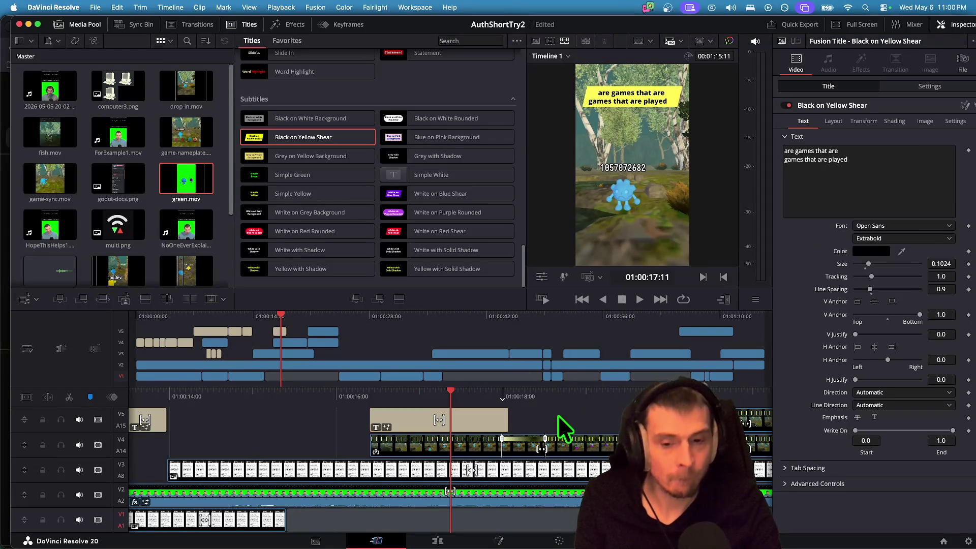
{"action": "key", "text": "Up"}
{"action": "key", "text": "Up"}
{"action": "key", "text": "space"}
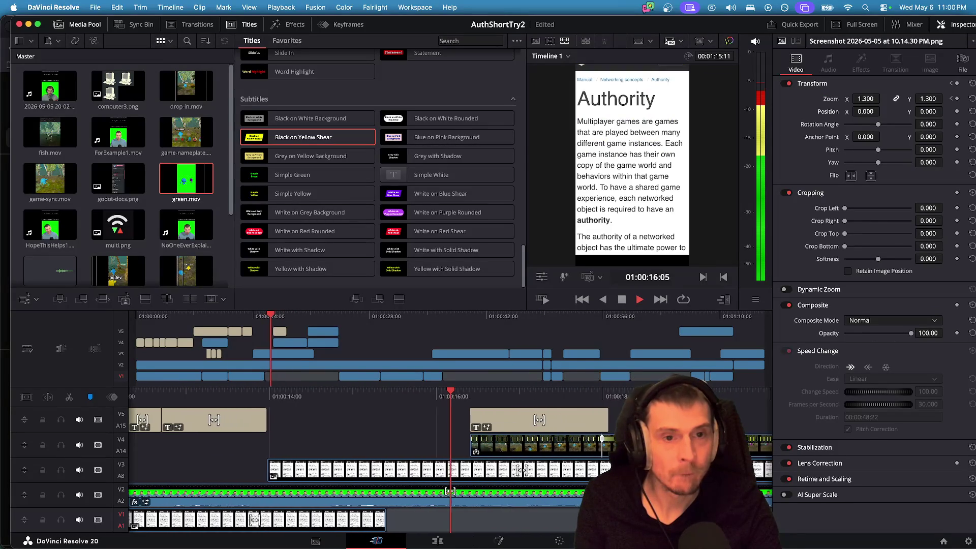
{"action": "key", "text": "space"}
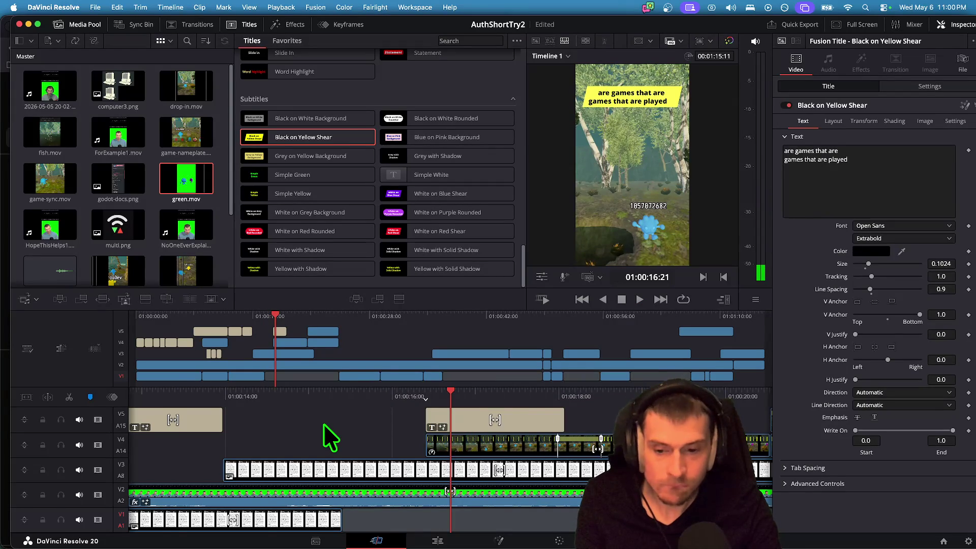
{"action": "left_click_drag", "start_coordinate": [316, 423], "coordinate": [393, 390]}
{"action": "key", "text": "space"}
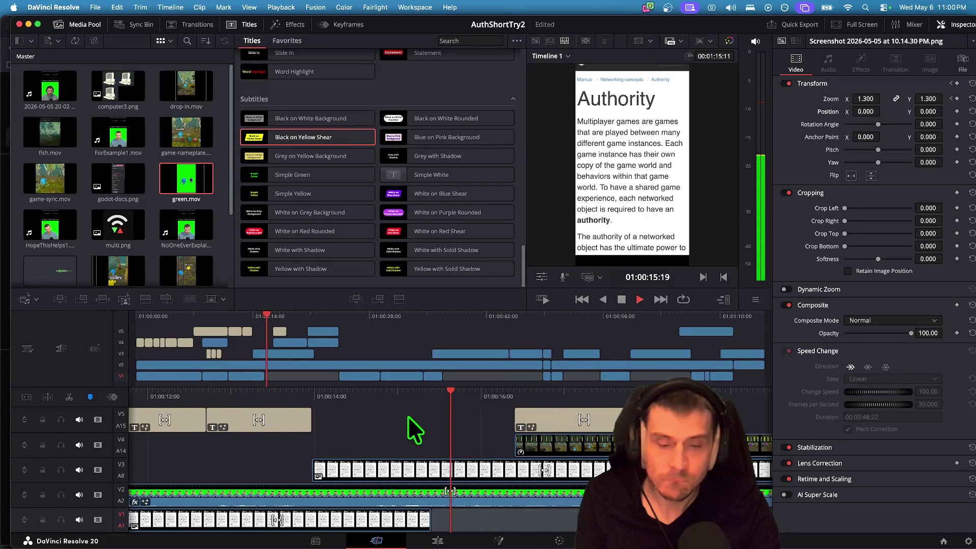
{"action": "key", "text": "space"}
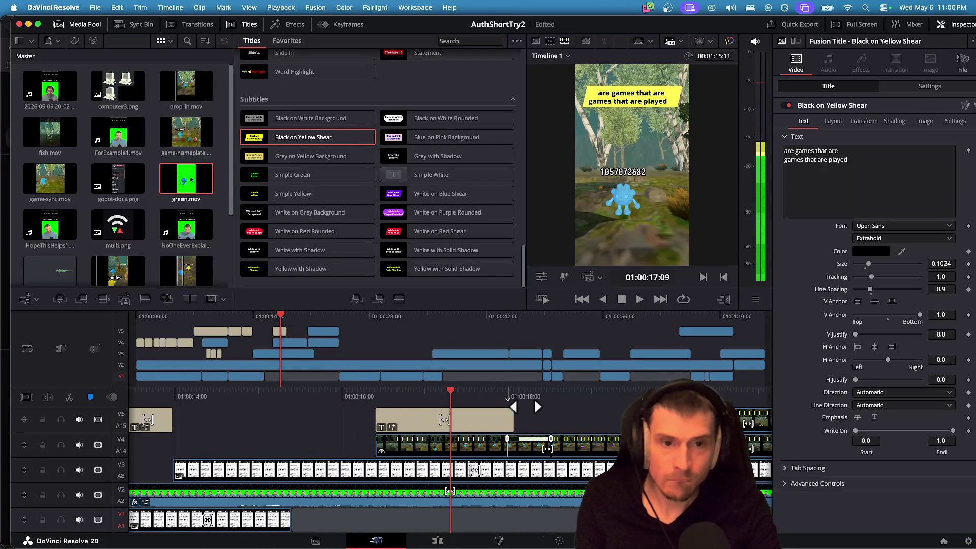
Replace the caption's old text with 'that are played' and play it back.
{"action": "left_click", "coordinate": [812, 151]}
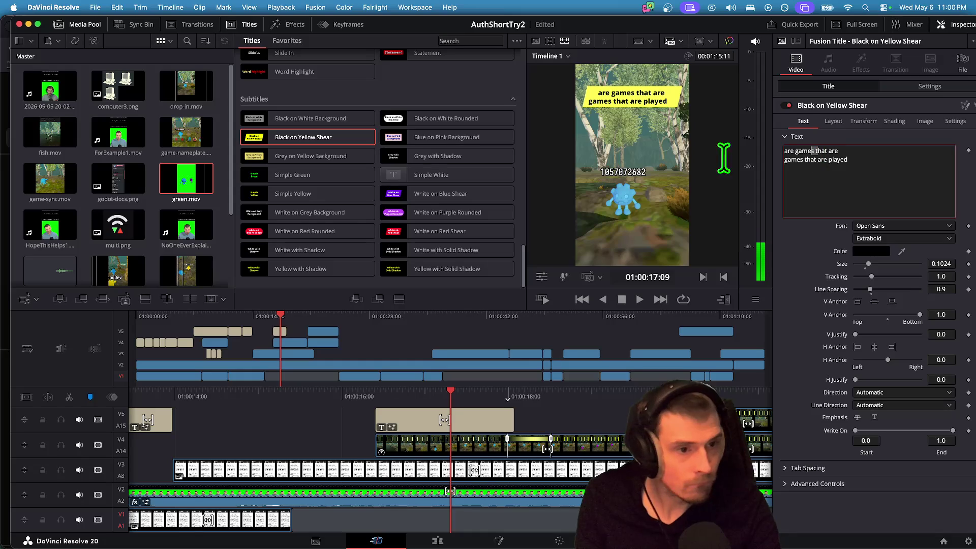
{"action": "key", "text": "BackSpace"}
{"action": "key", "text": "BackSpace"}
{"action": "key", "text": "BackSpace"}
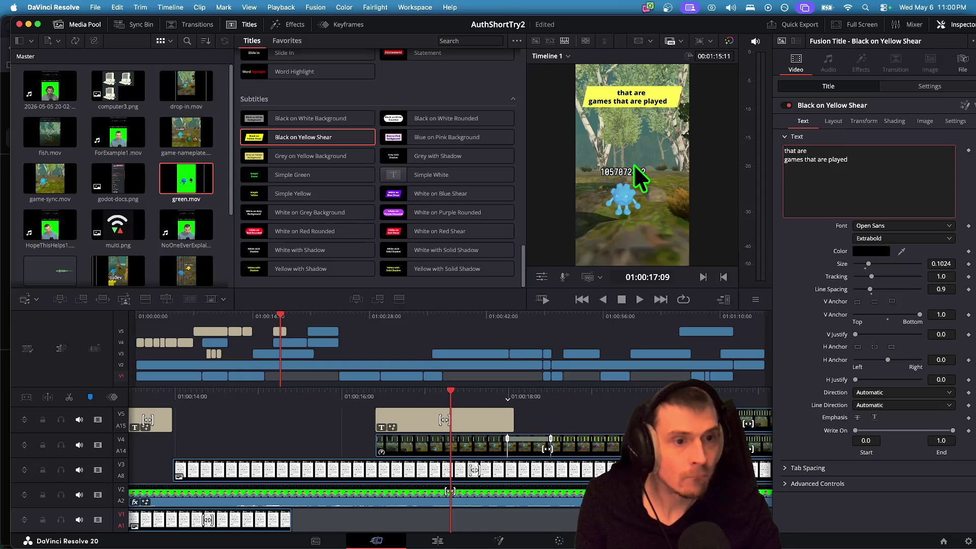
{"action": "type", "text": " playedf"}
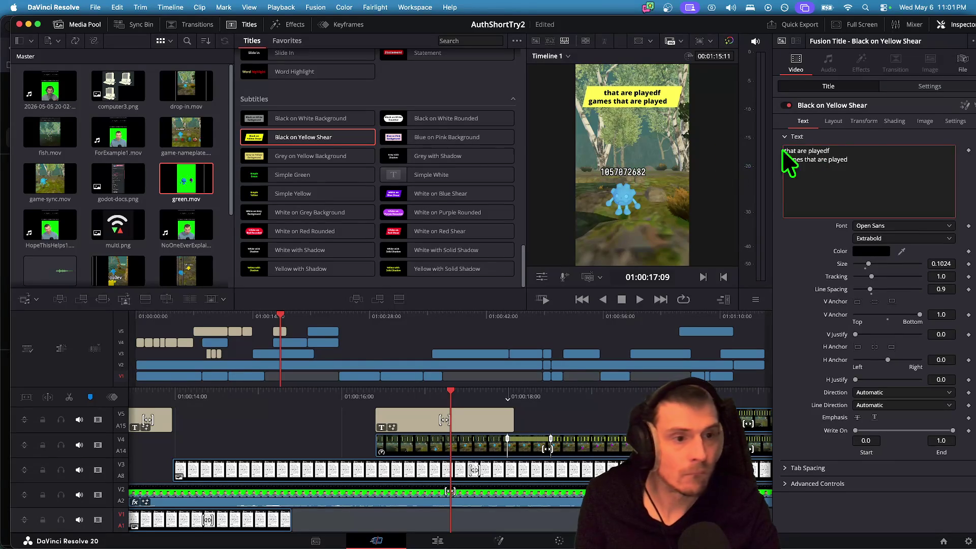
{"action": "key", "text": "super+a"}
{"action": "type", "text": "that are played"}
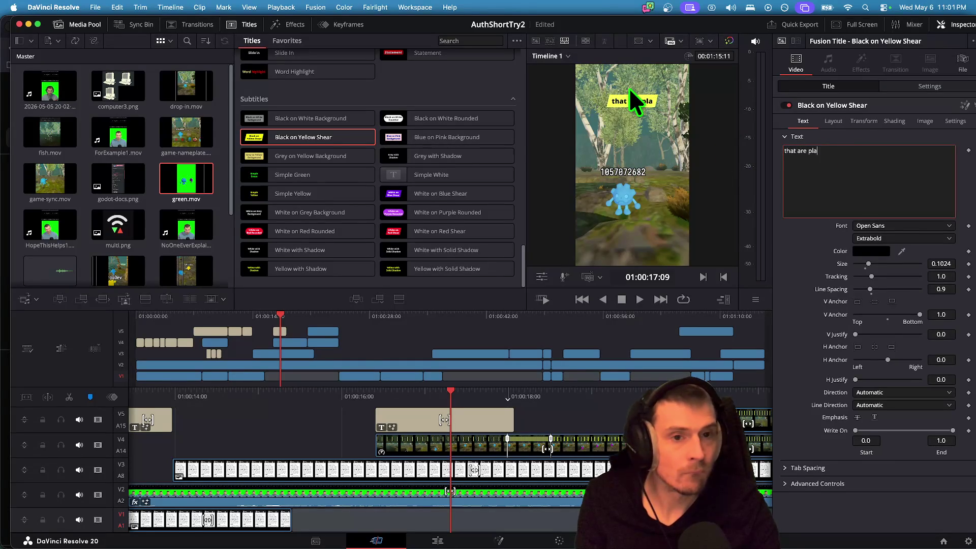
{"action": "scroll", "coordinate": [597, 406], "scroll_direction": "left", "scroll_amount": 5}
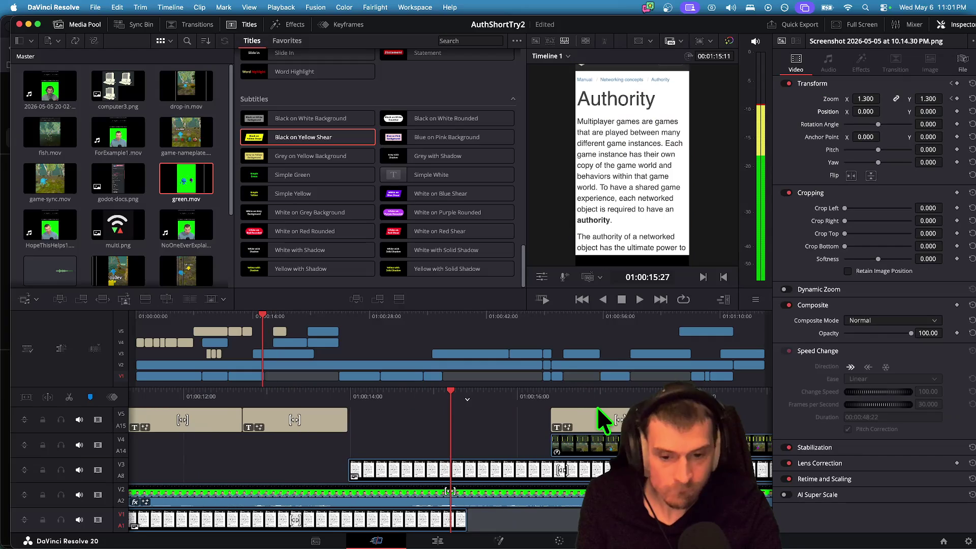
{"action": "key", "text": "space"}
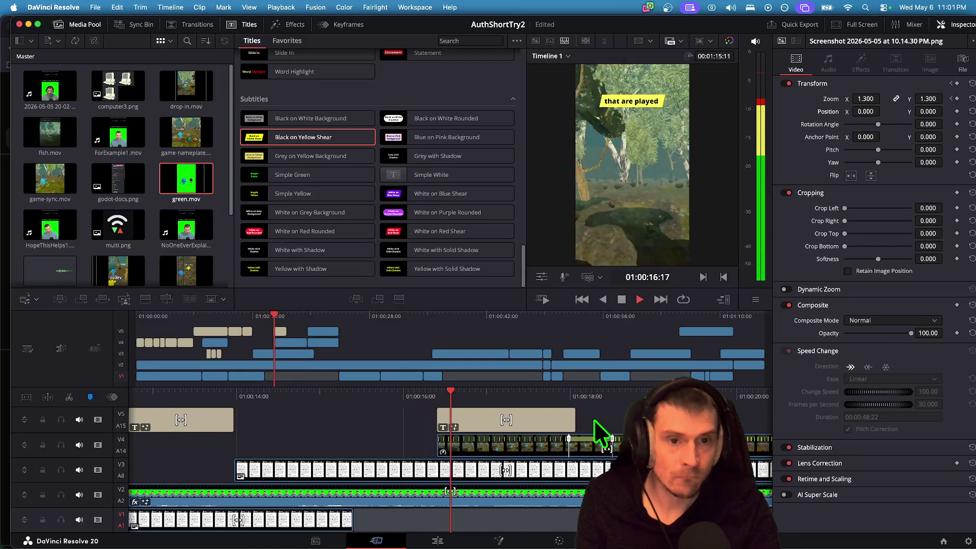
{"action": "key", "text": "space"}
Complete the caption as 'that are played between' and preview it.
{"action": "left_click", "coordinate": [472, 421]}
{"action": "left_click", "coordinate": [847, 173]}
{"action": "type", "text": "bet"}
{"action": "left_click", "coordinate": [575, 430]}
{"action": "key", "text": "space"}
{"action": "key", "text": "space"}
{"action": "left_click", "coordinate": [438, 420]}
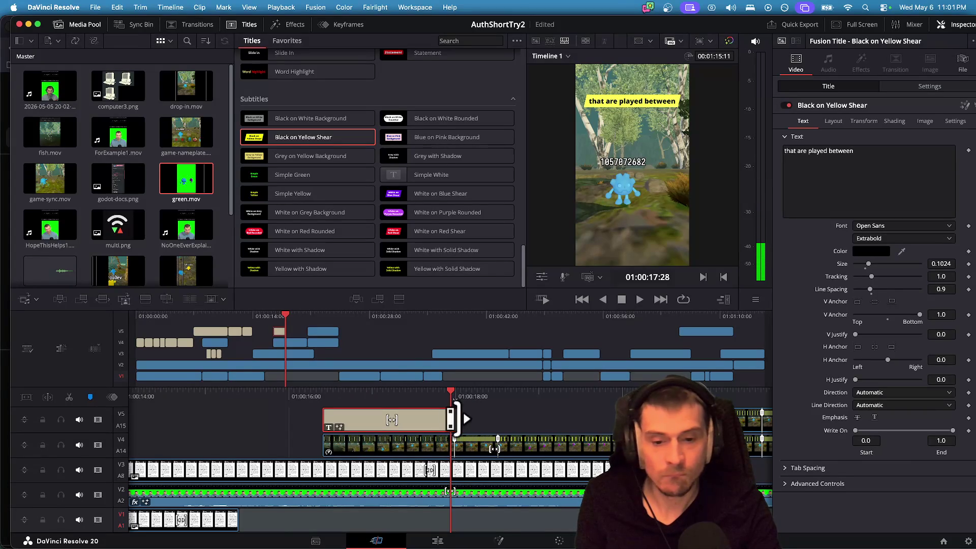
Shorten the 'that are played between' caption, paste a duplicate right after it, and open V5 track options.
{"action": "mouse_move", "coordinate": [459, 420]}
{"action": "left_mouse_down"}
{"action": "mouse_move", "coordinate": [437, 420]}
{"action": "mouse_move", "coordinate": [449, 421]}
{"action": "left_mouse_up"}
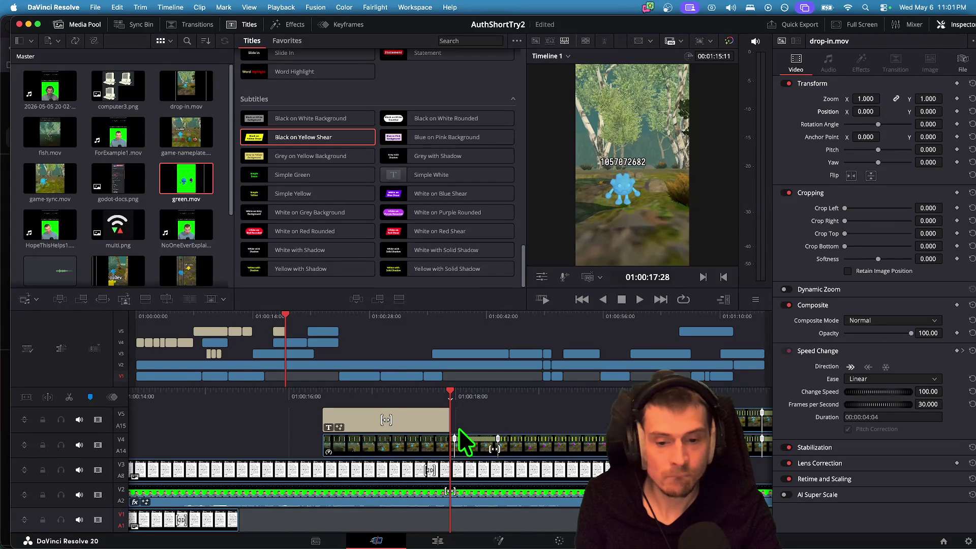
{"action": "left_click", "coordinate": [414, 427]}
{"action": "key", "text": "super+v"}
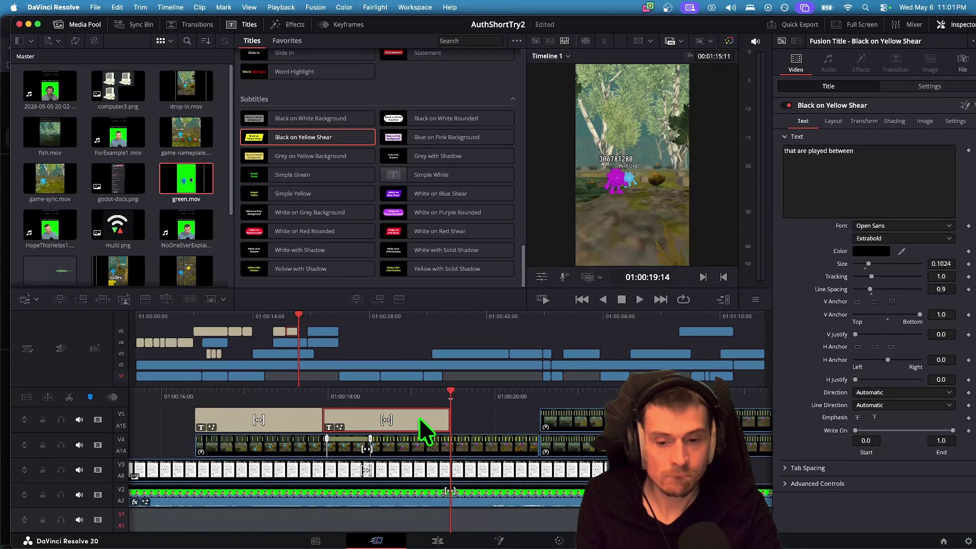
{"action": "key", "text": "Up"}
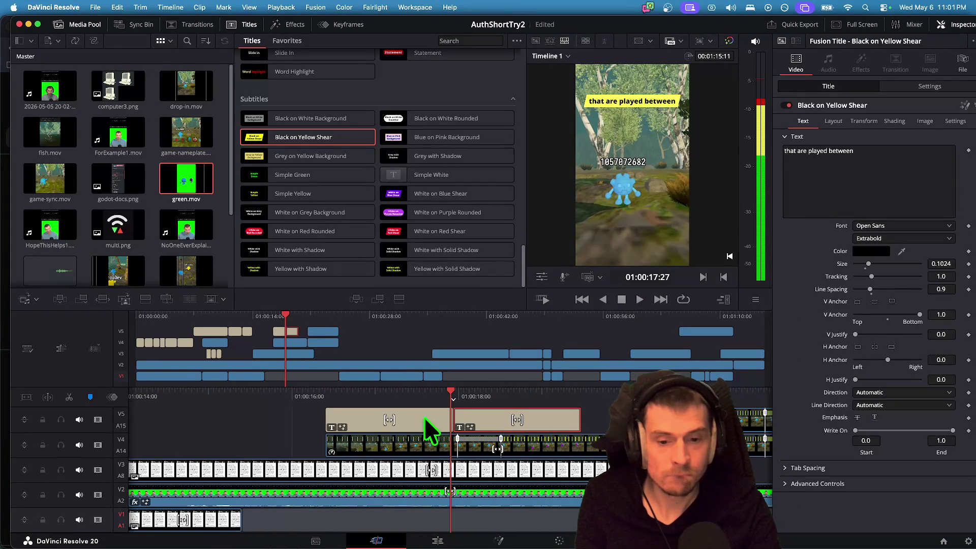
{"action": "scroll", "coordinate": [519, 415], "scroll_direction": "right", "scroll_amount": 3}
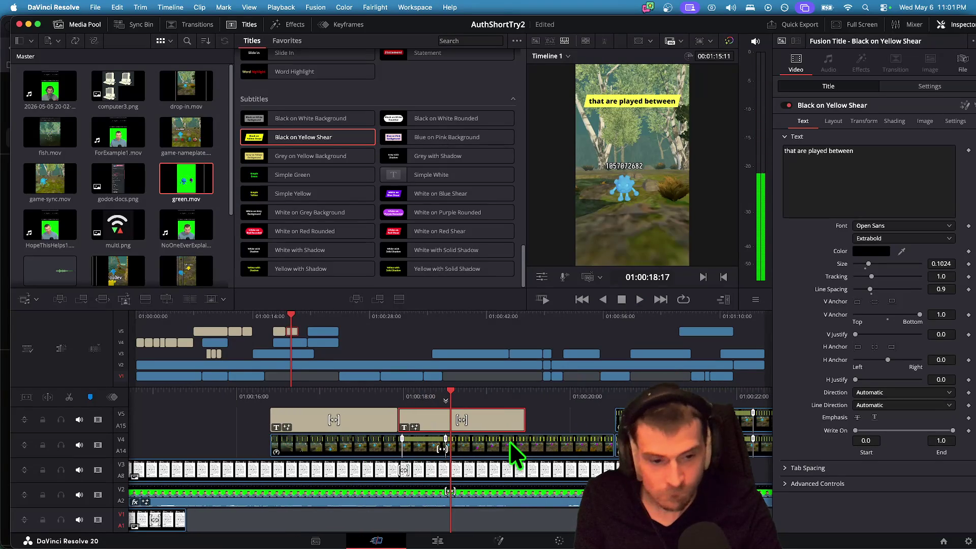
{"action": "scroll", "coordinate": [509, 441], "scroll_direction": "right", "scroll_amount": 3}
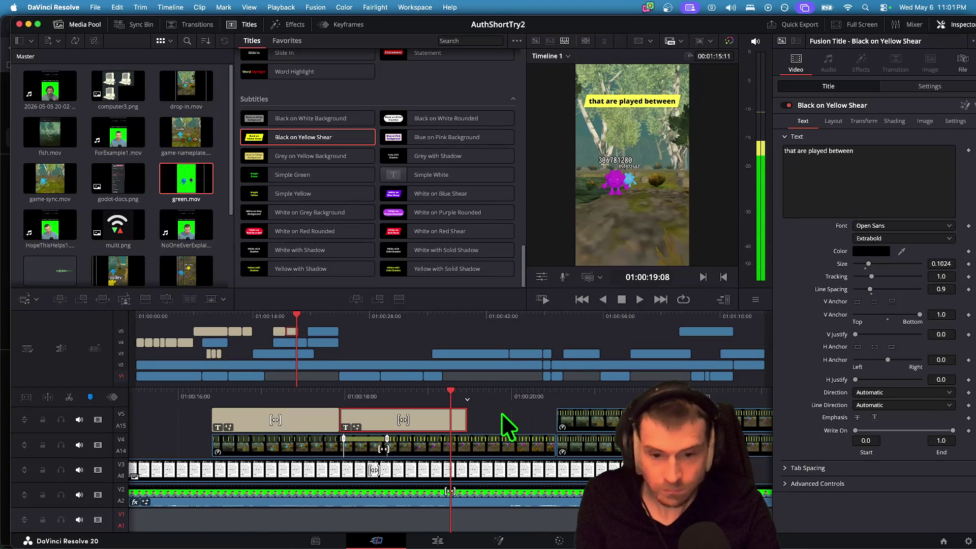
{"action": "left_click", "coordinate": [121, 413]}
{"action": "right_click", "coordinate": [114, 414]}
Add a new video track above V5 and play back the captions to review them.
{"action": "left_click", "coordinate": [163, 413]}
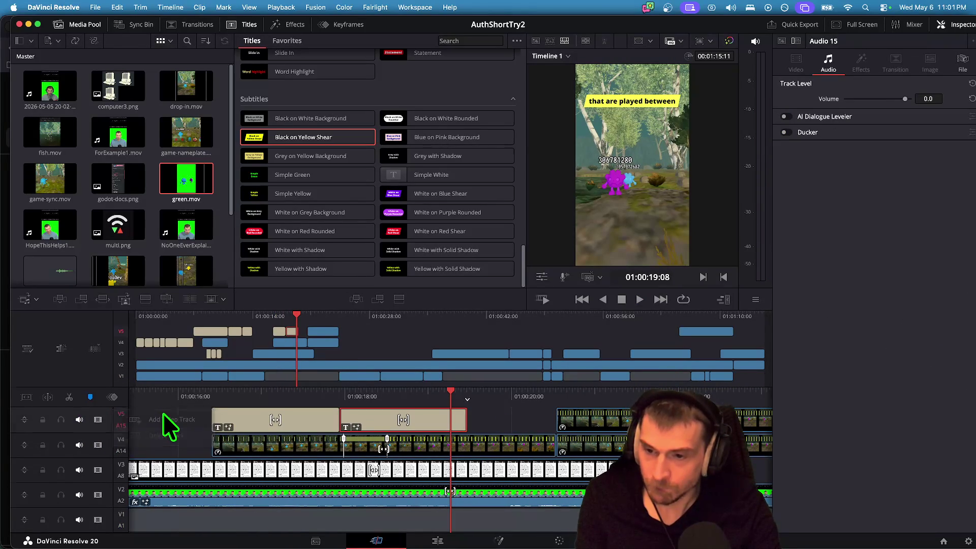
{"action": "key", "text": "space"}
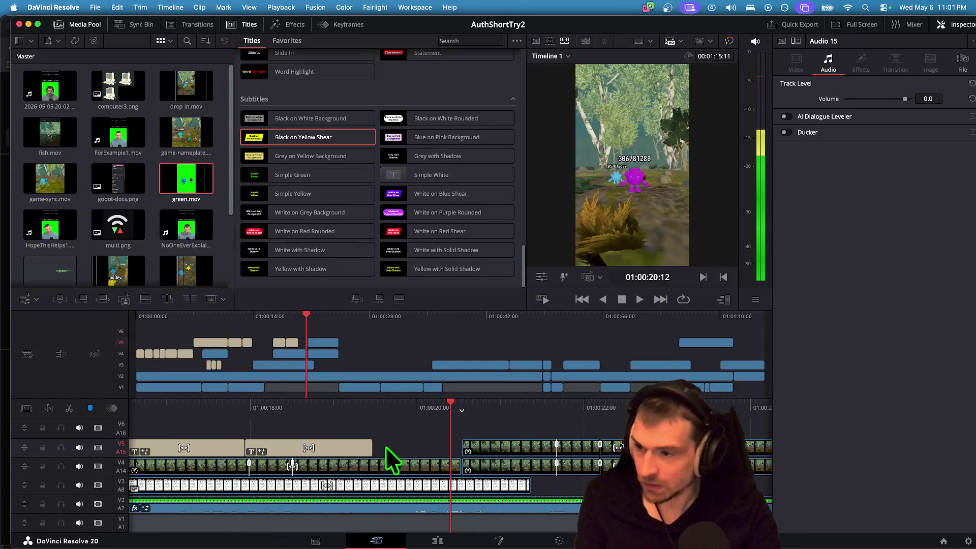
{"action": "key", "text": "Up"}
{"action": "key", "text": "space"}
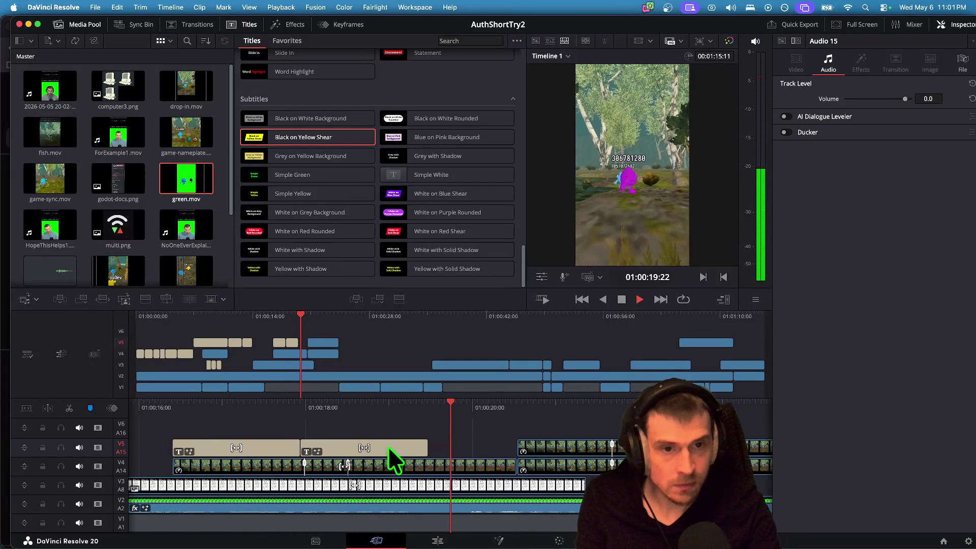
{"action": "left_click", "coordinate": [389, 447]}
{"action": "key", "text": "Up"}
{"action": "key", "text": "Up"}
{"action": "key", "text": "Up"}
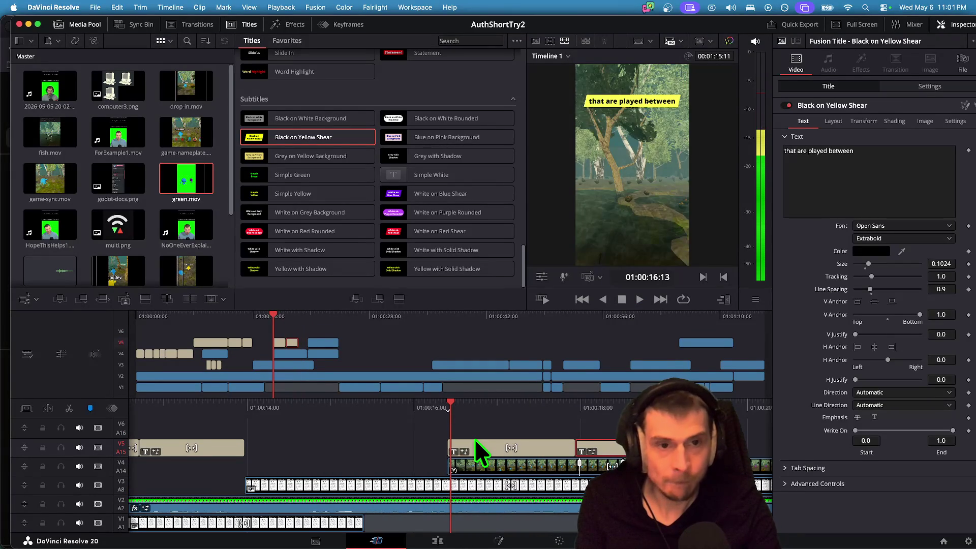
{"action": "key", "text": "space"}
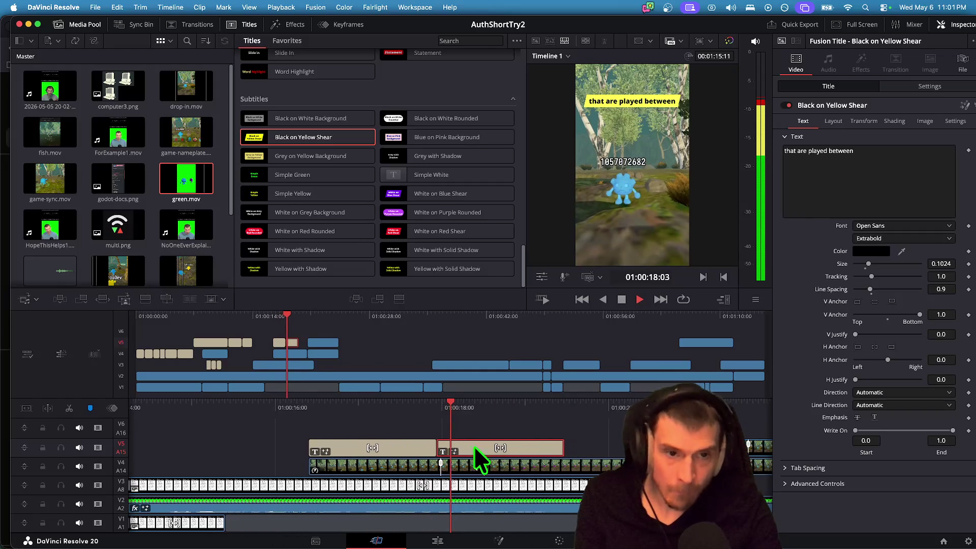
{"action": "key", "text": "space"}
Replace the second caption's text by typing 'mame', then preview the captions.
{"action": "left_click", "coordinate": [377, 446]}
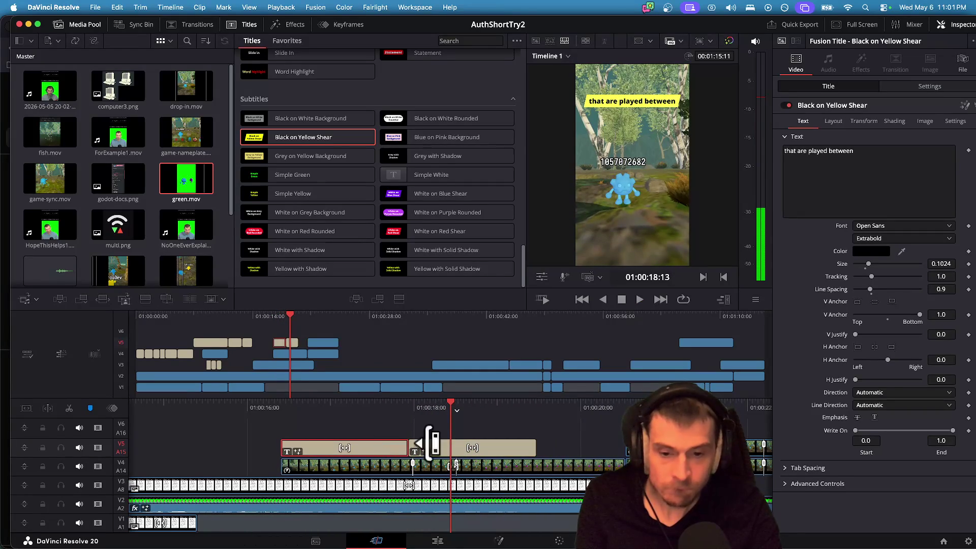
{"action": "left_click", "coordinate": [438, 442]}
{"action": "left_click", "coordinate": [896, 185]}
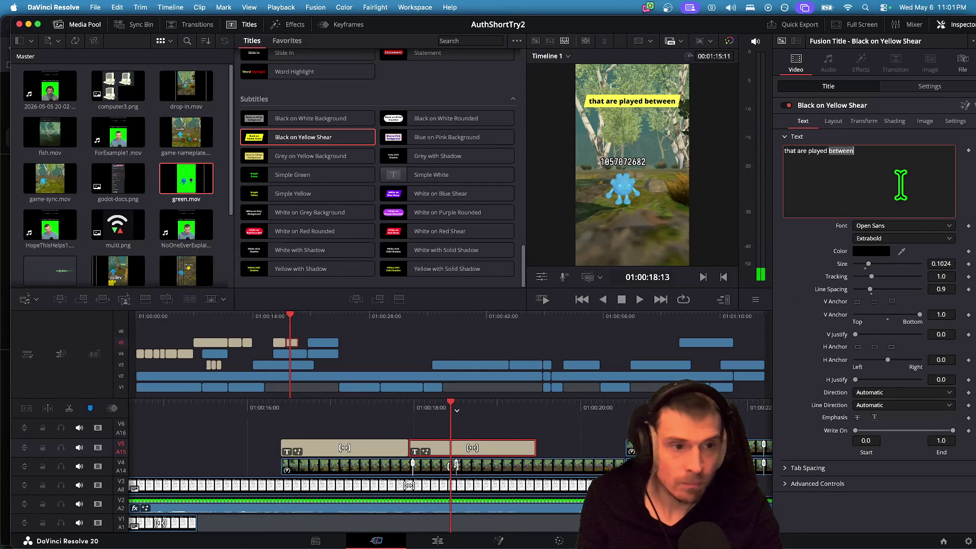
{"action": "key", "text": "ctrl+a"}
{"action": "type", "text": "ma"}
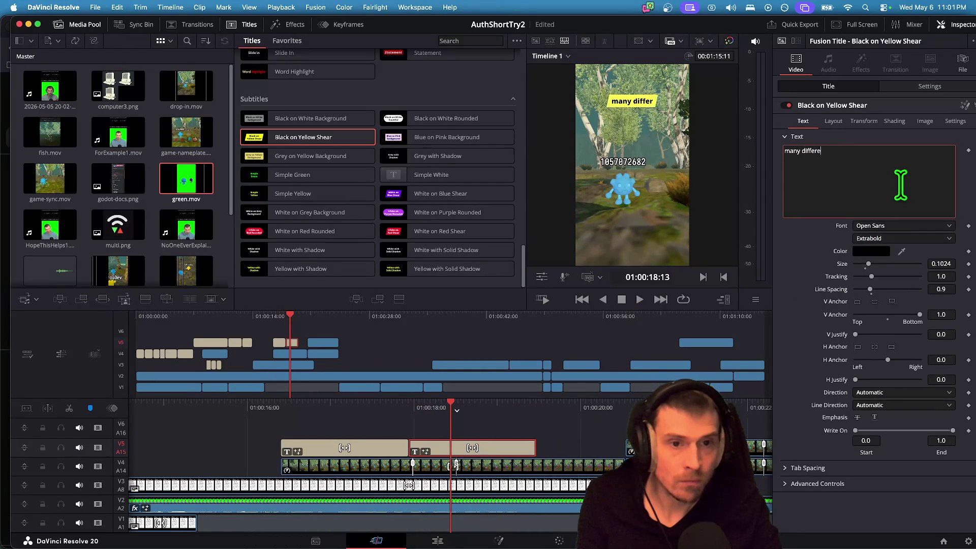
{"action": "type", "text": "me"}
{"action": "left_click", "coordinate": [588, 425]}
{"action": "key", "text": "/"}
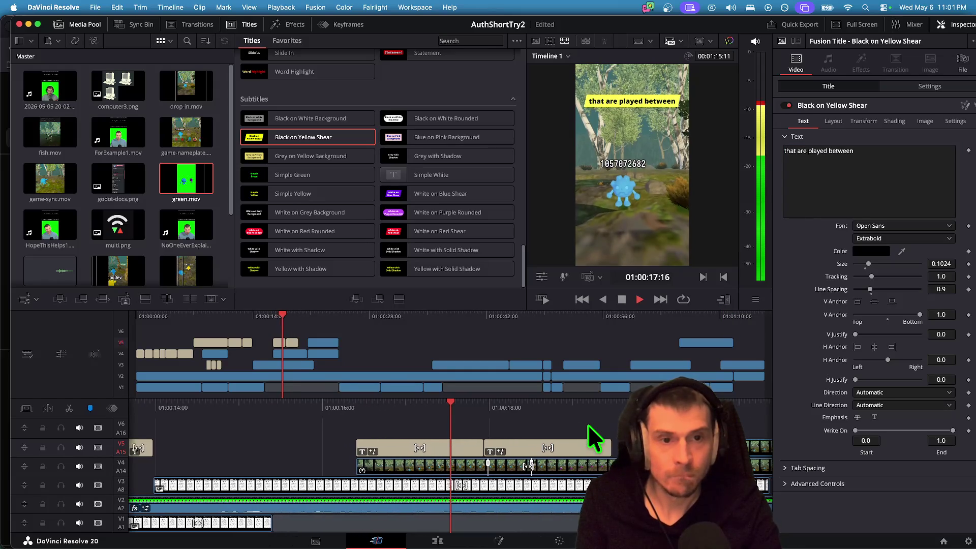
{"action": "key", "text": "space"}
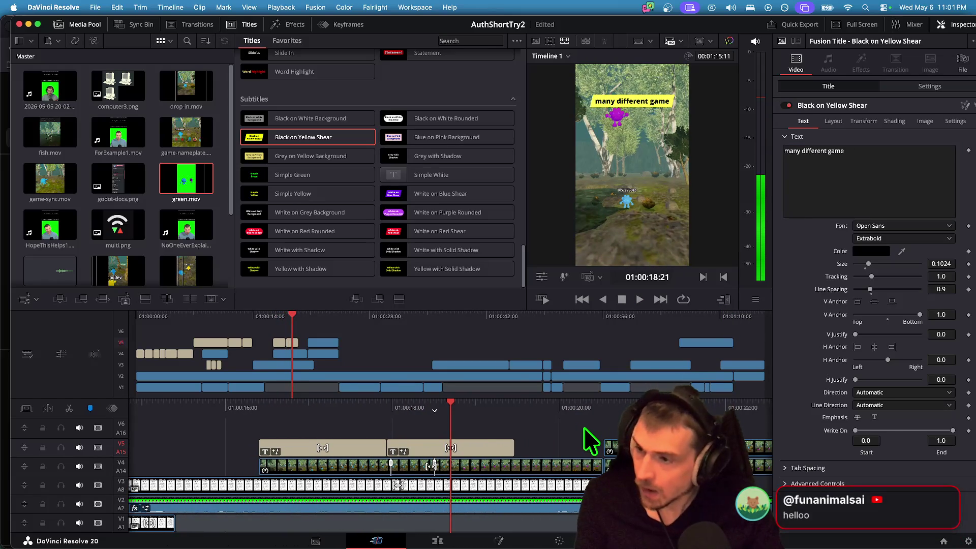
Briefly check the game in Chrome, then replay the captions in Resolve.
{"action": "key", "text": "super+Tab"}
{"action": "key", "text": "super+Tab"}
{"action": "key", "text": "super+Tab"}
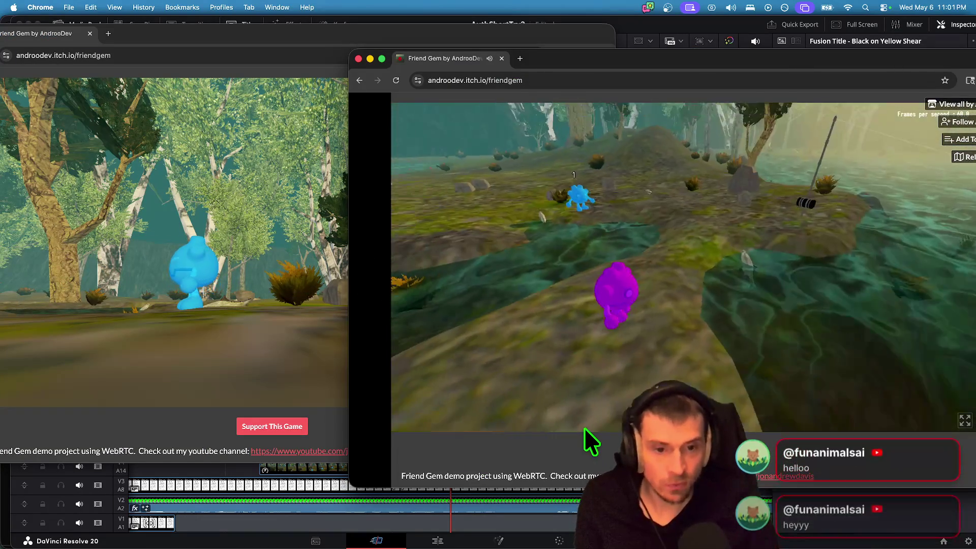
{"action": "left_click", "coordinate": [584, 428]}
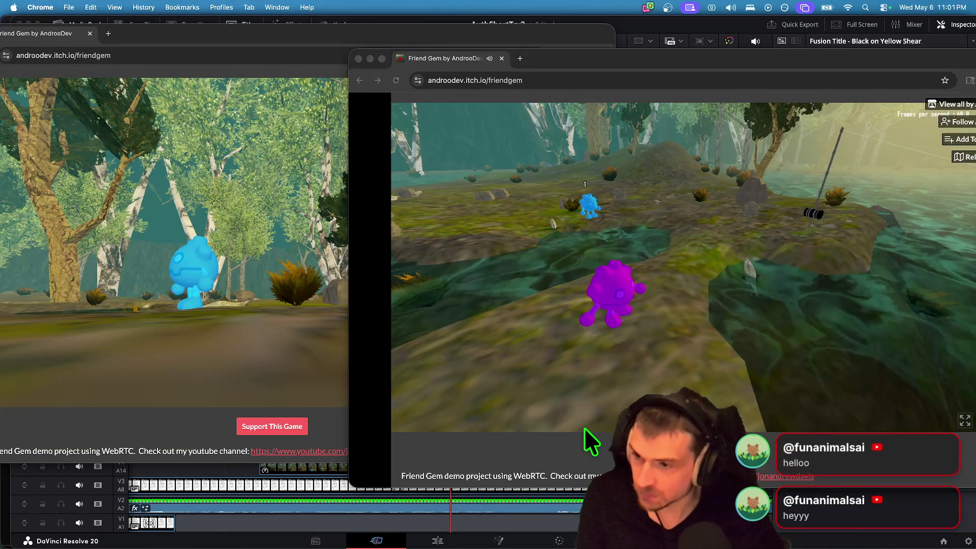
{"action": "key", "text": "super+Tab"}
{"action": "key", "text": "Up"}
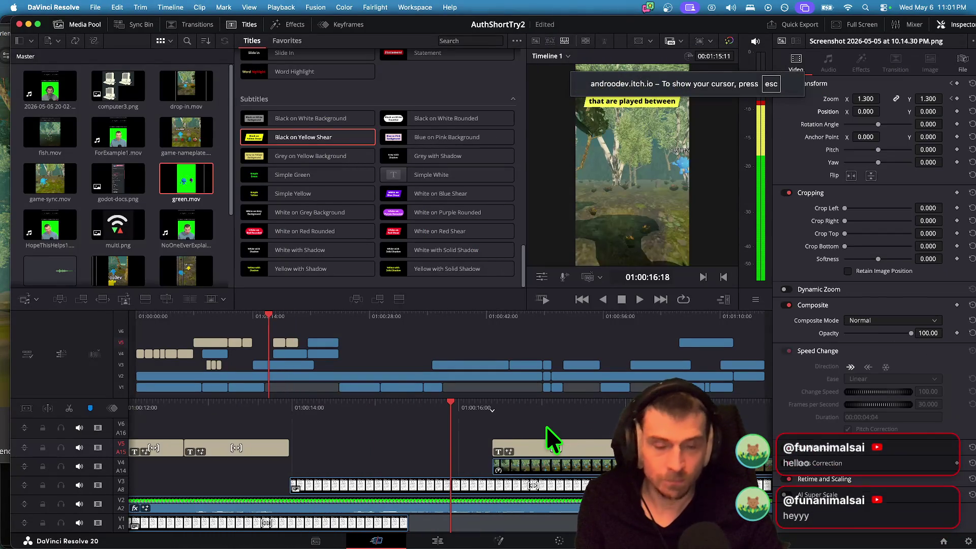
{"action": "key", "text": "space"}
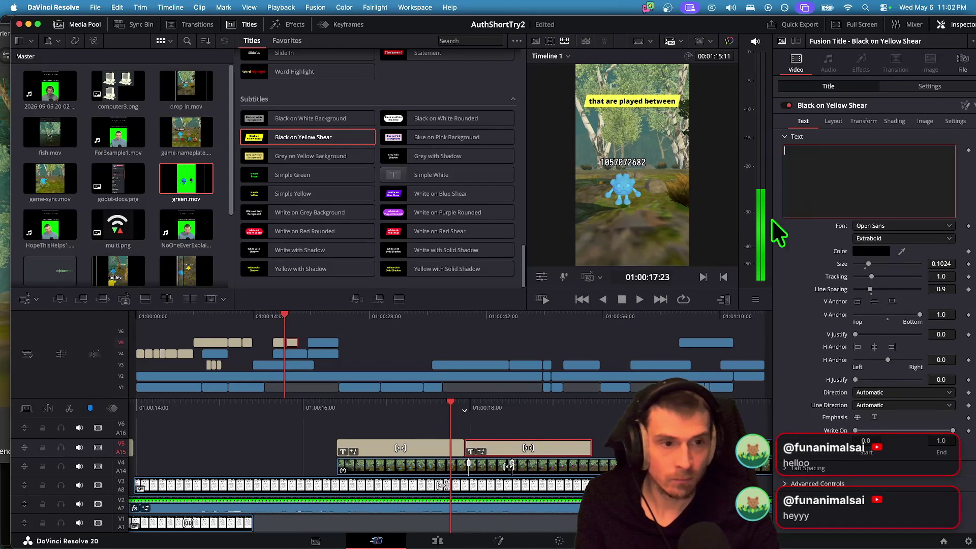
Add a second line 'many different game' to the first caption and preview it.
{"action": "left_click", "coordinate": [424, 449]}
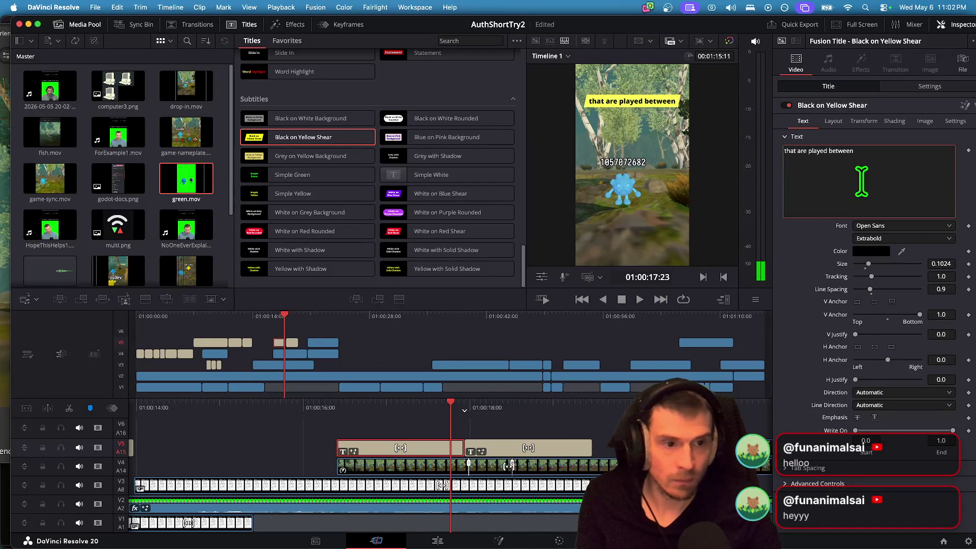
{"action": "key", "text": "Return"}
{"action": "type", "text": "many different game"}
{"action": "left_click", "coordinate": [533, 450]}
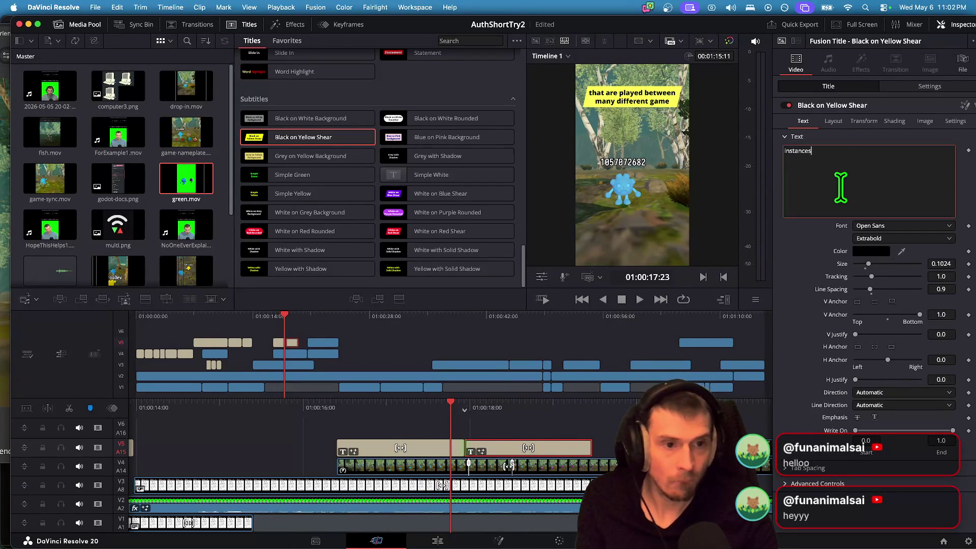
{"action": "left_click", "coordinate": [480, 427]}
{"action": "key", "text": "space"}
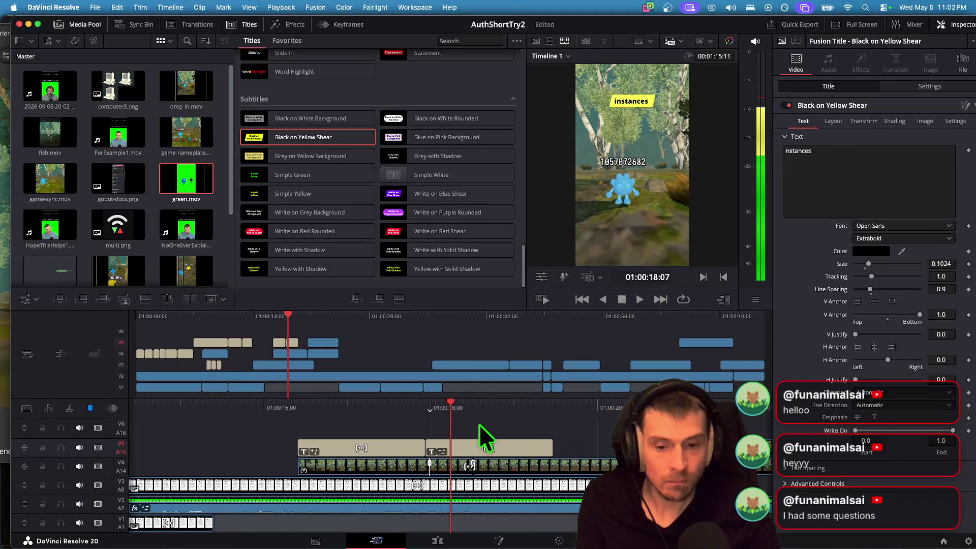
Lengthen the first caption and trim the second caption's end 14 frames earlier.
{"action": "left_click", "coordinate": [531, 450]}
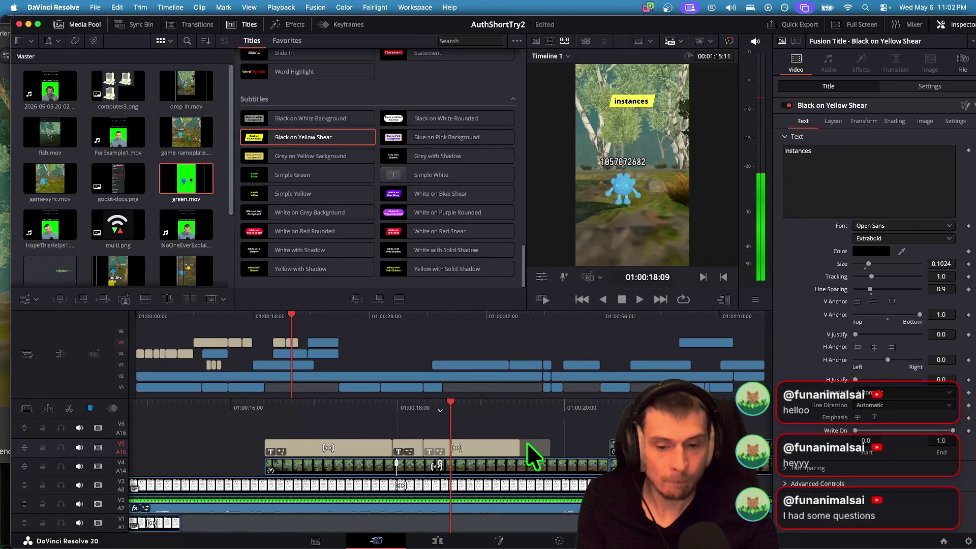
{"action": "left_click", "coordinate": [374, 452]}
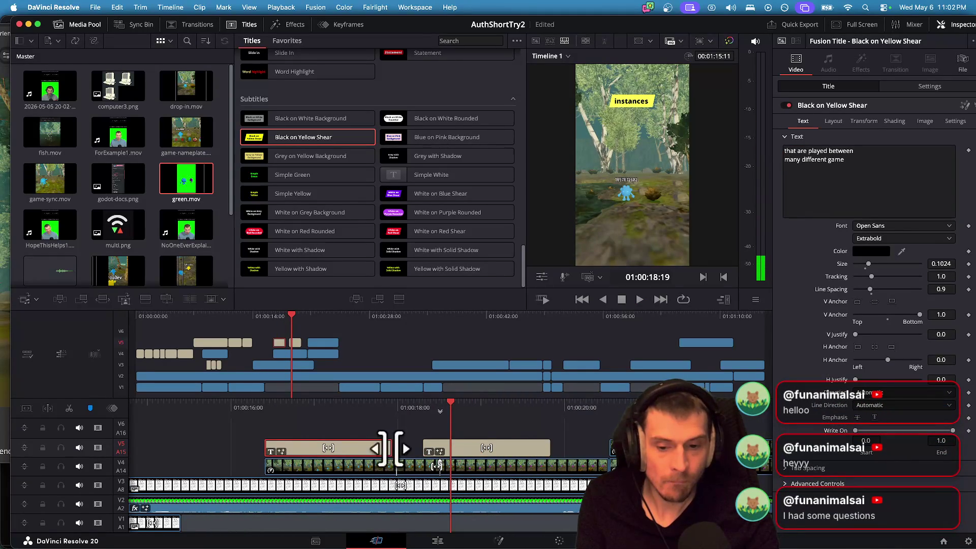
{"action": "left_click_drag", "start_coordinate": [385, 448], "coordinate": [421, 449]}
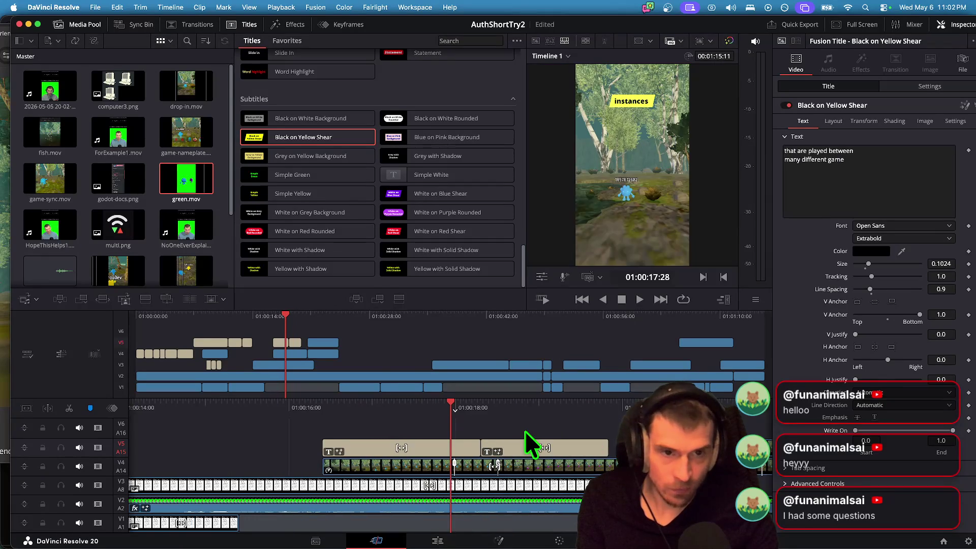
{"action": "key", "text": "space"}
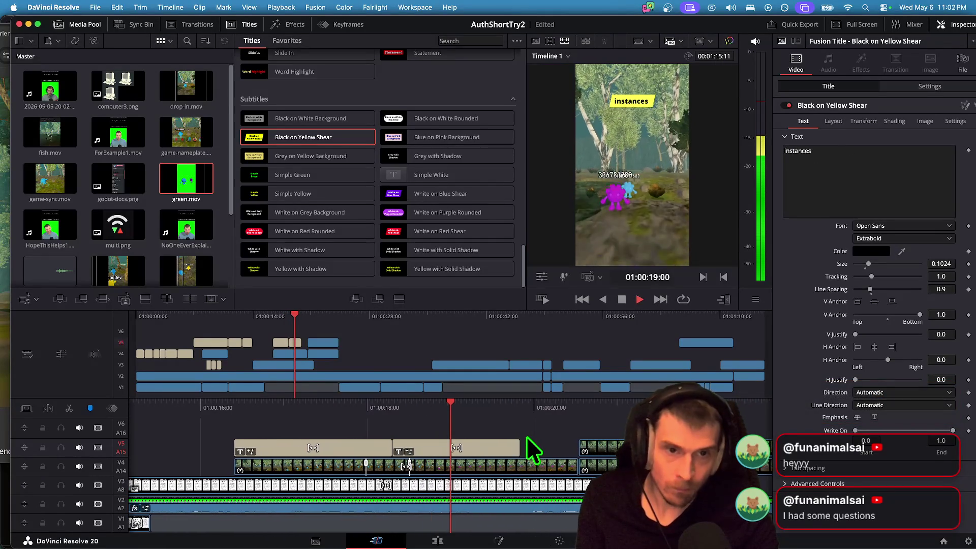
{"action": "key", "text": "space"}
{"action": "left_click", "coordinate": [438, 446]}
{"action": "left_click_drag", "start_coordinate": [429, 448], "coordinate": [397, 449]}
{"action": "left_click", "coordinate": [251, 447]}
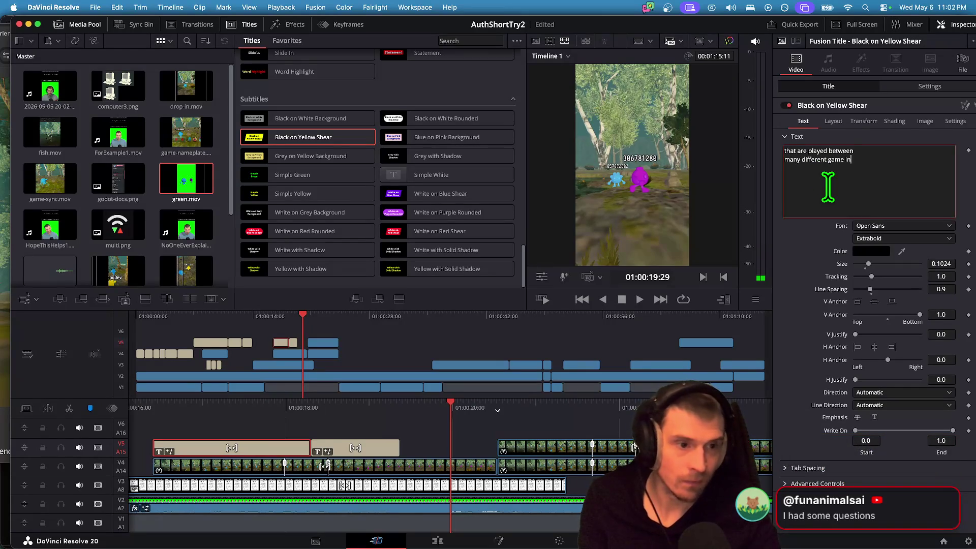
Move the second caption later, extend the first caption by 13 frames, and replay.
{"action": "left_click_drag", "start_coordinate": [385, 448], "coordinate": [421, 449]}
{"action": "left_click_drag", "start_coordinate": [301, 448], "coordinate": [348, 448]}
{"action": "key", "text": "Up"}
{"action": "key", "text": "Up"}
{"action": "key", "text": "space"}
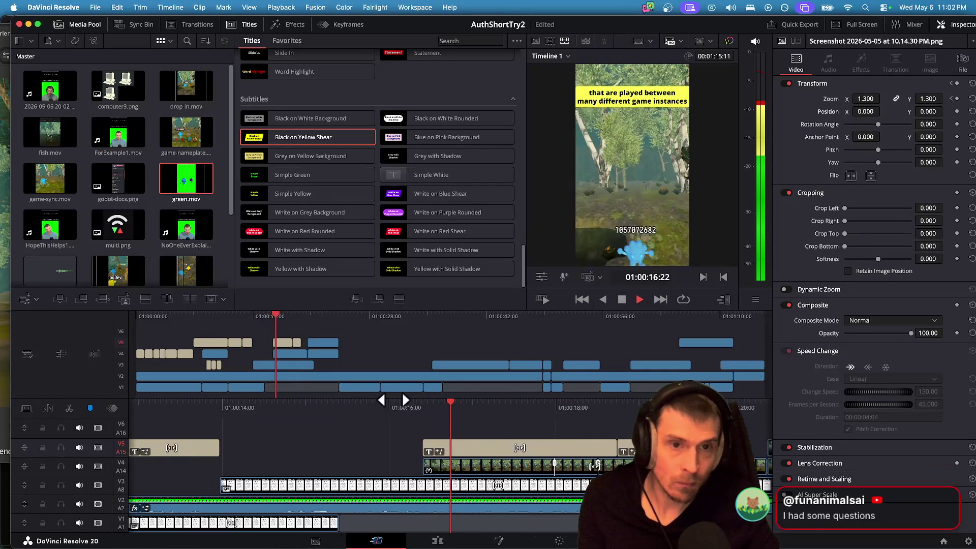
{"action": "key", "text": "space"}
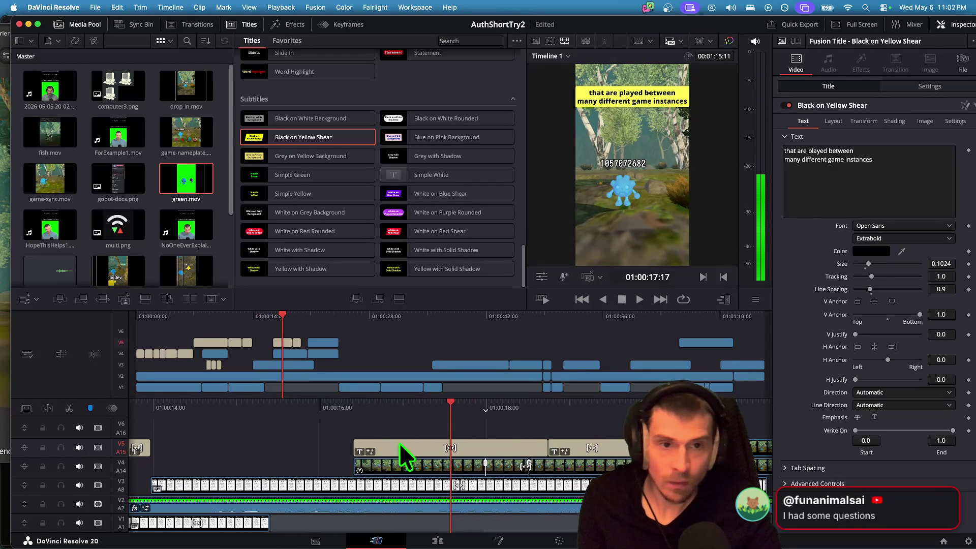
Try adding 'are games', remove it, and reduce the caption text size from 0.1024 to 0.0945.
{"action": "left_click", "coordinate": [784, 150]}
{"action": "type", "text": "are games"}
{"action": "key", "text": "BackSpace"}
{"action": "key", "text": "BackSpace"}
{"action": "key", "text": "BackSpace"}
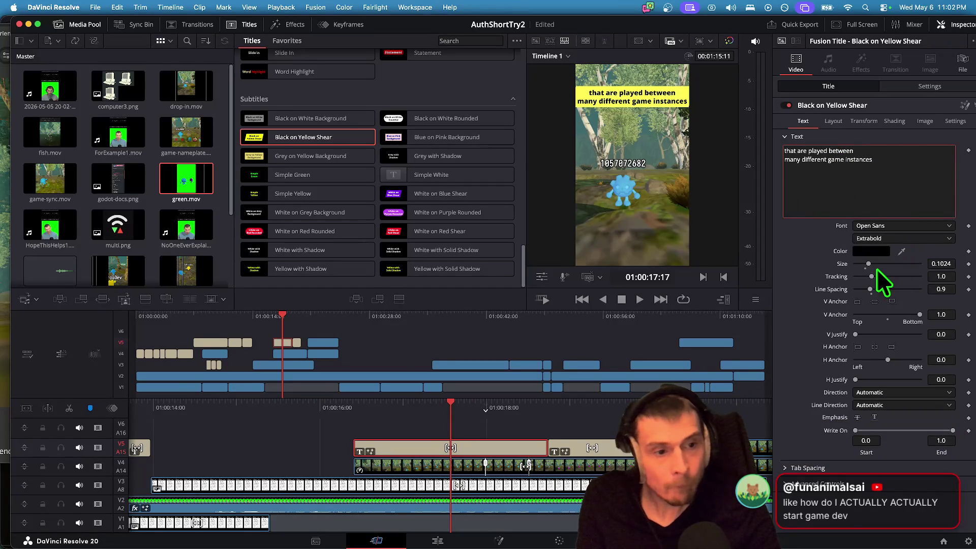
{"action": "left_click_drag", "start_coordinate": [868, 264], "coordinate": [867, 264]}
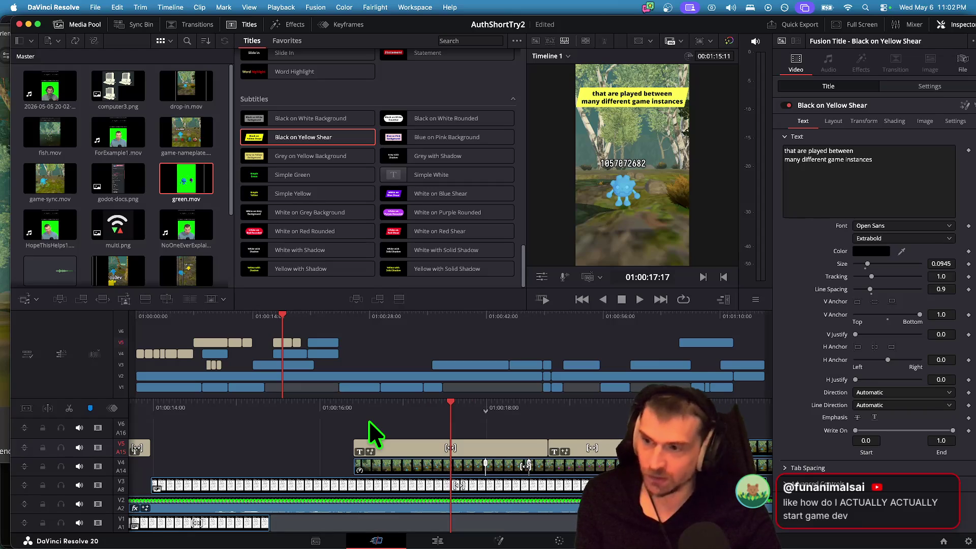
{"action": "key", "text": "super+Tab"}
{"action": "key", "text": "super+Tab"}
{"action": "key", "text": "super+Tab"}
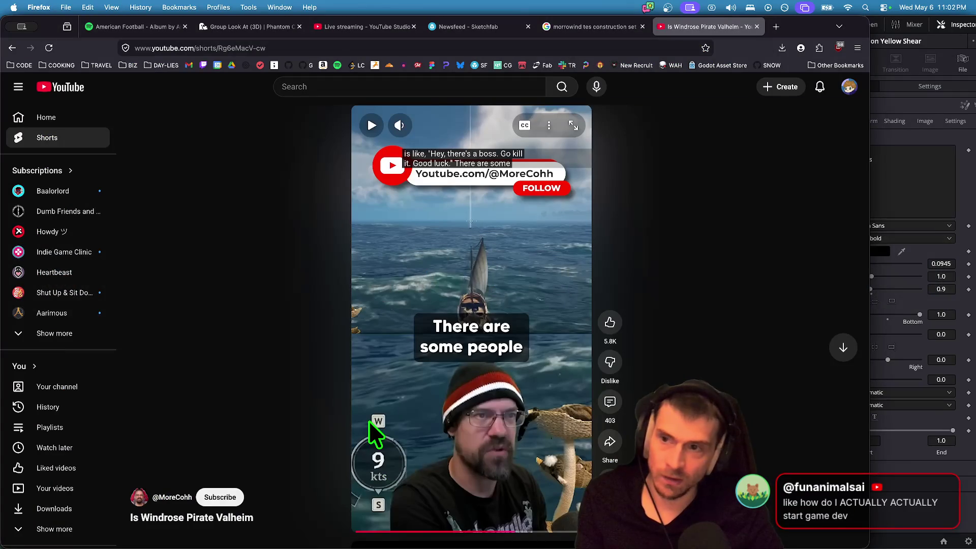
Open a new browser tab and go to the YouTube home page.
{"action": "key", "text": "super+t"}
{"action": "type", "text": "youtube.com"}
{"action": "key", "text": "Return"}
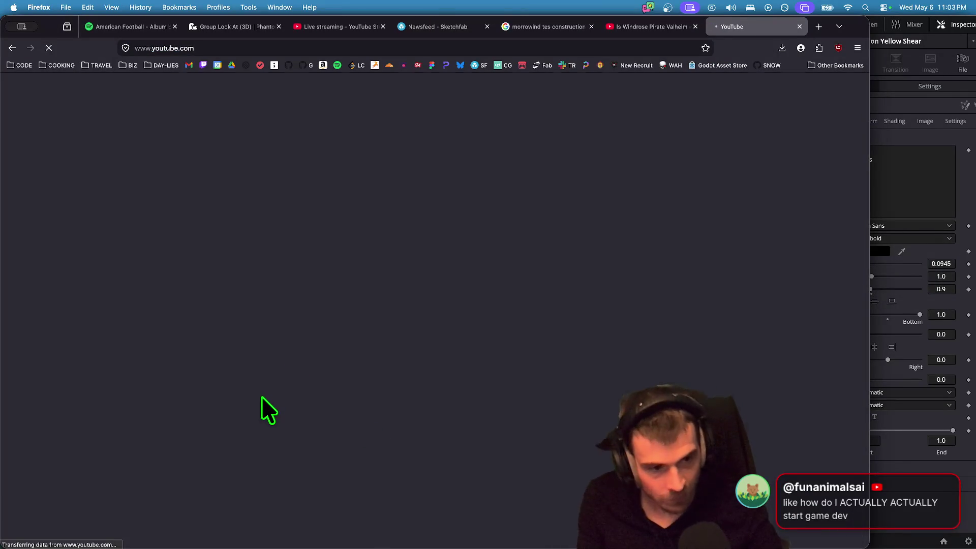
In Friend Gem, walk the purple player to the fish, pick it up, drop it by the water, then open a new tab.
{"action": "key", "text": "super+Tab"}
{"action": "key", "text": "super+Tab"}
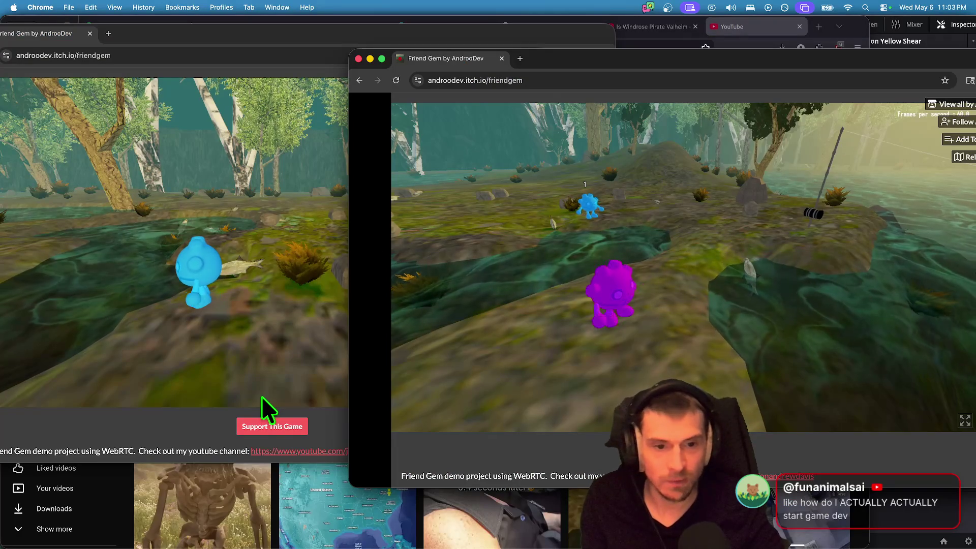
{"action": "key", "text": "w"}
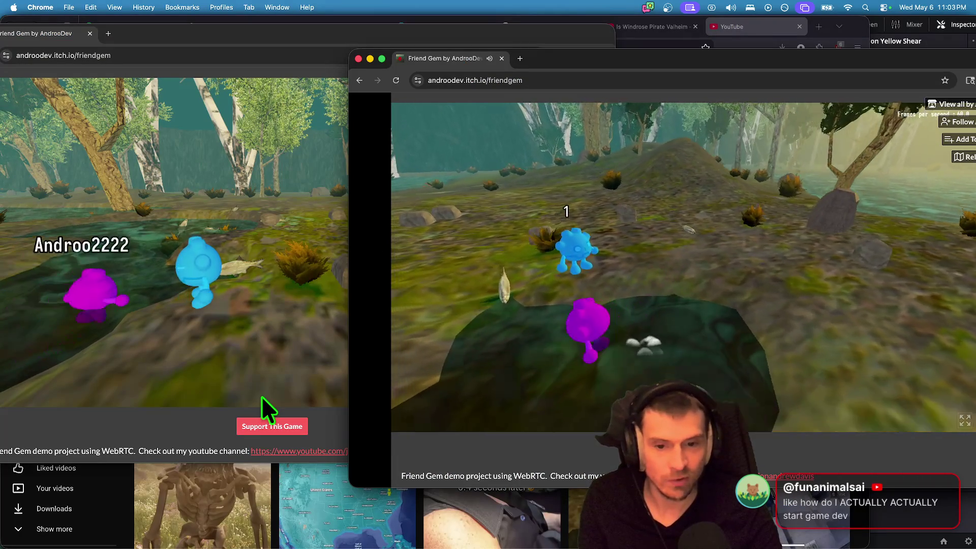
{"action": "key", "text": "e"}
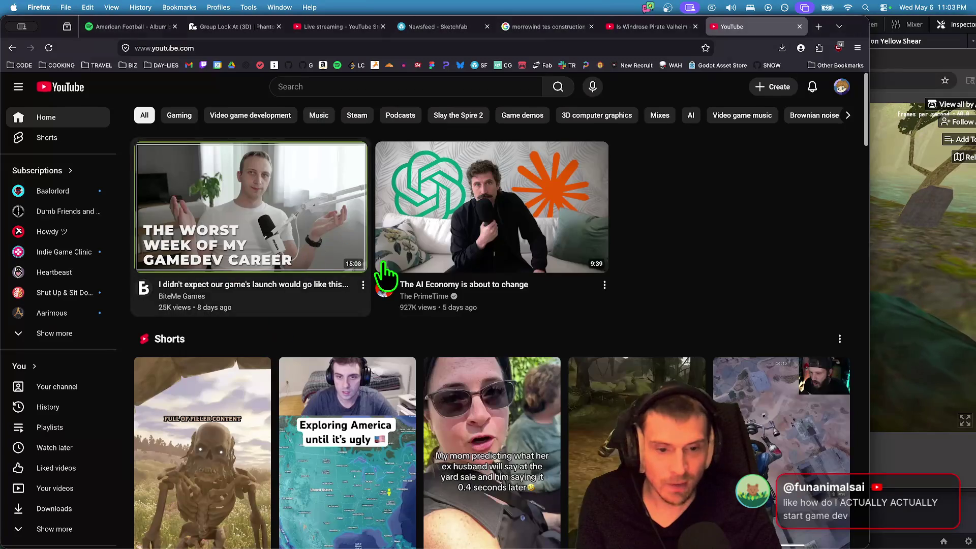
{"action": "left_click", "coordinate": [397, 275]}
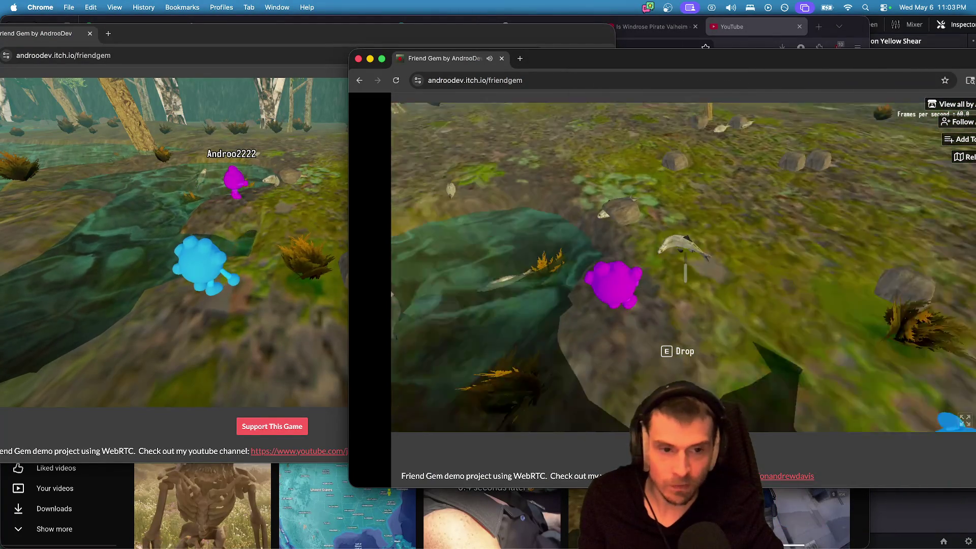
{"action": "key", "text": "e"}
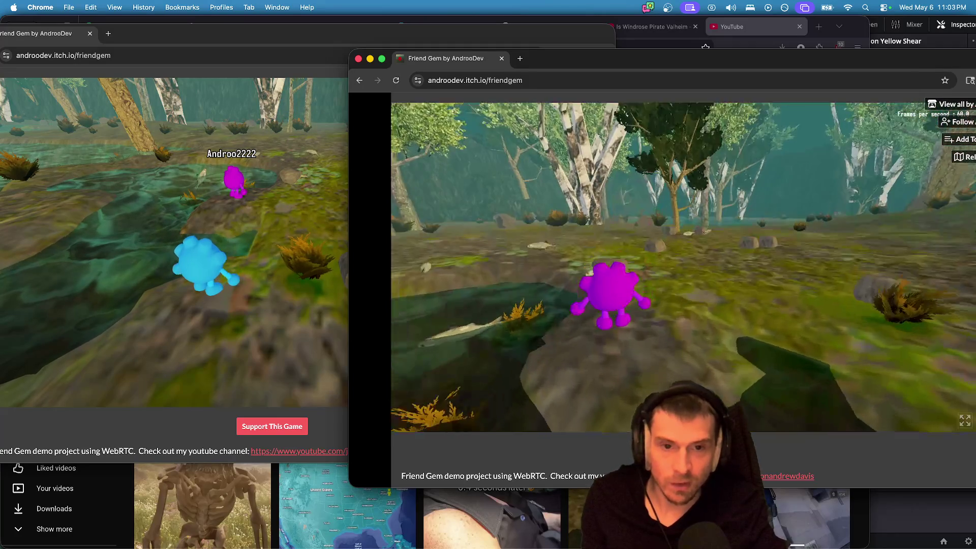
{"action": "key", "text": "super+t"}
Search 'godot engine', open the godotengine.org homepage and skim it, then bring Firefox's YouTube window forward.
{"action": "type", "text": "godot engine"}
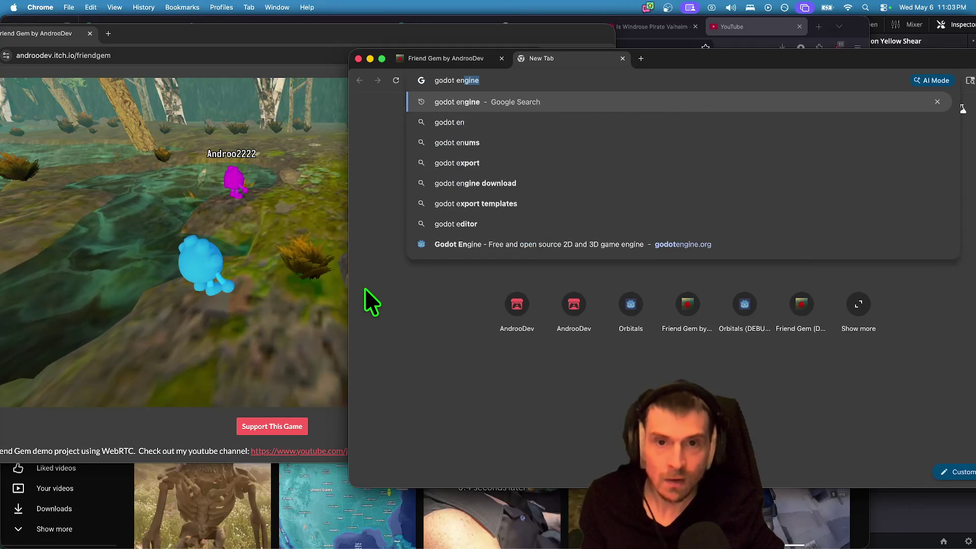
{"action": "key", "text": "Return"}
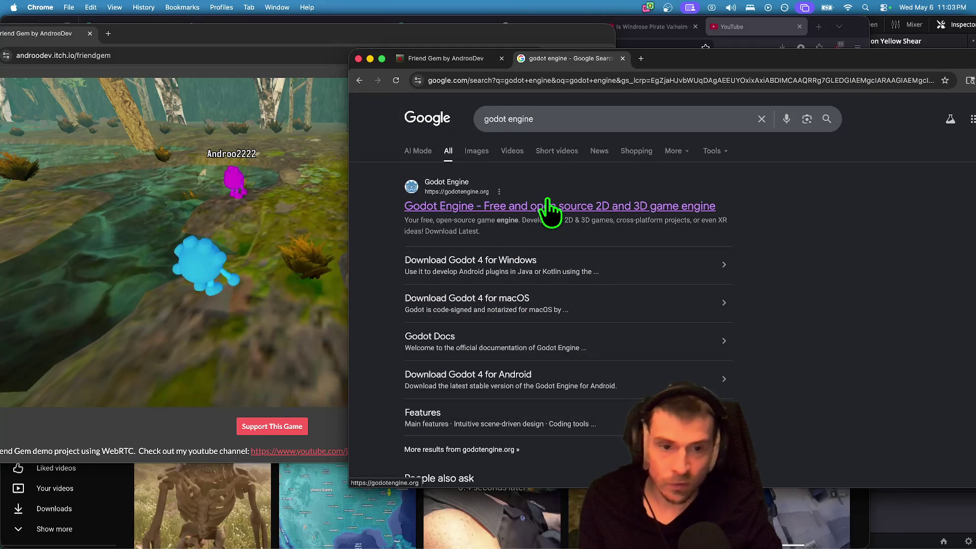
{"action": "left_click", "coordinate": [541, 207]}
{"action": "scroll", "coordinate": [656, 305], "scroll_direction": "down", "scroll_amount": 5}
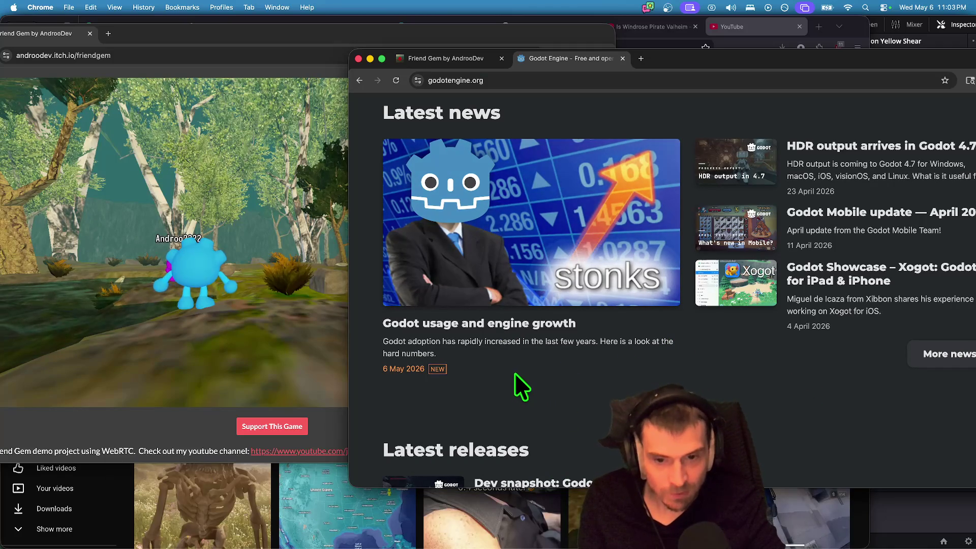
{"action": "scroll", "coordinate": [579, 417], "scroll_direction": "up", "scroll_amount": 5}
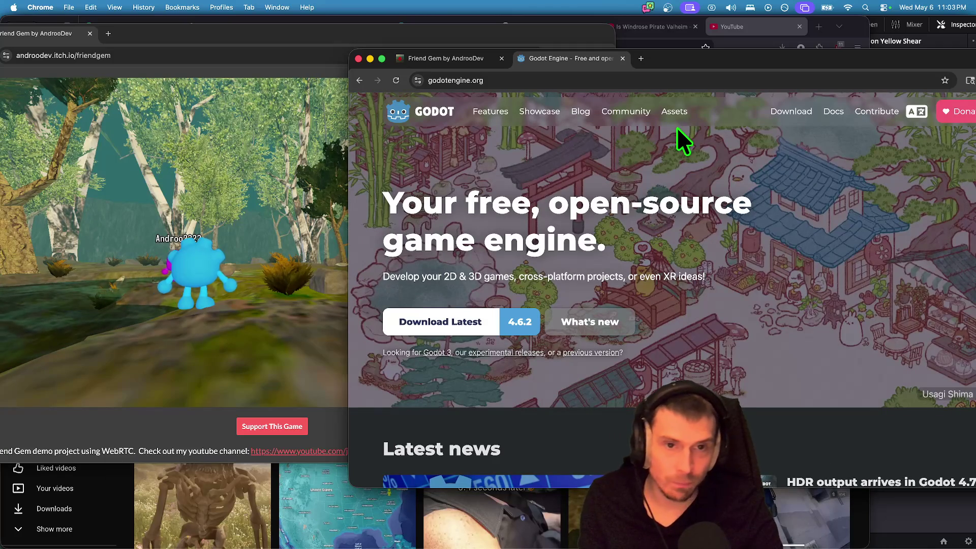
{"action": "left_click", "coordinate": [736, 27]}
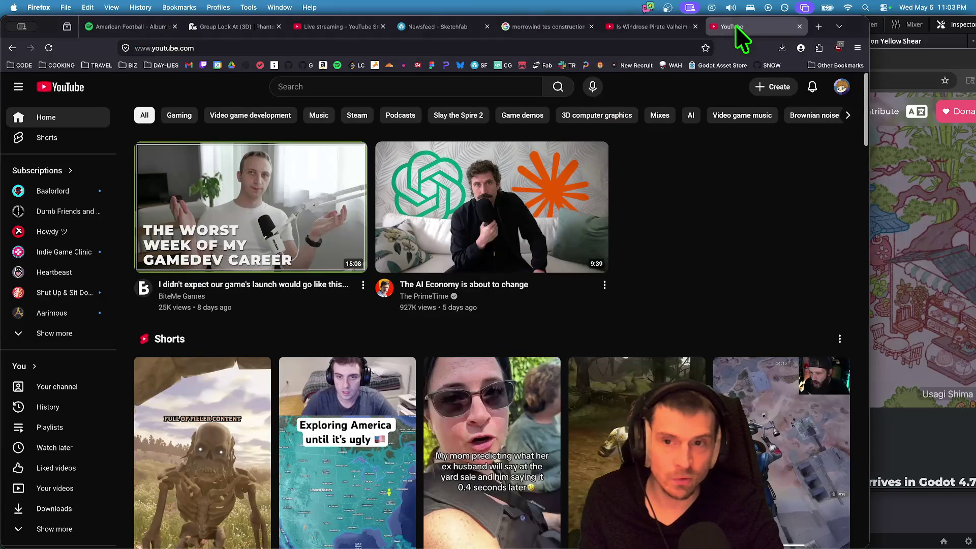
Search YouTube for 'brackeys' and select the results page address.
{"action": "left_click", "coordinate": [459, 86]}
{"action": "type", "text": "brake"}
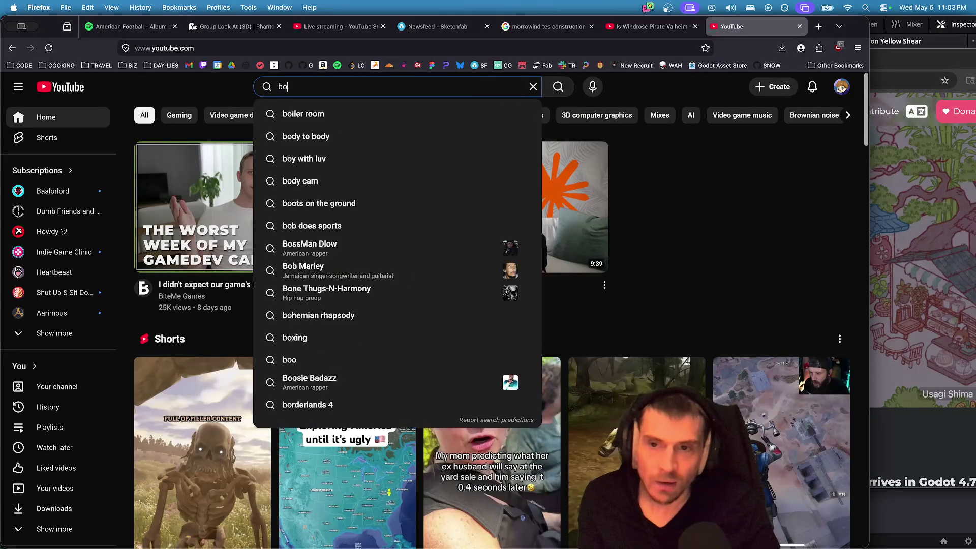
{"action": "key", "text": "BackSpace"}
{"action": "key", "text": "BackSpace"}
{"action": "type", "text": "ckeys"}
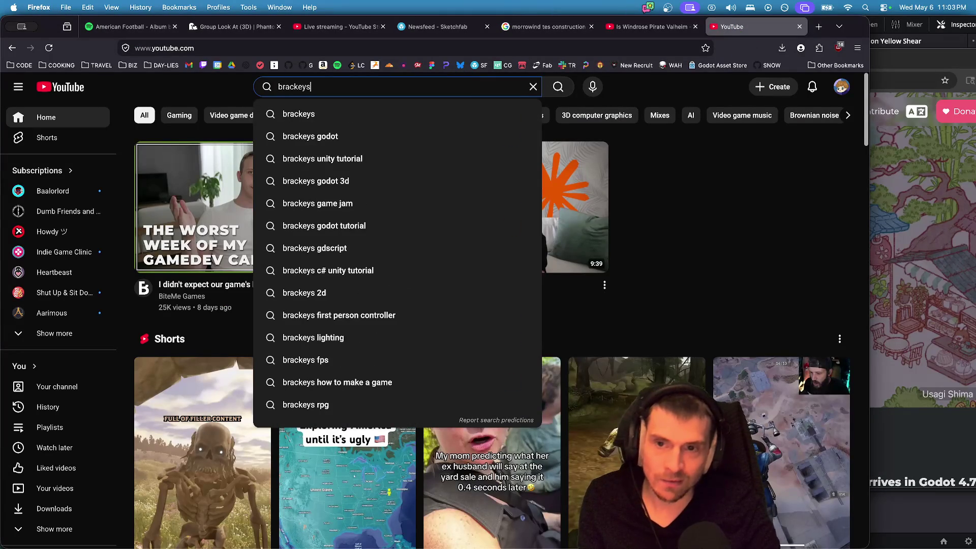
{"action": "key", "text": "Return"}
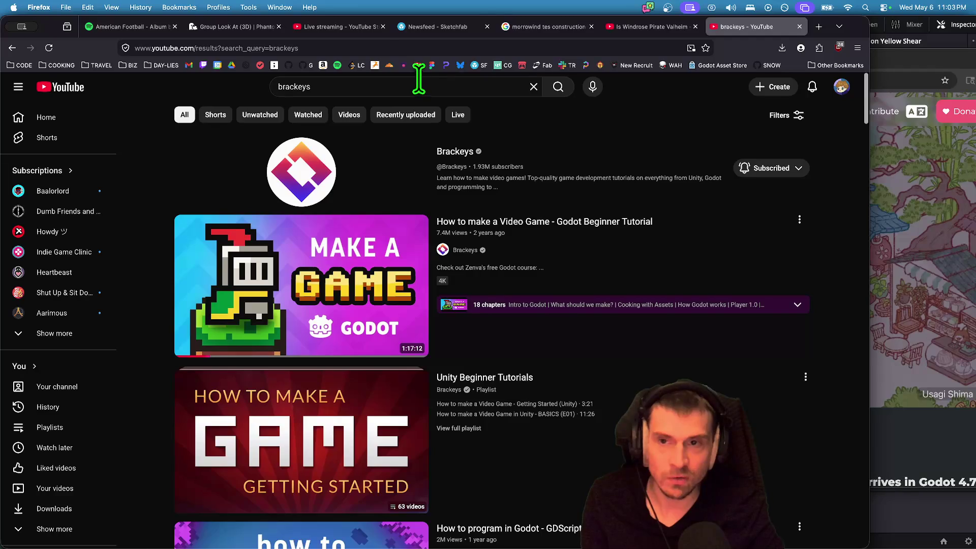
{"action": "left_click", "coordinate": [381, 47]}
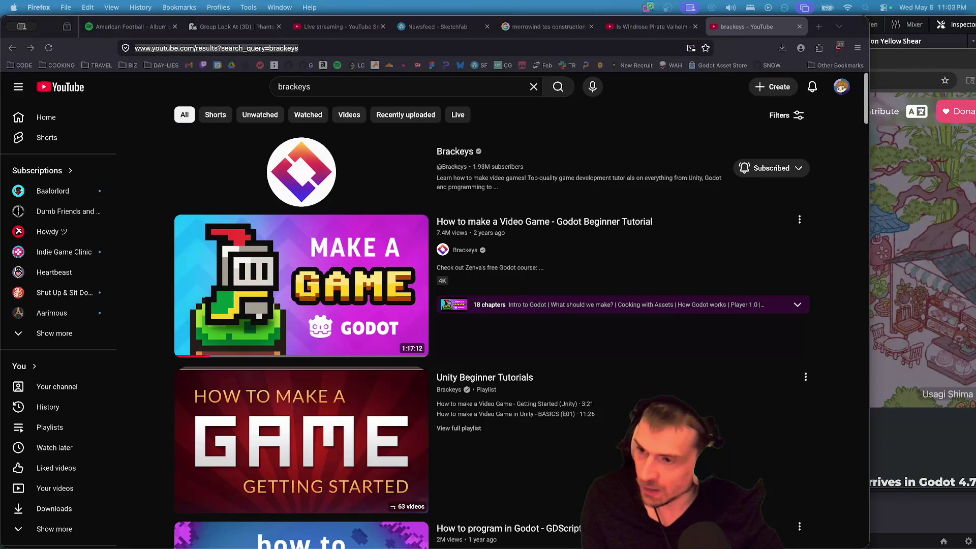
Search YouTube for 'heartbeast' and select the results page address.
{"action": "left_click", "coordinate": [410, 85]}
{"action": "type", "text": "heartbeast"}
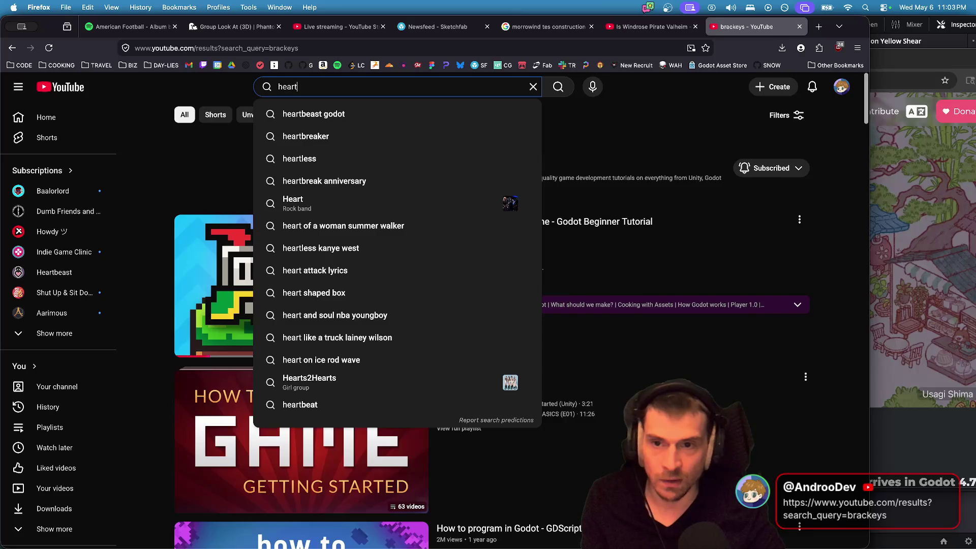
{"action": "key", "text": "Return"}
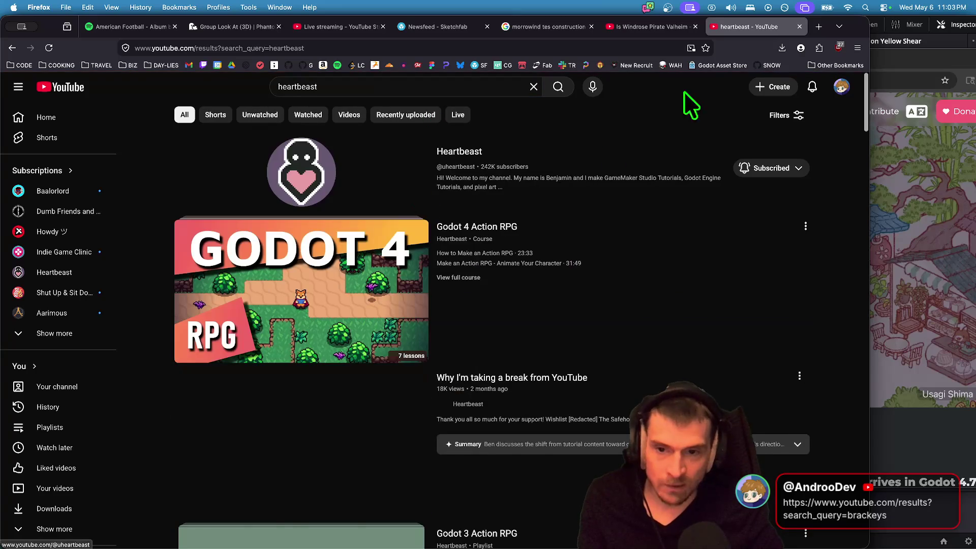
{"action": "left_click", "coordinate": [309, 48]}
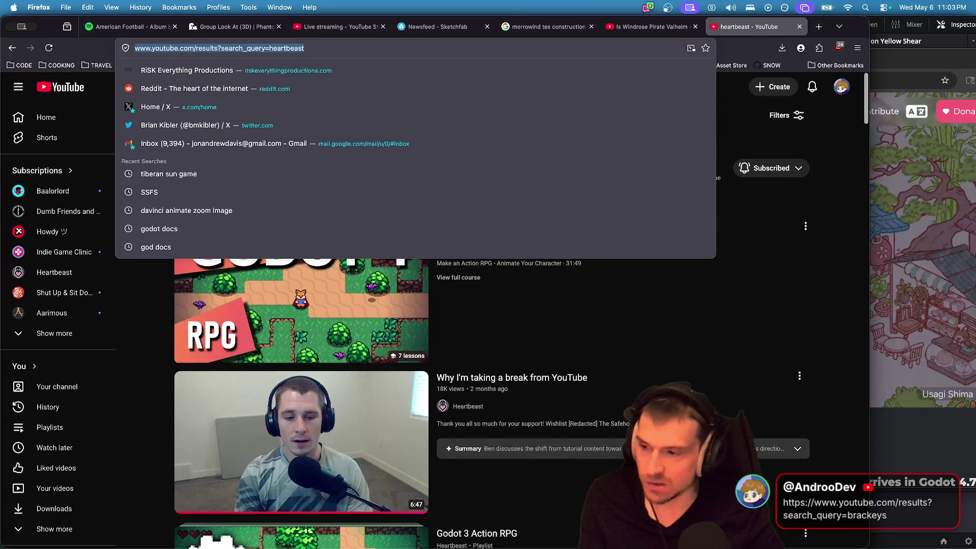
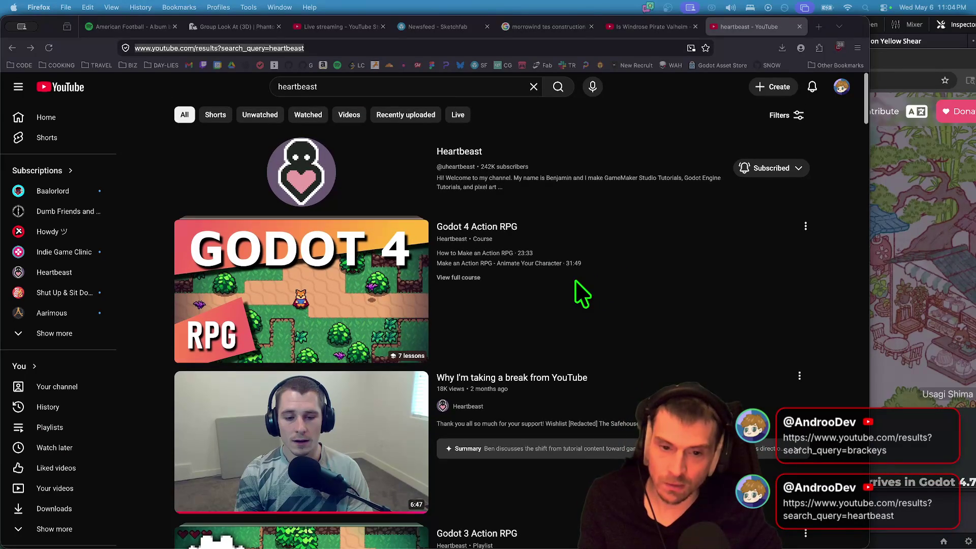
Close the heartbeast YouTube search tab in Firefox and switch to Chrome.
{"action": "middle_click", "coordinate": [742, 26]}
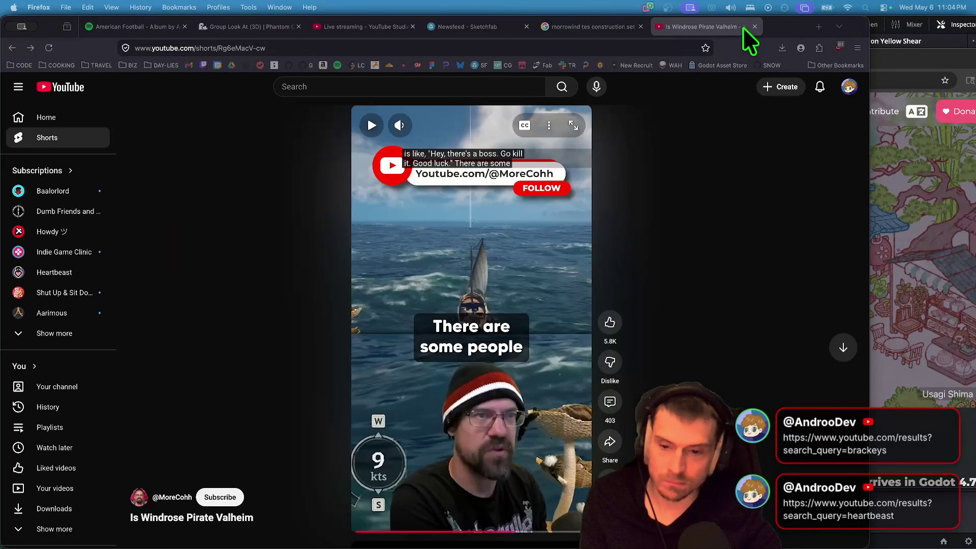
{"action": "key", "text": "super+Tab"}
{"action": "key", "text": "super+Tab"}
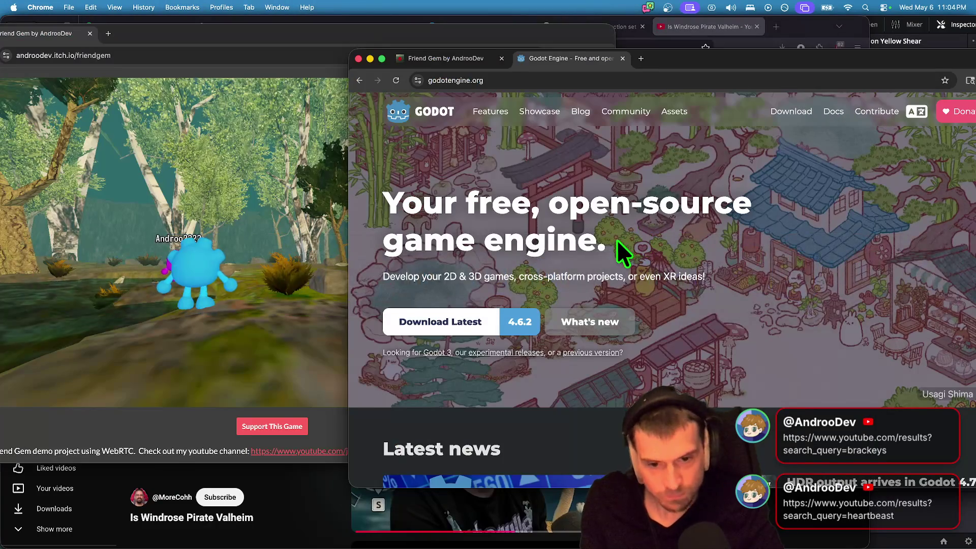
Play Friend Gem as the blue character: pick up and drop a fish, then run through the lake and forest.
{"action": "left_click", "coordinate": [221, 288]}
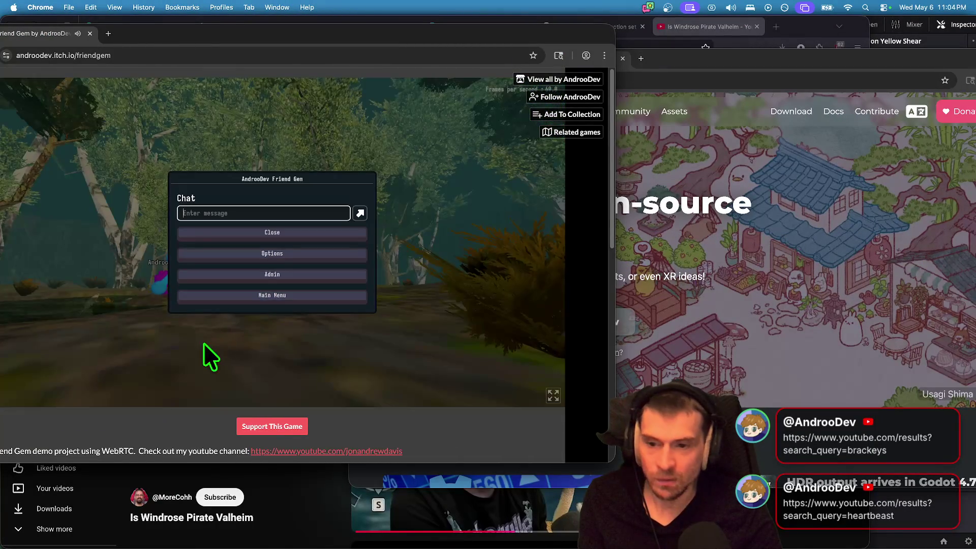
{"action": "left_click", "coordinate": [209, 355]}
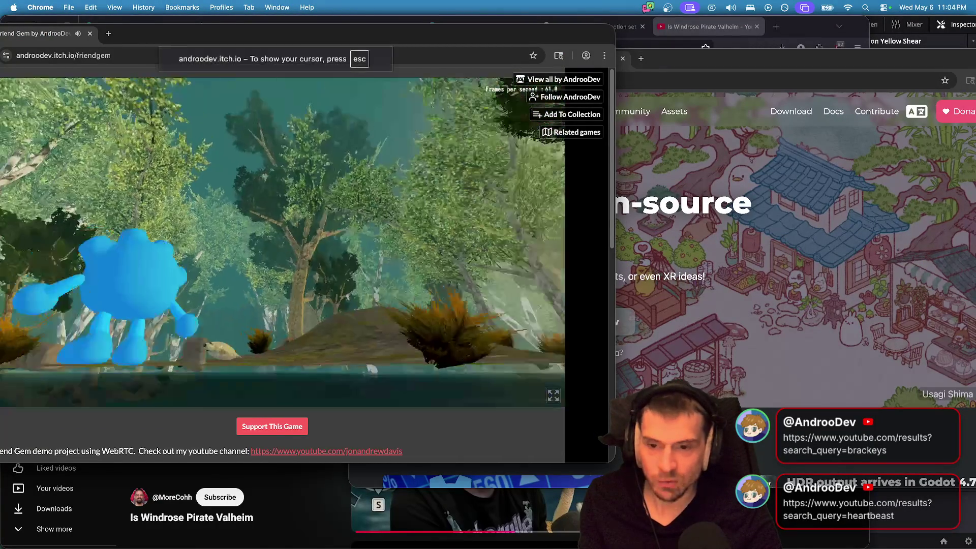
{"action": "key", "text": "e"}
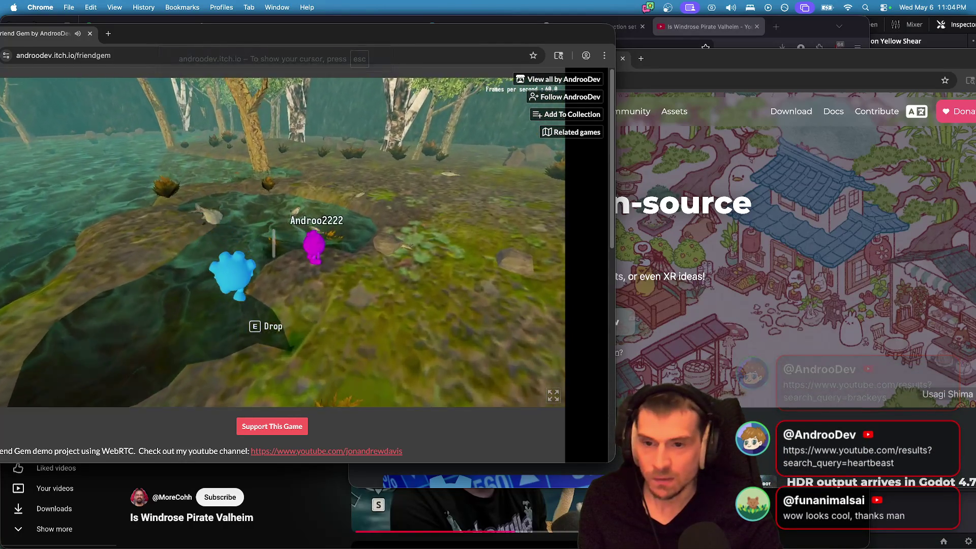
{"action": "key", "text": "e"}
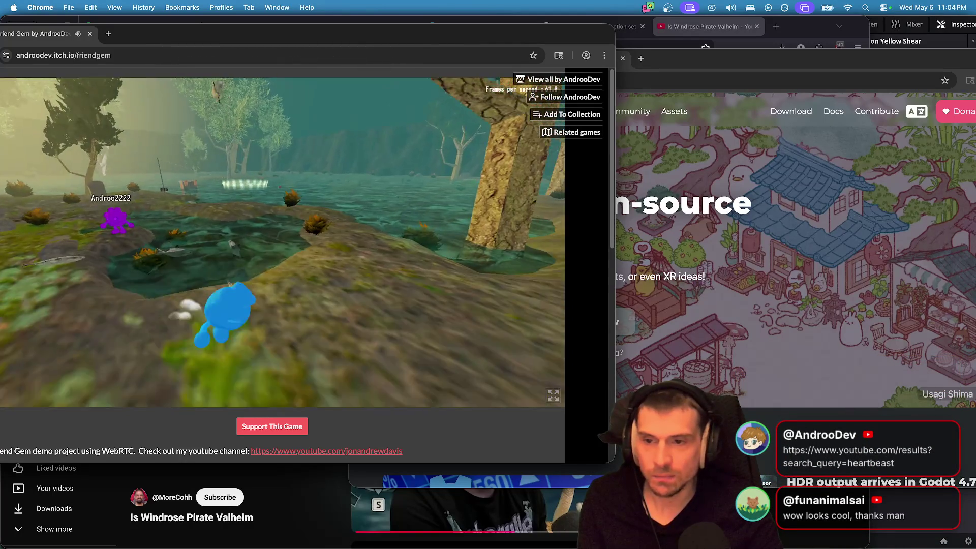
{"action": "key", "text": "w"}
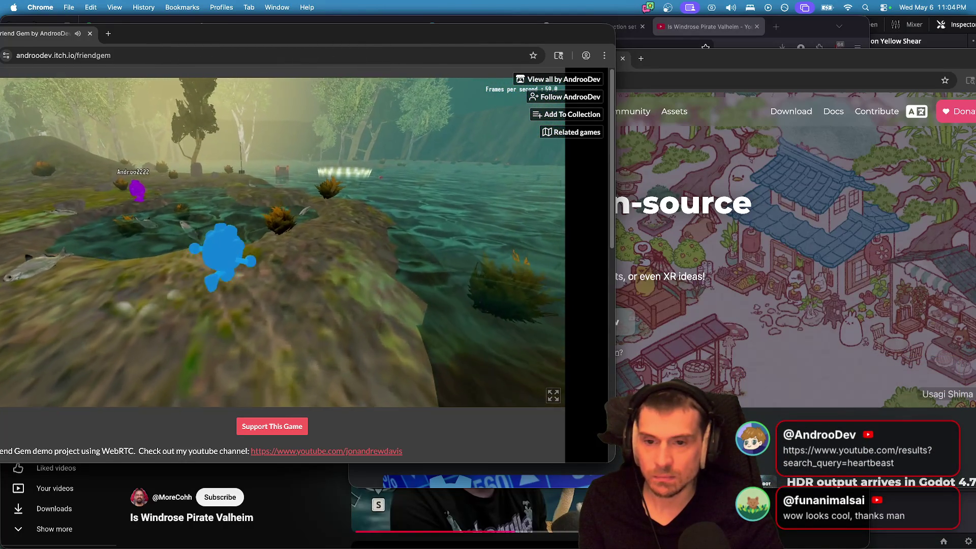
{"action": "key", "text": "w"}
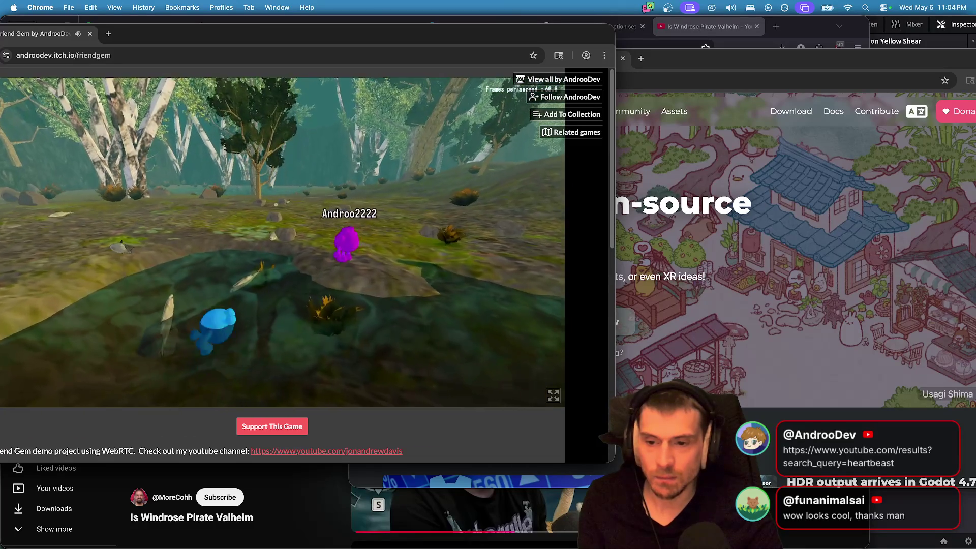
{"action": "key", "text": "w"}
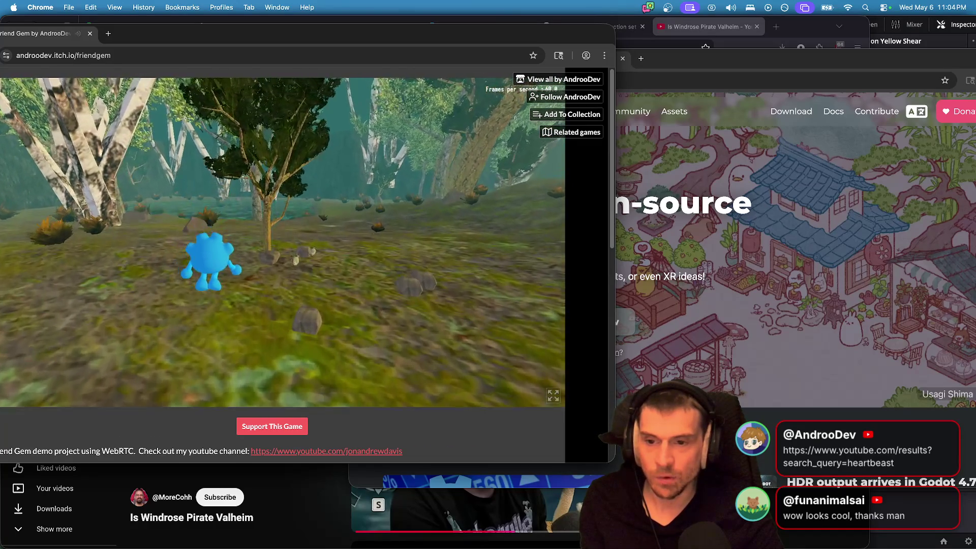
{"action": "key", "text": "w"}
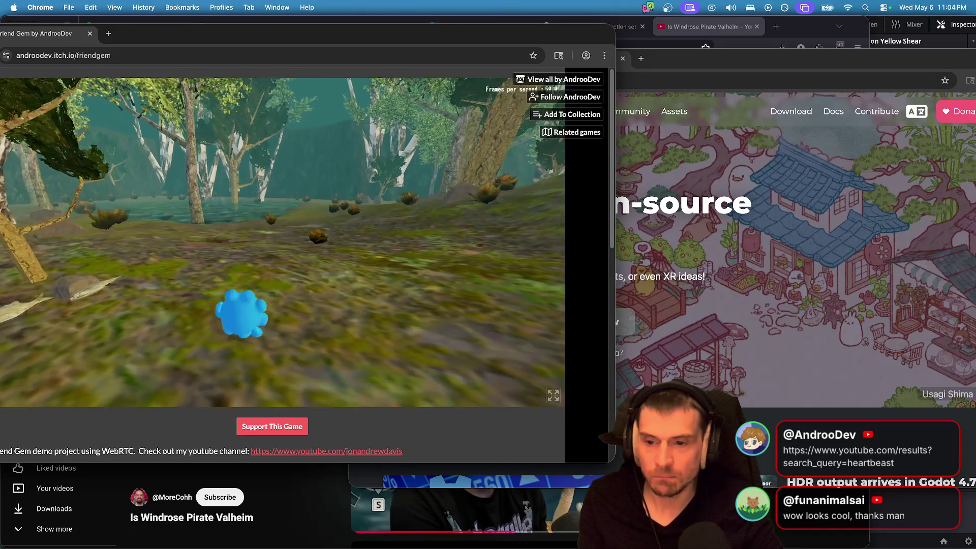
{"action": "key", "text": "w"}
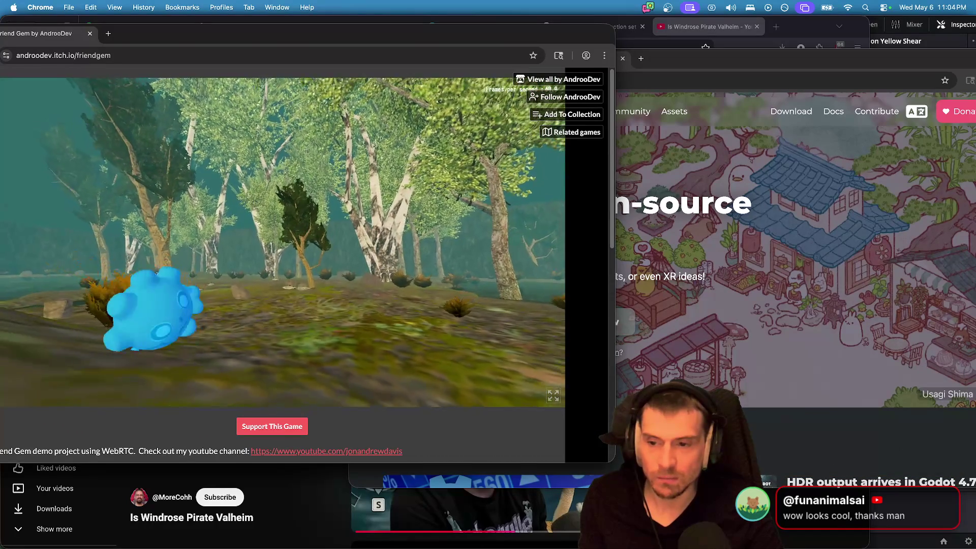
Return to Firefox and close the Windrose Shorts tab.
{"action": "key", "text": "w"}
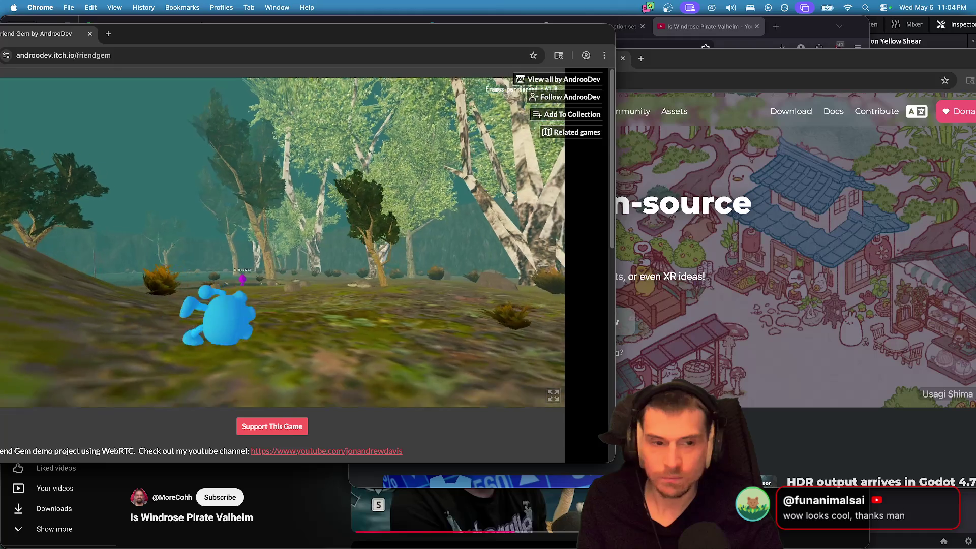
{"action": "key", "text": "super+Tab"}
{"action": "key", "text": "super+w"}
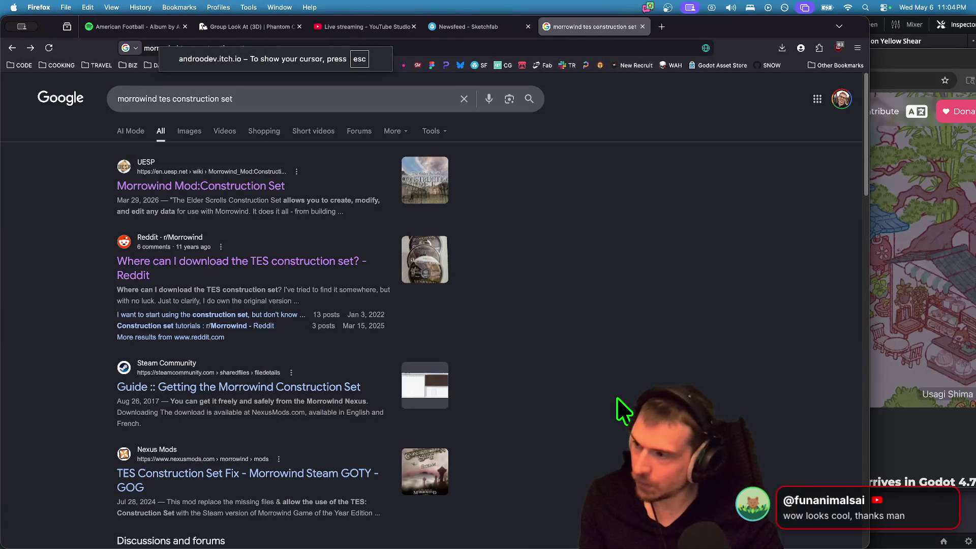
Switch from Firefox to the Godot editor showing the Friend Gem Rock scene.
{"action": "key", "text": "super+Tab"}
{"action": "key", "text": "super+Tab"}
{"action": "key", "text": "super+Tab"}
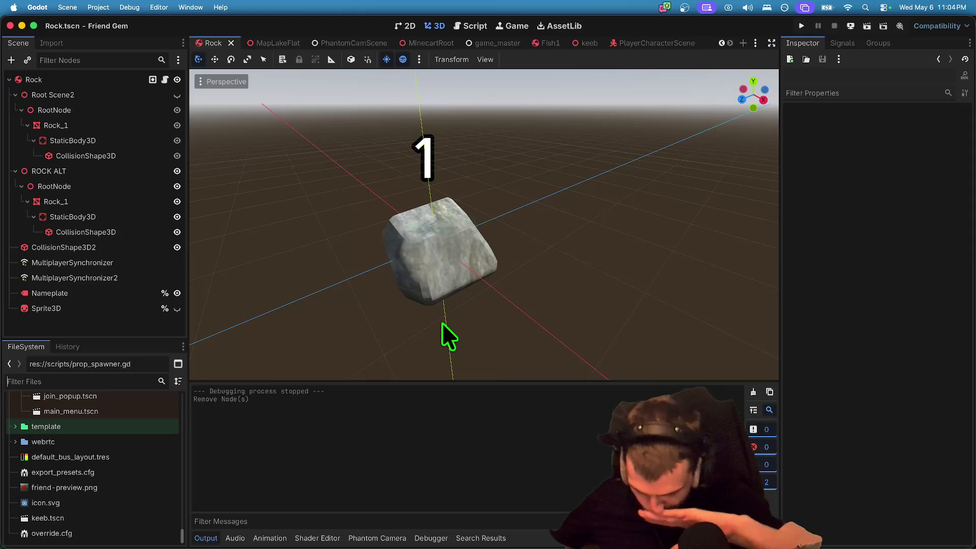
{"action": "key", "text": "super+Tab"}
{"action": "key", "text": "super+Tab"}
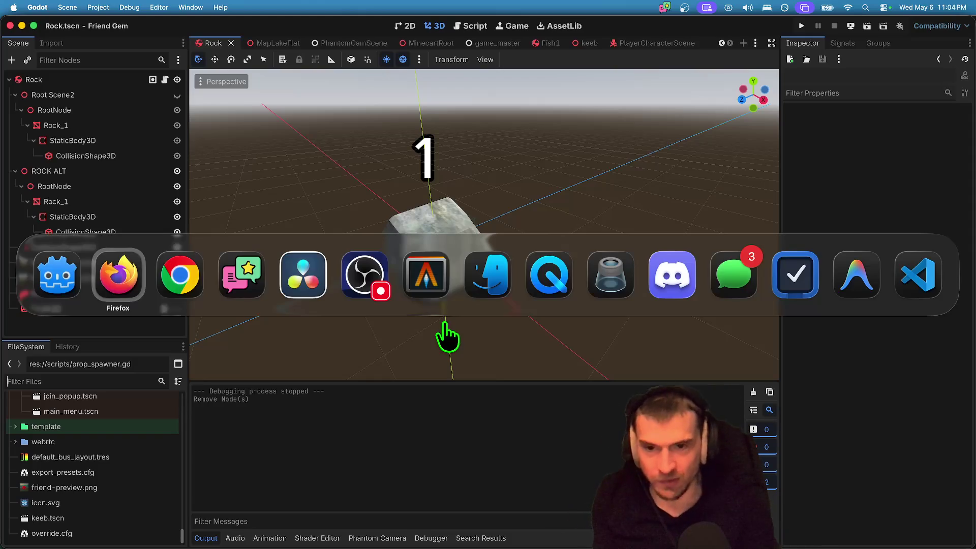
{"action": "key", "text": "super+shift+Tab"}
{"action": "key", "text": "super+shift+Tab"}
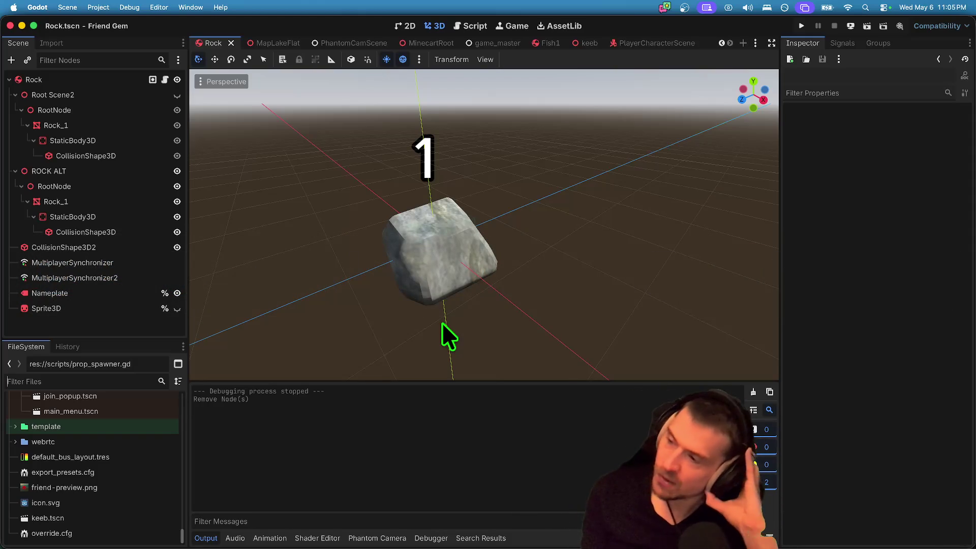
{"action": "key", "text": "super+Tab"}
{"action": "key", "text": "super+shift+Tab"}
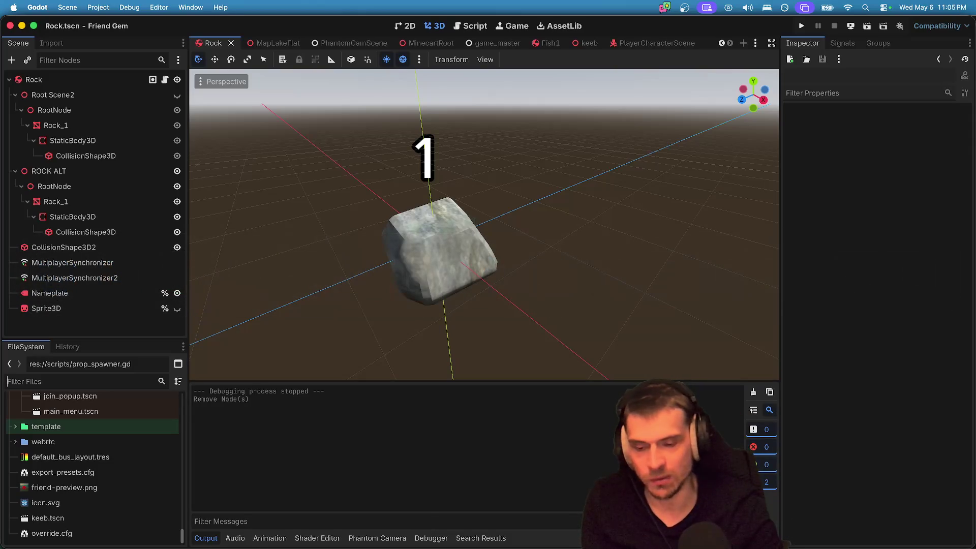
{"action": "mouse_move", "coordinate": [394, 521]}
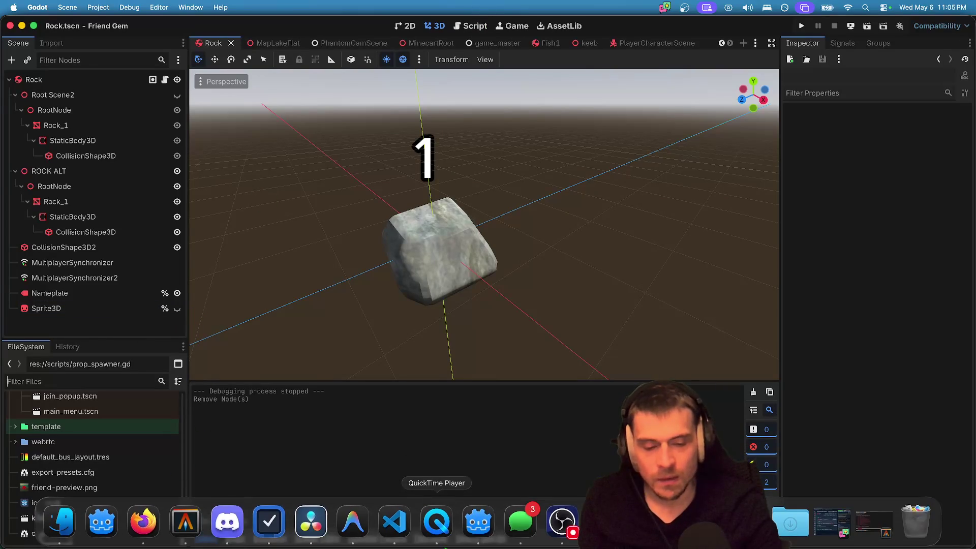
{"action": "left_click", "coordinate": [316, 528]}
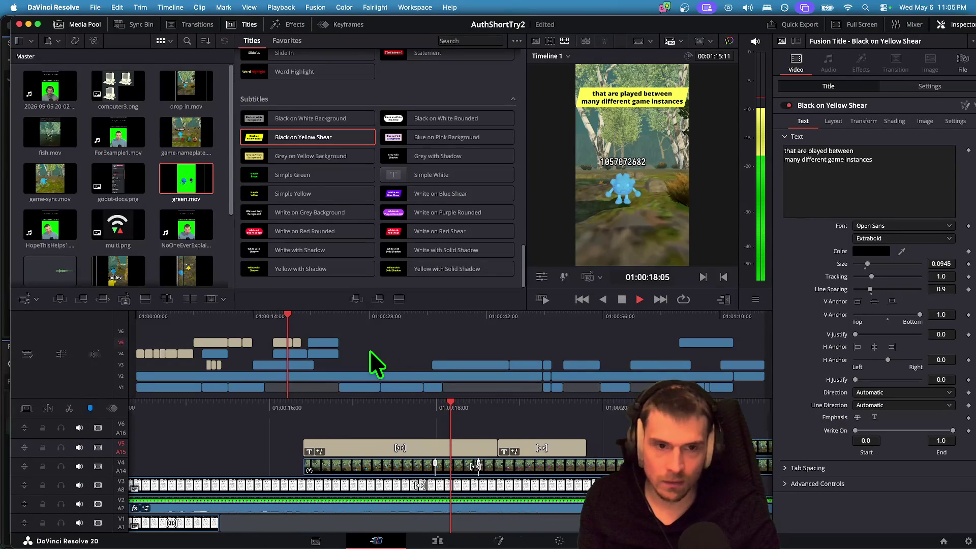
Preview the captions and shift the instances caption slightly later.
{"action": "key", "text": "space"}
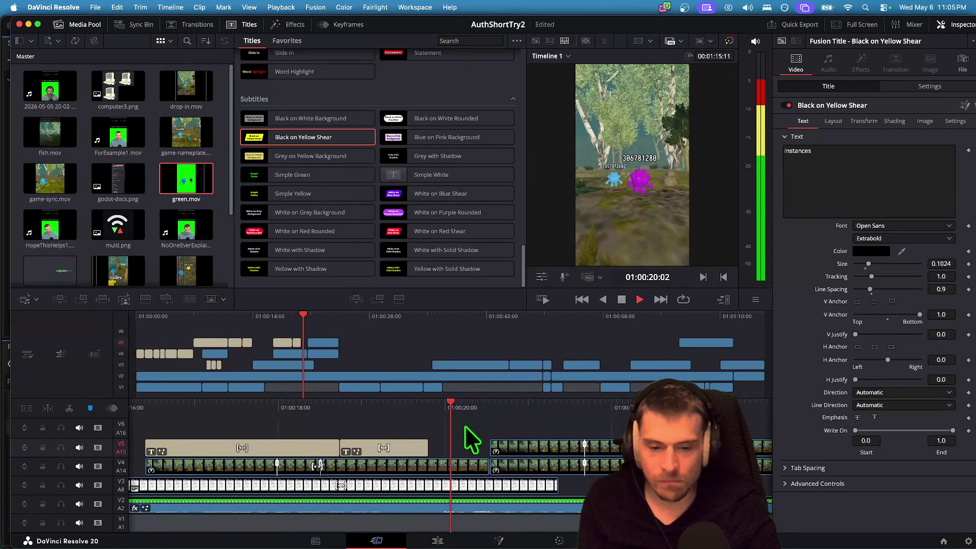
{"action": "left_click", "coordinate": [360, 445]}
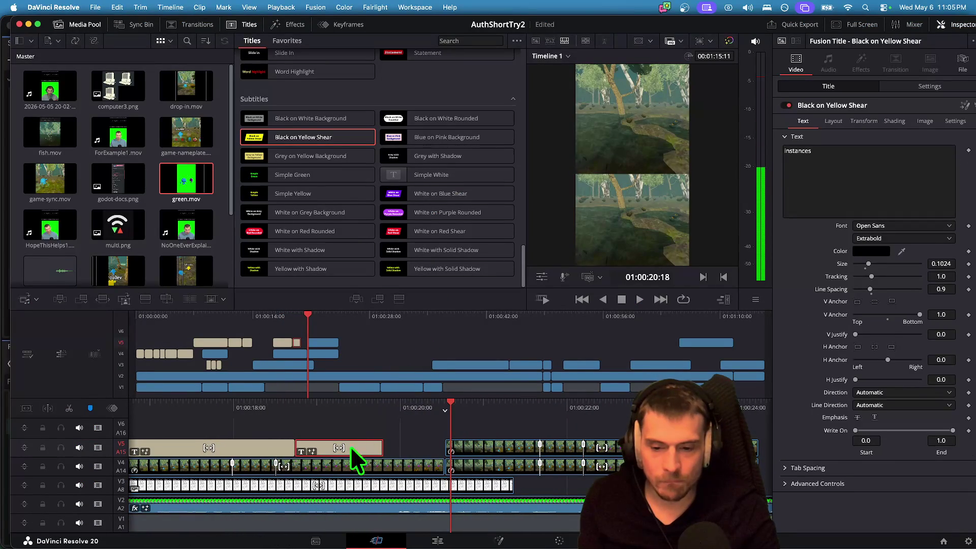
{"action": "left_click", "coordinate": [273, 447]}
{"action": "left_click_drag", "start_coordinate": [336, 448], "coordinate": [384, 448]}
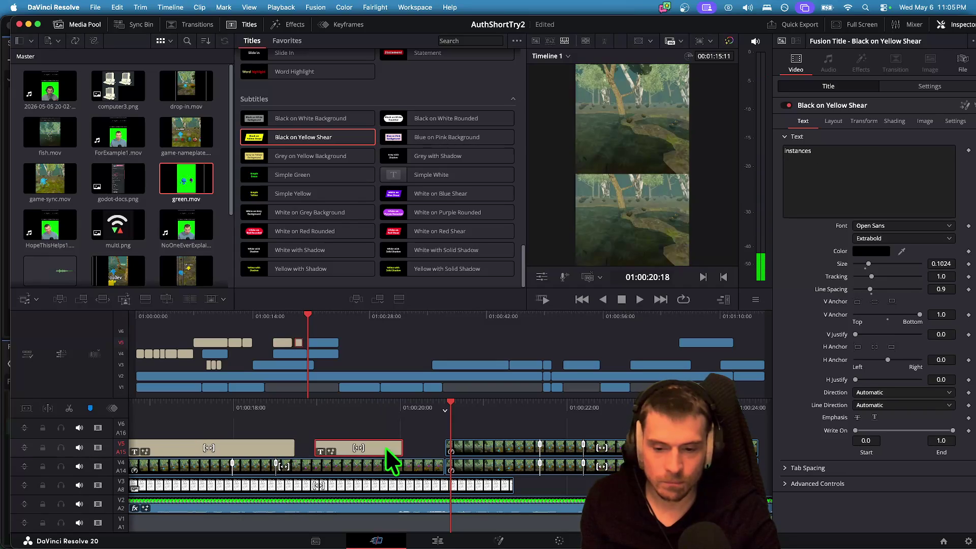
Move the caption up to track V6 and change its text to 'each game instance has their own copy'.
{"action": "left_click", "coordinate": [882, 164]}
{"action": "type", "text": "each game"}
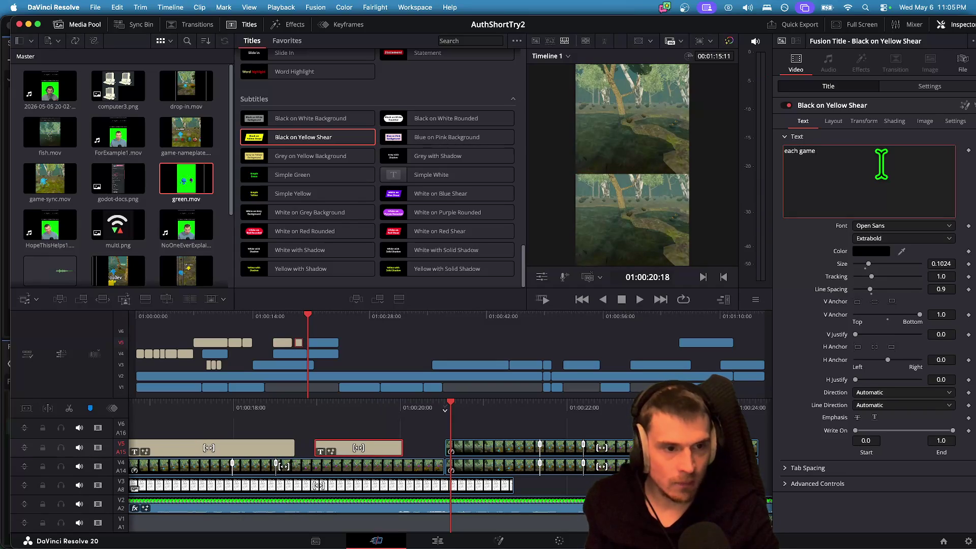
{"action": "left_click", "coordinate": [278, 433]}
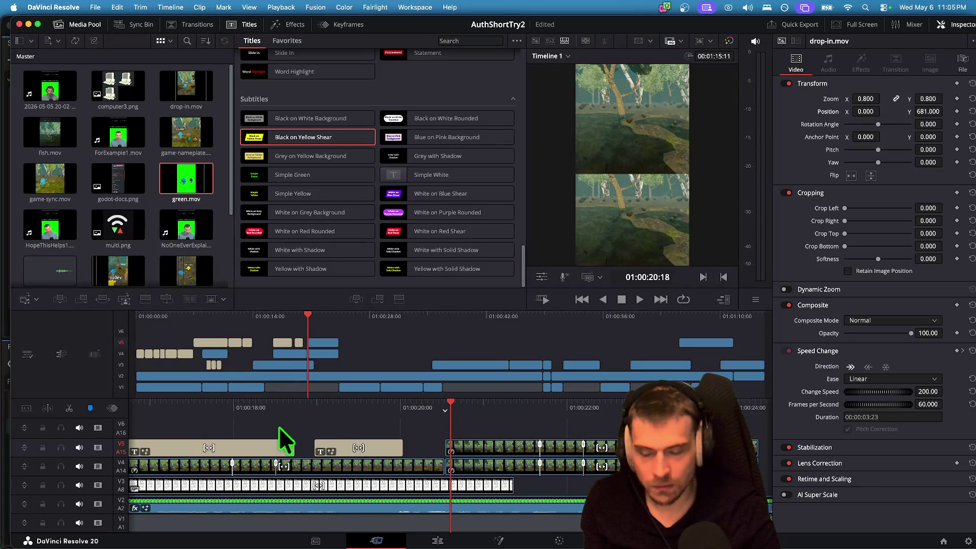
{"action": "key", "text": "space"}
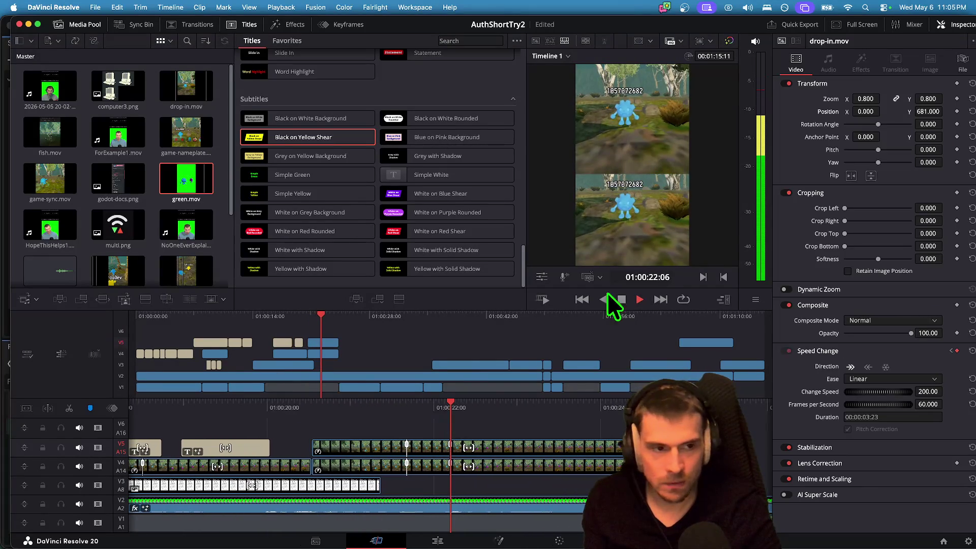
{"action": "left_click", "coordinate": [622, 299]}
{"action": "mouse_move", "coordinate": [228, 447]}
{"action": "left_mouse_down"}
{"action": "mouse_move", "coordinate": [265, 416]}
{"action": "mouse_move", "coordinate": [261, 429]}
{"action": "left_mouse_up"}
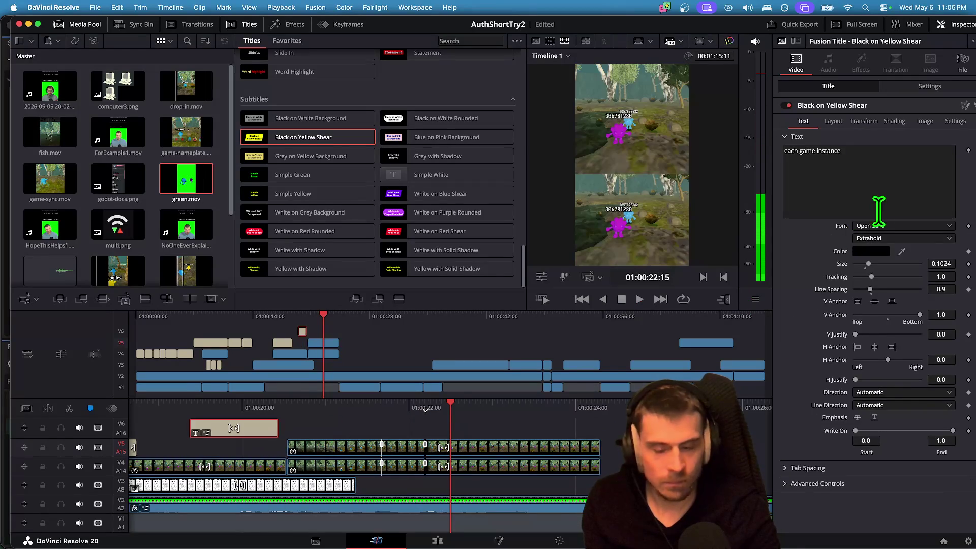
{"action": "left_click", "coordinate": [858, 193]}
{"action": "type", "text": "has their own copy"}
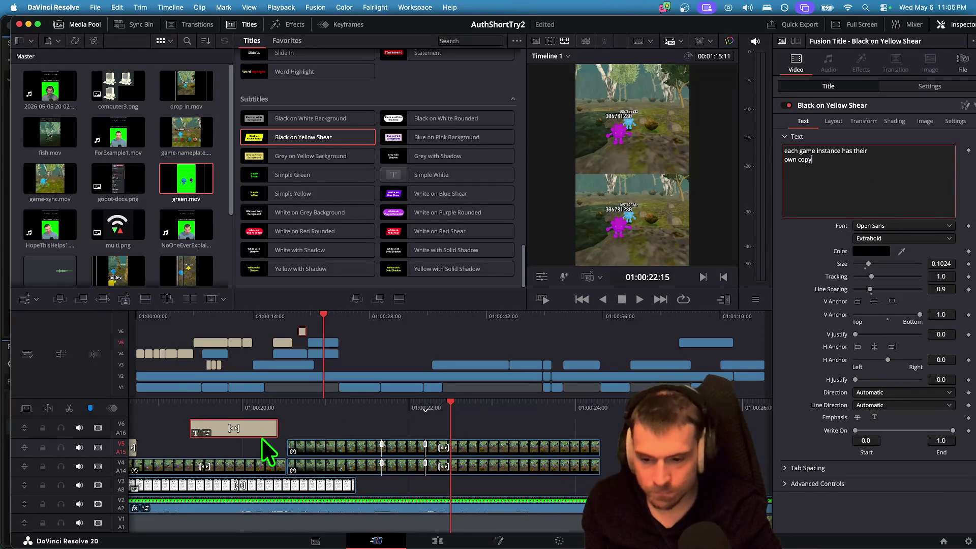
Lengthen the V6 caption, extend the V5 caption by 18 frames, and slide V6 later.
{"action": "left_click_drag", "start_coordinate": [268, 426], "coordinate": [361, 427]}
{"action": "key", "text": "space"}
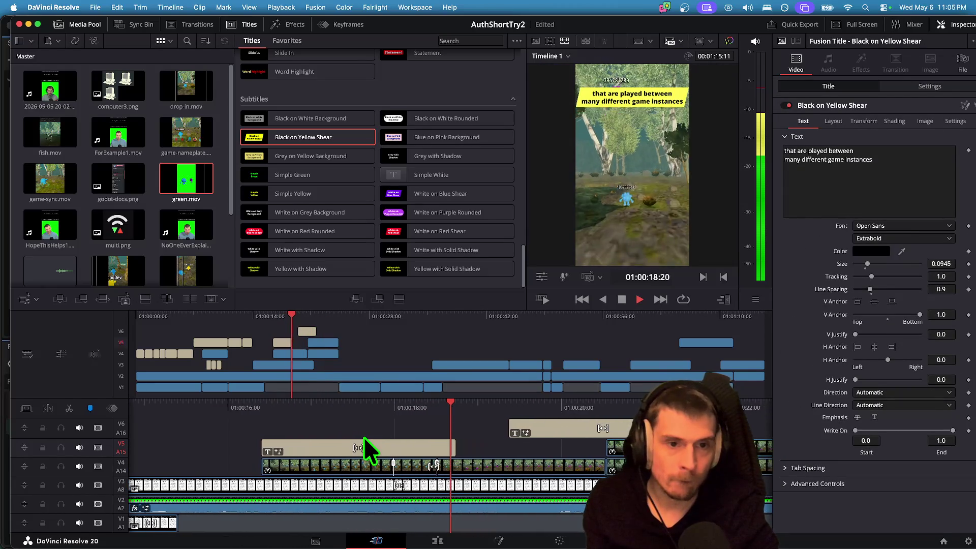
{"action": "key", "text": "space"}
{"action": "left_click_drag", "start_coordinate": [394, 448], "coordinate": [448, 446]}
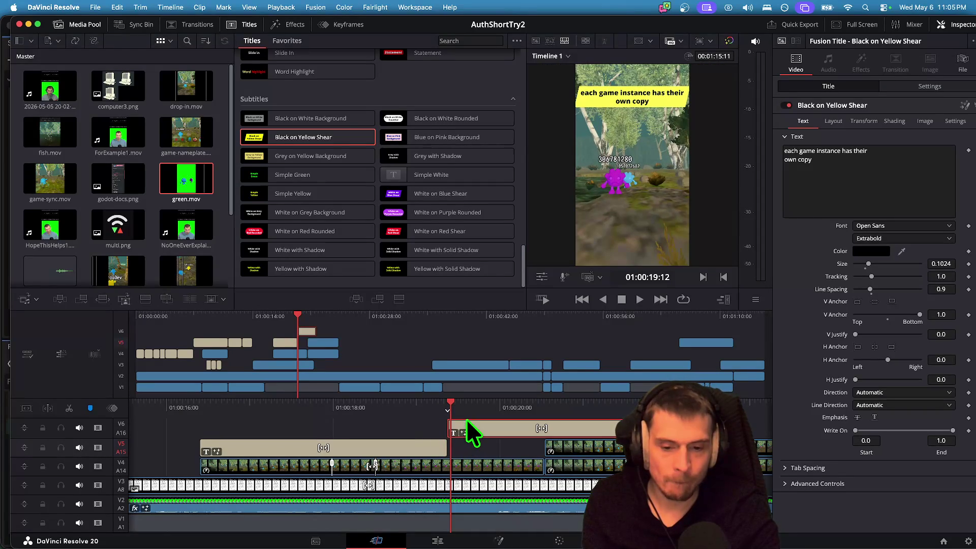
{"action": "mouse_move", "coordinate": [515, 424]}
{"action": "left_mouse_down"}
{"action": "mouse_move", "coordinate": [534, 425]}
{"action": "mouse_move", "coordinate": [522, 427]}
{"action": "left_mouse_up"}
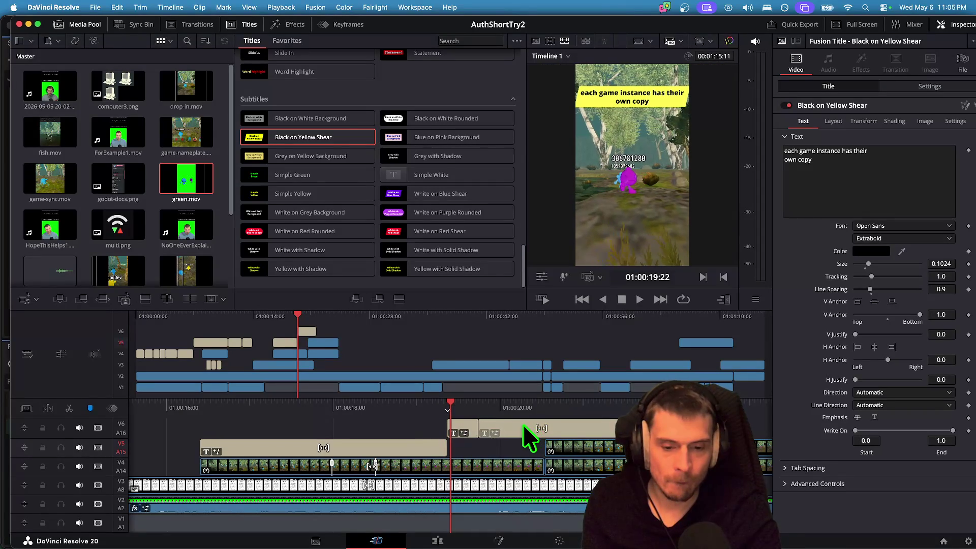
Replay the captions, save the project, and show the caption's Inspector Settings.
{"action": "key", "text": "/"}
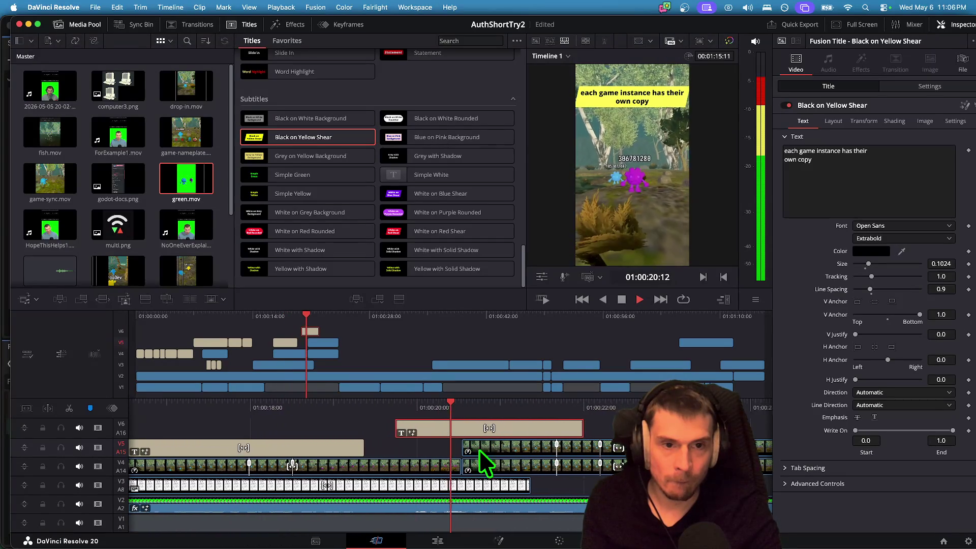
{"action": "key", "text": "space"}
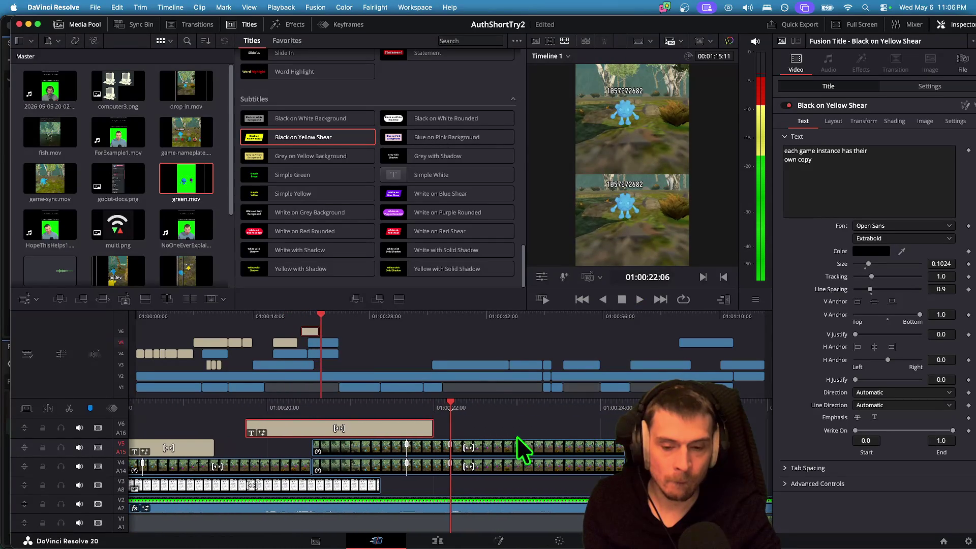
{"action": "key", "text": "super+s"}
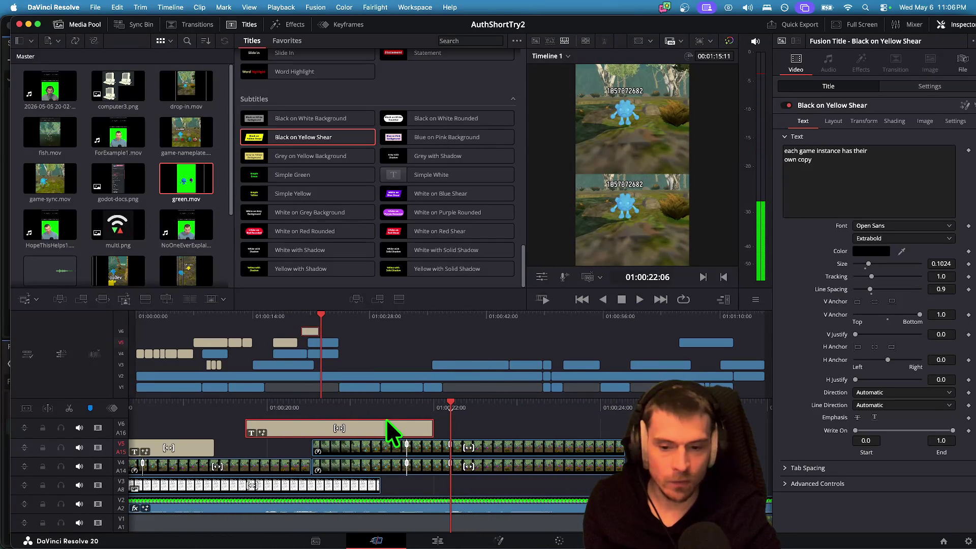
{"action": "left_click", "coordinate": [917, 84]}
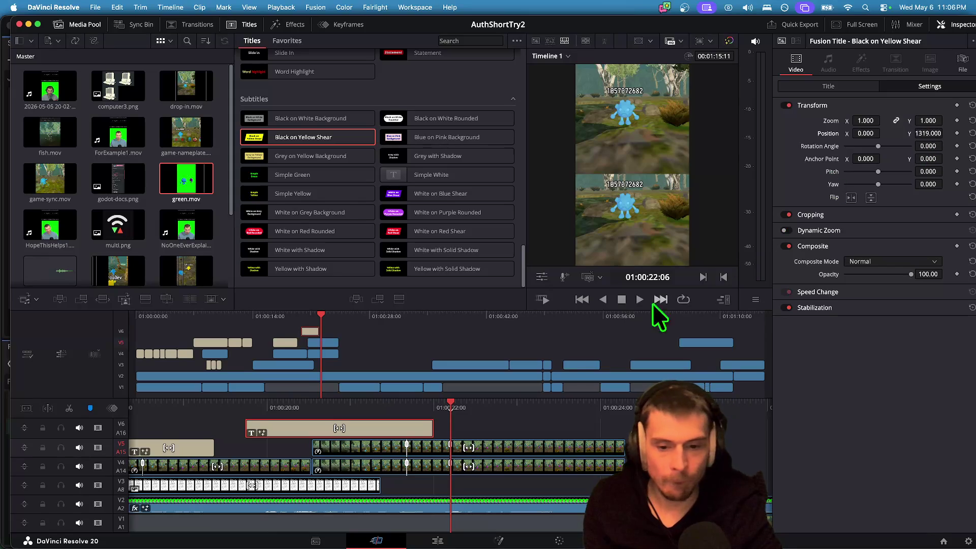
Lengthen the V6 caption and lower it to Position Y 701, then replay to check placement.
{"action": "left_click_drag", "start_coordinate": [422, 426], "coordinate": [472, 426]}
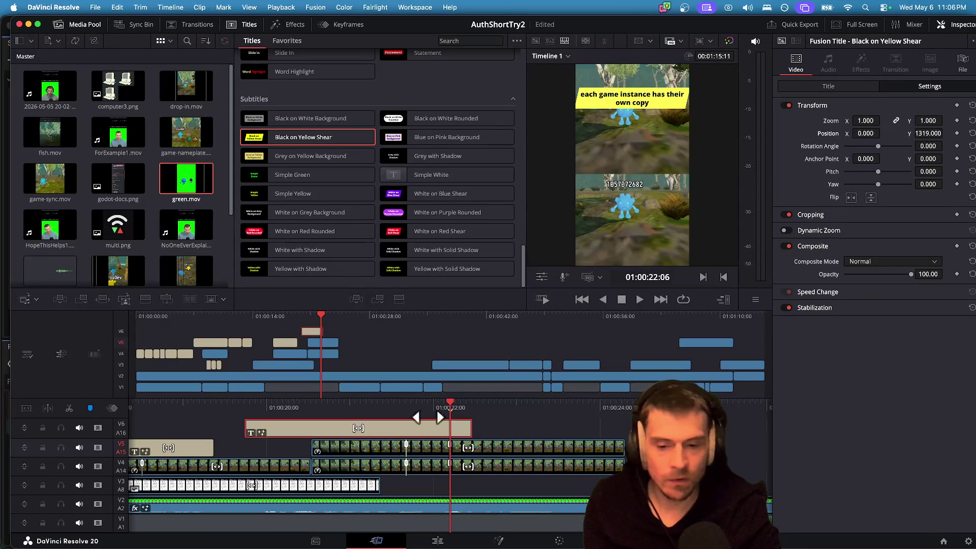
{"action": "mouse_move", "coordinate": [919, 130]}
{"action": "left_mouse_down"}
{"action": "mouse_move", "coordinate": [882, 131]}
{"action": "mouse_move", "coordinate": [890, 134]}
{"action": "left_mouse_up"}
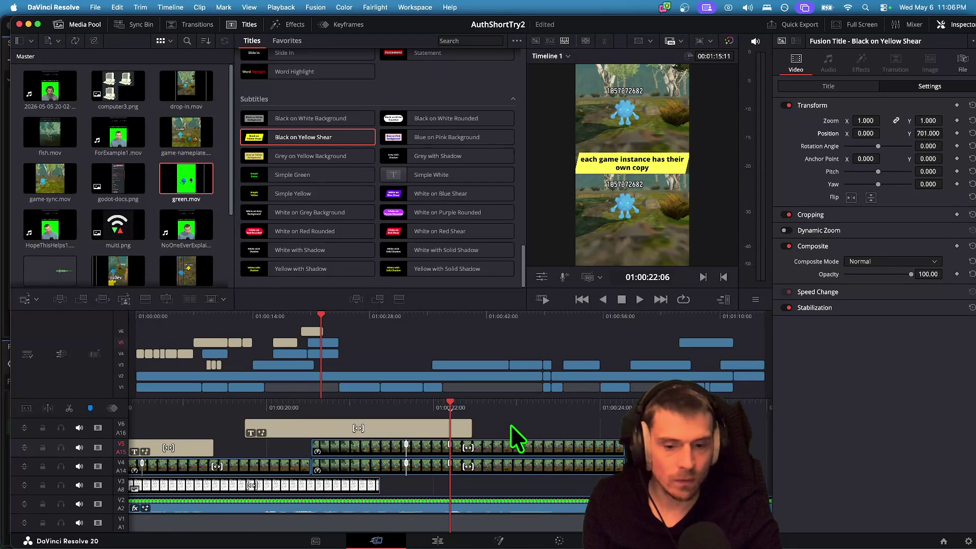
{"action": "left_click", "coordinate": [510, 425]}
{"action": "key", "text": "/"}
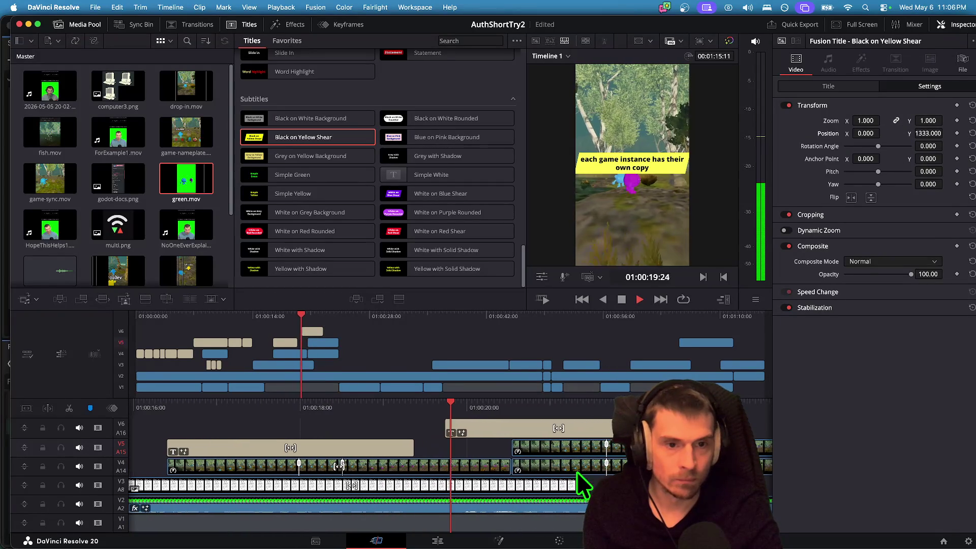
{"action": "key", "text": "space"}
Split the V6 caption and slide it later on the timeline, then select the V5 caption.
{"action": "left_click", "coordinate": [425, 432]}
{"action": "mouse_move", "coordinate": [367, 425]}
{"action": "left_mouse_down"}
{"action": "mouse_move", "coordinate": [431, 422]}
{"action": "mouse_move", "coordinate": [366, 423]}
{"action": "left_mouse_up"}
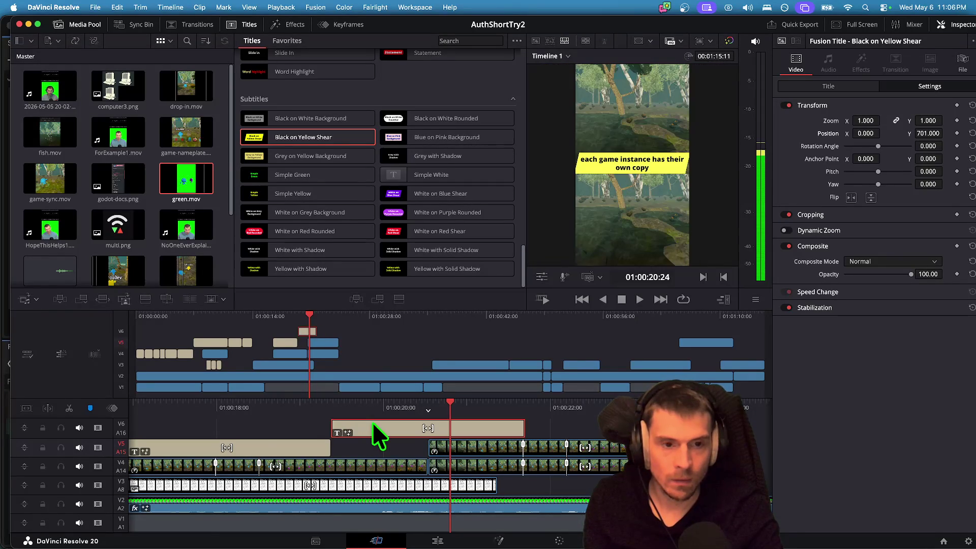
{"action": "left_click", "coordinate": [376, 423]}
{"action": "left_click_drag", "start_coordinate": [489, 424], "coordinate": [516, 421]}
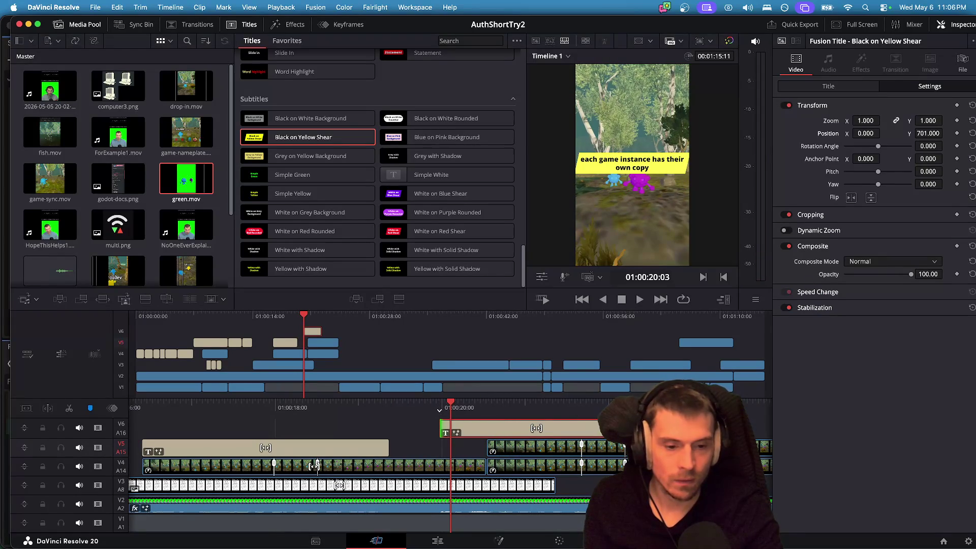
{"action": "left_click_drag", "start_coordinate": [486, 427], "coordinate": [534, 426]}
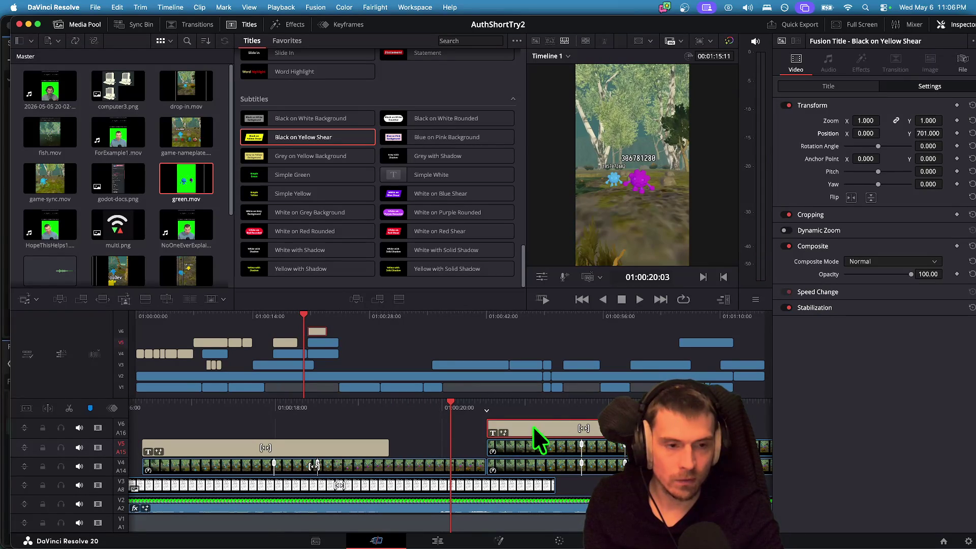
{"action": "left_click", "coordinate": [339, 448]}
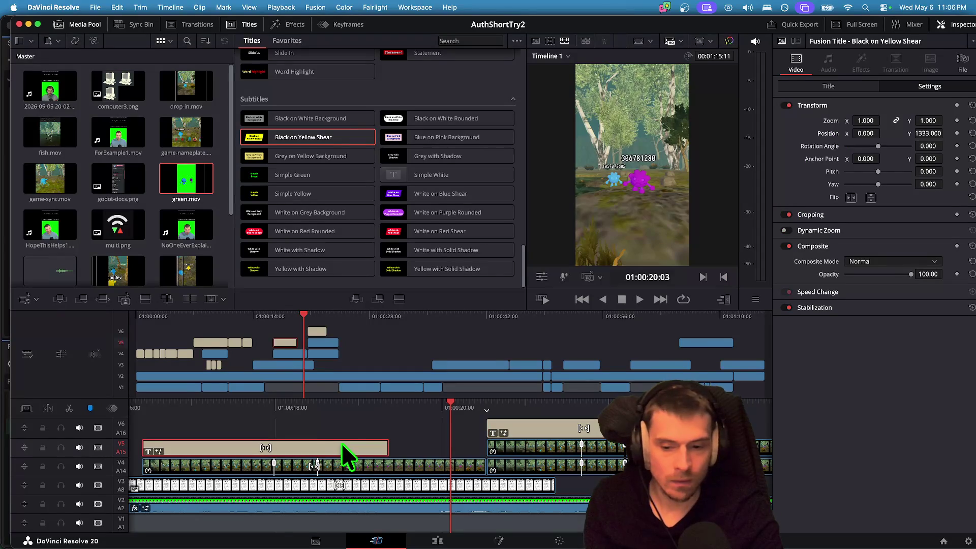
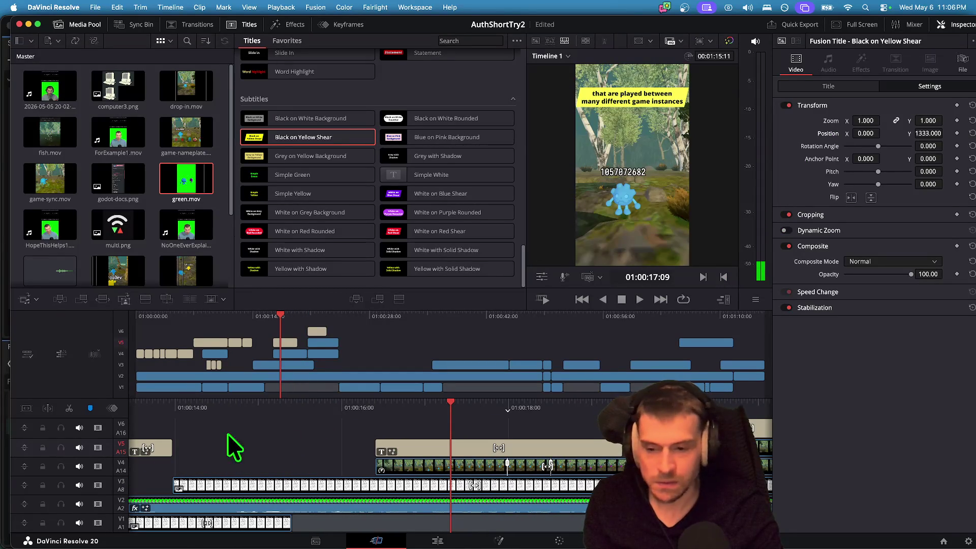
Target track V6 and paste the copied title there, then undo the misplaced paste.
{"action": "left_click", "coordinate": [62, 433]}
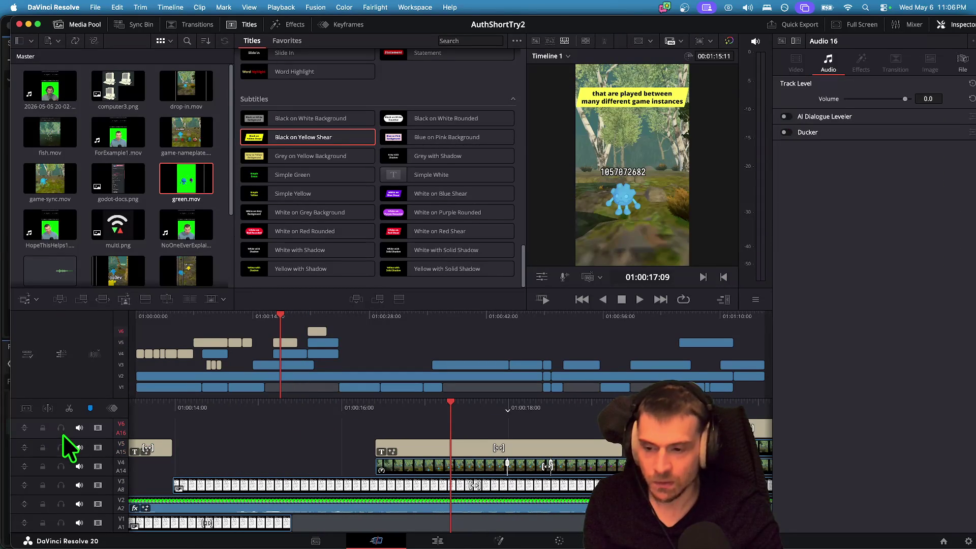
{"action": "right_click", "coordinate": [460, 426]}
{"action": "right_click", "coordinate": [453, 427]}
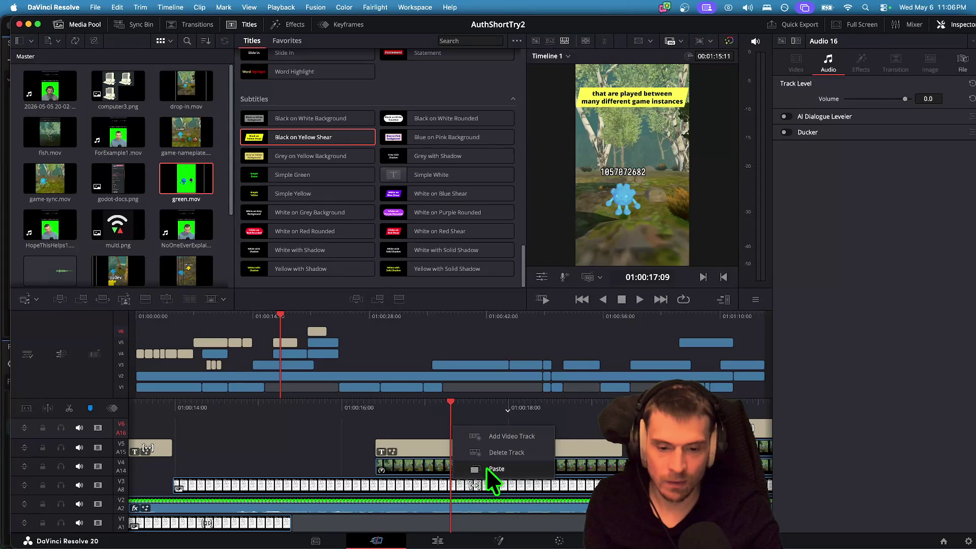
{"action": "left_click", "coordinate": [490, 475]}
{"action": "key", "text": "super+z"}
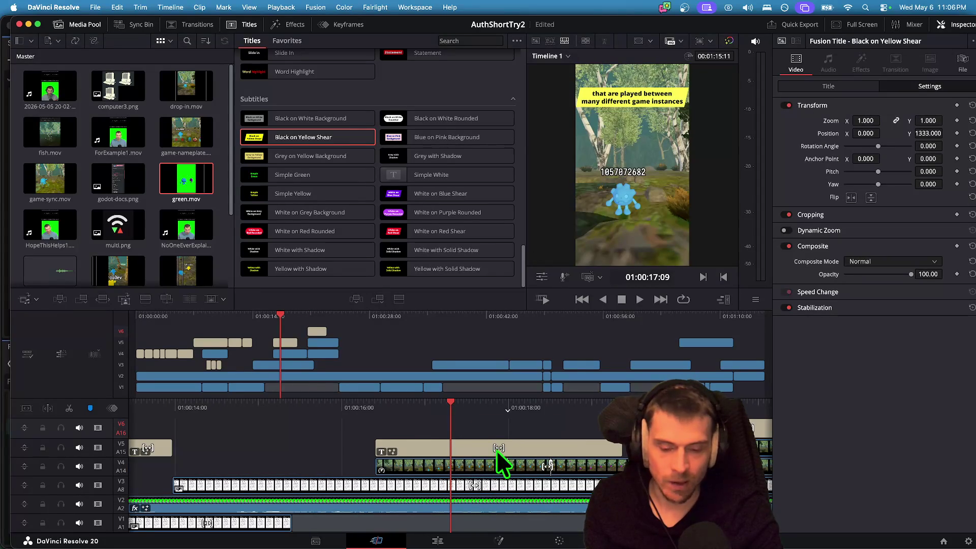
Place a Black on Yellow Shear title on V6, trim it to meet the next caption, and play it back.
{"action": "key", "text": "space"}
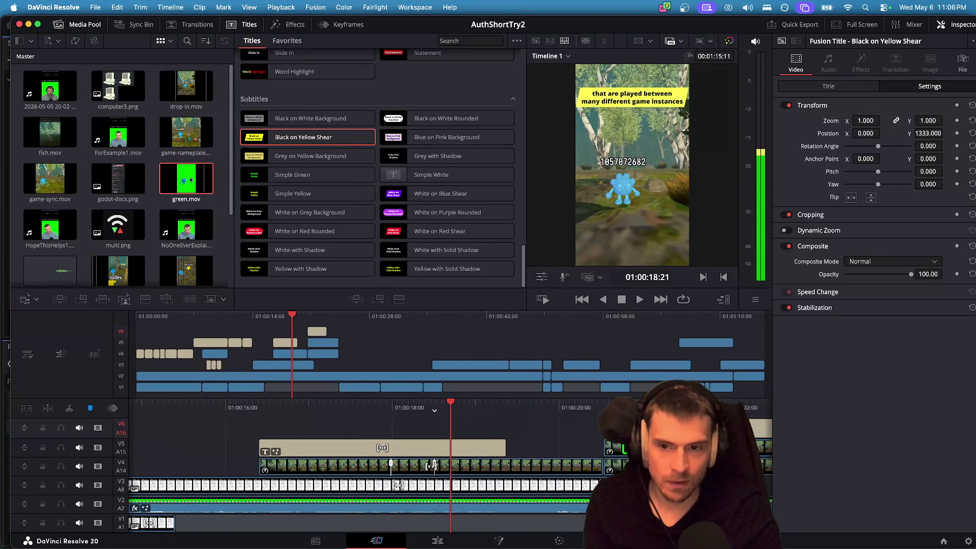
{"action": "mouse_move", "coordinate": [254, 137]}
{"action": "left_mouse_down"}
{"action": "mouse_move", "coordinate": [412, 406]}
{"action": "mouse_move", "coordinate": [473, 426]}
{"action": "mouse_move", "coordinate": [148, 420]}
{"action": "mouse_move", "coordinate": [515, 427]}
{"action": "left_mouse_up"}
{"action": "left_click_drag", "start_coordinate": [452, 430], "coordinate": [486, 429]}
{"action": "mouse_move", "coordinate": [383, 428]}
{"action": "left_mouse_down"}
{"action": "mouse_move", "coordinate": [399, 427]}
{"action": "mouse_move", "coordinate": [389, 427]}
{"action": "left_mouse_up"}
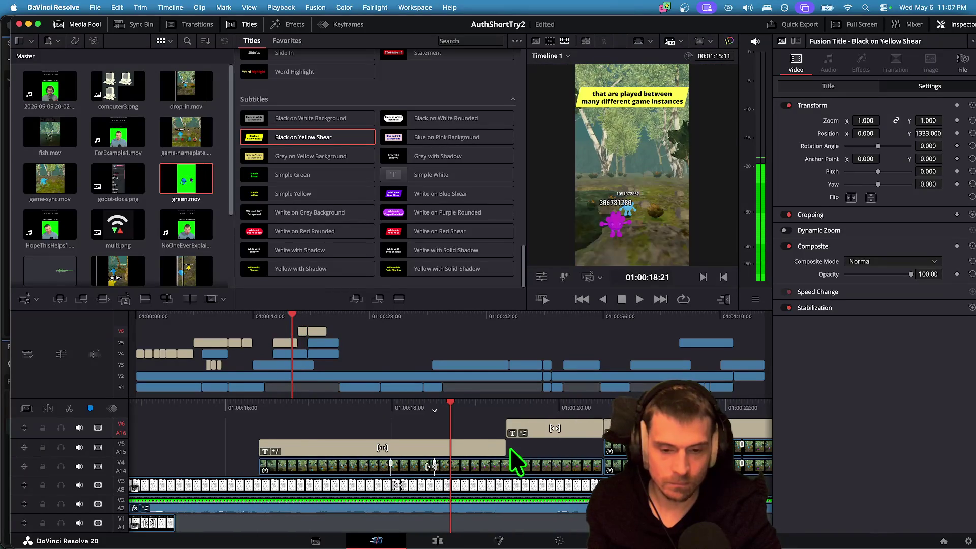
{"action": "key", "text": "space"}
{"action": "left_click", "coordinate": [480, 431]}
{"action": "key", "text": "space"}
{"action": "key", "text": "space"}
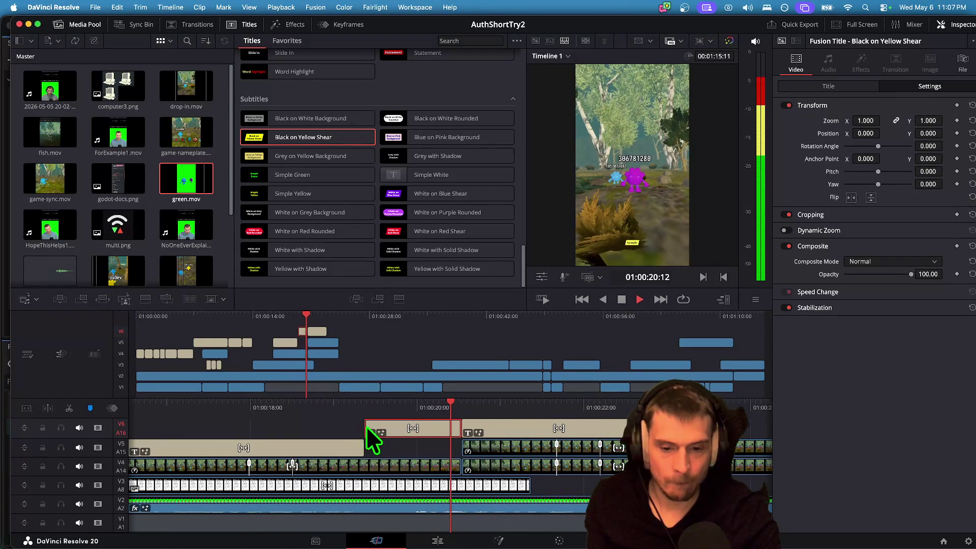
Delete 'each game' from the next V6 caption so it reads 'instance has their own copy'.
{"action": "left_click", "coordinate": [501, 432]}
{"action": "left_click", "coordinate": [834, 87]}
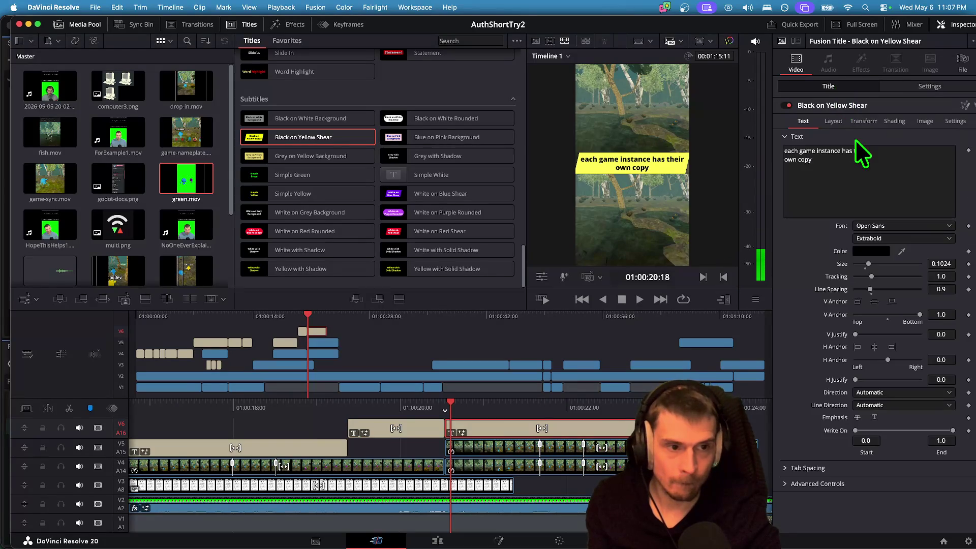
{"action": "double_click", "coordinate": [820, 150]}
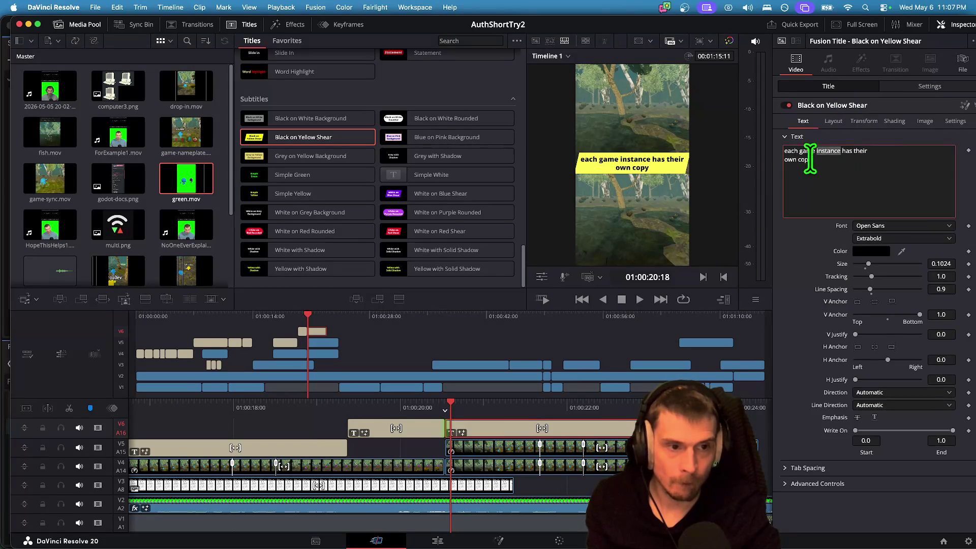
{"action": "left_click", "coordinate": [822, 170]}
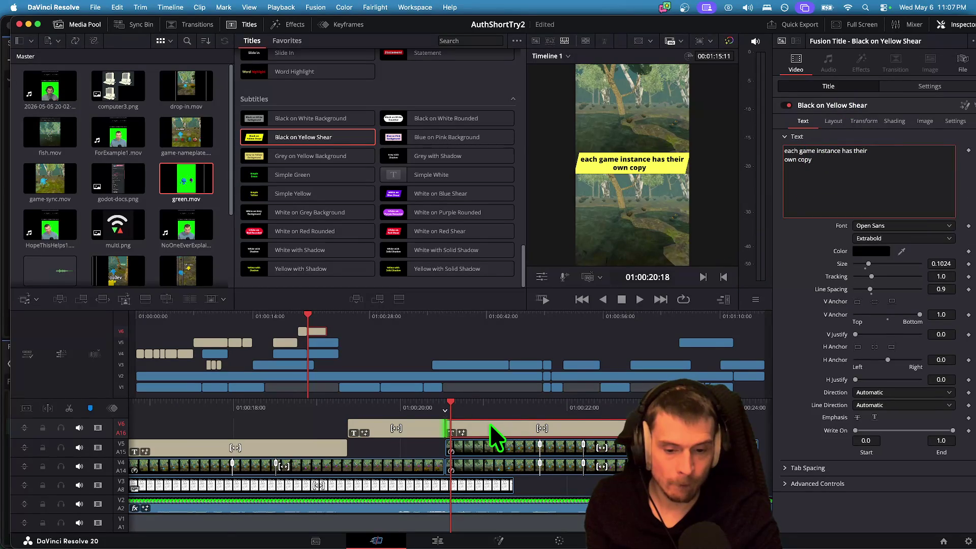
{"action": "left_click_drag", "start_coordinate": [487, 411], "coordinate": [488, 411]}
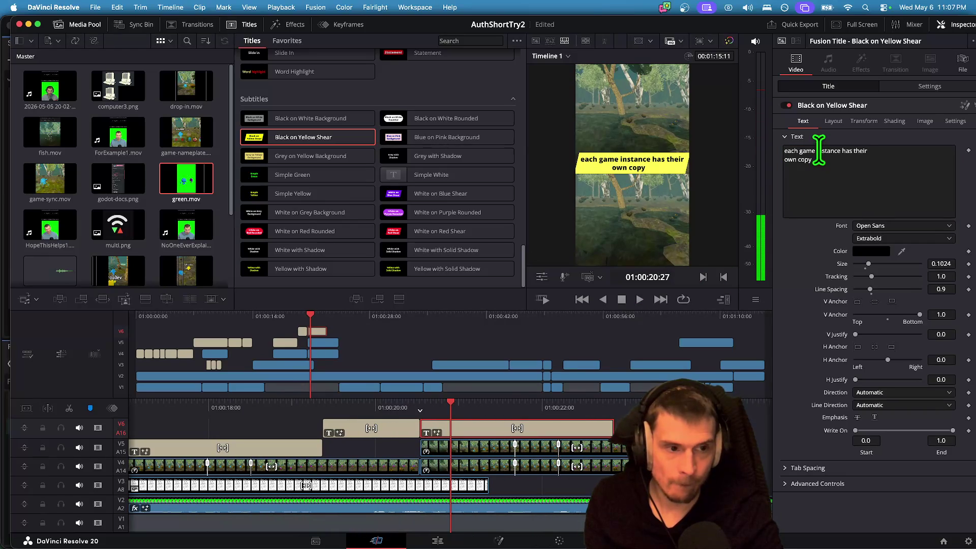
{"action": "left_click_drag", "start_coordinate": [813, 150], "coordinate": [740, 148]}
{"action": "key", "text": "BackSpace"}
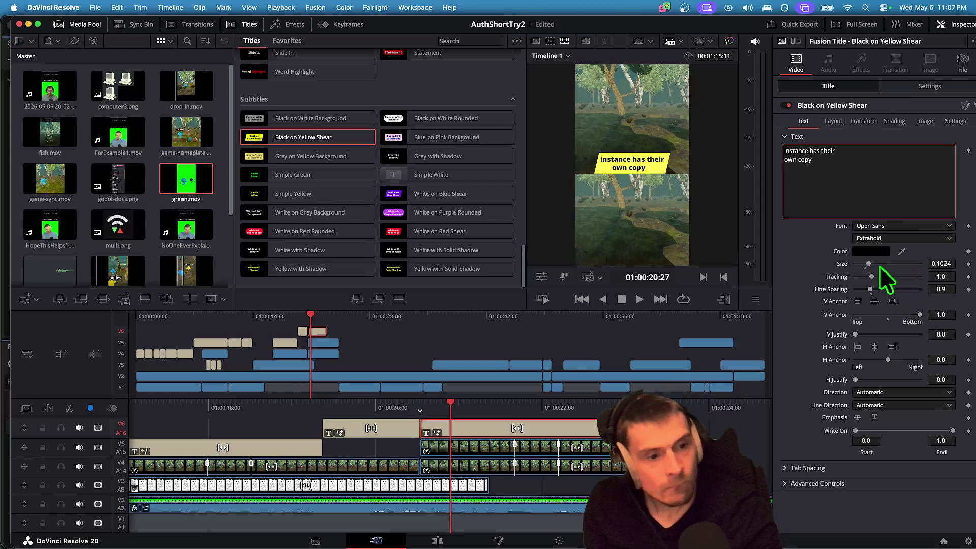
Raise the caption's size to 0.122 and set its Position Y to 598.
{"action": "left_click_drag", "start_coordinate": [871, 264], "coordinate": [875, 272]}
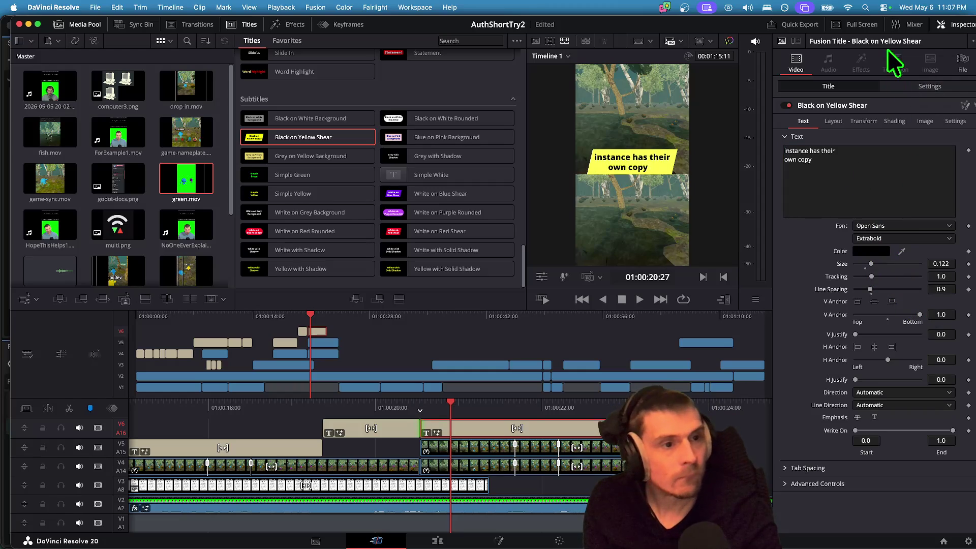
{"action": "left_click", "coordinate": [955, 122]}
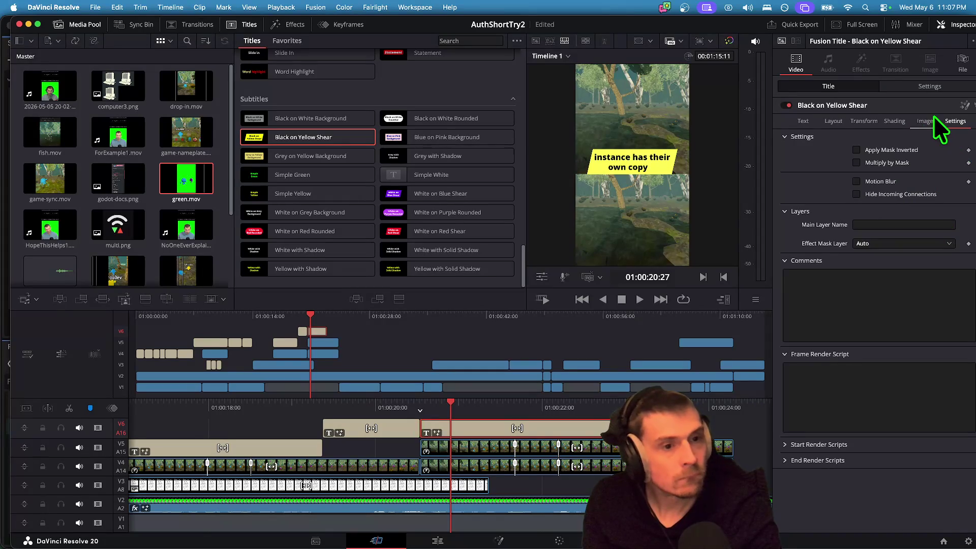
{"action": "left_click", "coordinate": [813, 120]}
{"action": "left_click", "coordinate": [954, 122]}
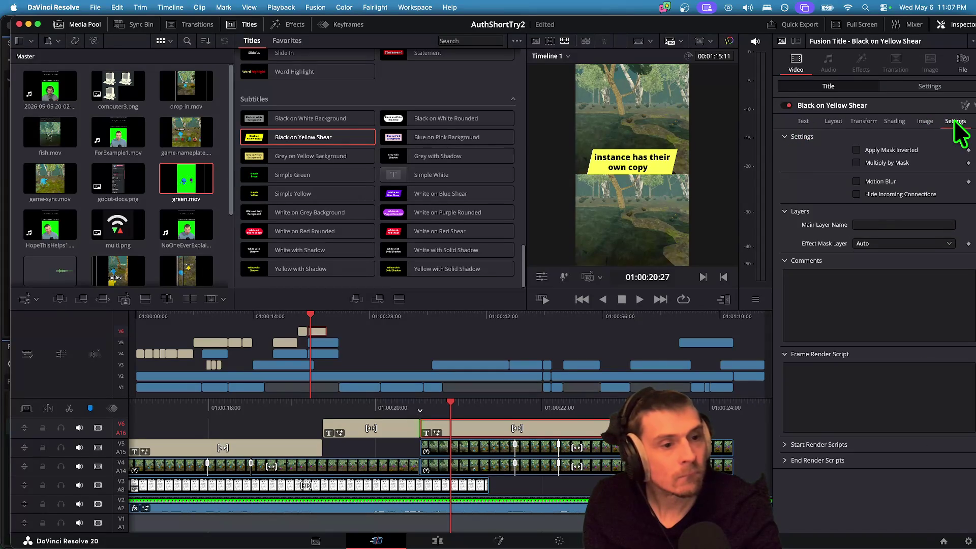
{"action": "left_click", "coordinate": [833, 122]}
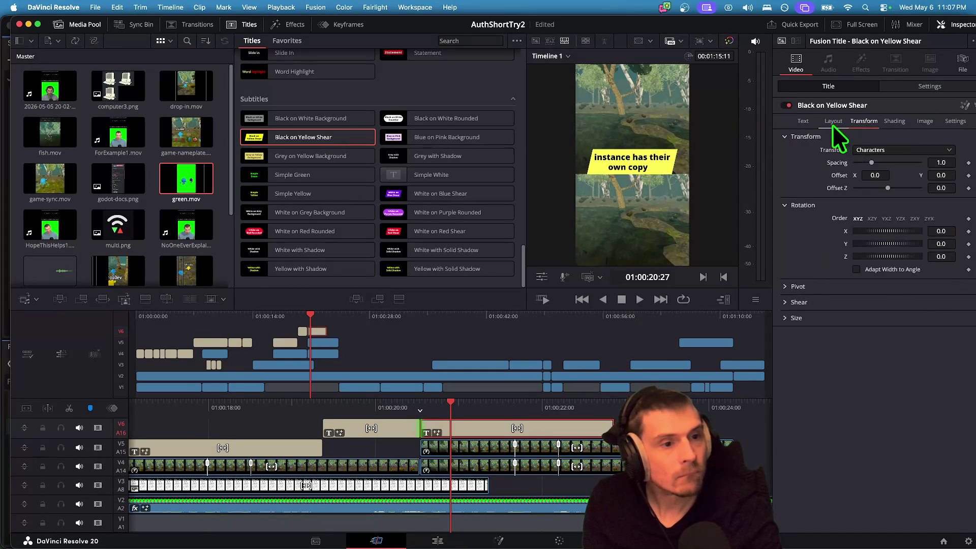
{"action": "left_click", "coordinate": [793, 122]}
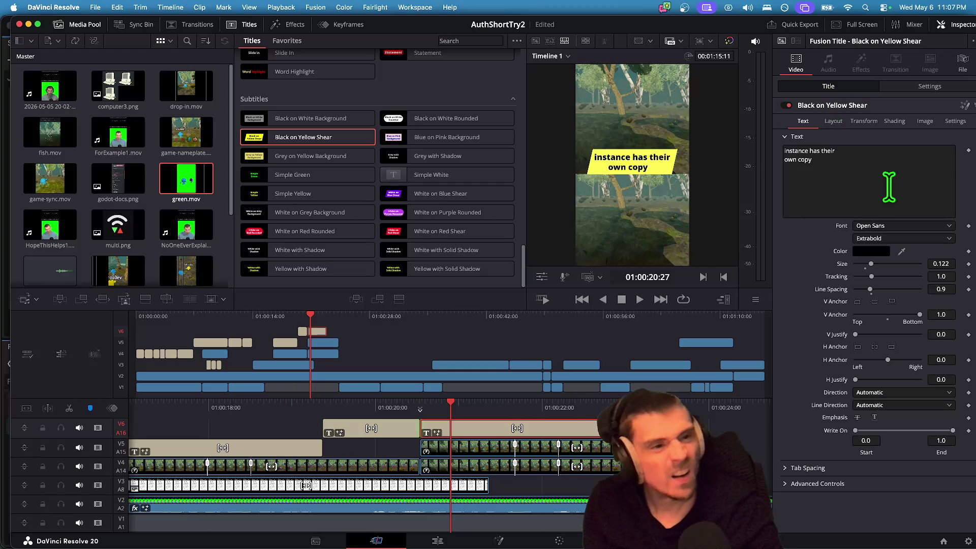
{"action": "left_click", "coordinate": [928, 87]}
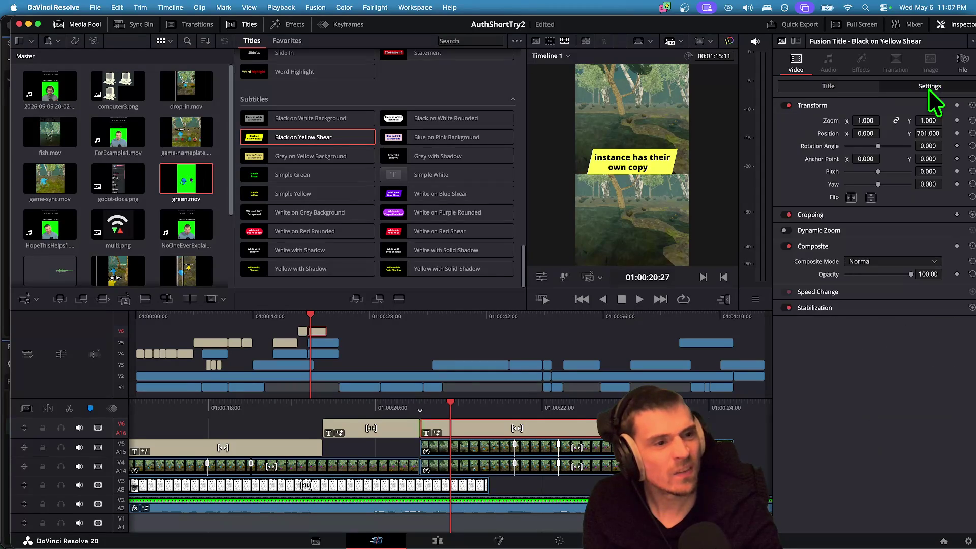
{"action": "left_click_drag", "start_coordinate": [928, 134], "coordinate": [907, 134]}
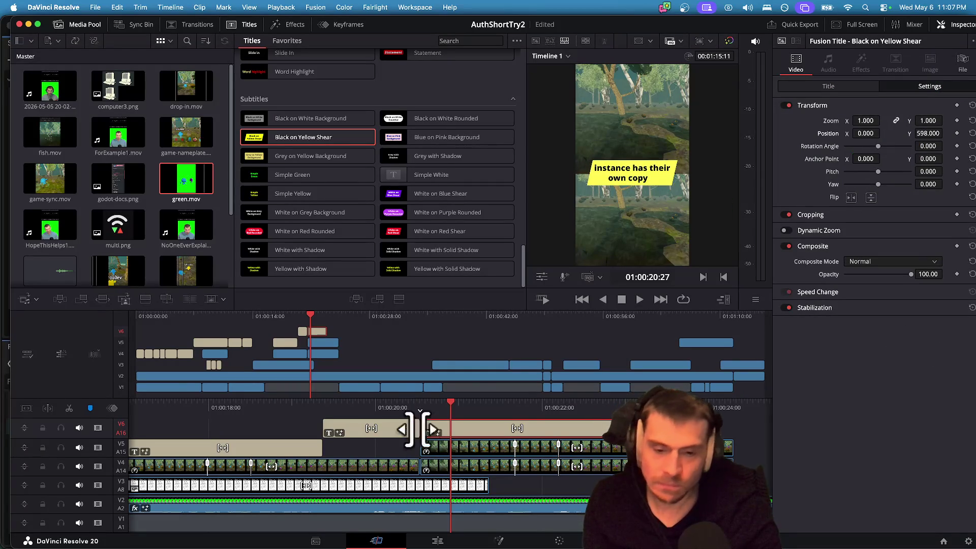
{"action": "left_click", "coordinate": [364, 427]}
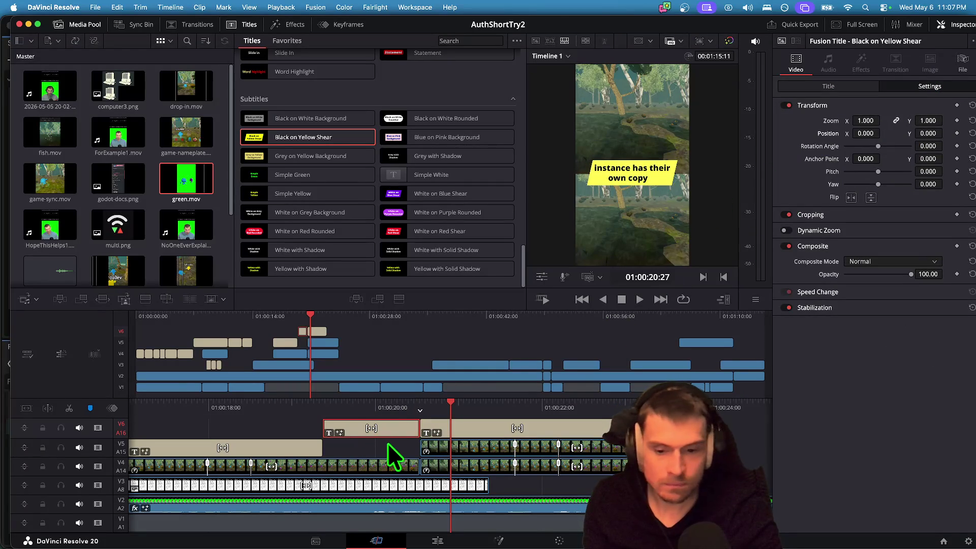
{"action": "left_click", "coordinate": [395, 446]}
{"action": "left_click_drag", "start_coordinate": [410, 404], "coordinate": [485, 404]}
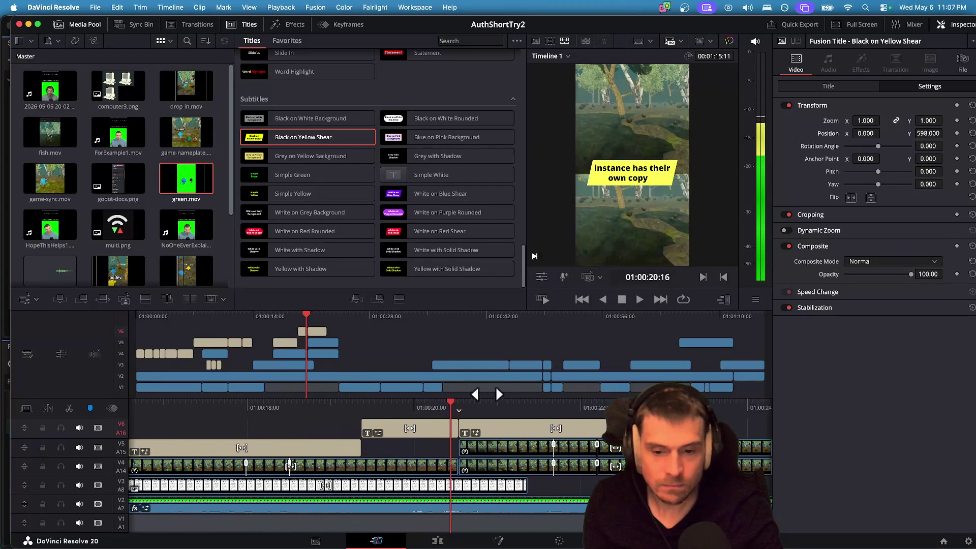
Set the new Sample title's text size on V6 to 0.095 to match the V5 caption.
{"action": "left_click", "coordinate": [483, 432]}
{"action": "left_click", "coordinate": [867, 88]}
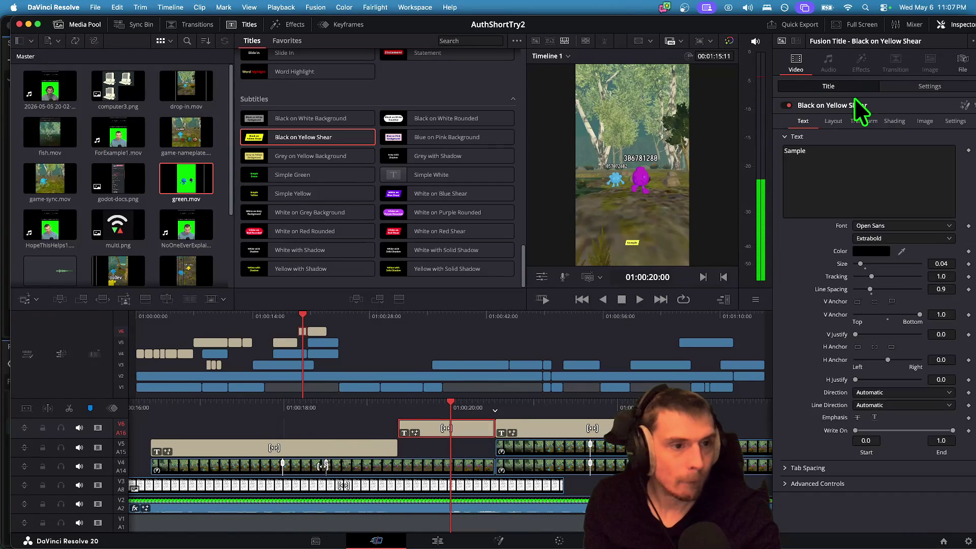
{"action": "double_click", "coordinate": [846, 152]}
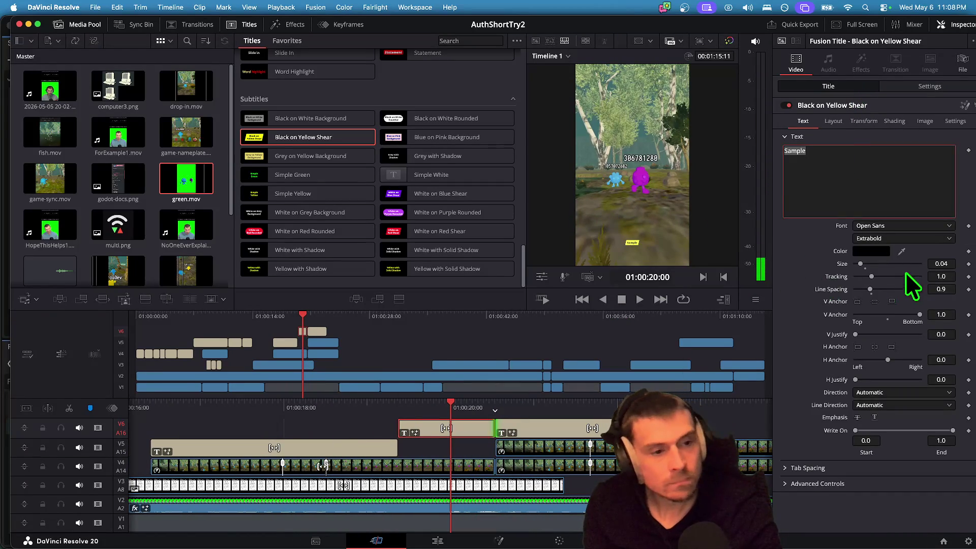
{"action": "left_click_drag", "start_coordinate": [863, 263], "coordinate": [874, 261]}
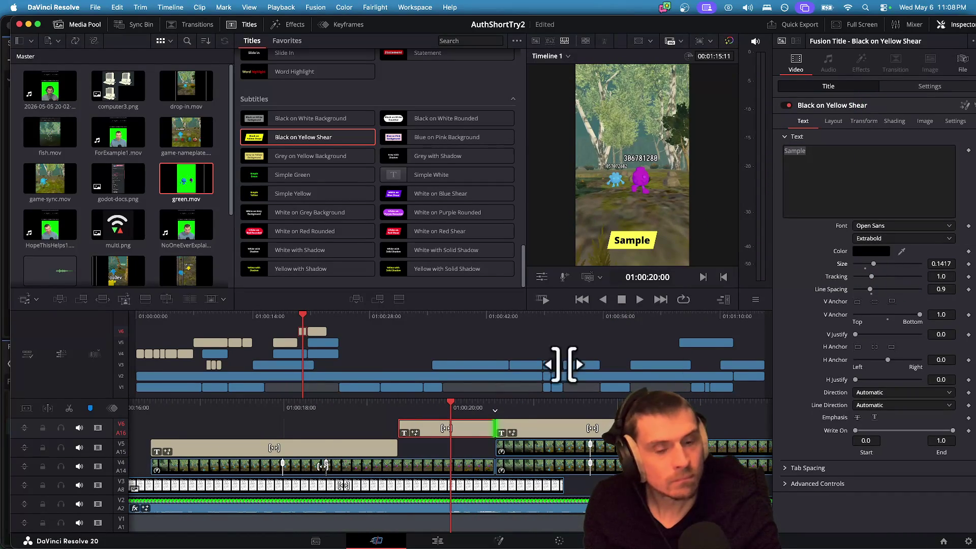
{"action": "left_click", "coordinate": [349, 447]}
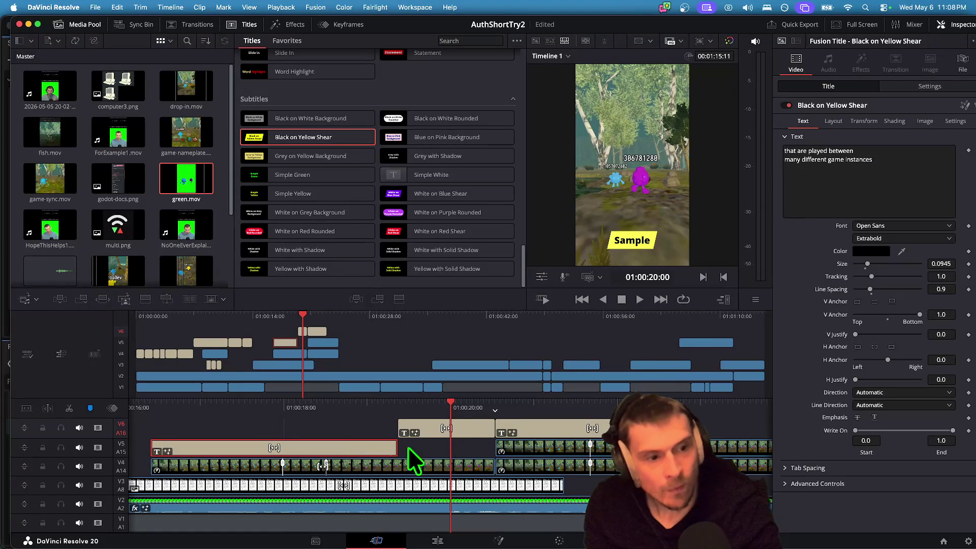
{"action": "left_click", "coordinate": [470, 429]}
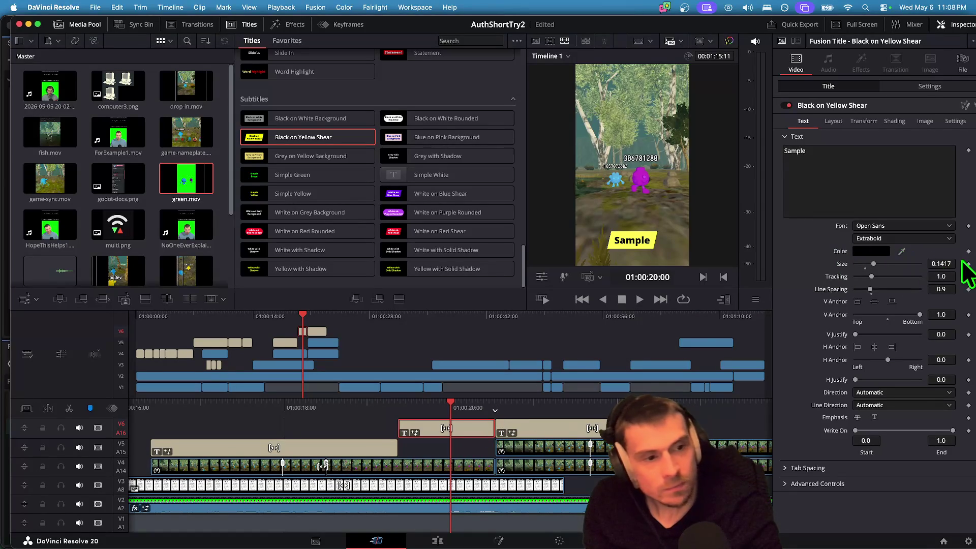
{"action": "type", "text": "0.9"}
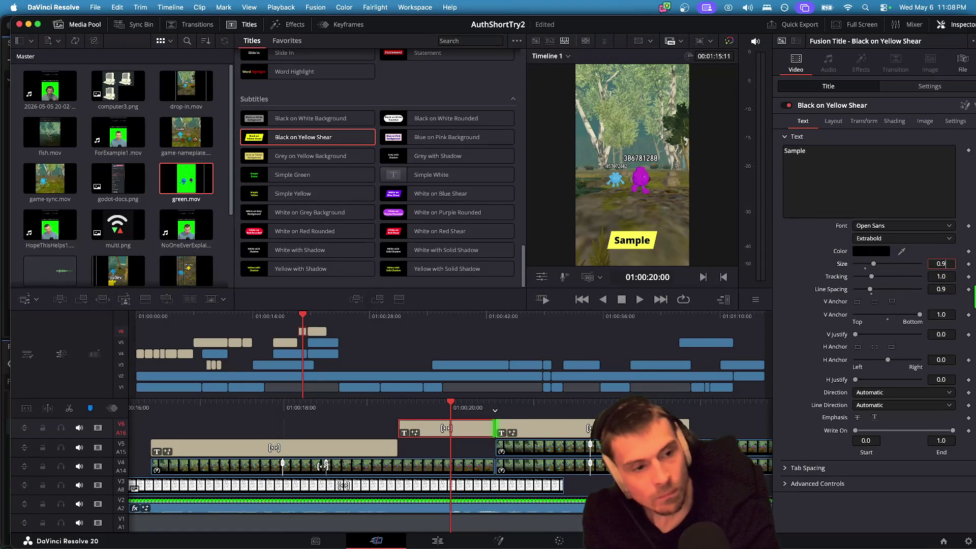
{"action": "type", "text": "5"}
{"action": "key", "text": "Return"}
{"action": "left_click", "coordinate": [935, 263]}
{"action": "type", "text": "0.095"}
{"action": "key", "text": "Tab"}
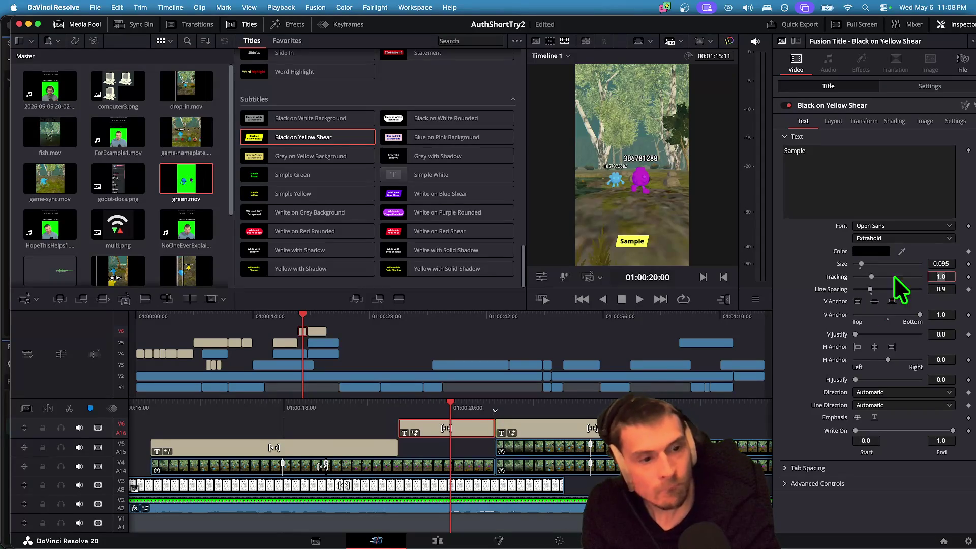
{"action": "left_click", "coordinate": [312, 444]}
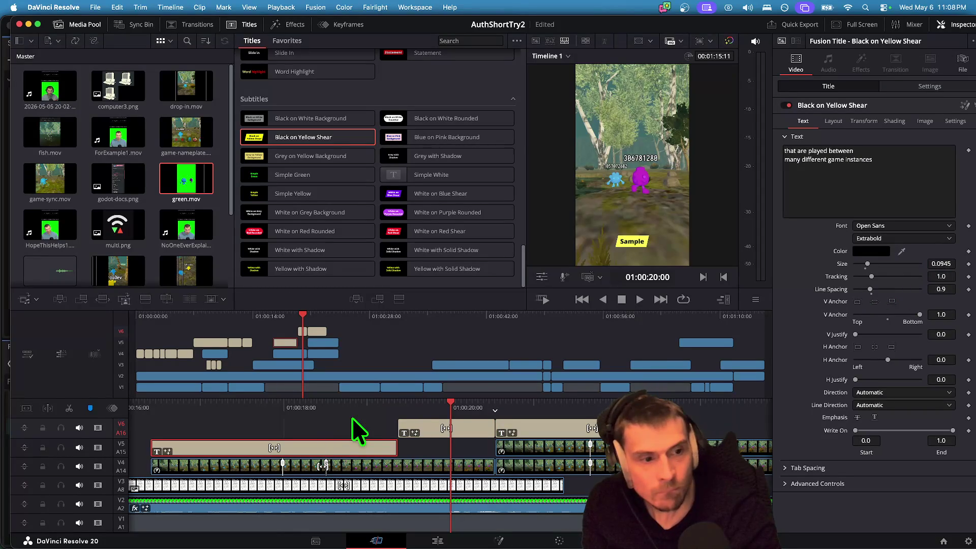
{"action": "left_click", "coordinate": [434, 450]}
Play back the caption section to review the change.
{"action": "key", "text": "Up"}
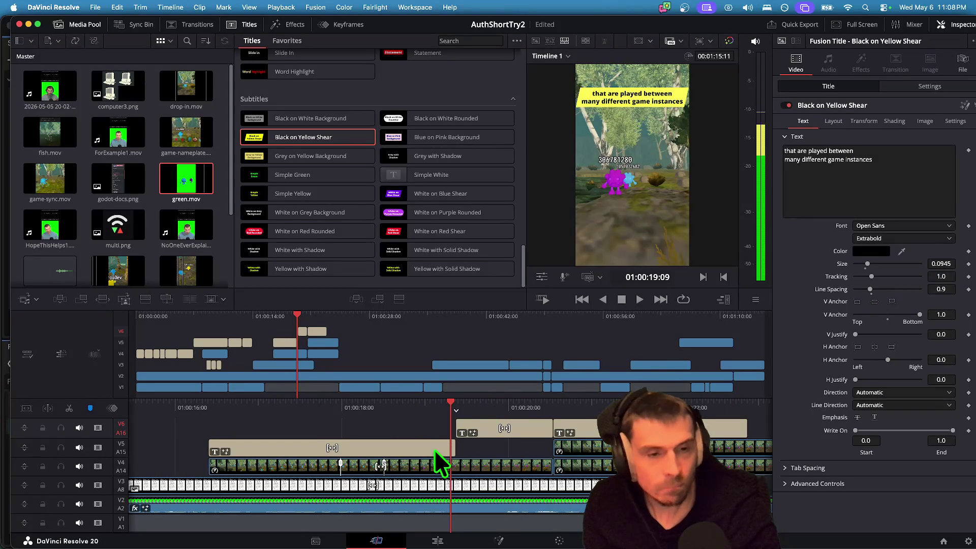
{"action": "key", "text": "space"}
{"action": "key", "text": "Up"}
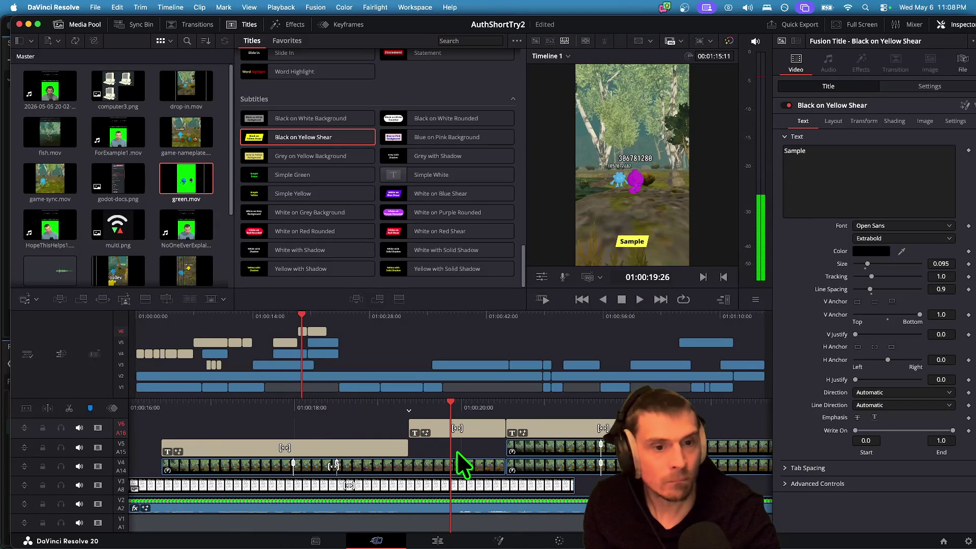
{"action": "key", "text": "Up"}
{"action": "key", "text": "Up"}
{"action": "key", "text": "space"}
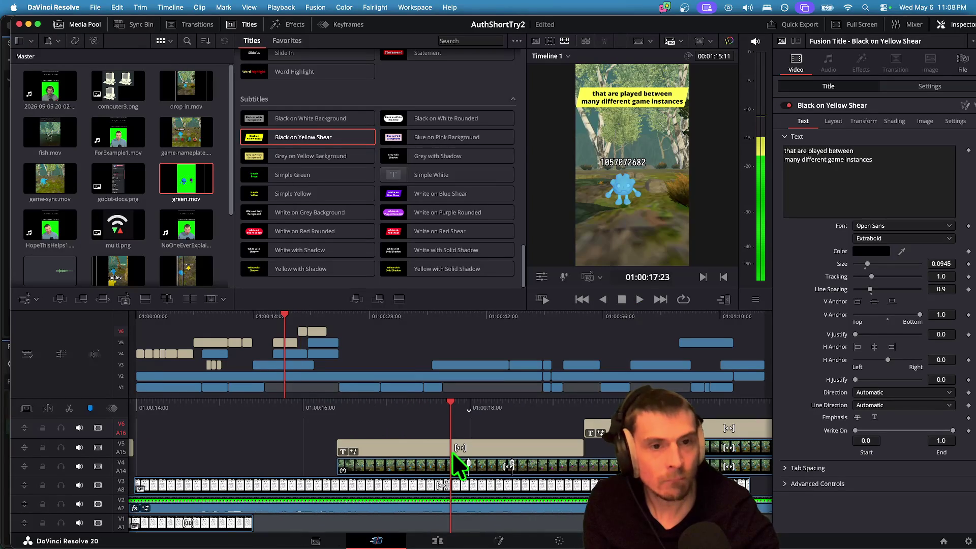
{"action": "left_click", "coordinate": [448, 452]}
{"action": "key", "text": "space"}
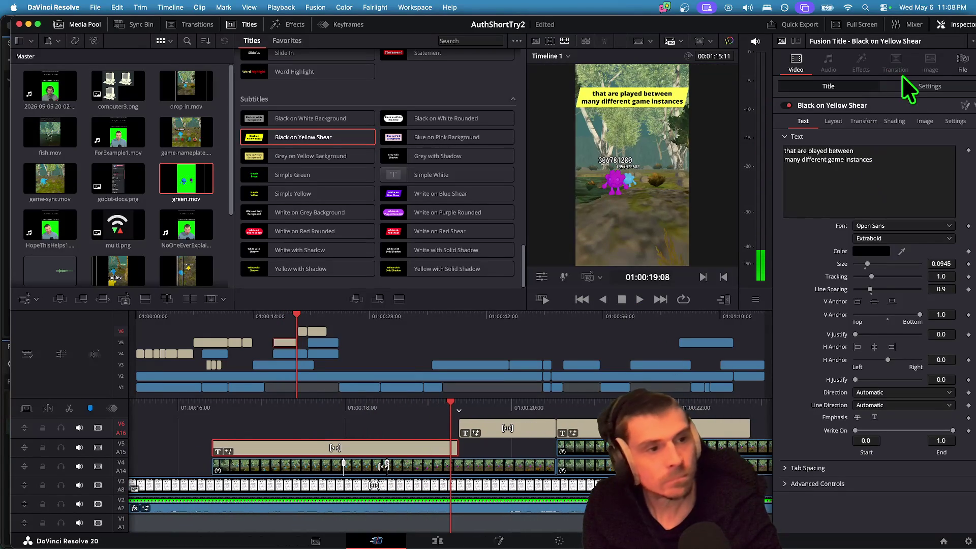
Set the V5 caption's Position Y to 1182 and review it in playback.
{"action": "left_click", "coordinate": [920, 87]}
{"action": "left_click_drag", "start_coordinate": [928, 133], "coordinate": [914, 134]}
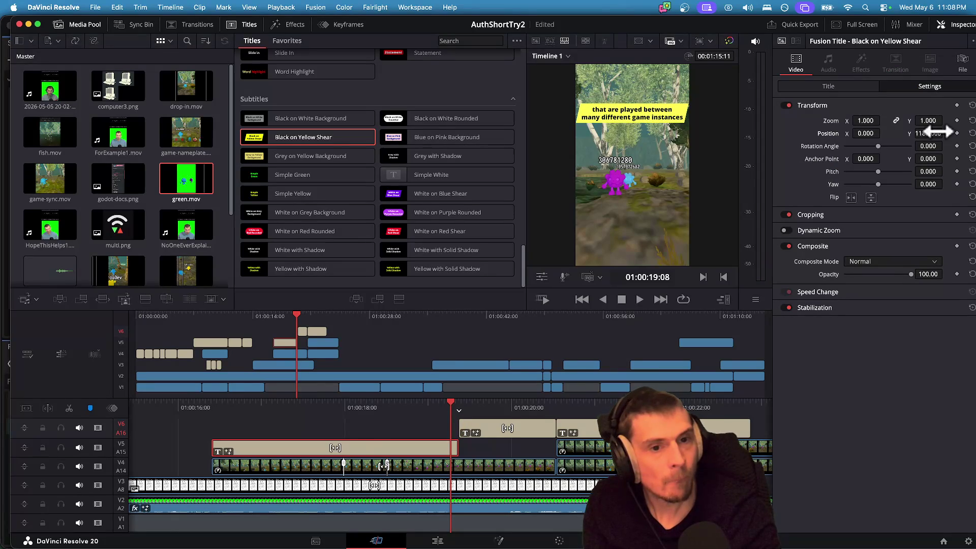
{"action": "left_click", "coordinate": [370, 428]}
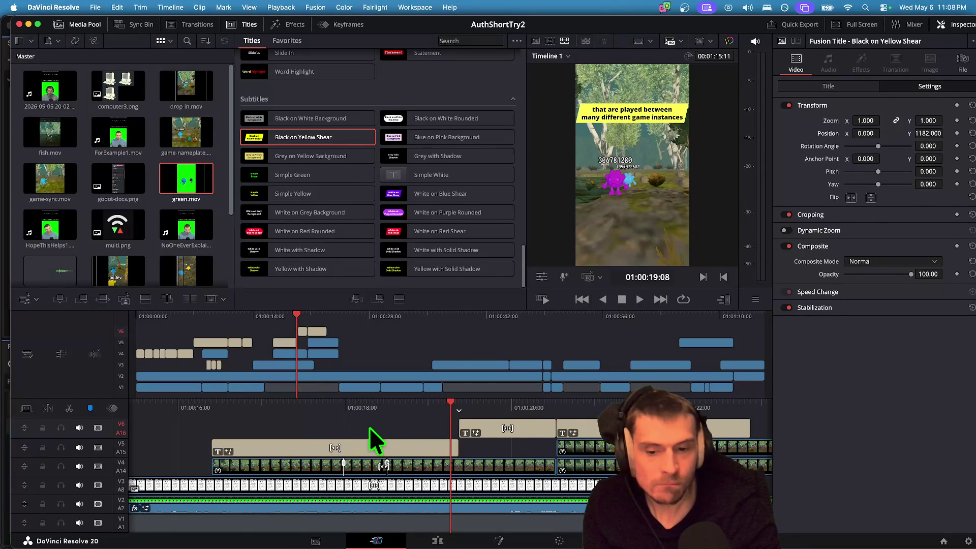
{"action": "scroll", "coordinate": [370, 430], "scroll_direction": "left", "scroll_amount": 5}
{"action": "key", "text": "space"}
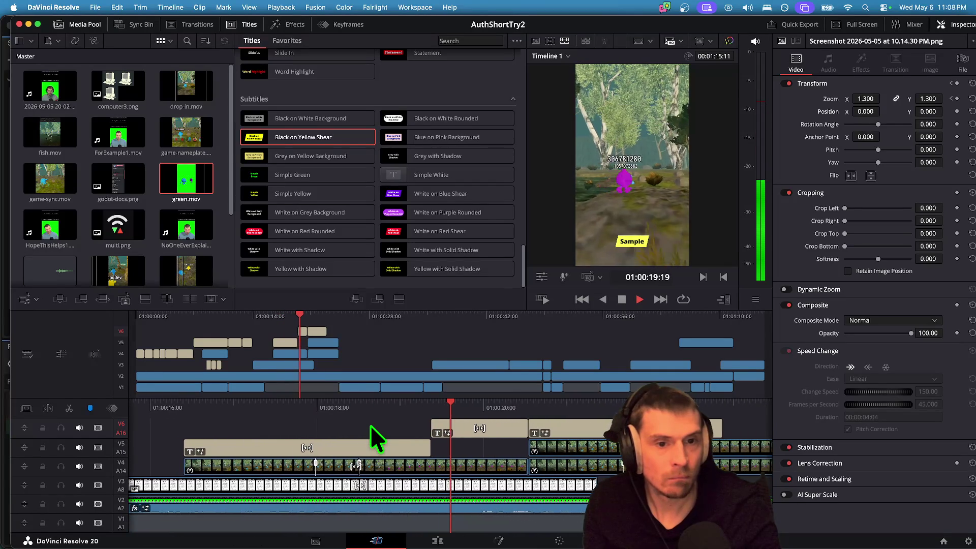
{"action": "key", "text": "space"}
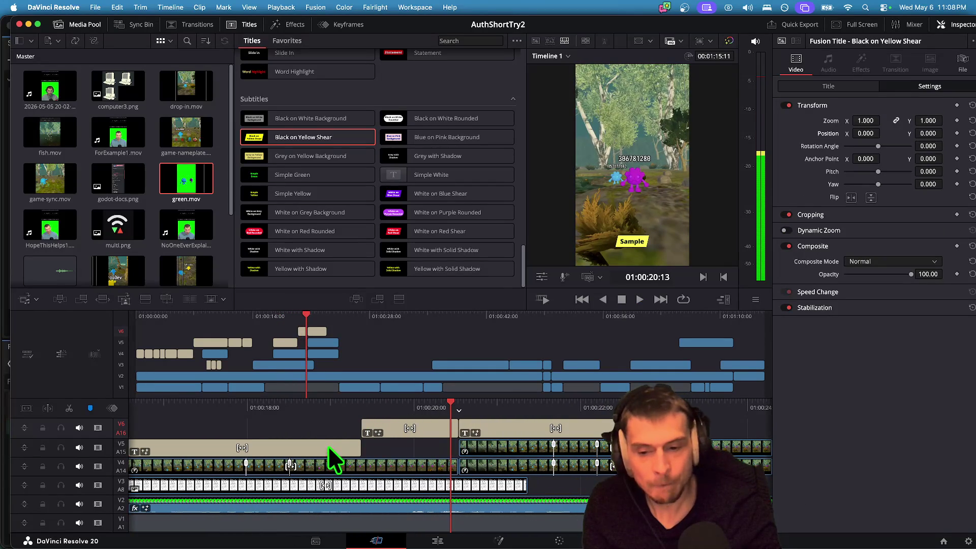
Paste a copy of the V5 caption later at the playhead and shorten it.
{"action": "left_click", "coordinate": [328, 447]}
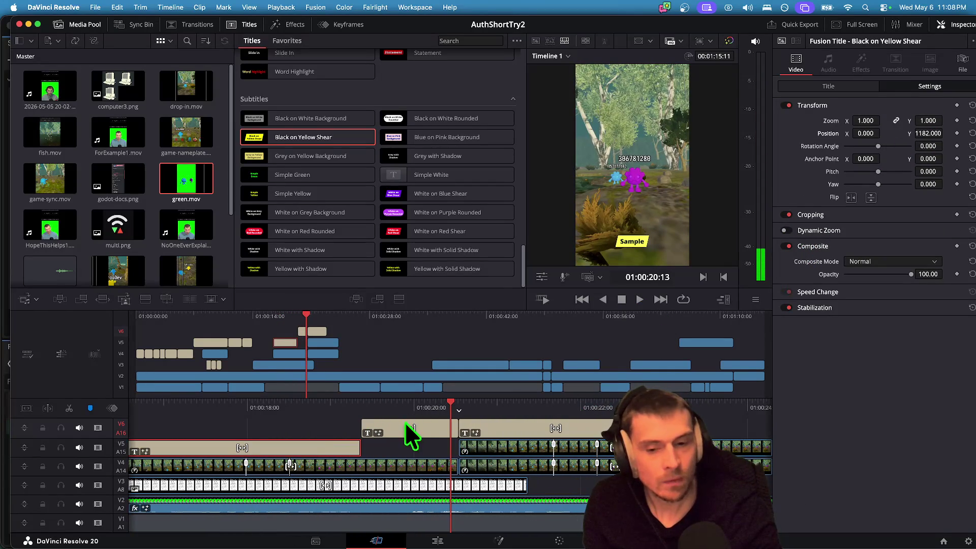
{"action": "key", "text": "j"}
{"action": "key", "text": "j"}
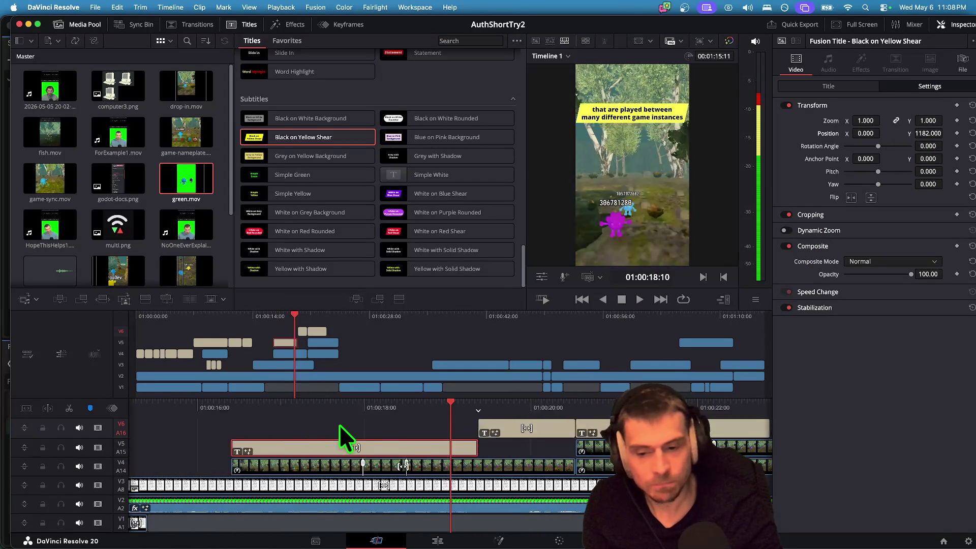
{"action": "key", "text": "l"}
{"action": "key", "text": "l"}
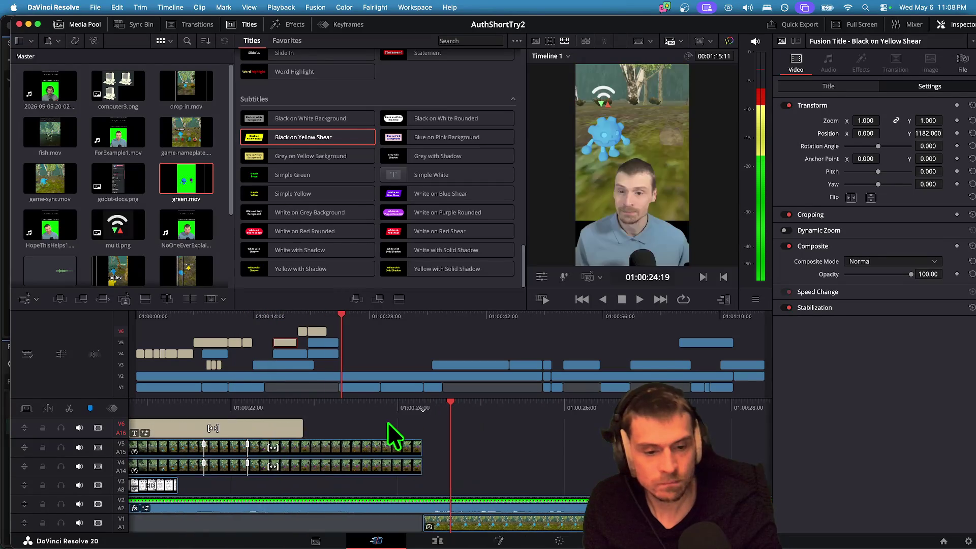
{"action": "key", "text": "ctrl+v"}
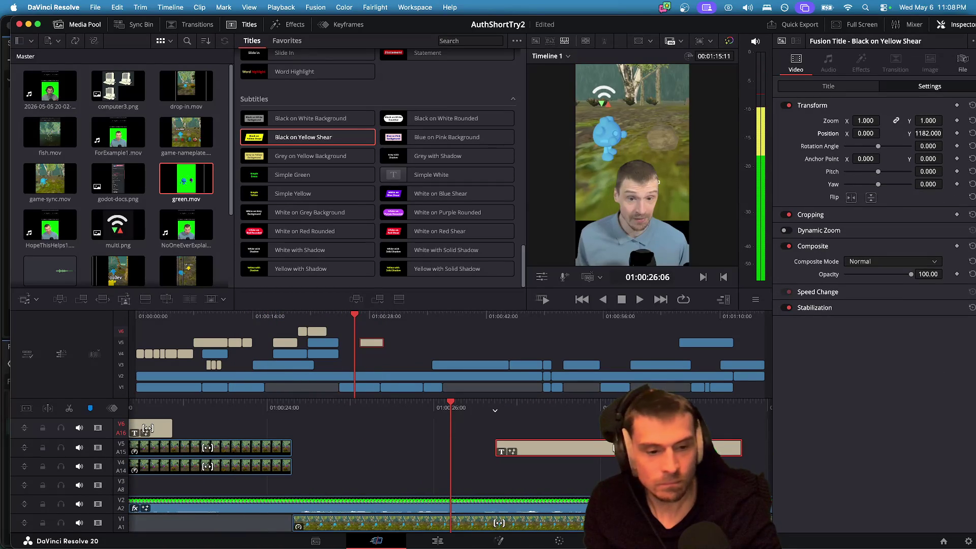
{"action": "left_click_drag", "start_coordinate": [732, 446], "coordinate": [604, 446]}
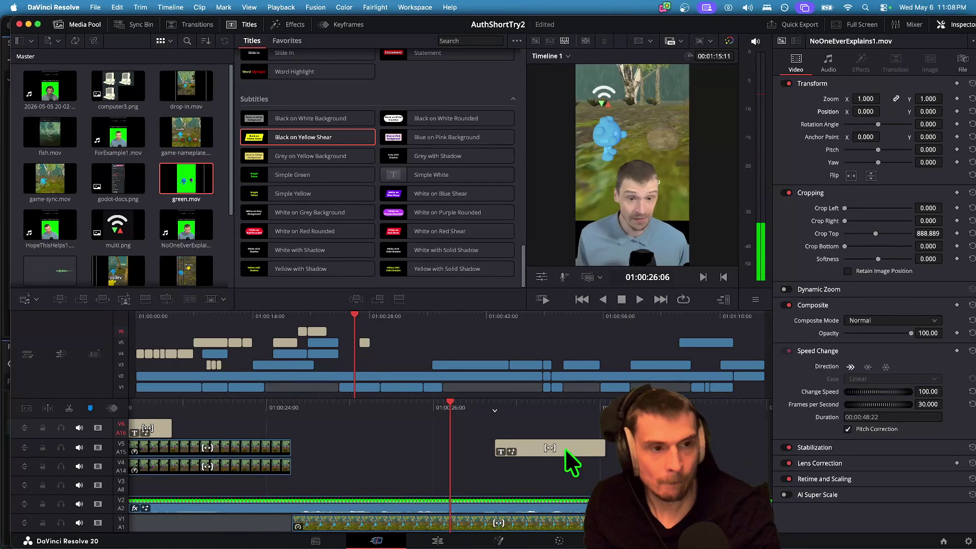
{"action": "left_click", "coordinate": [522, 446]}
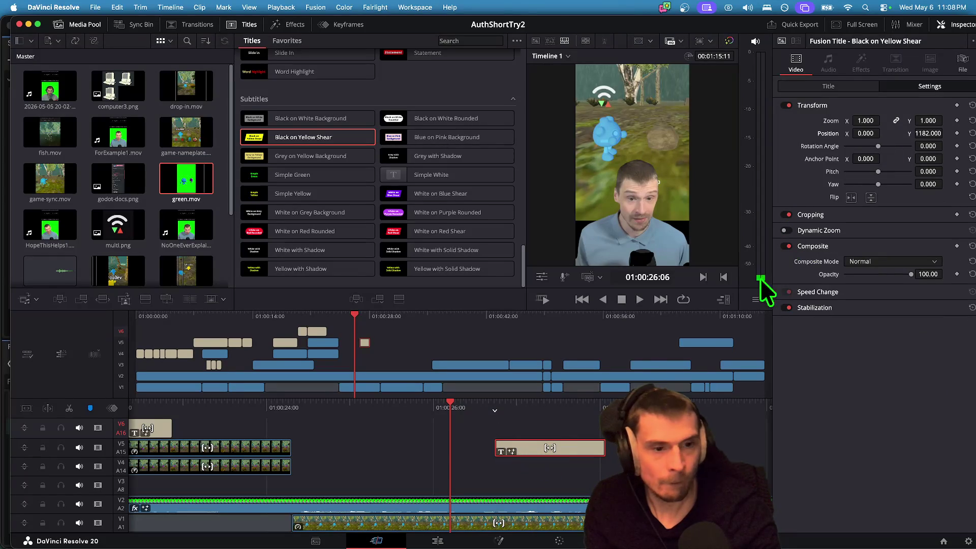
Replace the copied caption's text with 'each game'.
{"action": "left_click", "coordinate": [829, 86]}
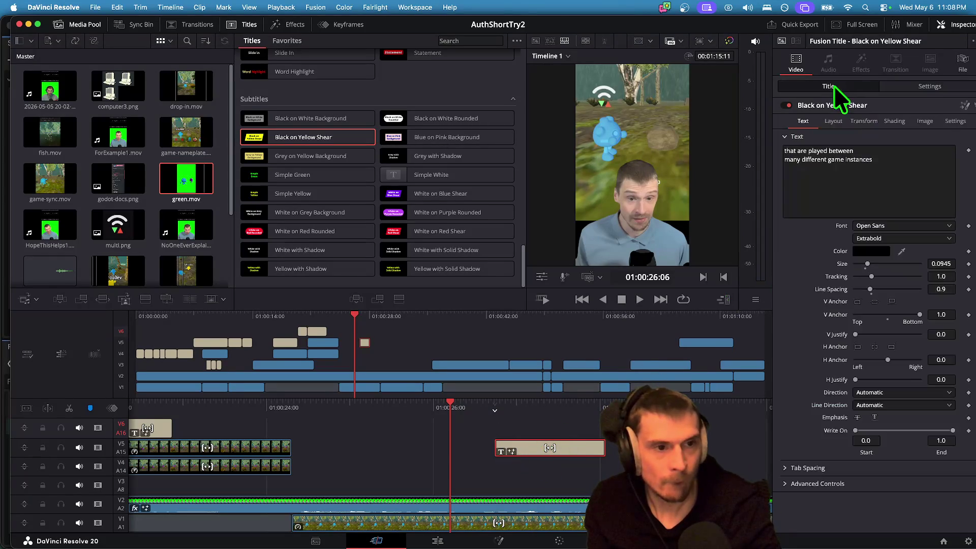
{"action": "left_click", "coordinate": [896, 173]}
{"action": "key", "text": "super+a"}
{"action": "type", "text": "ea"}
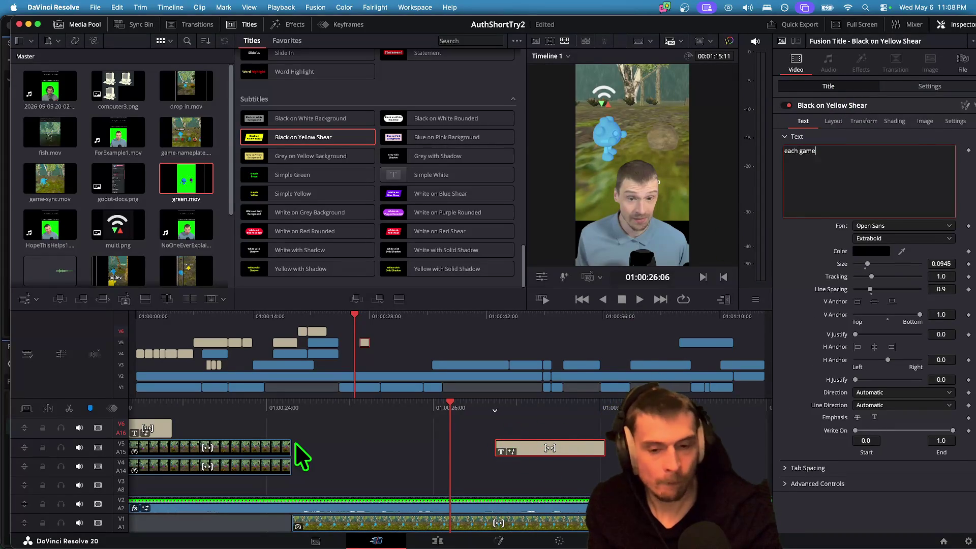
Paste the 'each game' caption onto V6 at about 01:00:18, trim its start, and play it back.
{"action": "left_click", "coordinate": [302, 456]}
{"action": "scroll", "coordinate": [355, 443], "scroll_direction": "left", "scroll_amount": 5}
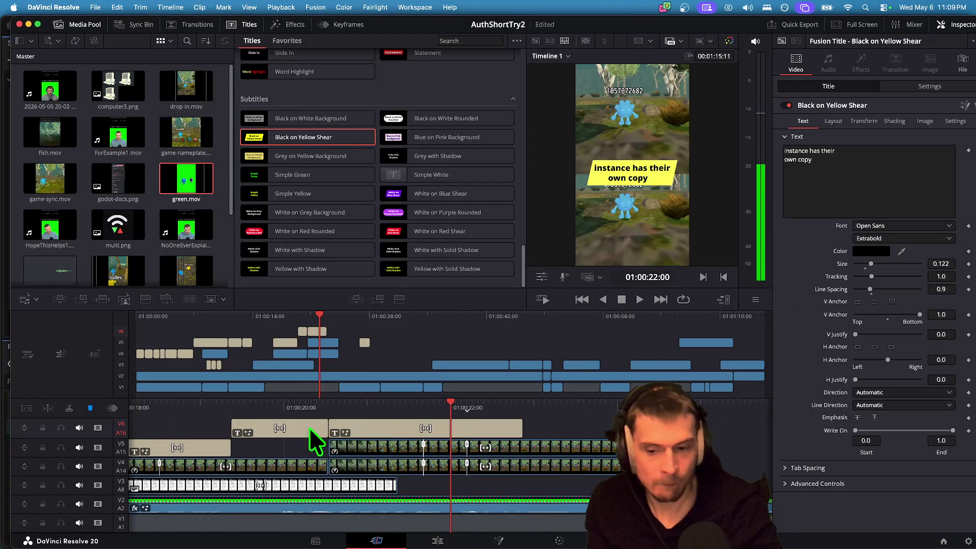
{"action": "scroll", "coordinate": [474, 407], "scroll_direction": "right", "scroll_amount": 5}
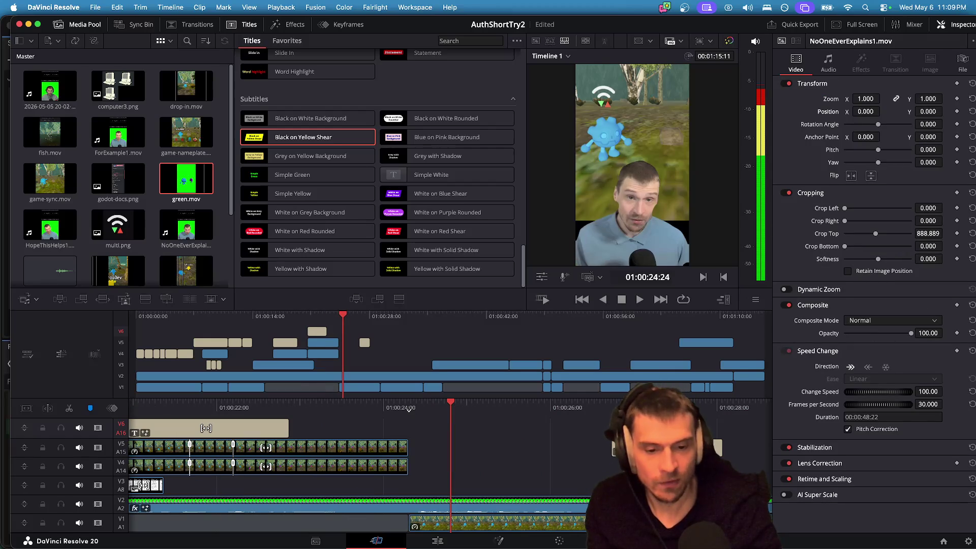
{"action": "key", "text": "super+v"}
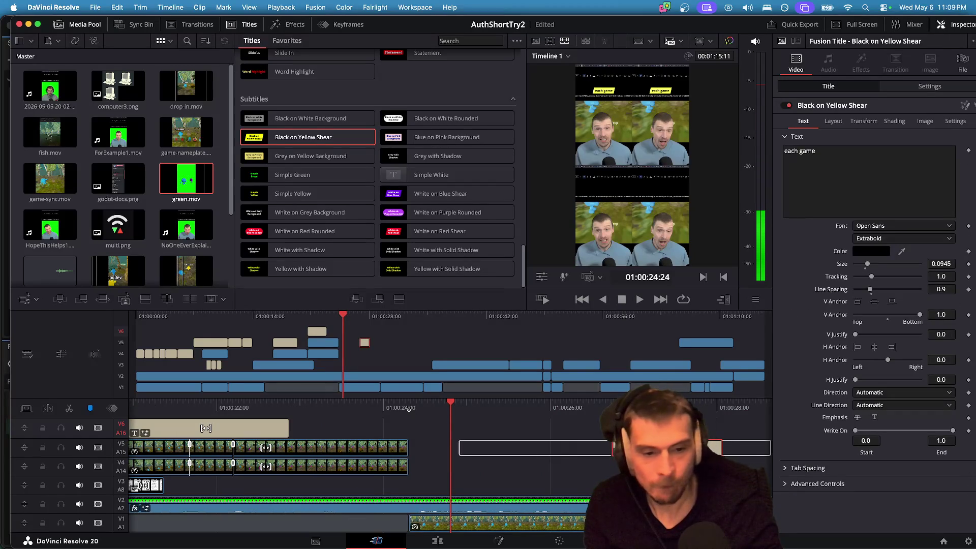
{"action": "scroll", "coordinate": [421, 447], "scroll_direction": "right", "scroll_amount": 10}
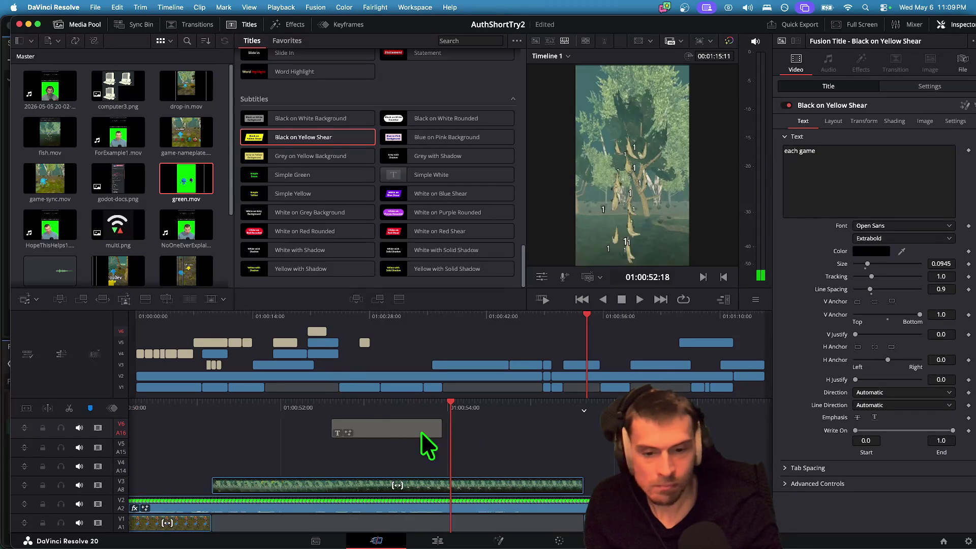
{"action": "scroll", "coordinate": [588, 458], "scroll_direction": "left", "scroll_amount": 3}
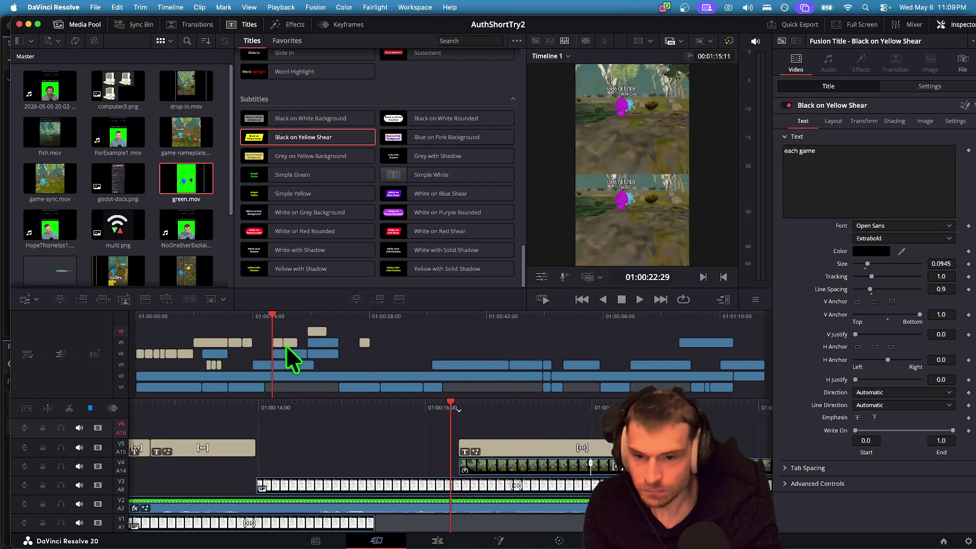
{"action": "left_click", "coordinate": [292, 341]}
{"action": "left_click_drag", "start_coordinate": [301, 331], "coordinate": [300, 332]}
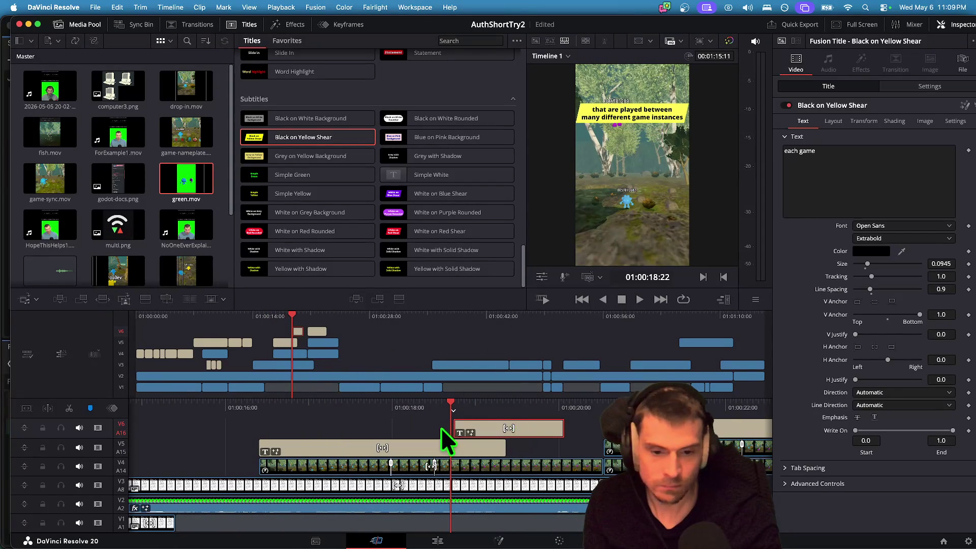
{"action": "left_click_drag", "start_coordinate": [460, 427], "coordinate": [593, 427]}
{"action": "key", "text": "space"}
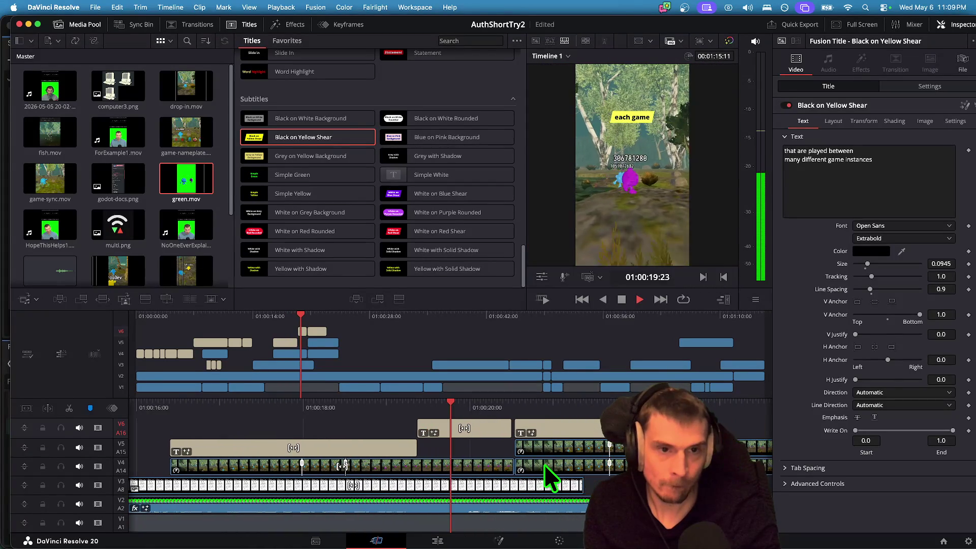
{"action": "key", "text": "space"}
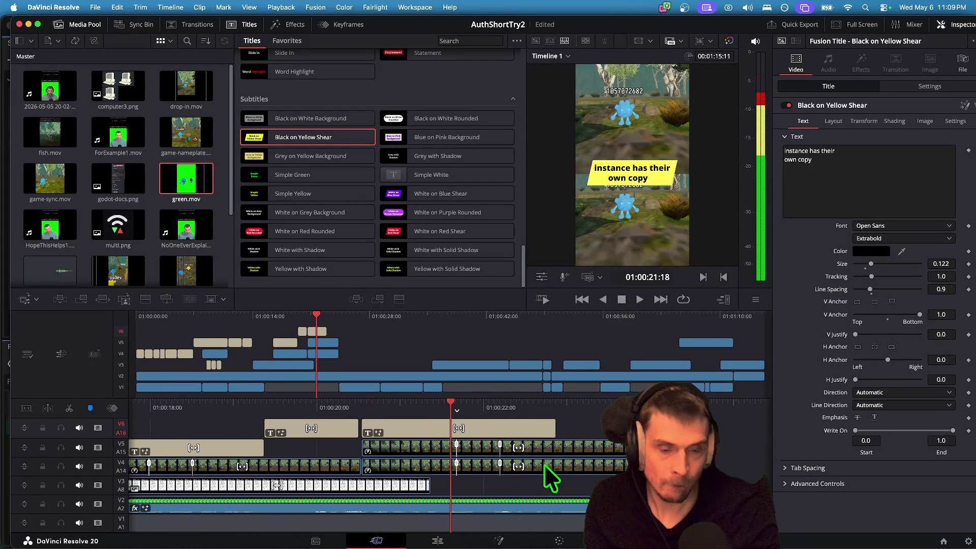
Edit the next V6 caption to read 'has their own copy' and adjust its size and position.
{"action": "left_click", "coordinate": [346, 435]}
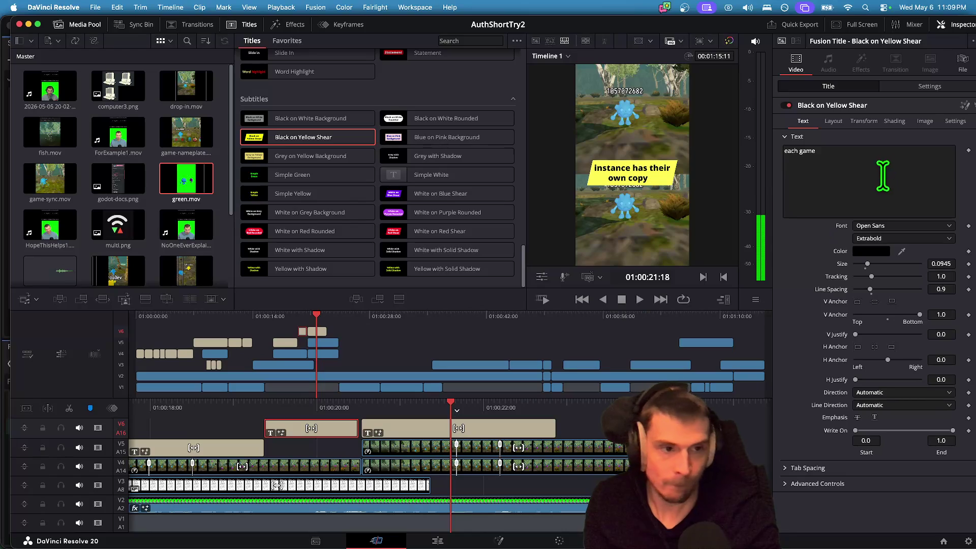
{"action": "left_click", "coordinate": [899, 174]}
{"action": "type", "text": "instance"}
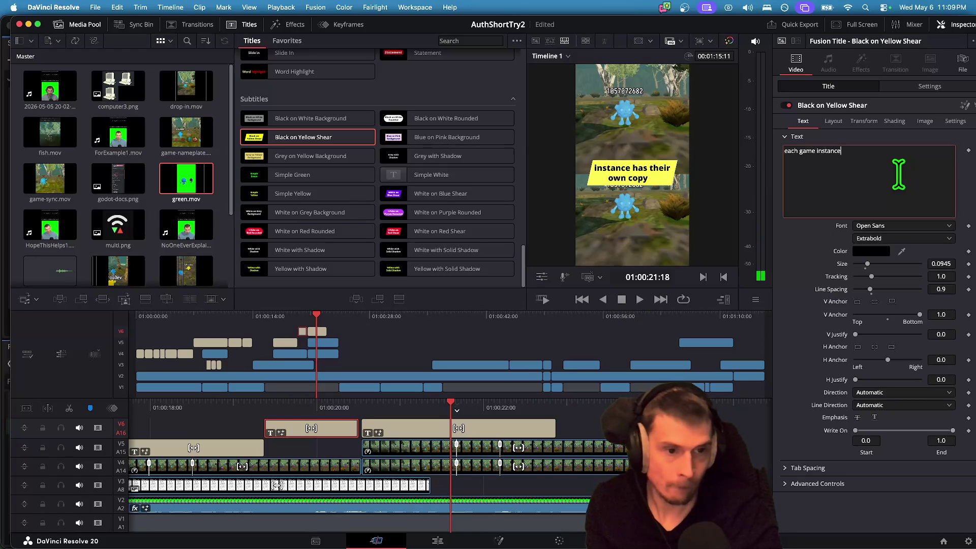
{"action": "left_click", "coordinate": [504, 431]}
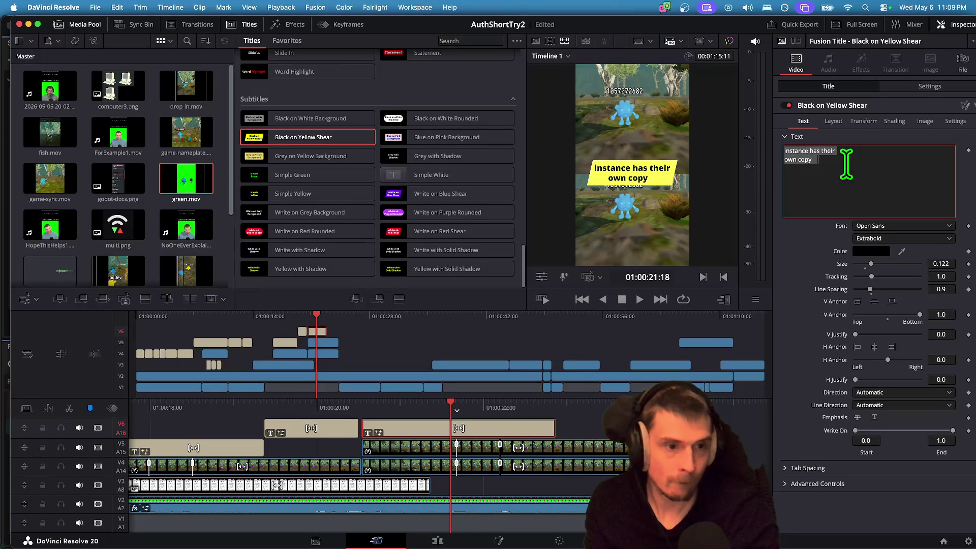
{"action": "type", "text": "has their own"}
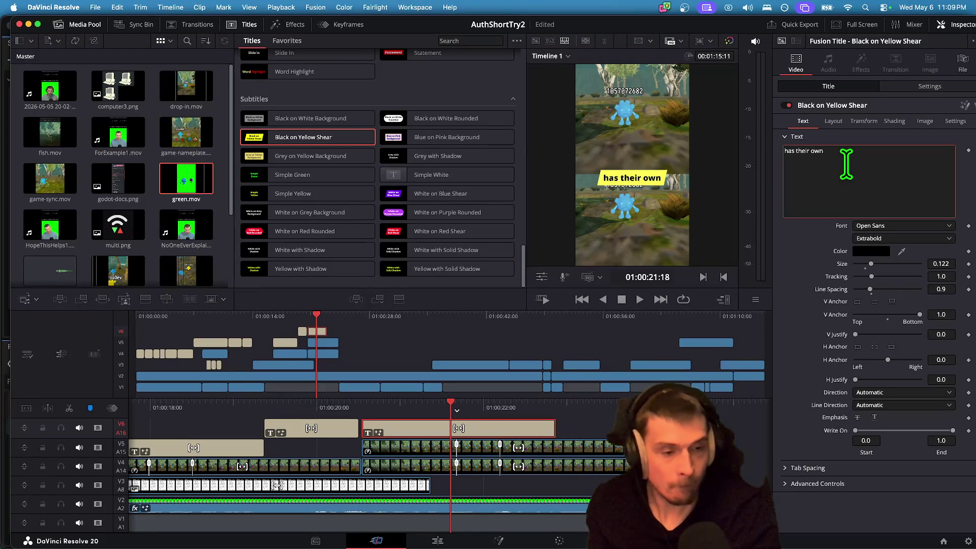
{"action": "left_click_drag", "start_coordinate": [874, 264], "coordinate": [875, 263]}
{"action": "left_click", "coordinate": [878, 160]}
{"action": "type", "text": "co"}
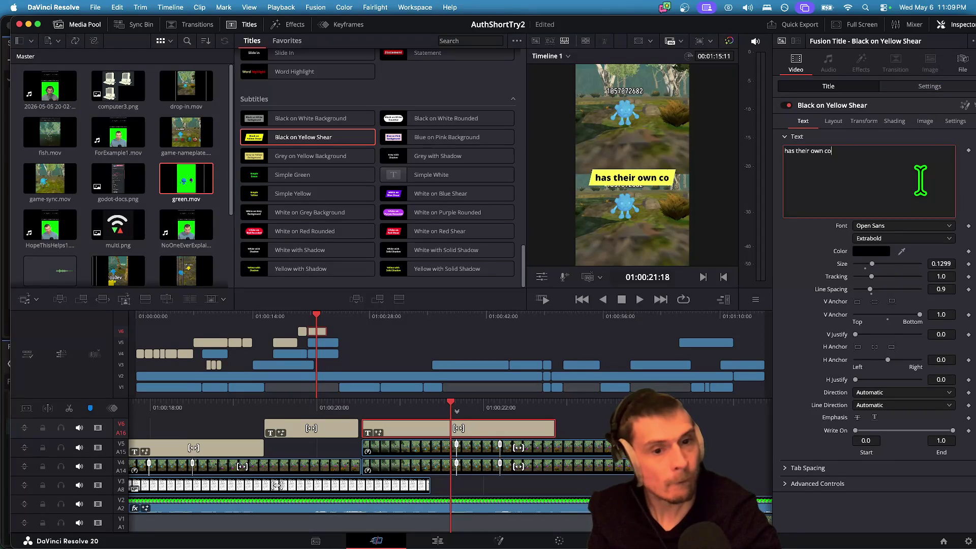
{"action": "type", "text": "py"}
{"action": "left_click", "coordinate": [932, 85]}
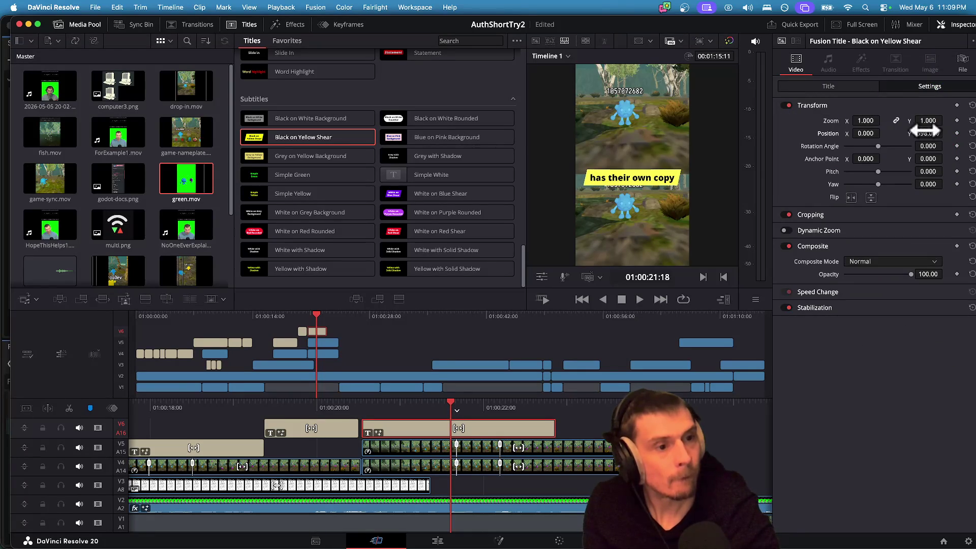
{"action": "left_click_drag", "start_coordinate": [945, 133], "coordinate": [945, 133]}
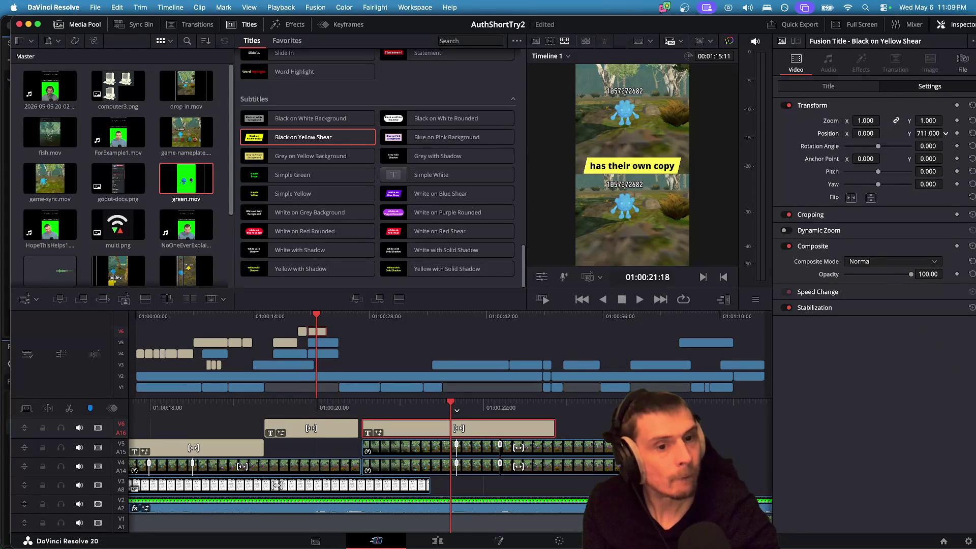
Adjust the edit point between the two captions, play back the timing, and save the project.
{"action": "left_click", "coordinate": [230, 431]}
{"action": "scroll", "coordinate": [234, 429], "scroll_direction": "up", "scroll_amount": 3}
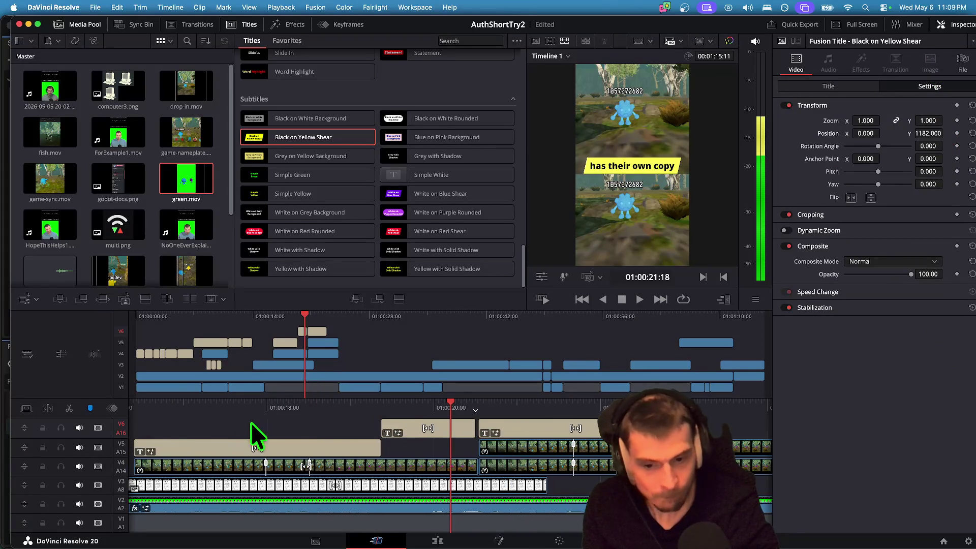
{"action": "left_click_drag", "start_coordinate": [465, 427], "coordinate": [475, 429]}
{"action": "scroll", "coordinate": [355, 441], "scroll_direction": "up", "scroll_amount": 3}
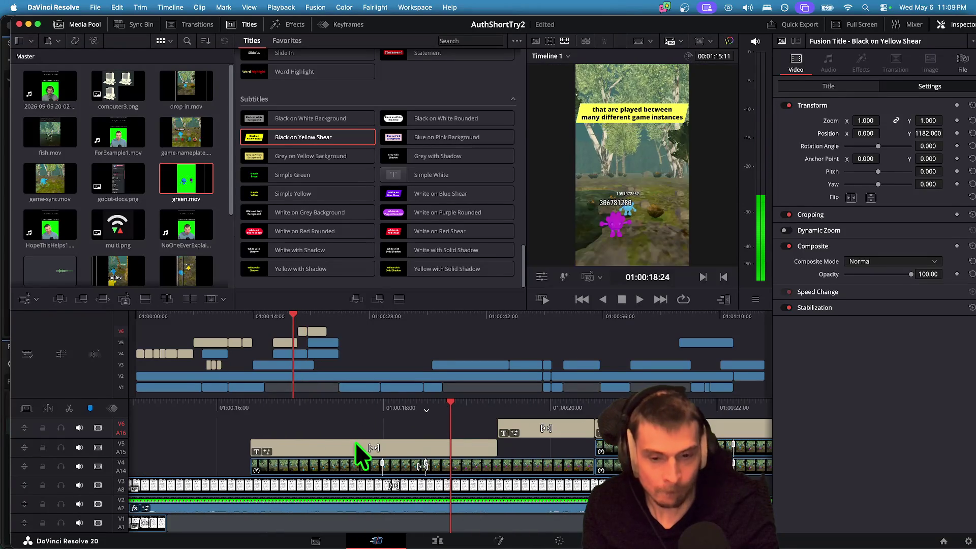
{"action": "key", "text": "space"}
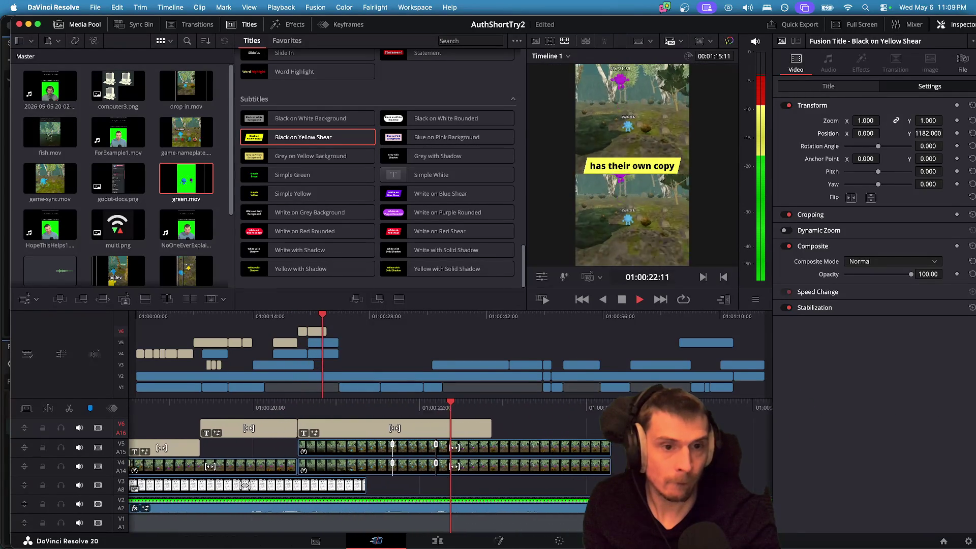
{"action": "key", "text": "space"}
{"action": "left_click", "coordinate": [375, 429]}
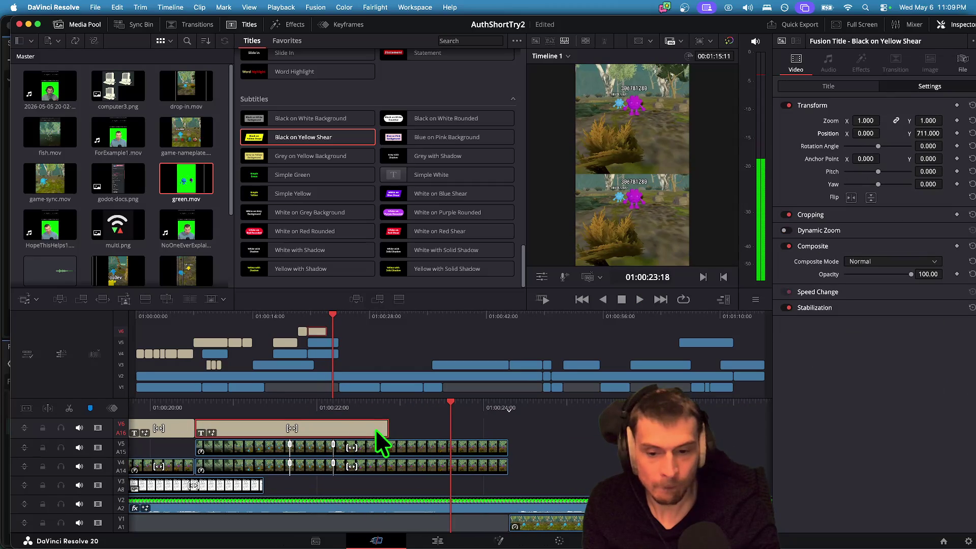
{"action": "key", "text": "super+s"}
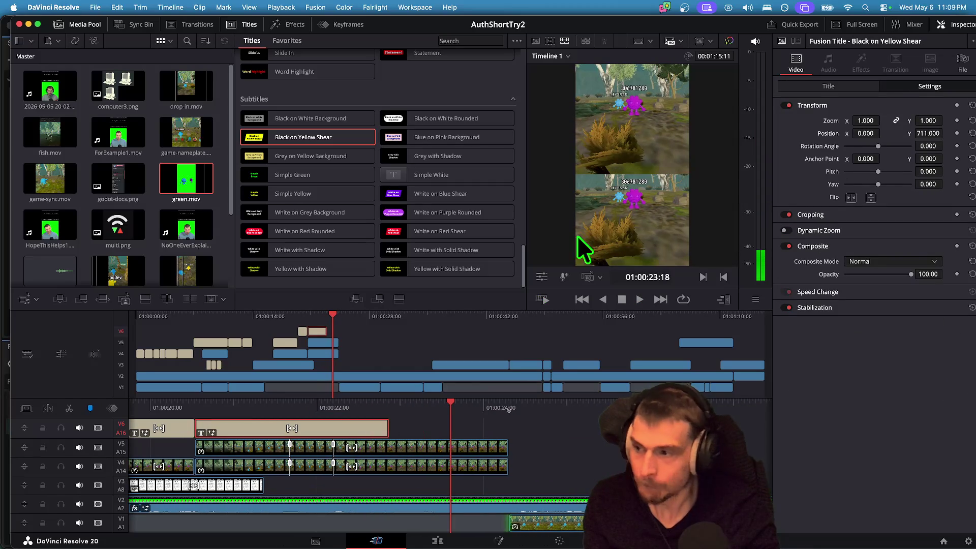
Add a second line 'of the game world', set size 0.1102 and Position Y 658.
{"action": "key", "text": "Up"}
{"action": "key", "text": "Up"}
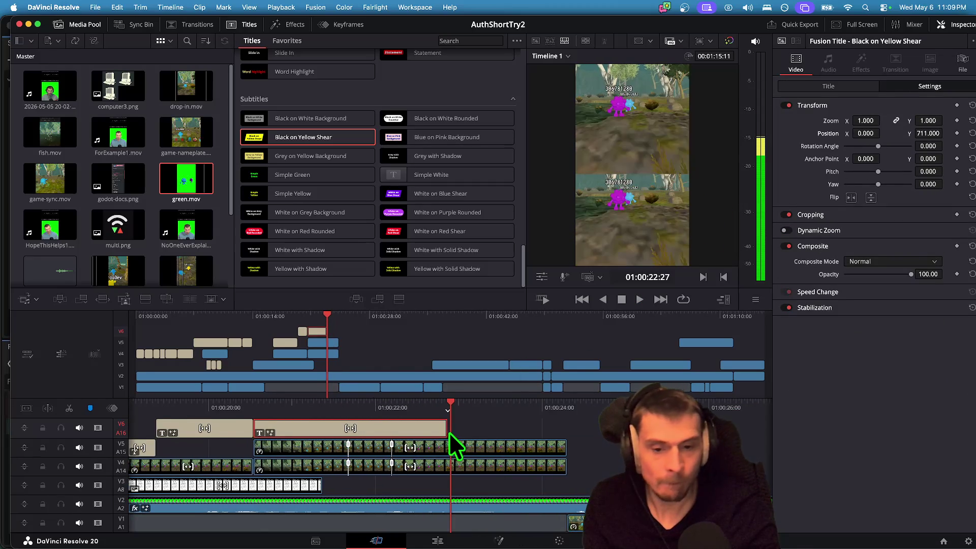
{"action": "left_click", "coordinate": [829, 86]}
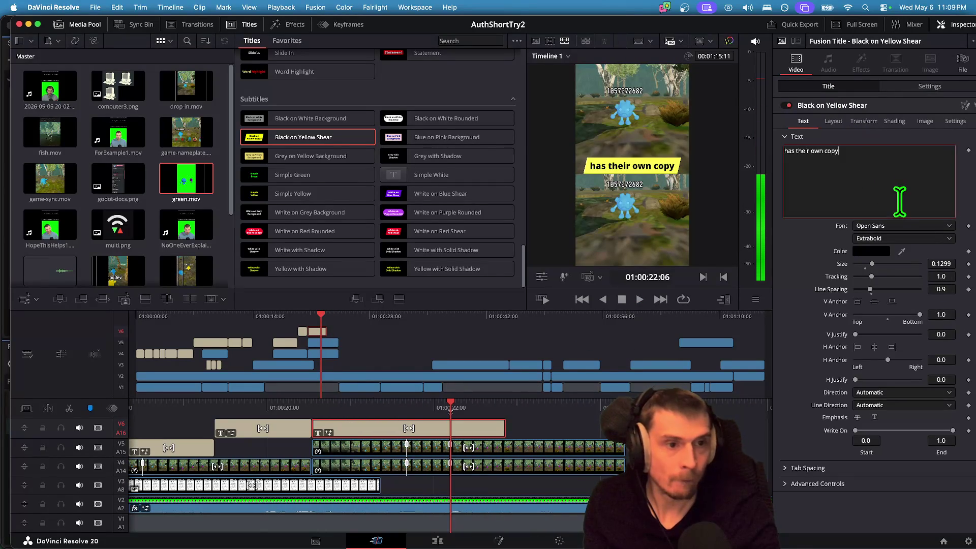
{"action": "key", "text": "Return"}
{"action": "type", "text": "of the game wor"}
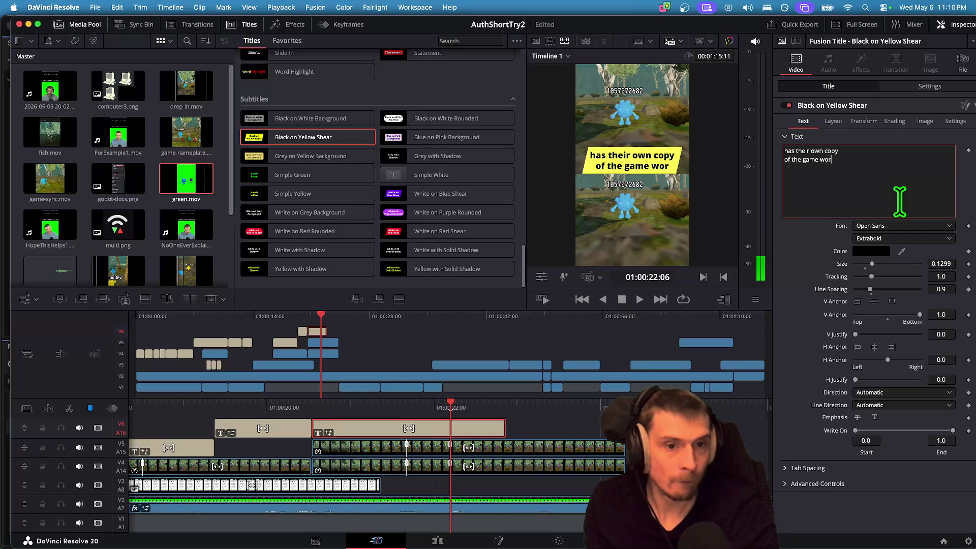
{"action": "type", "text": "ld"}
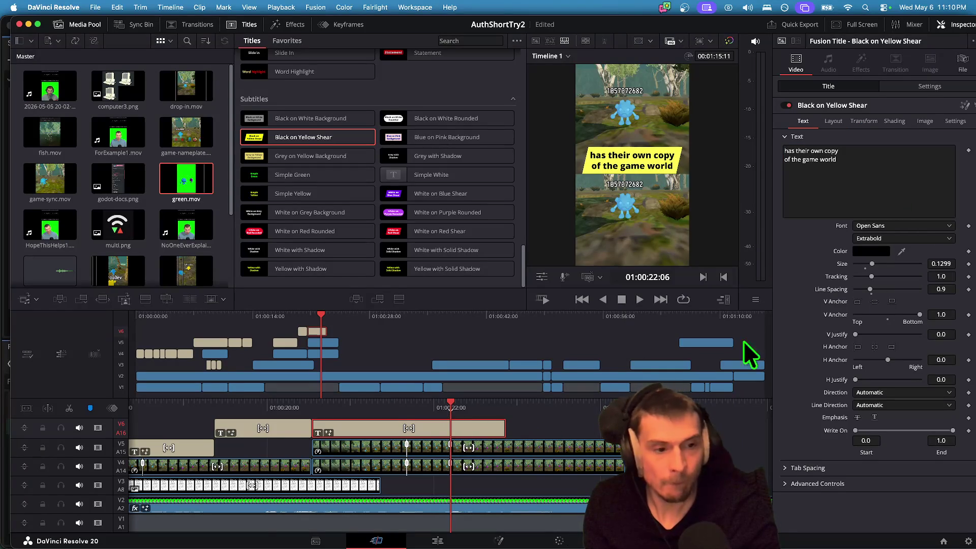
{"action": "left_click_drag", "start_coordinate": [868, 264], "coordinate": [867, 264]}
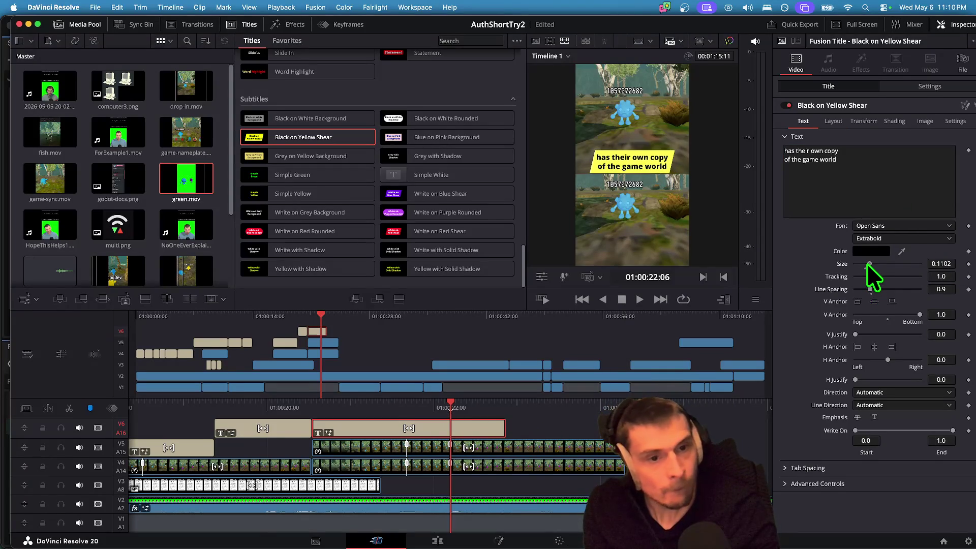
{"action": "left_click", "coordinate": [930, 86]}
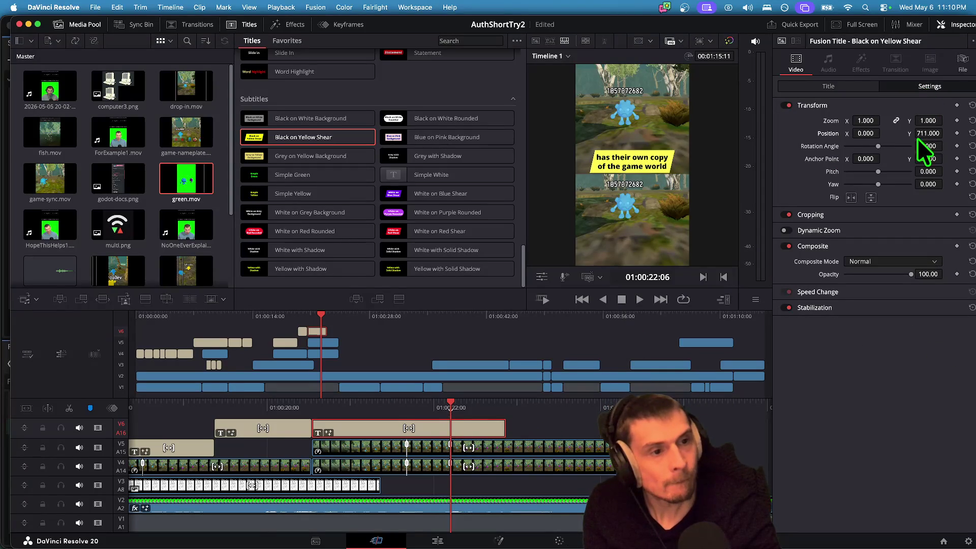
{"action": "left_click_drag", "start_coordinate": [928, 134], "coordinate": [915, 133]}
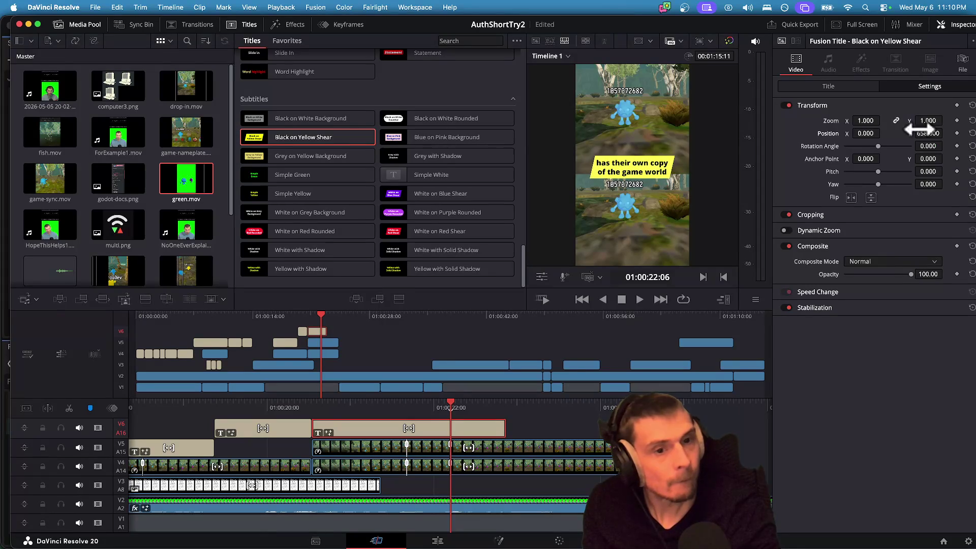
{"action": "left_click", "coordinate": [551, 428]}
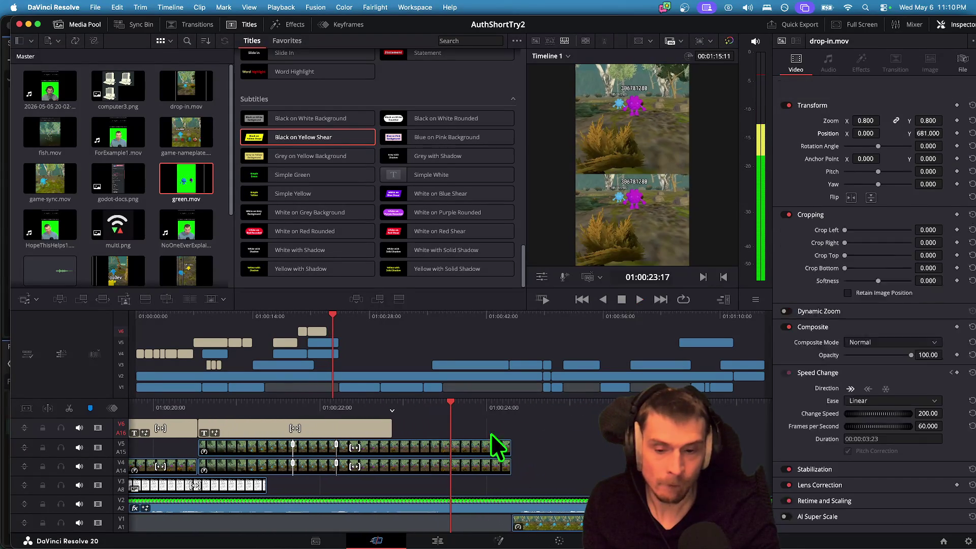
Extend the V6 caption to end later and save the project.
{"action": "left_click", "coordinate": [383, 429]}
{"action": "left_click_drag", "start_coordinate": [382, 430], "coordinate": [446, 429]}
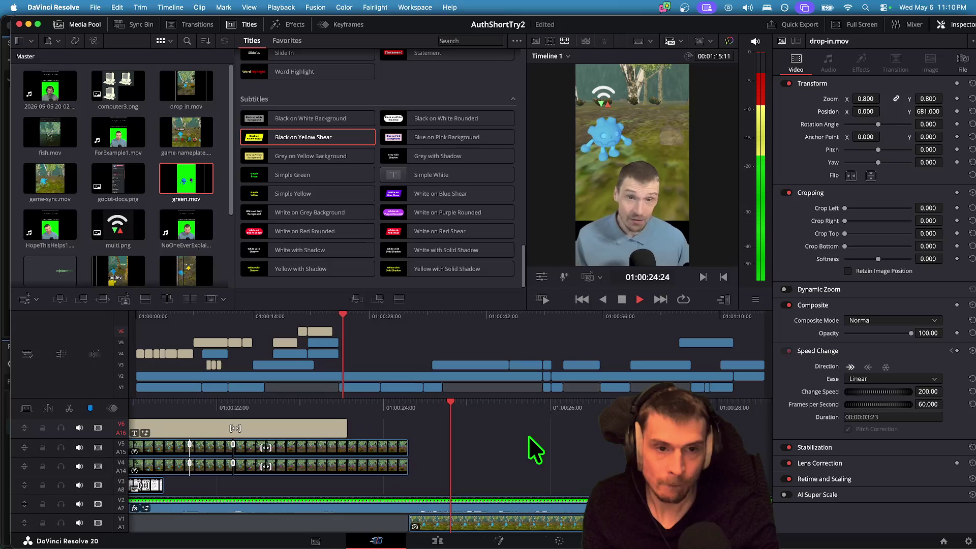
{"action": "key", "text": "space"}
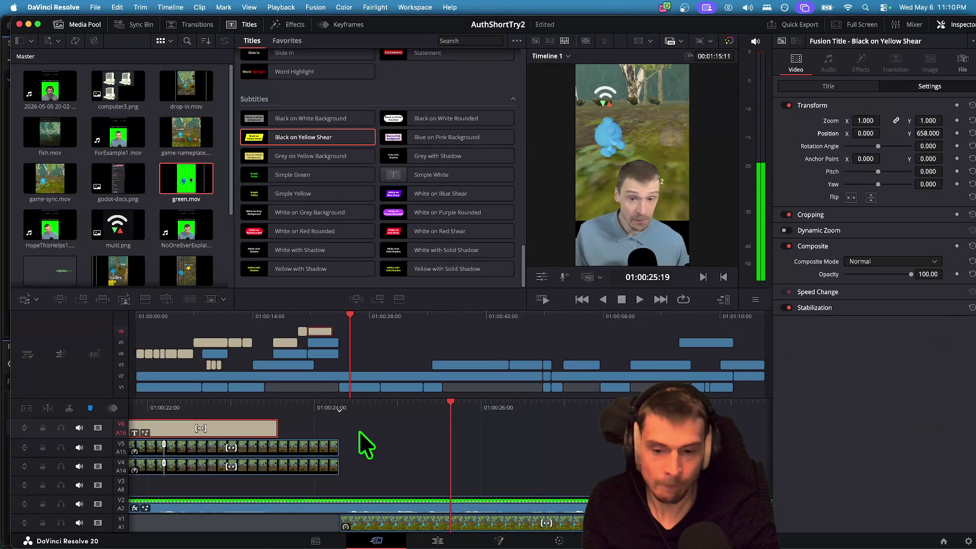
{"action": "left_click", "coordinate": [263, 429]}
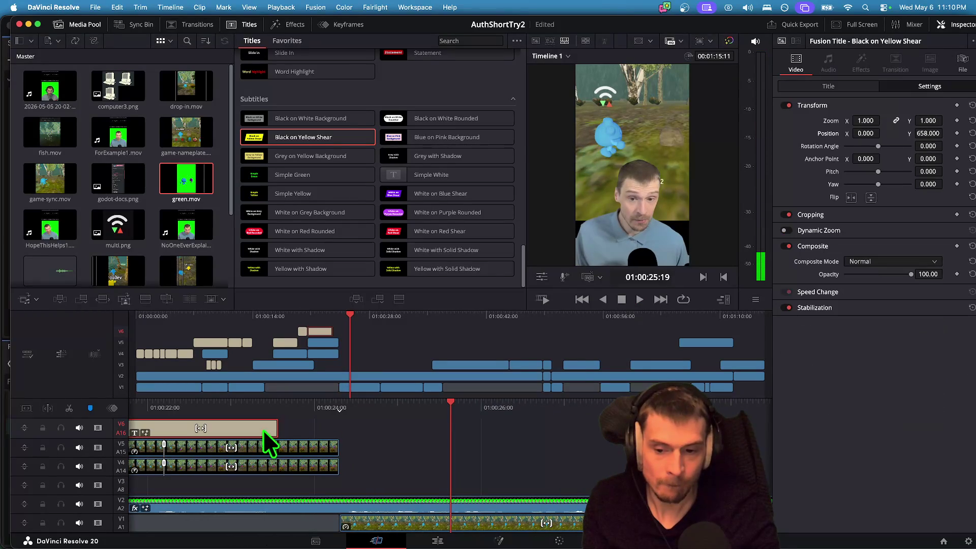
{"action": "key", "text": "super+s"}
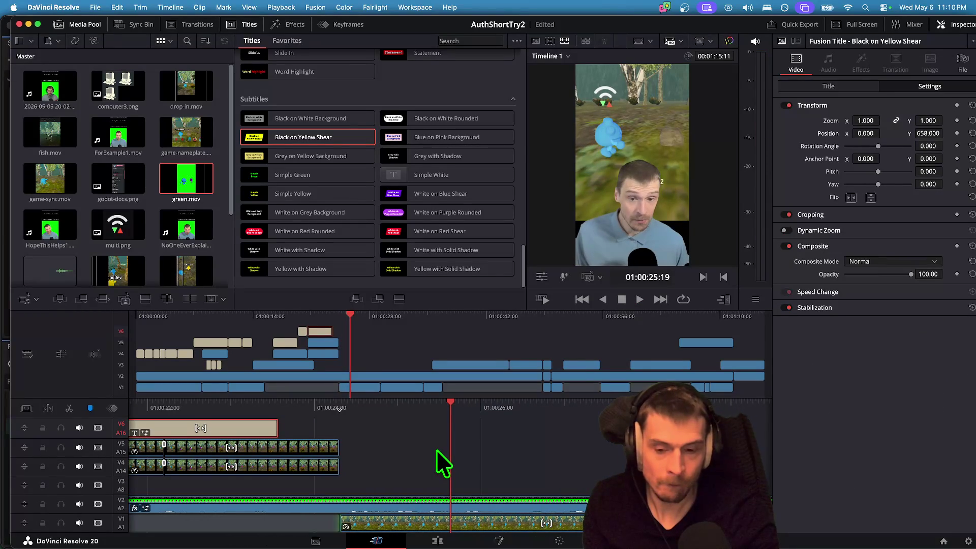
Paste a caption copy after the previous one, start its text 'to have', and move it to V3.
{"action": "key", "text": "super+v"}
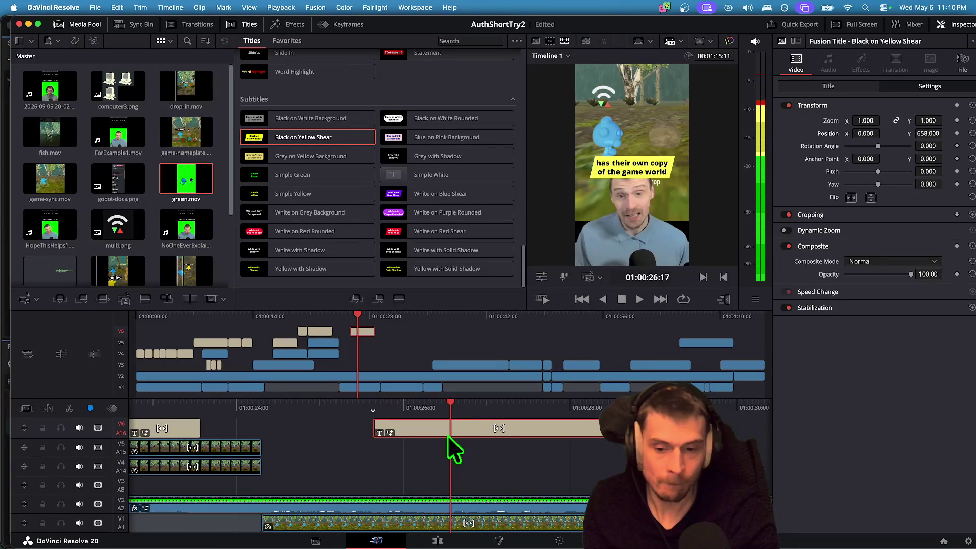
{"action": "left_click_drag", "start_coordinate": [341, 417], "coordinate": [334, 420]}
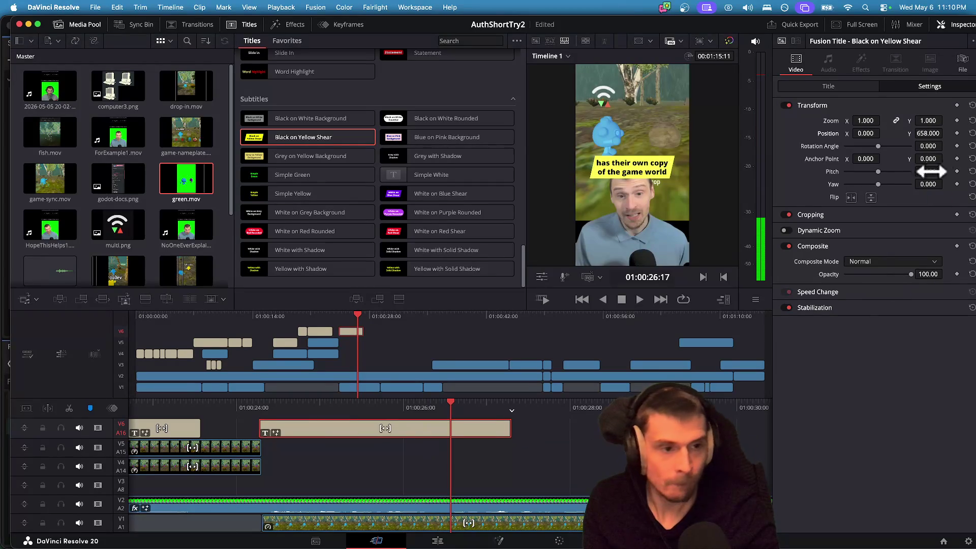
{"action": "left_click", "coordinate": [839, 88]}
{"action": "type", "text": "to have a shared game"}
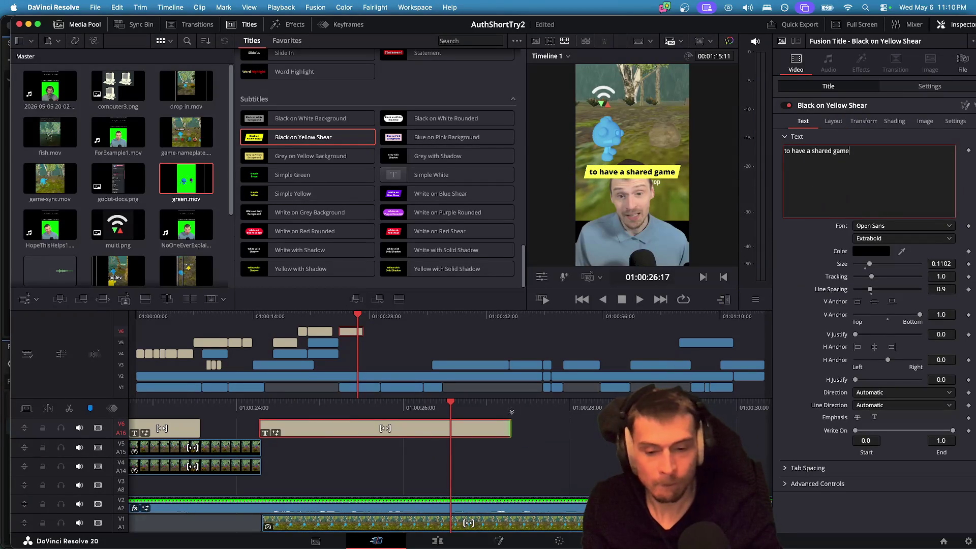
{"action": "key", "text": "Escape"}
{"action": "key", "text": "space"}
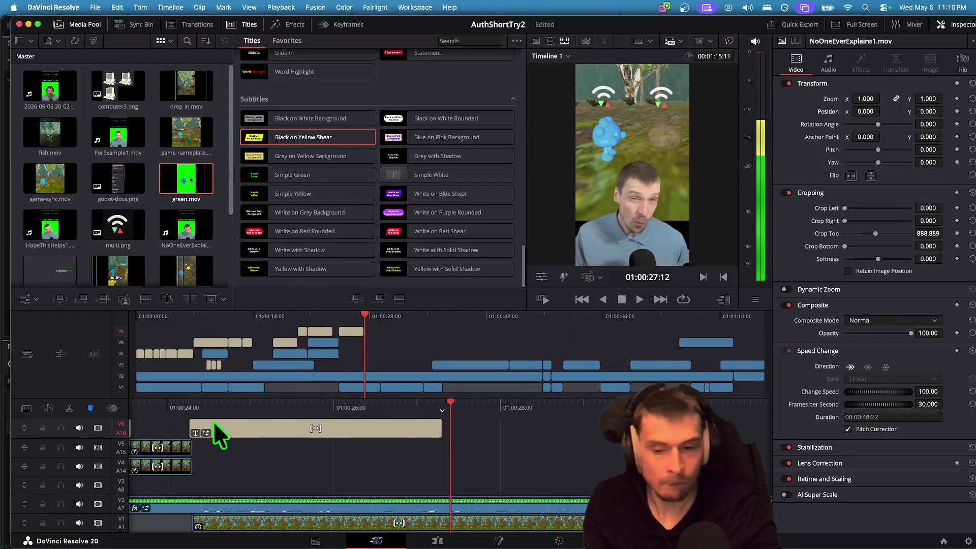
{"action": "mouse_move", "coordinate": [398, 429]}
{"action": "left_mouse_down"}
{"action": "mouse_move", "coordinate": [432, 478]}
{"action": "mouse_move", "coordinate": [413, 491]}
{"action": "mouse_move", "coordinate": [397, 483]}
{"action": "mouse_move", "coordinate": [578, 483]}
{"action": "left_mouse_up"}
{"action": "key", "text": "j"}
{"action": "key", "text": "j"}
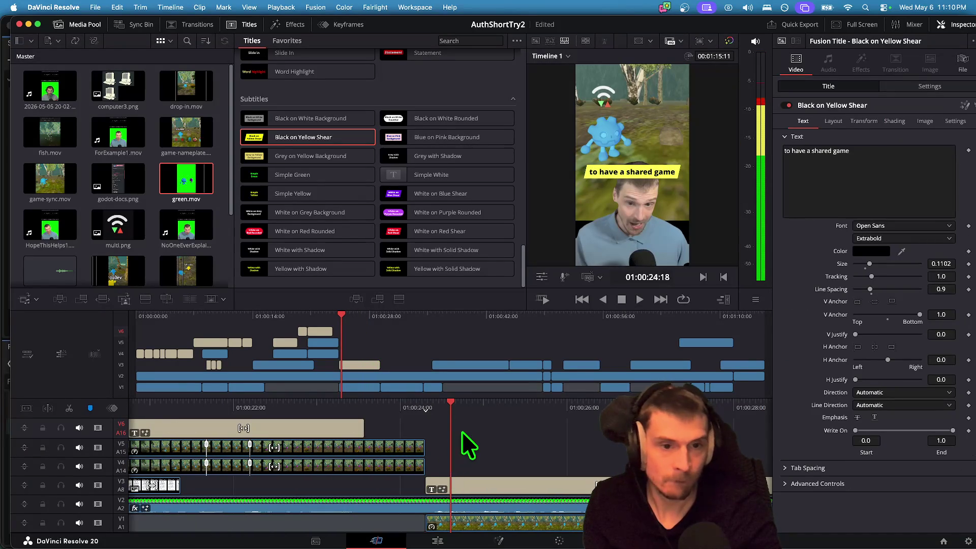
{"action": "key", "text": "space"}
{"action": "key", "text": "space"}
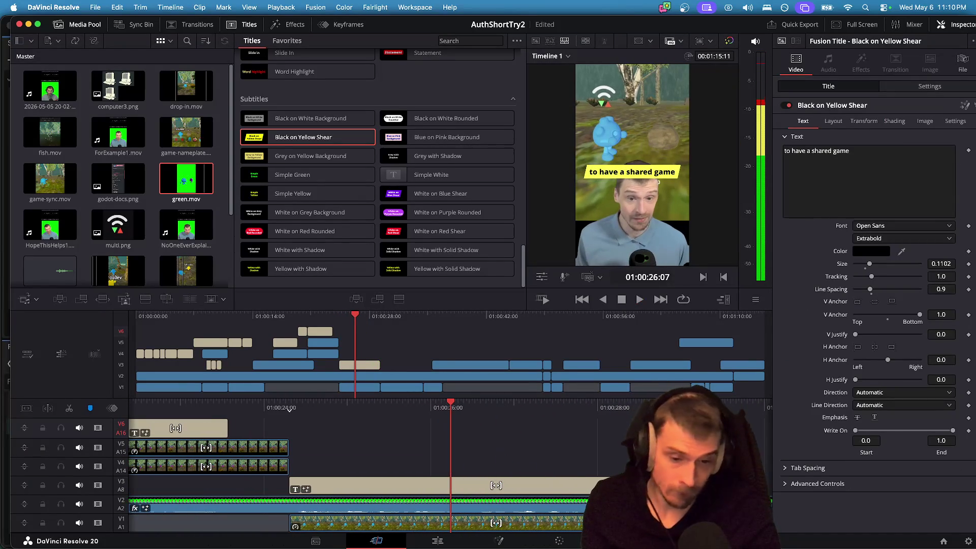
Finish the text 'to have a shared game experience each' with a break after 'game', shorten, and duplicate it.
{"action": "left_click", "coordinate": [887, 158]}
{"action": "type", "text": "pe"}
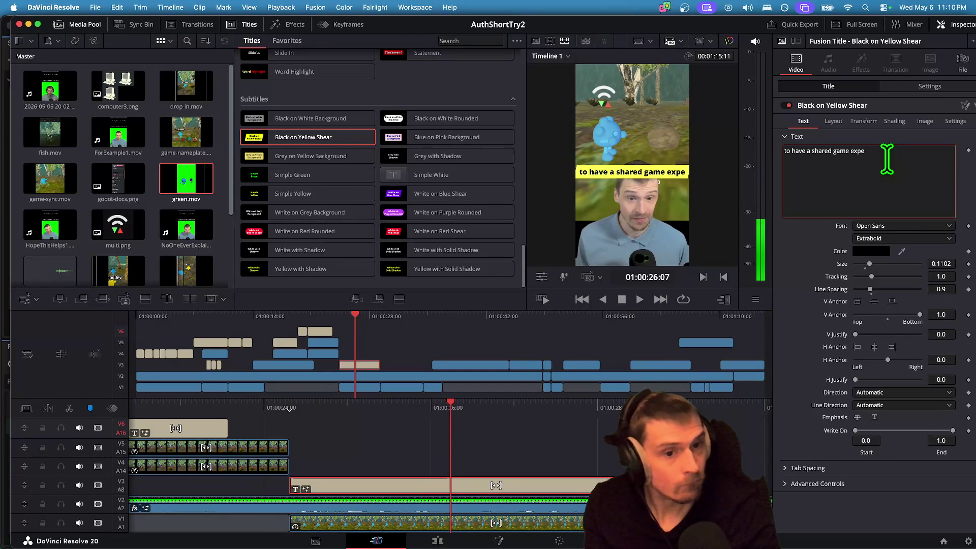
{"action": "type", "text": "rience"}
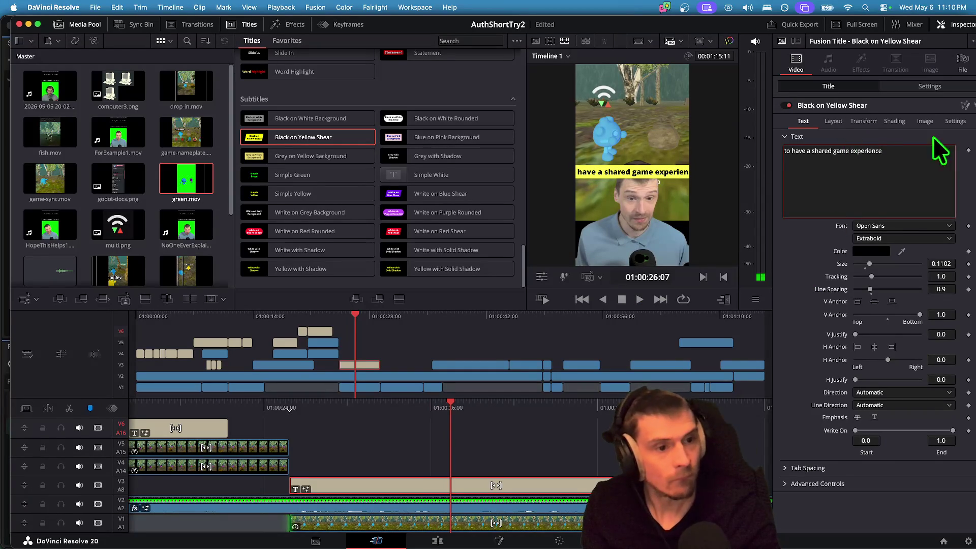
{"action": "key", "text": "Return"}
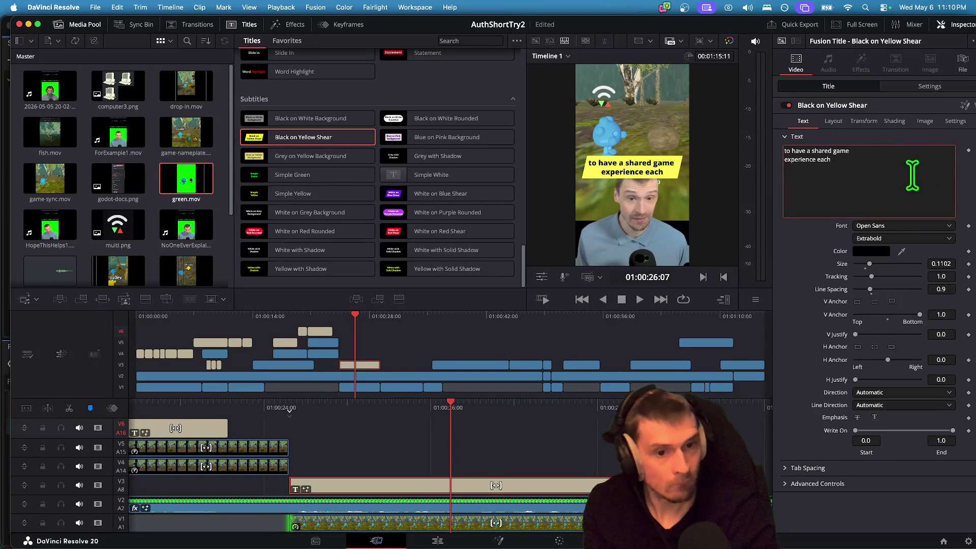
{"action": "left_click", "coordinate": [552, 448]}
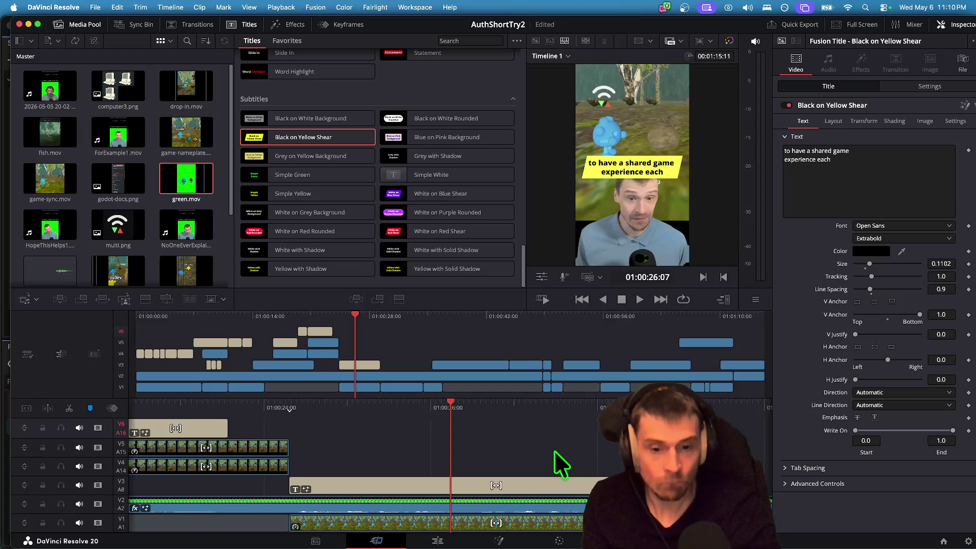
{"action": "key", "text": "space"}
{"action": "key", "text": "space"}
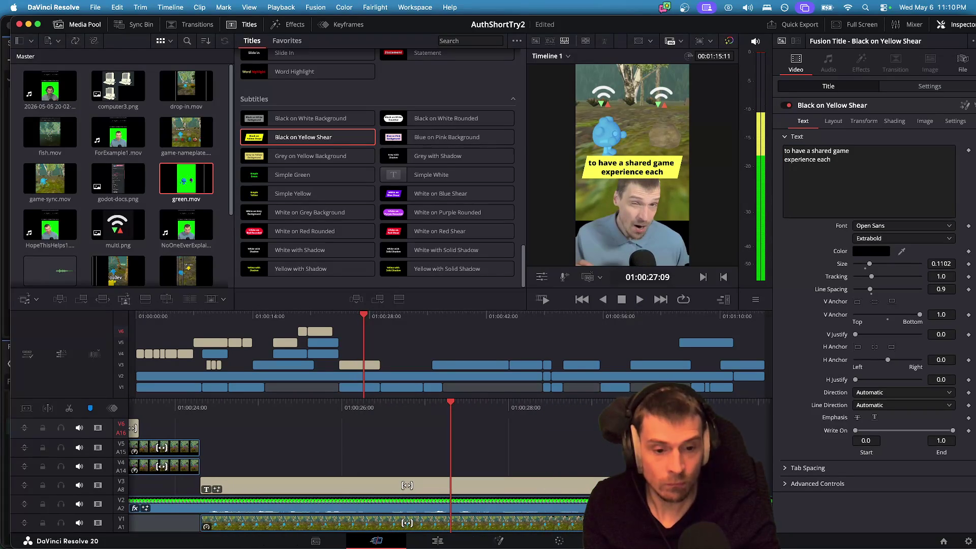
{"action": "mouse_move", "coordinate": [603, 474]}
{"action": "left_mouse_down"}
{"action": "mouse_move", "coordinate": [457, 484]}
{"action": "mouse_move", "coordinate": [469, 486]}
{"action": "left_mouse_up"}
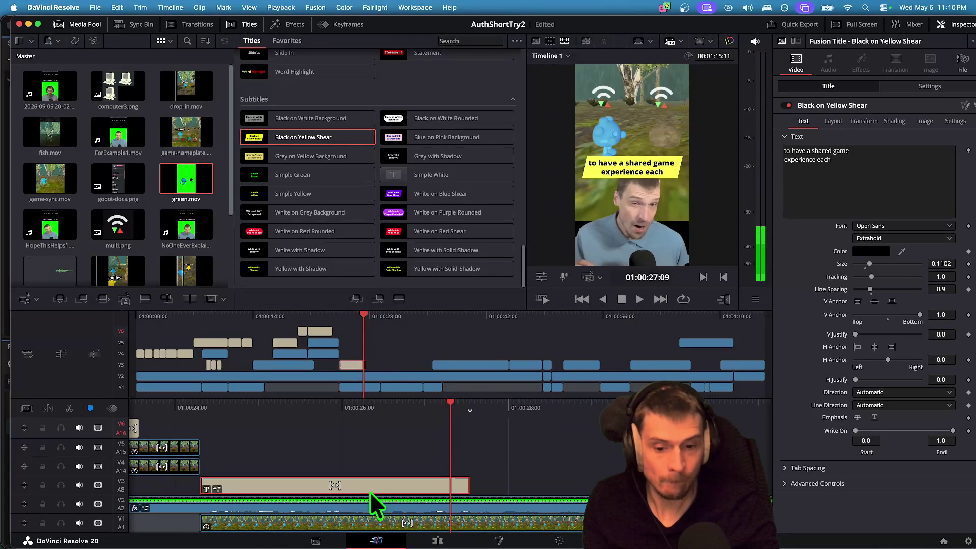
{"action": "key", "text": "super+v"}
Retype the duplicated caption as 'NETWORKED OBJECT' and shorten the clip's end.
{"action": "key", "text": "j"}
{"action": "key", "text": "j"}
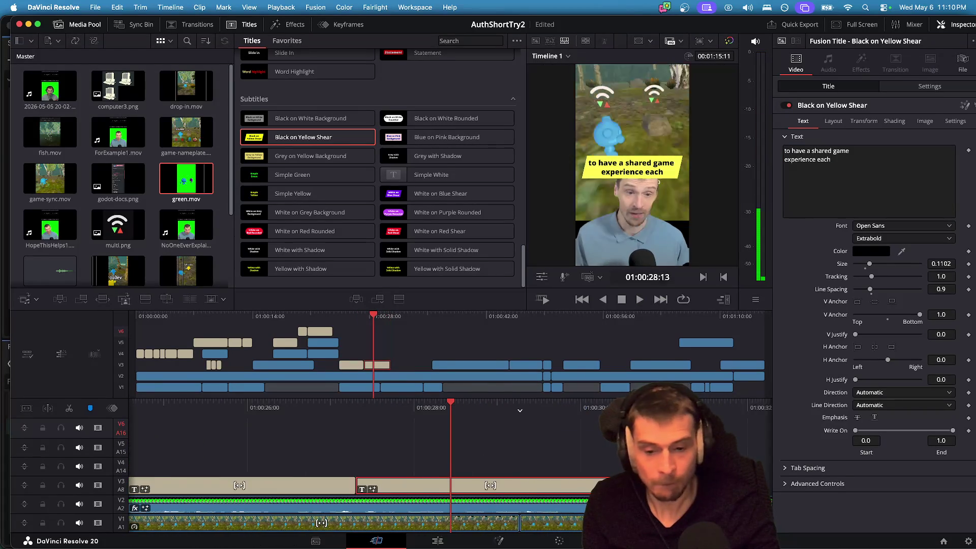
{"action": "left_click", "coordinate": [899, 210]}
{"action": "key", "text": "super+a"}
{"action": "type", "text": "NE"}
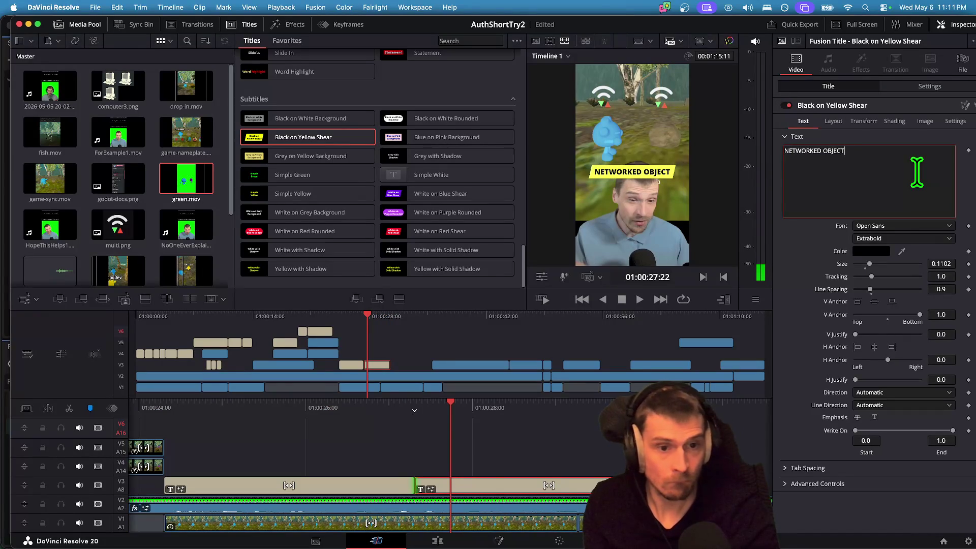
{"action": "left_click", "coordinate": [508, 467]}
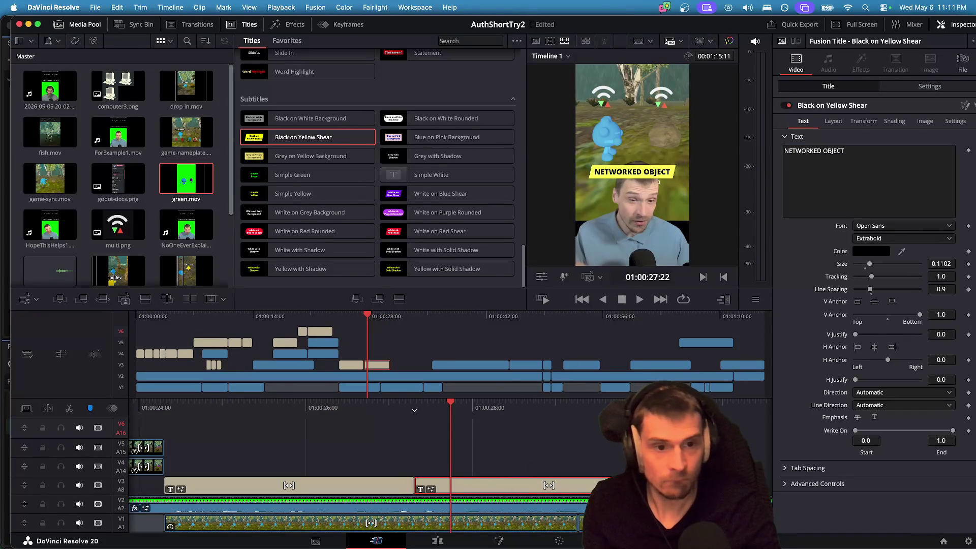
{"action": "mouse_move", "coordinate": [669, 485]}
{"action": "left_mouse_down"}
{"action": "mouse_move", "coordinate": [540, 476]}
{"action": "mouse_move", "coordinate": [596, 475]}
{"action": "left_mouse_up"}
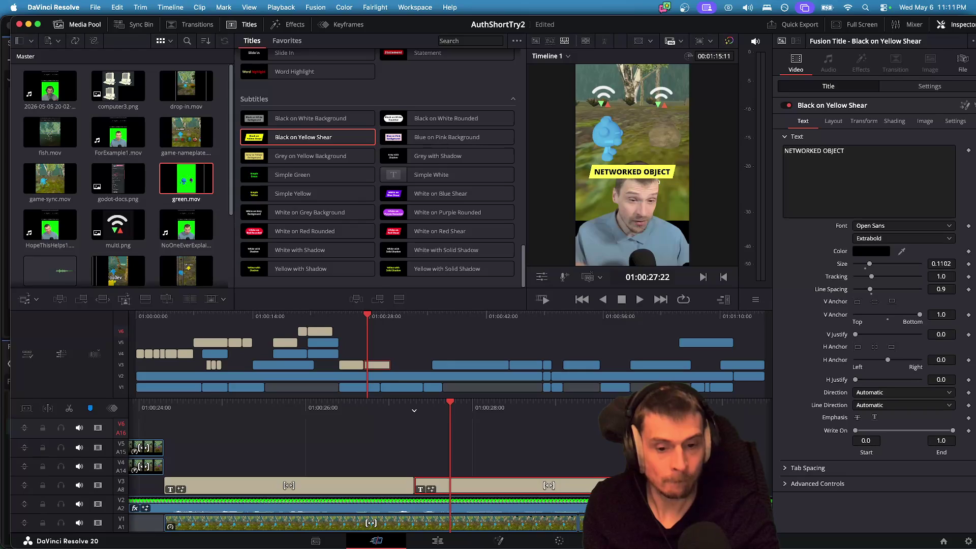
{"action": "mouse_move", "coordinate": [378, 481]}
{"action": "left_mouse_down"}
{"action": "mouse_move", "coordinate": [370, 447]}
{"action": "mouse_move", "coordinate": [359, 456]}
{"action": "left_mouse_up"}
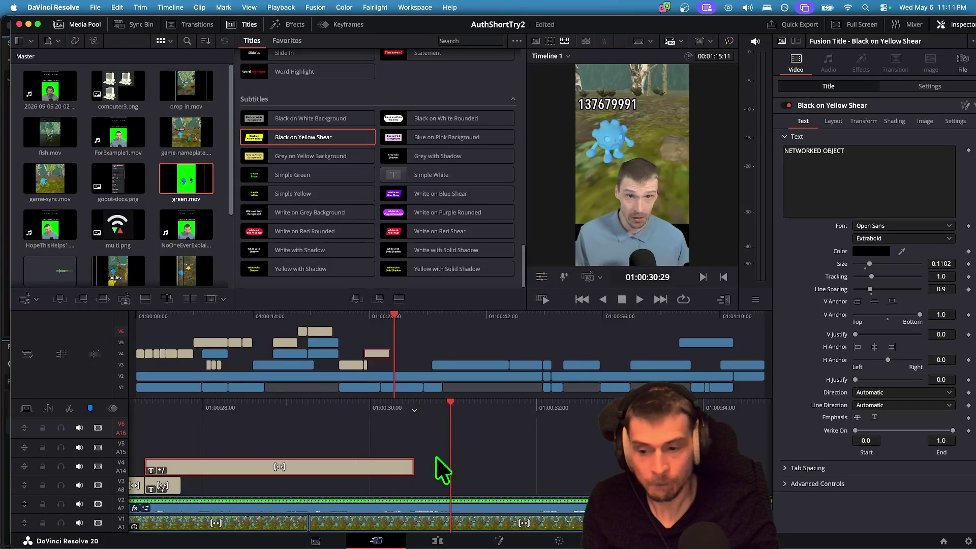
{"action": "key", "text": "super+z"}
{"action": "left_click", "coordinate": [508, 486]}
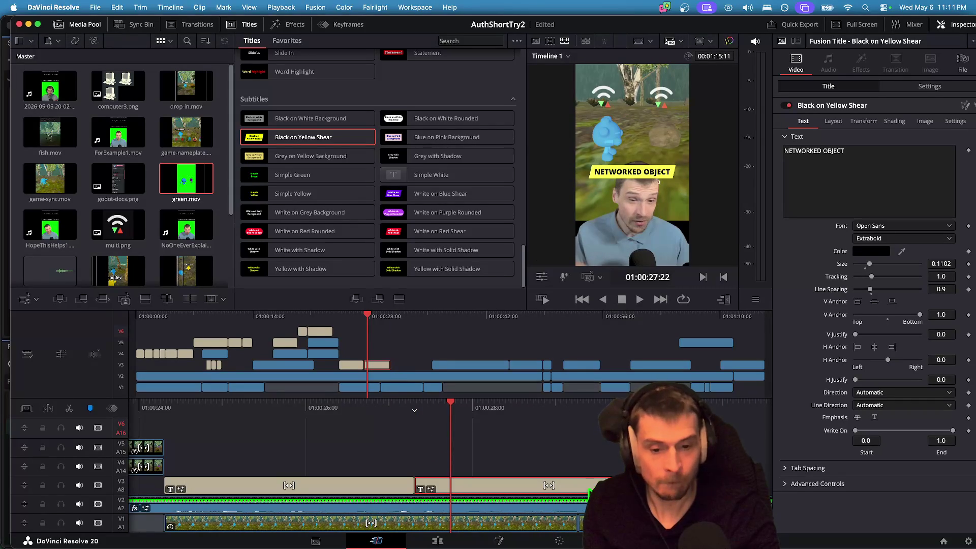
{"action": "key", "text": "space"}
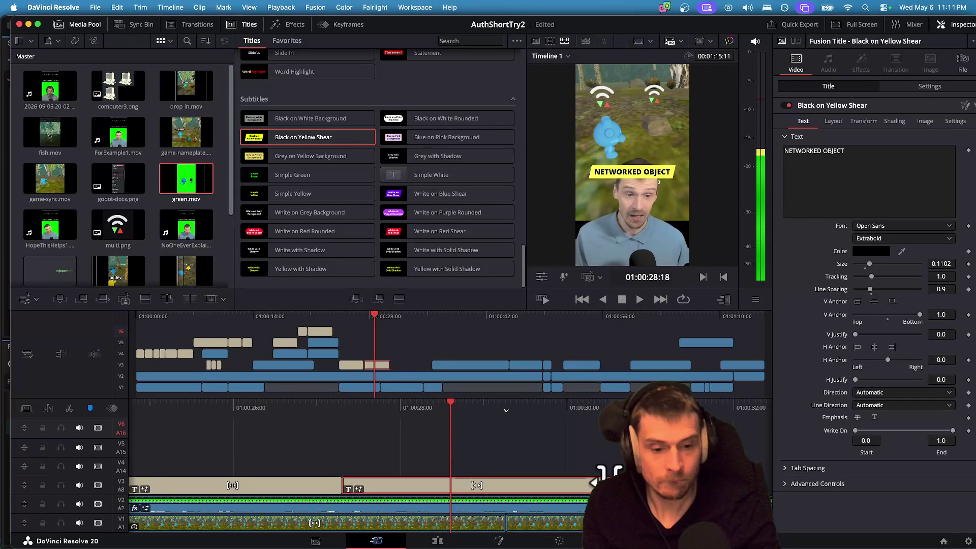
Stack a title clip on V4 above it, trim its right edge shorter, and play back.
{"action": "mouse_move", "coordinate": [601, 477]}
{"action": "left_mouse_down"}
{"action": "mouse_move", "coordinate": [468, 475]}
{"action": "mouse_move", "coordinate": [551, 475]}
{"action": "mouse_move", "coordinate": [474, 486]}
{"action": "mouse_move", "coordinate": [365, 463]}
{"action": "mouse_move", "coordinate": [574, 471]}
{"action": "mouse_move", "coordinate": [533, 465]}
{"action": "left_mouse_up"}
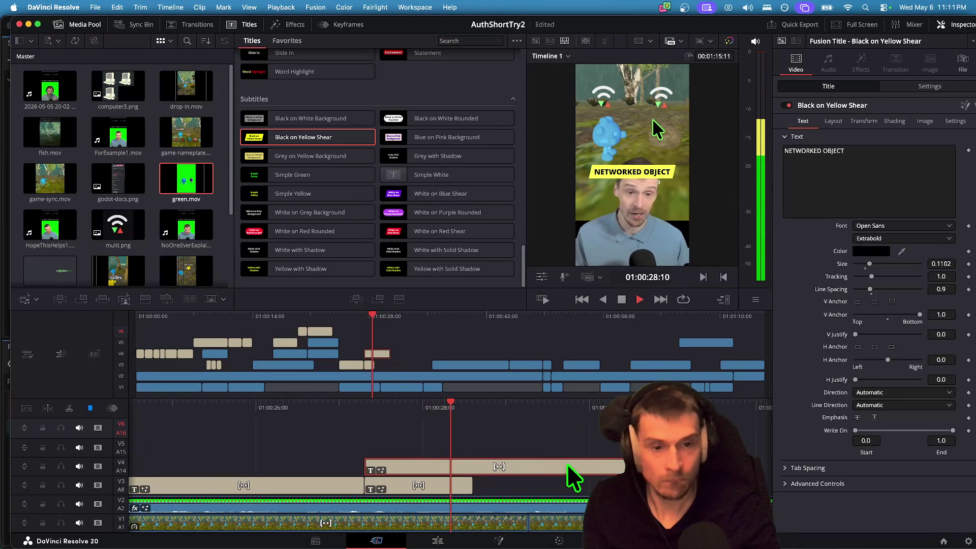
{"action": "left_click_drag", "start_coordinate": [624, 466], "coordinate": [468, 461]}
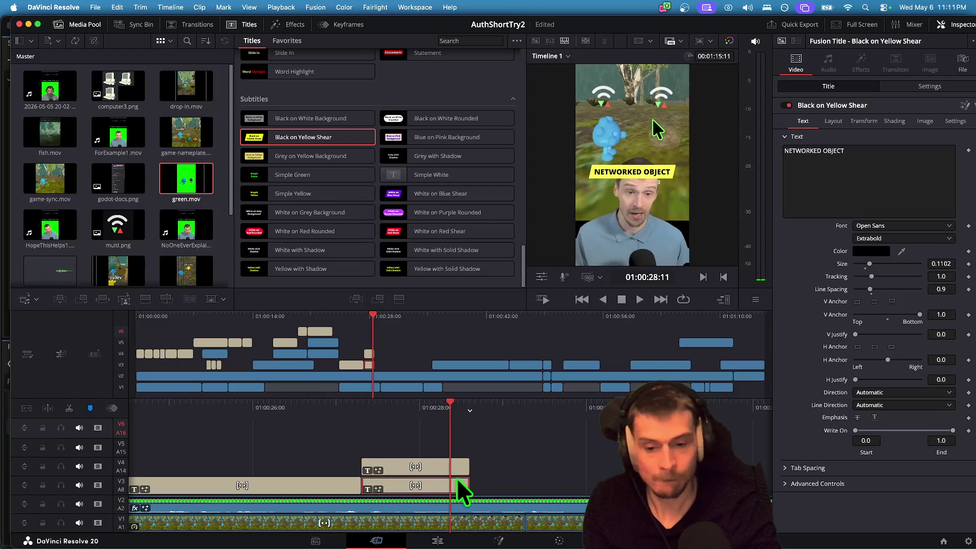
{"action": "key", "text": "Up"}
{"action": "key", "text": "space"}
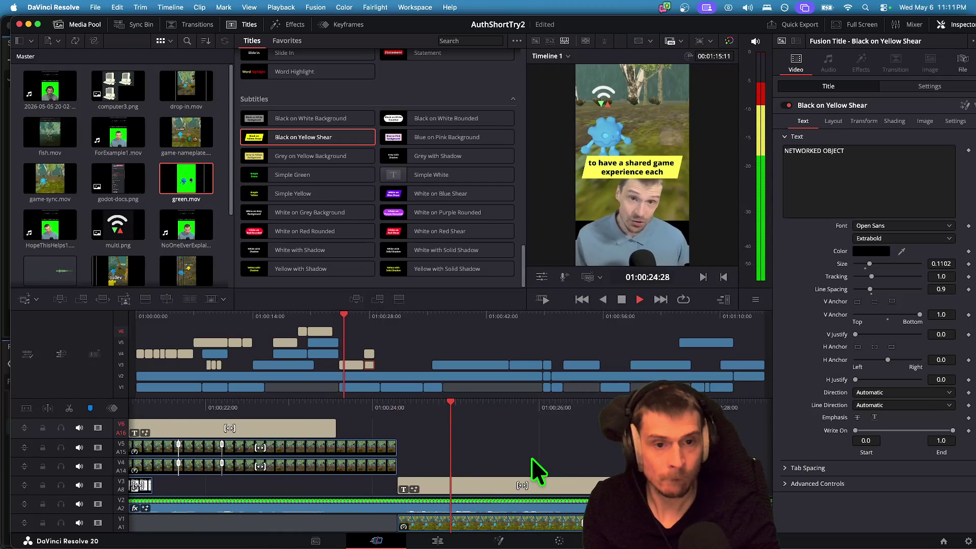
Set the 'to have a shared game experience each' caption's Position Y to -17 and preview it.
{"action": "left_click", "coordinate": [493, 488]}
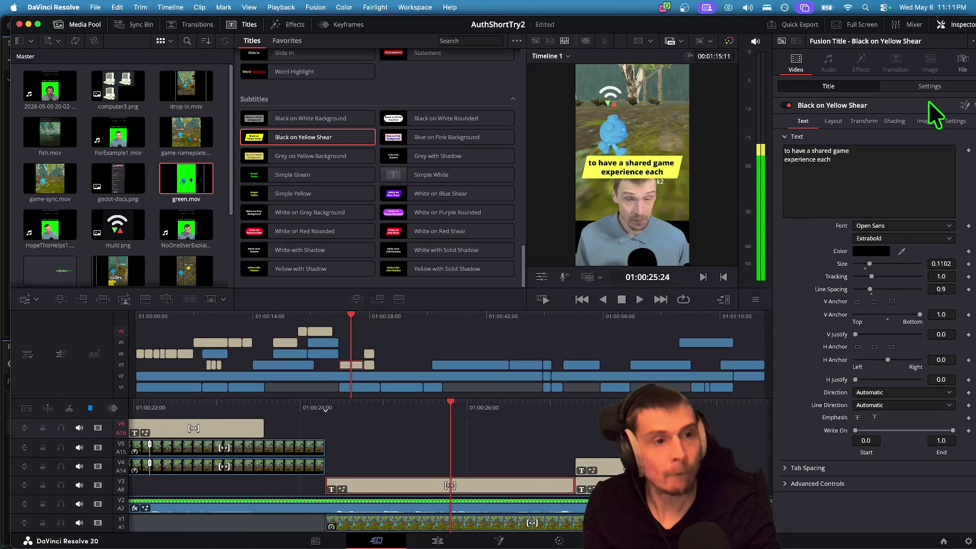
{"action": "left_click", "coordinate": [929, 87]}
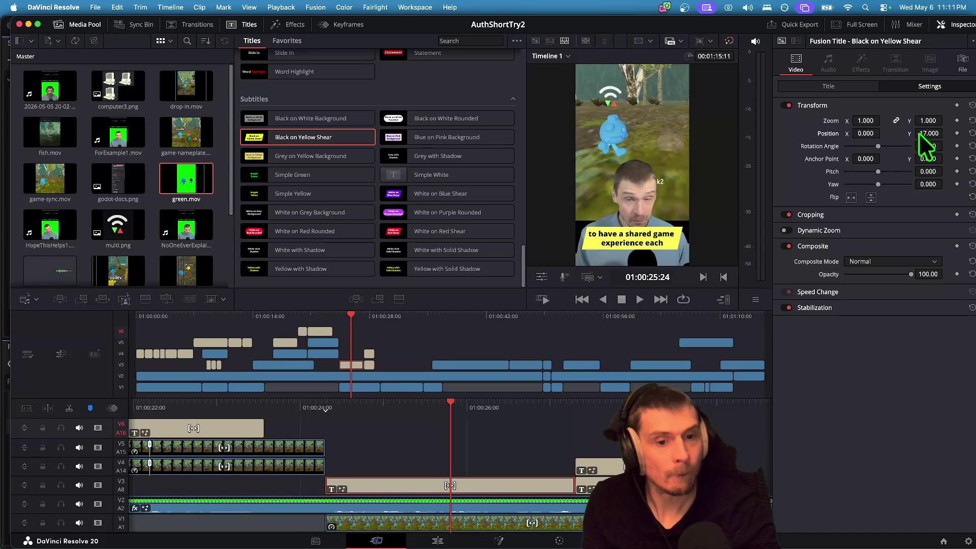
{"action": "key", "text": "space"}
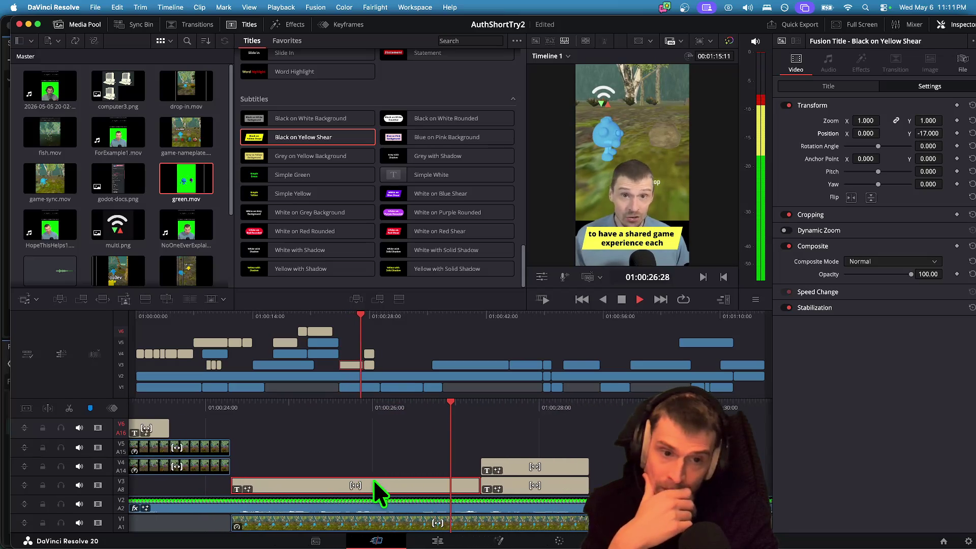
{"action": "key", "text": "space"}
Replay the earlier caption's timing and trim its end by five frames.
{"action": "left_click", "coordinate": [396, 468]}
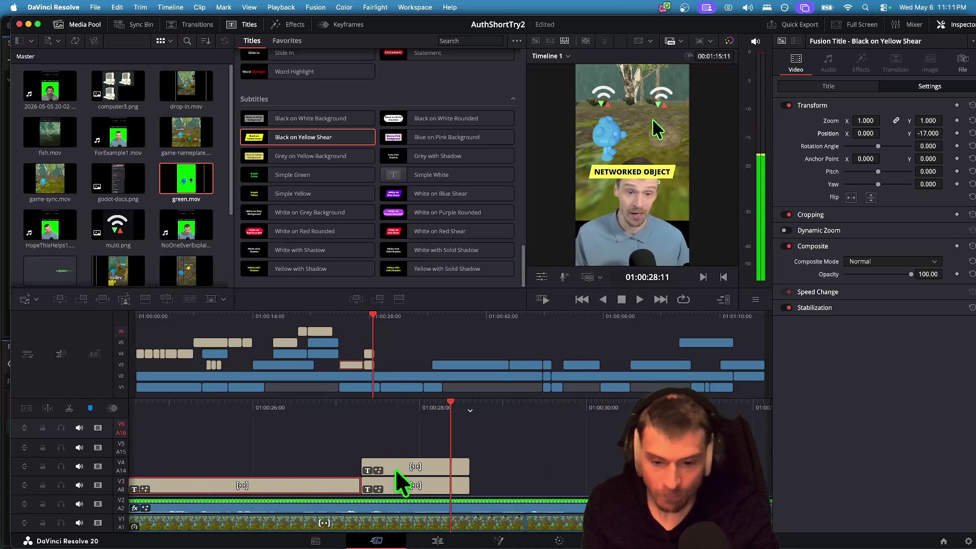
{"action": "left_click", "coordinate": [345, 483]}
{"action": "key", "text": "slash"}
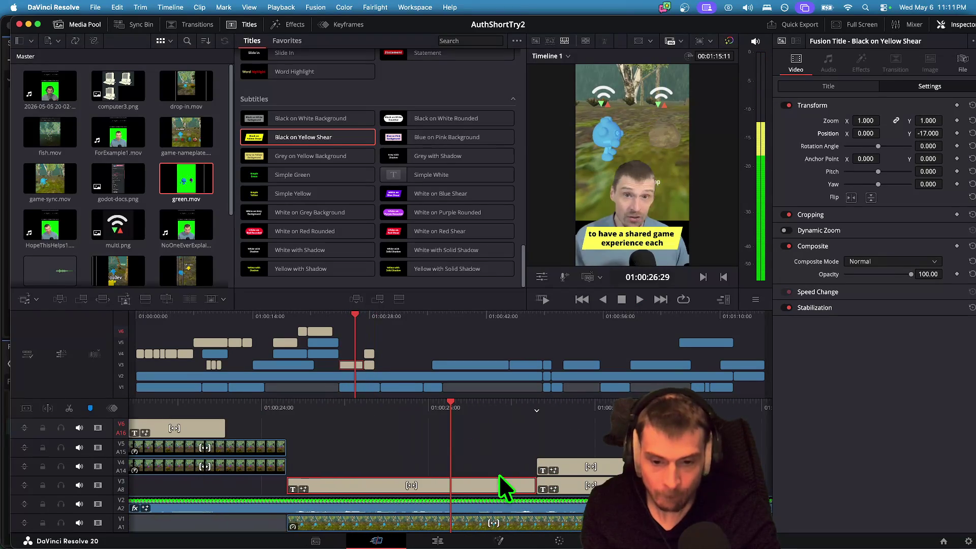
{"action": "key", "text": "space"}
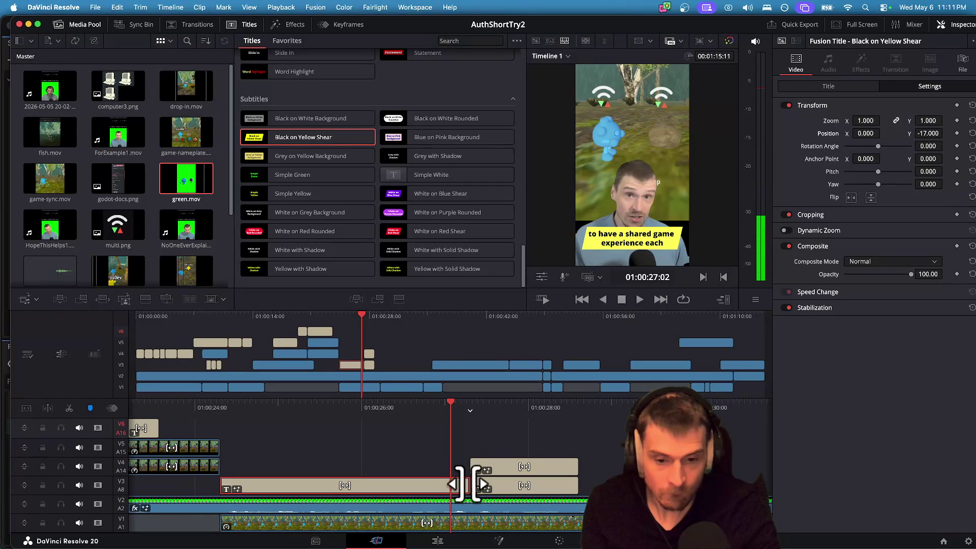
{"action": "left_click_drag", "start_coordinate": [460, 486], "coordinate": [423, 485]}
Trim the V3 caption's end by five frames and replay to review the trim.
{"action": "mouse_move", "coordinate": [504, 485]}
{"action": "left_mouse_down"}
{"action": "mouse_move", "coordinate": [539, 486]}
{"action": "mouse_move", "coordinate": [529, 486]}
{"action": "mouse_move", "coordinate": [532, 465]}
{"action": "left_mouse_up"}
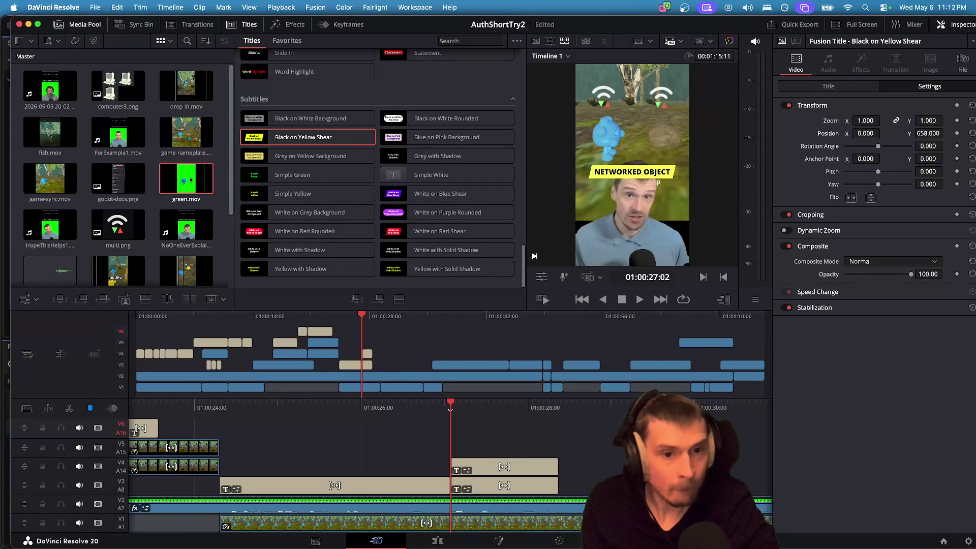
{"action": "key", "text": "slash"}
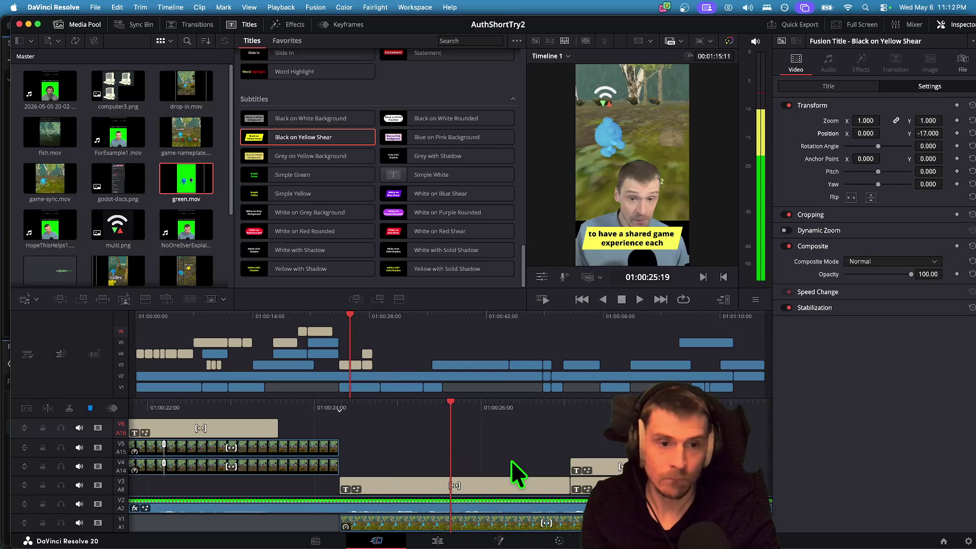
{"action": "key", "text": "space"}
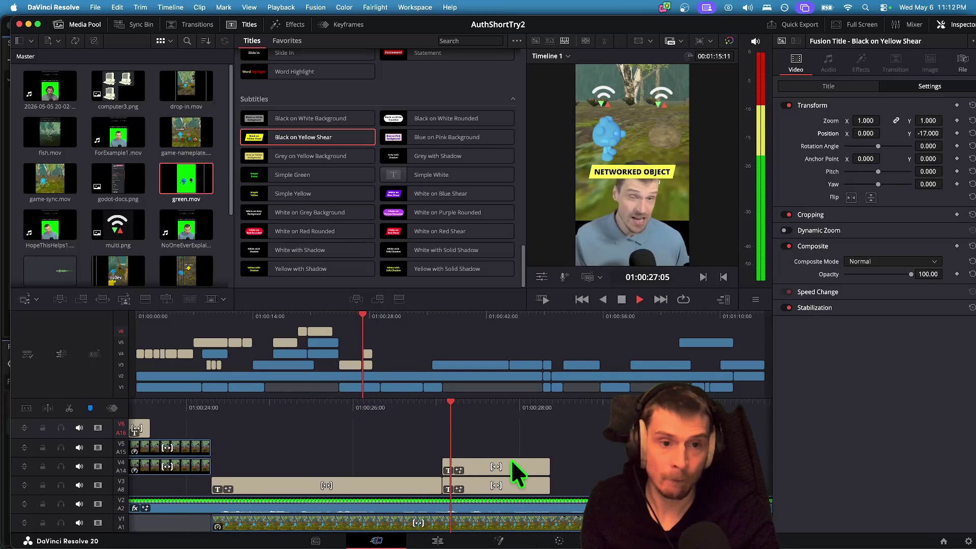
{"action": "key", "text": "space"}
Delete the extra title clip from the upper track and replay the section.
{"action": "left_click", "coordinate": [391, 467]}
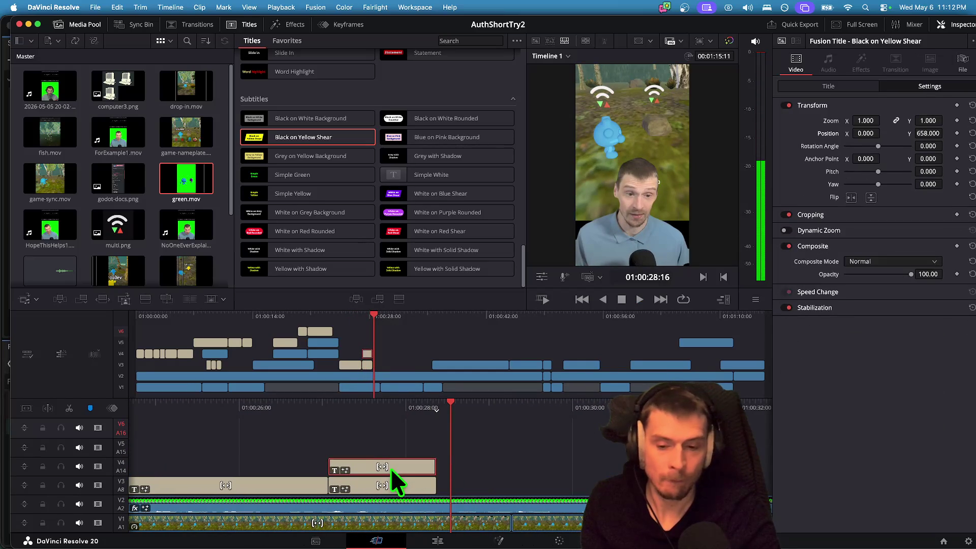
{"action": "key", "text": "BackSpace"}
{"action": "key", "text": "space"}
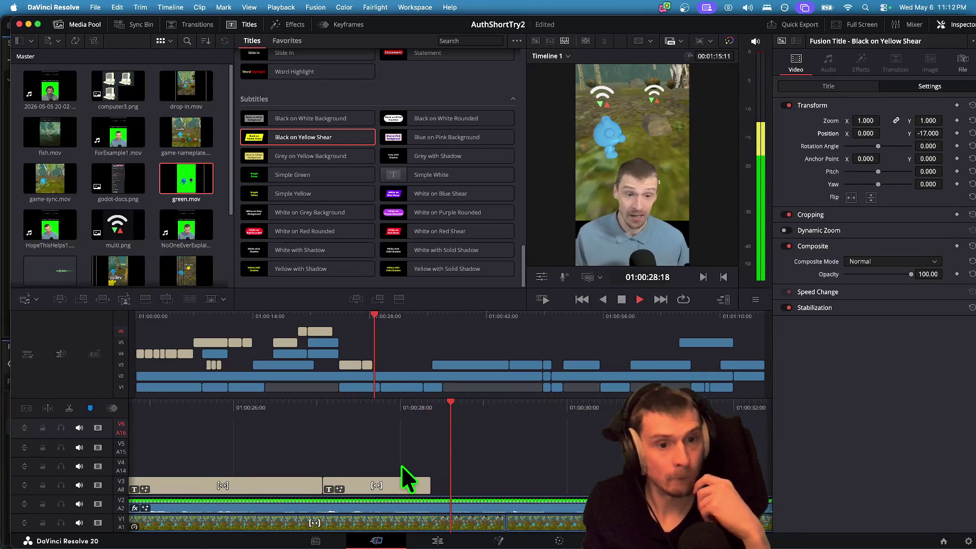
{"action": "key", "text": "space"}
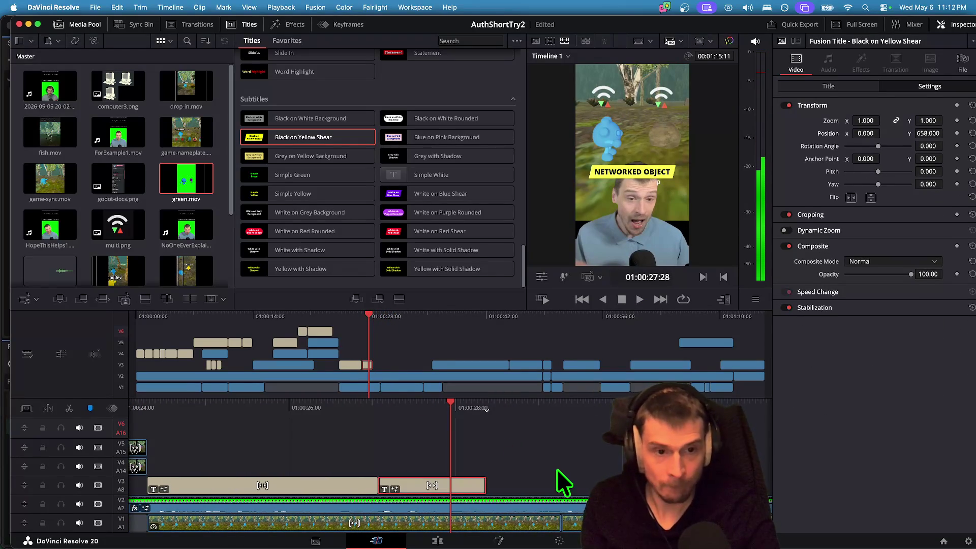
Play through the next caption, then return to its start.
{"action": "left_click", "coordinate": [350, 483]}
{"action": "left_click", "coordinate": [519, 476]}
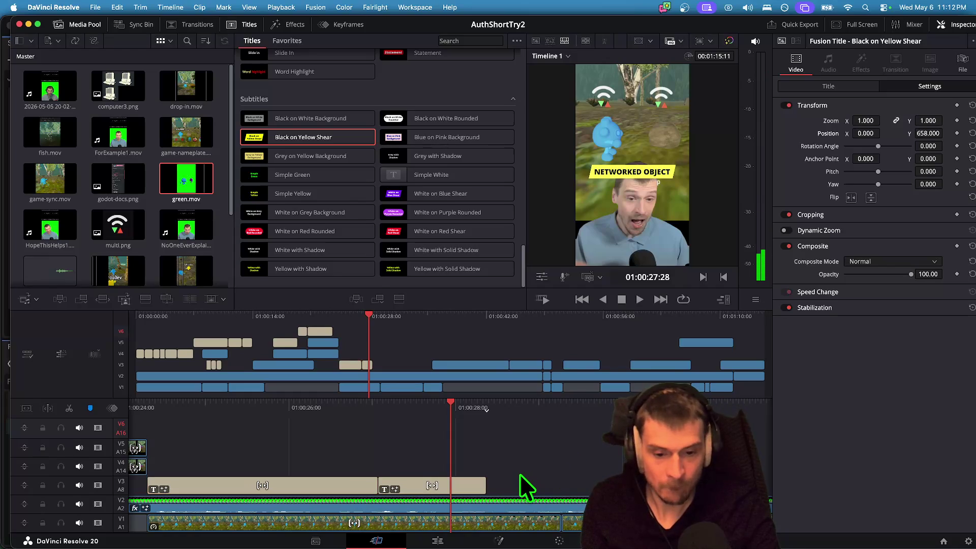
{"action": "key", "text": "space"}
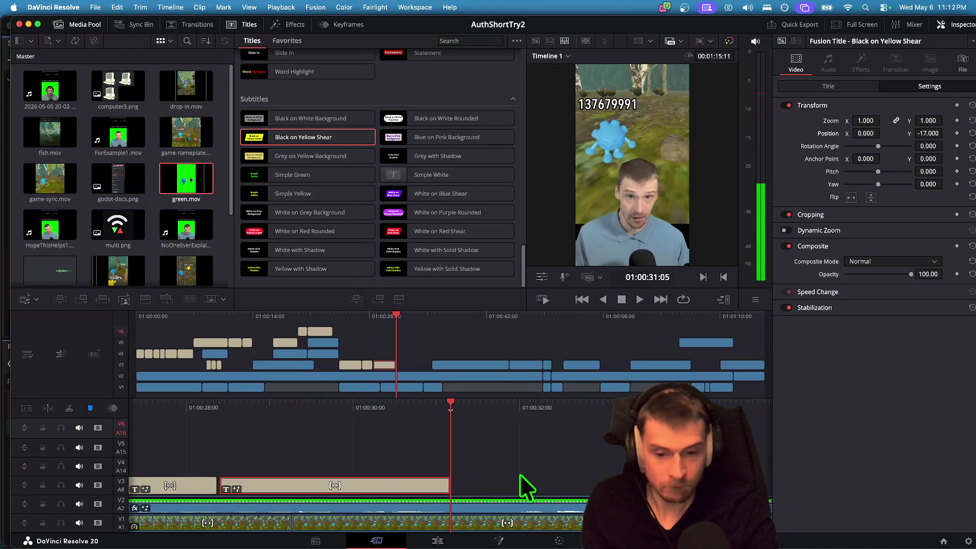
{"action": "key", "text": "space"}
{"action": "key", "text": "Up"}
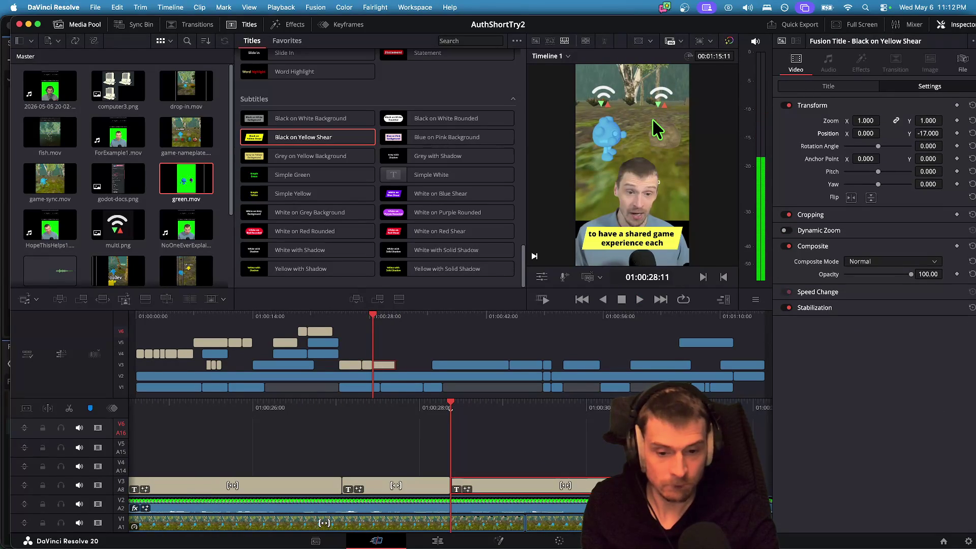
{"action": "left_click", "coordinate": [847, 87]}
Change the new caption's text to 'is required to have' and preview it.
{"action": "left_click", "coordinate": [854, 159]}
{"action": "type", "text": "i"}
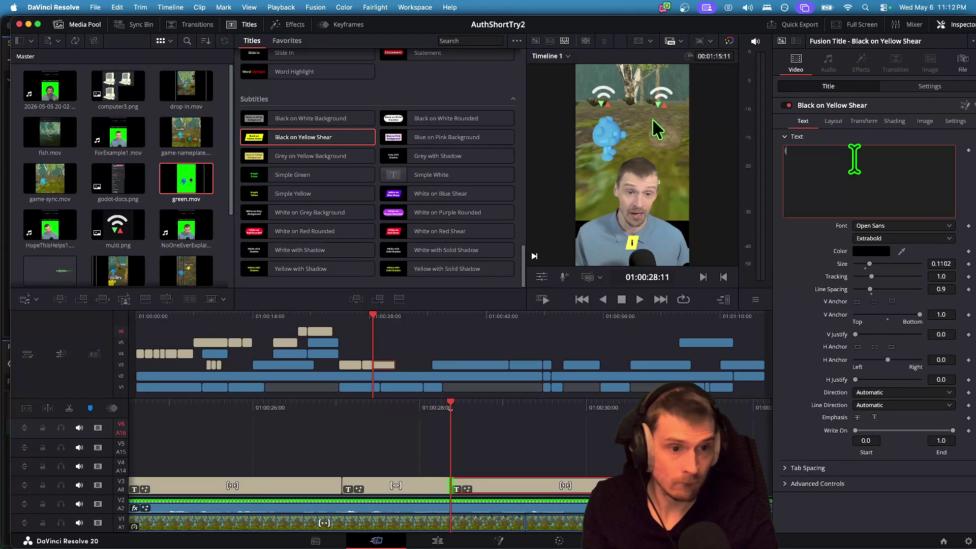
{"action": "key", "text": "BackSpace"}
{"action": "key", "text": "BackSpace"}
{"action": "key", "text": "BackSpace"}
{"action": "type", "text": "to have"}
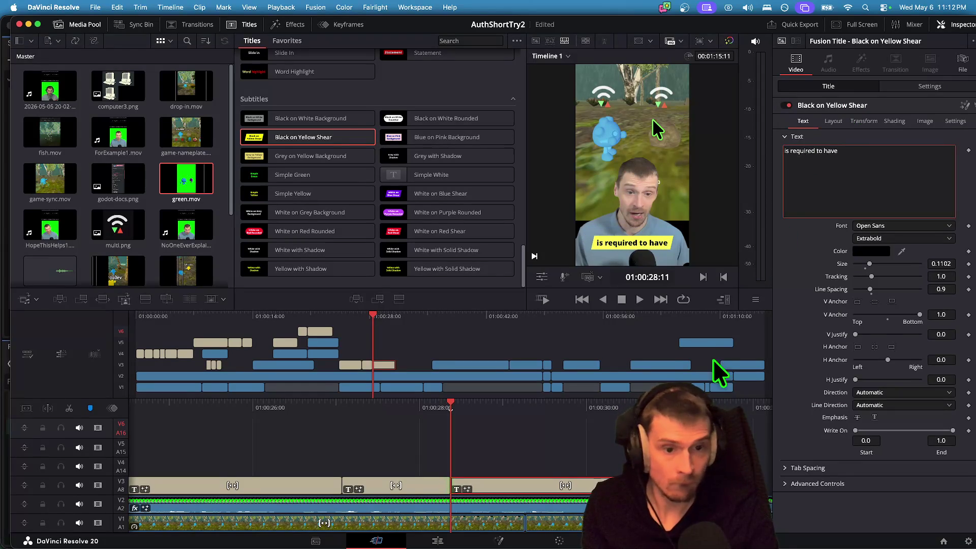
{"action": "key", "text": "space"}
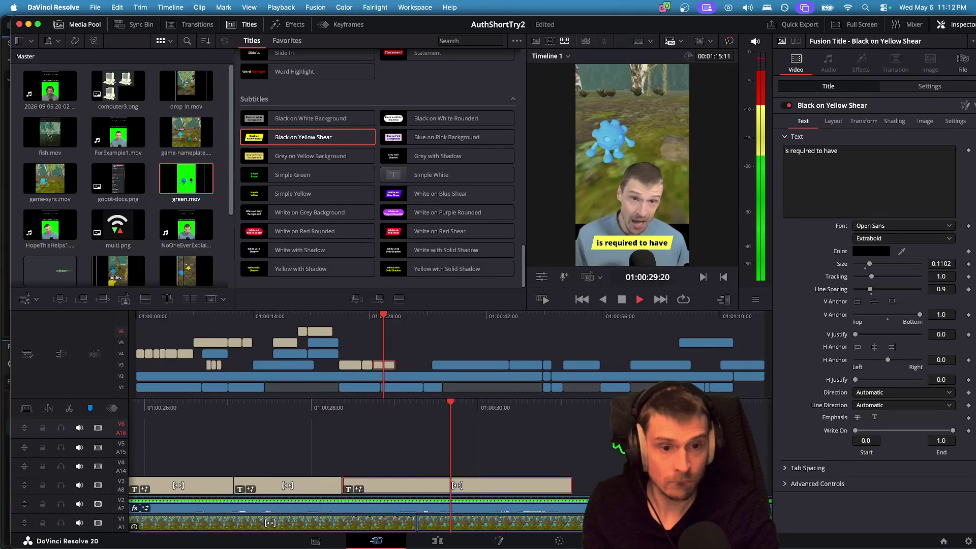
{"action": "key", "text": "space"}
Shorten that caption, paste a copy after it, and extend the copy's start to meet it.
{"action": "left_click", "coordinate": [837, 196]}
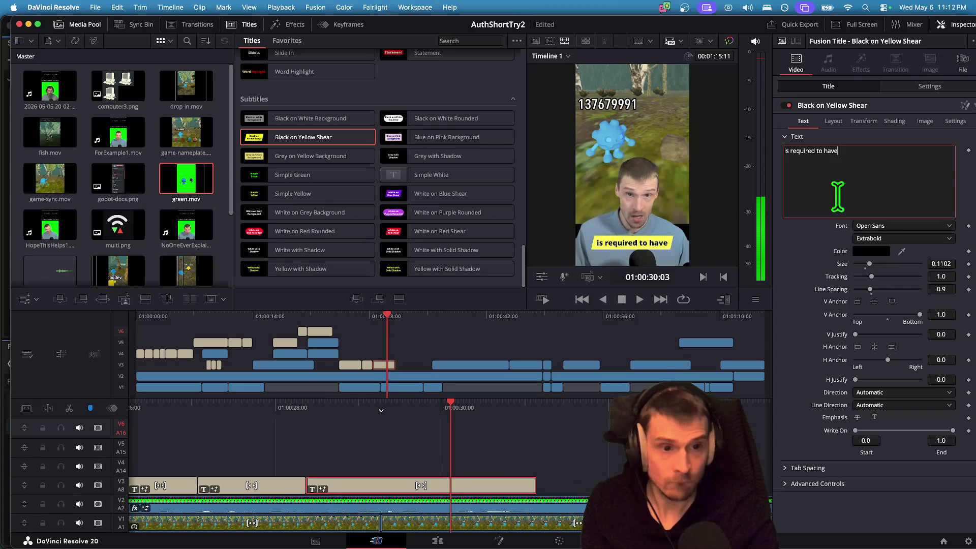
{"action": "mouse_move", "coordinate": [524, 485]}
{"action": "left_mouse_down"}
{"action": "mouse_move", "coordinate": [451, 484]}
{"action": "mouse_move", "coordinate": [461, 484]}
{"action": "left_mouse_up"}
{"action": "key", "text": "super+v"}
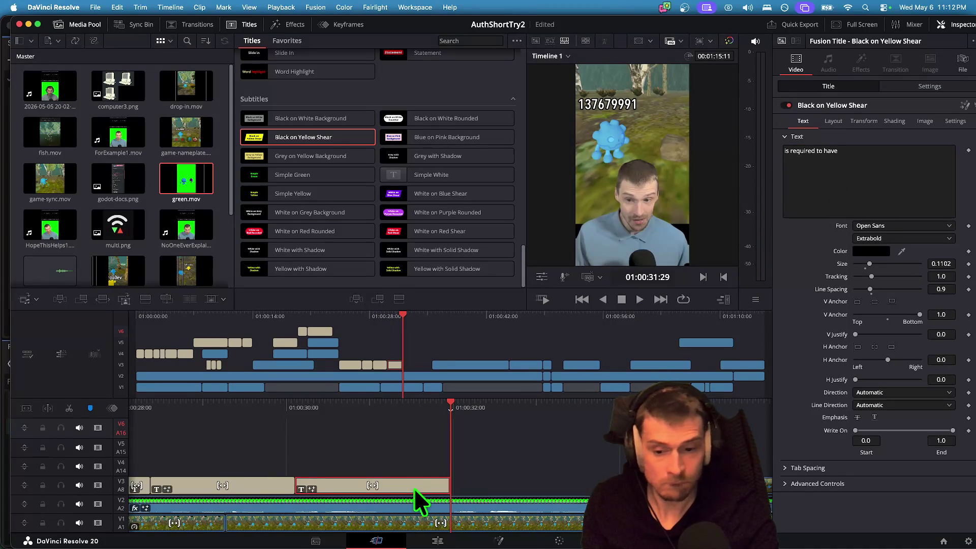
{"action": "key", "text": "Up"}
{"action": "key", "text": "Up"}
{"action": "key", "text": "space"}
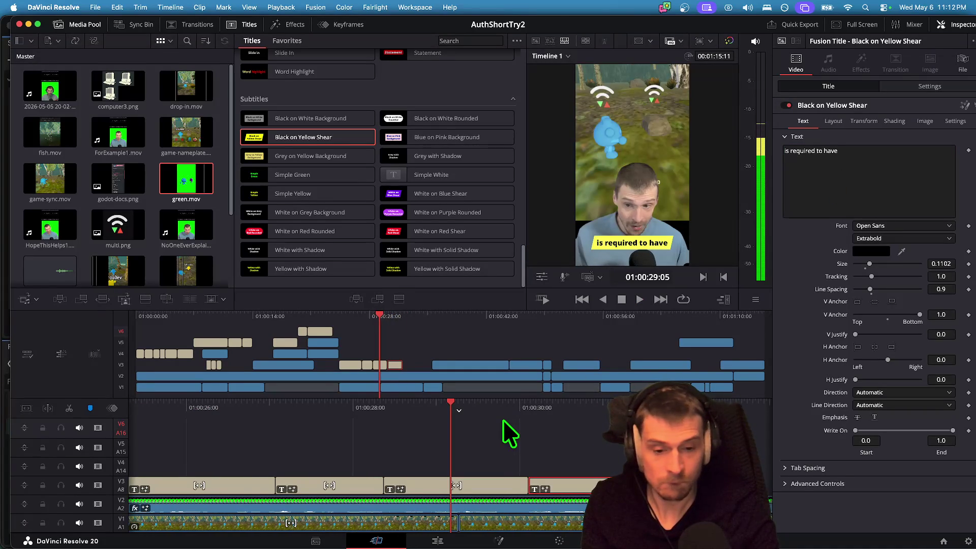
{"action": "key", "text": "space"}
{"action": "left_click_drag", "start_coordinate": [422, 480], "coordinate": [403, 480]}
Retype the pasted caption to read 'an AUTHORITY' and review its timing against the speech.
{"action": "triple_click", "coordinate": [869, 199]}
{"action": "type", "text": "an AUTH"}
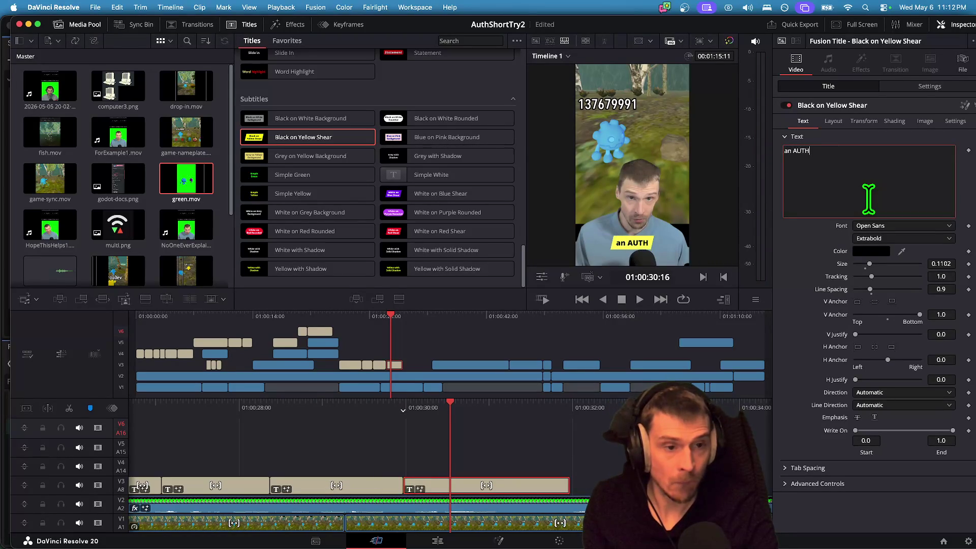
{"action": "left_click", "coordinate": [530, 458]}
{"action": "key", "text": "j"}
{"action": "key", "text": "j"}
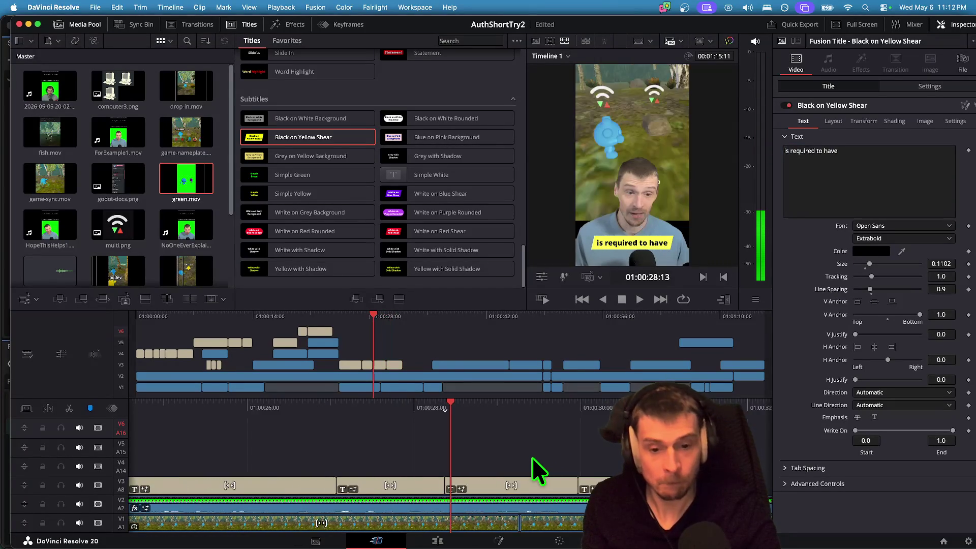
{"action": "key", "text": "l"}
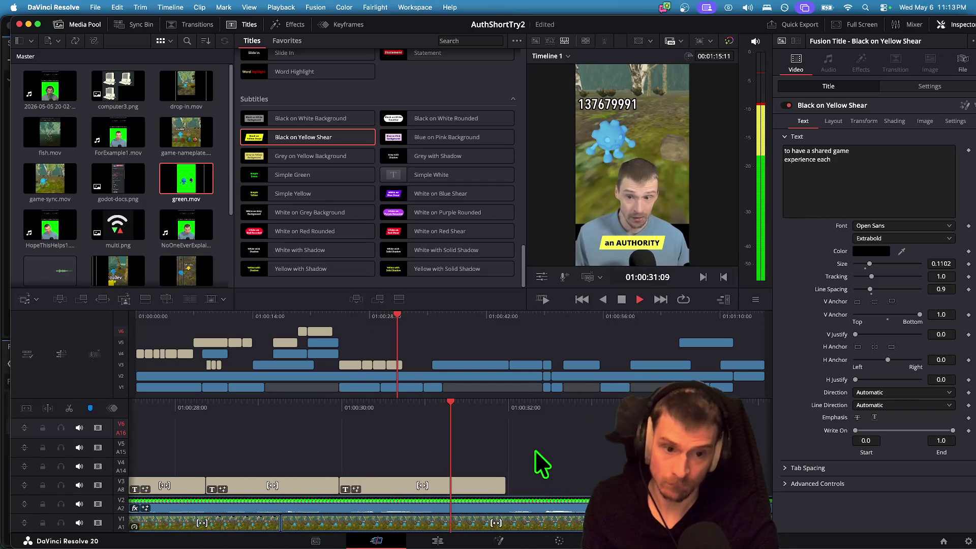
{"action": "key", "text": "space"}
Trim the 'an AUTHORITY' clip's end shorter and replay to check the timing.
{"action": "mouse_move", "coordinate": [376, 485]}
{"action": "left_mouse_down"}
{"action": "mouse_move", "coordinate": [374, 496]}
{"action": "mouse_move", "coordinate": [361, 485]}
{"action": "left_mouse_up"}
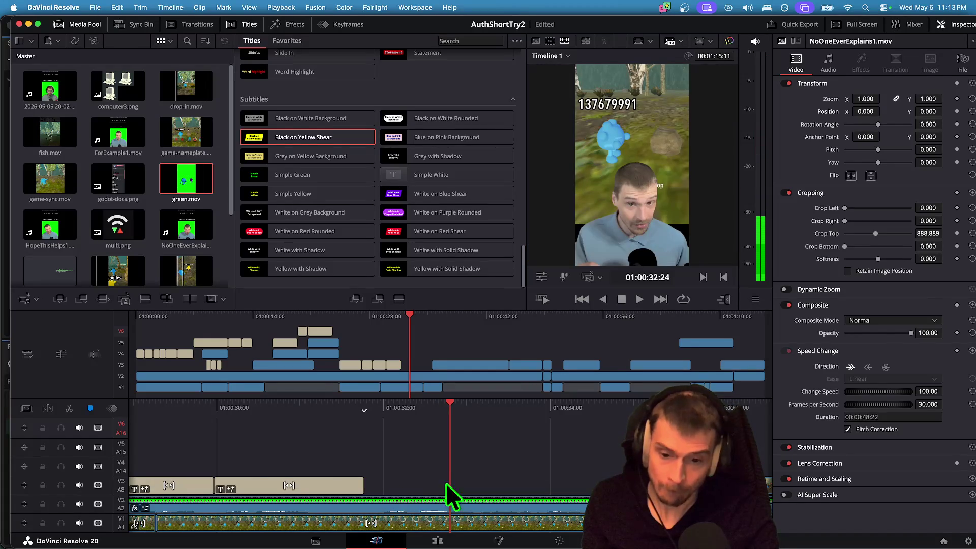
{"action": "left_click", "coordinate": [464, 480]}
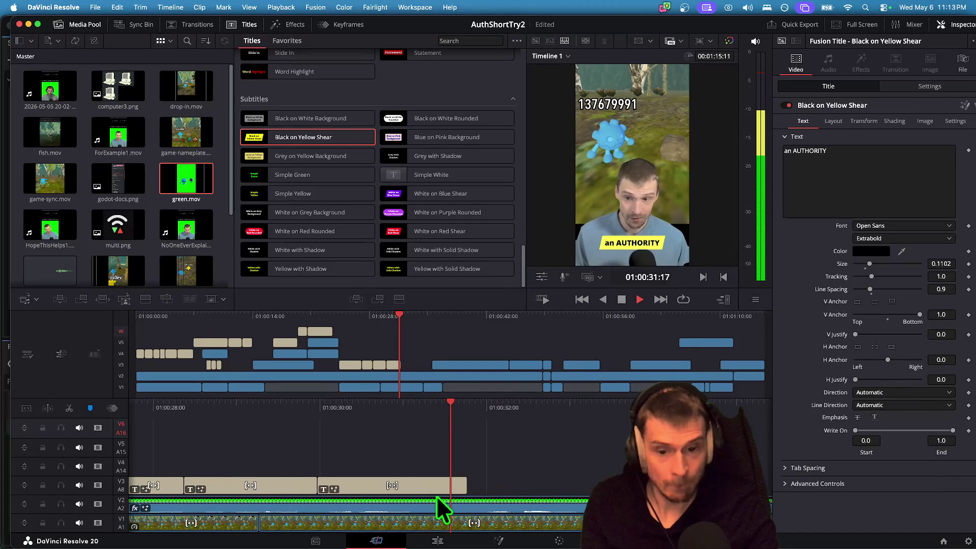
{"action": "key", "text": "space"}
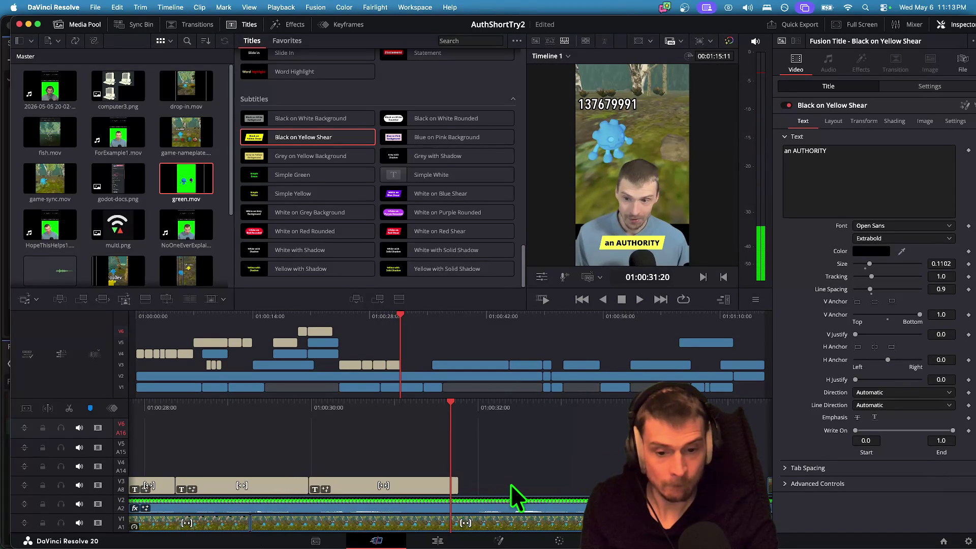
{"action": "key", "text": "space"}
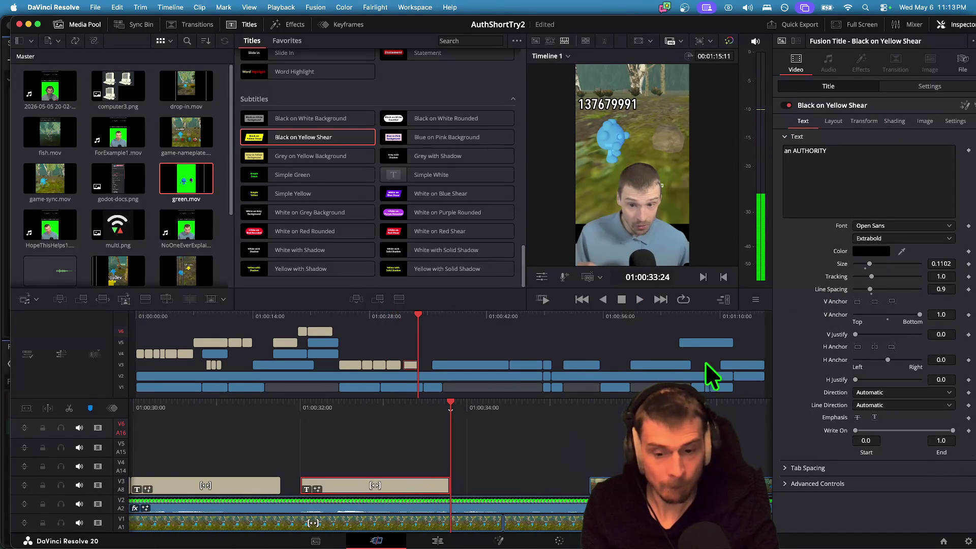
Finish the next caption's text ending in 'responsible' and extend its clip's end later.
{"action": "left_click", "coordinate": [881, 187]}
{"action": "type", "text": "The authority is responsi"}
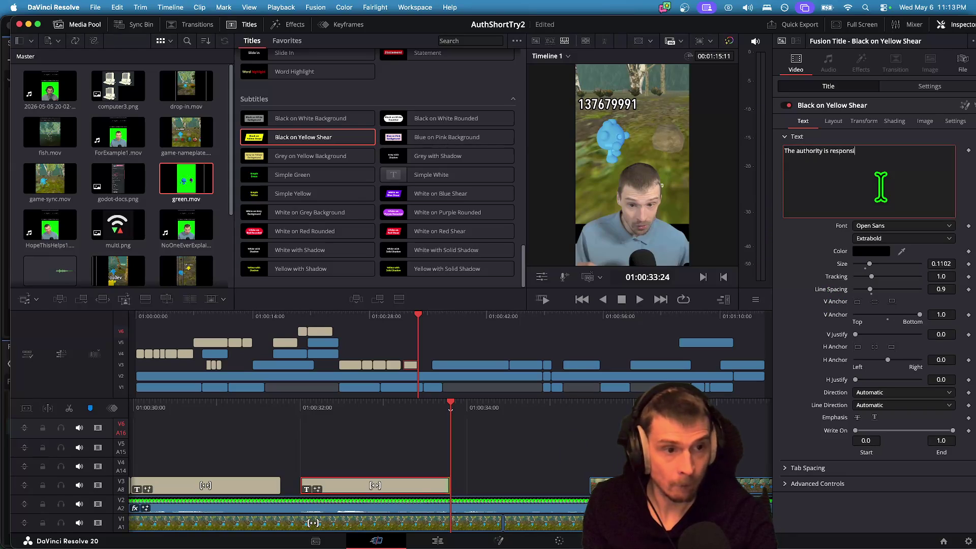
{"action": "type", "text": "ble"}
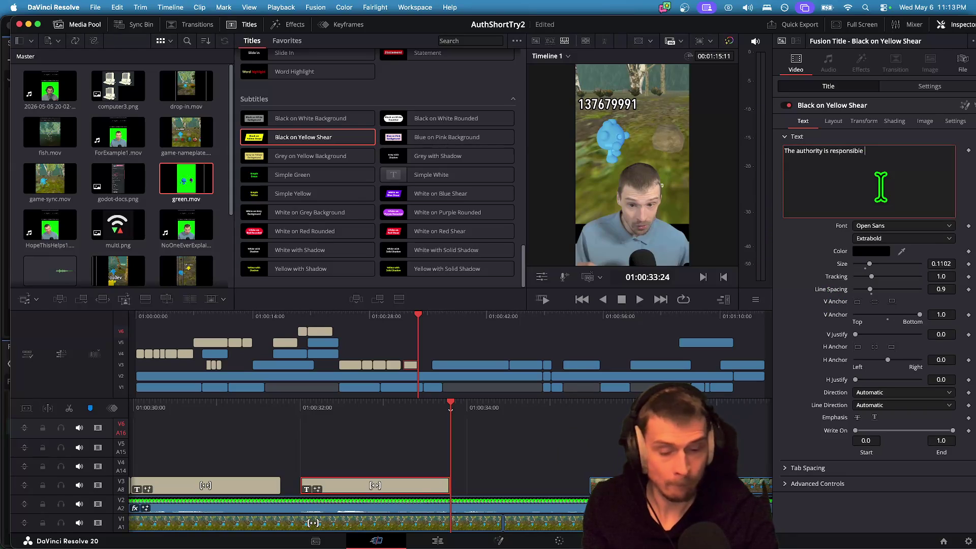
{"action": "left_click", "coordinate": [473, 529]}
{"action": "left_click", "coordinate": [501, 489]}
{"action": "key", "text": "space"}
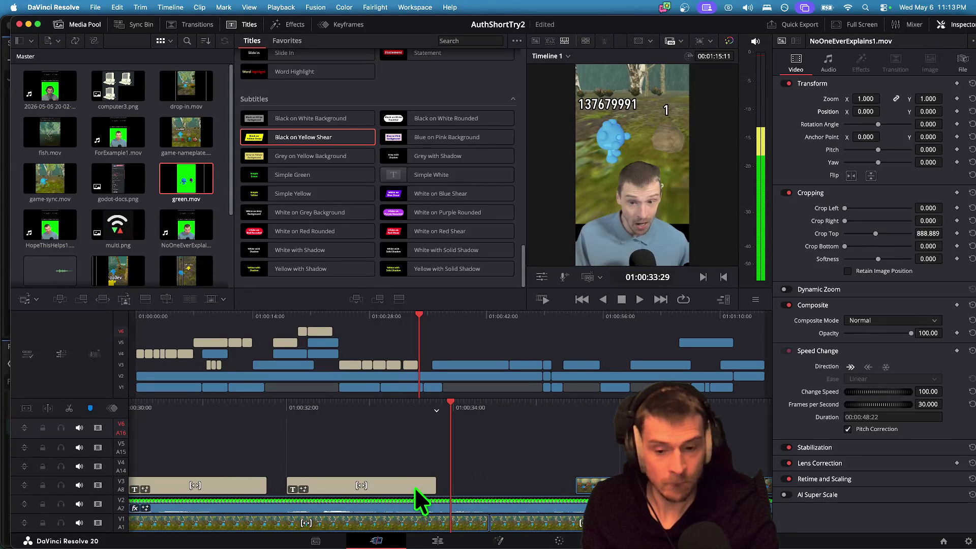
{"action": "left_click", "coordinate": [414, 487]}
{"action": "left_click_drag", "start_coordinate": [437, 486], "coordinate": [544, 481]}
Insert 'of a networked object' after 'The authority' and put 'is responsible' on a second line.
{"action": "left_click", "coordinate": [876, 181]}
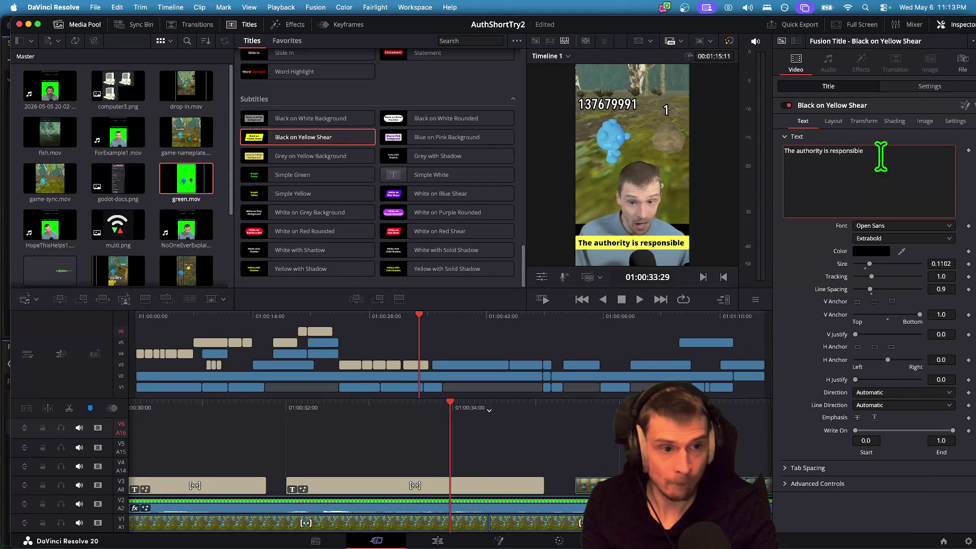
{"action": "left_click", "coordinate": [825, 151]}
{"action": "type", "text": "f a networked object"}
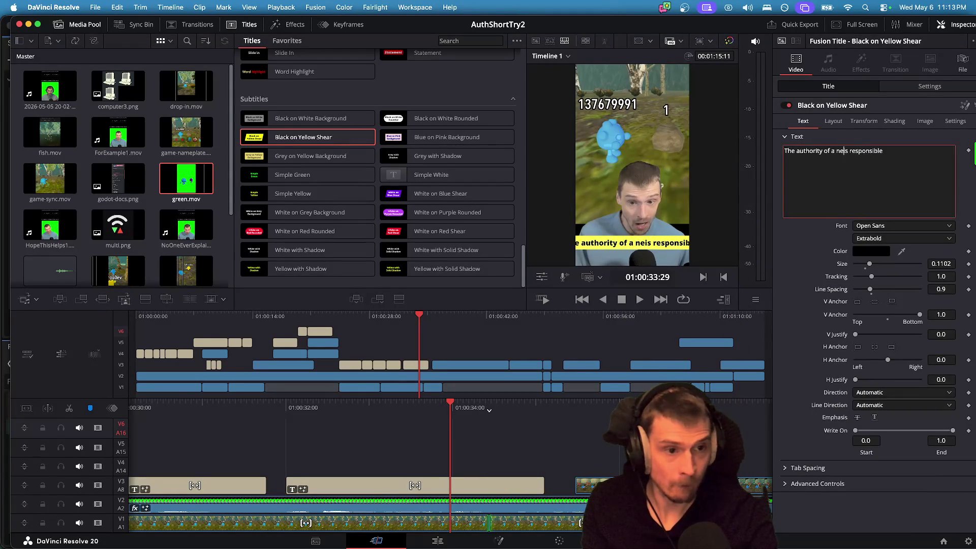
{"action": "key", "text": "Return"}
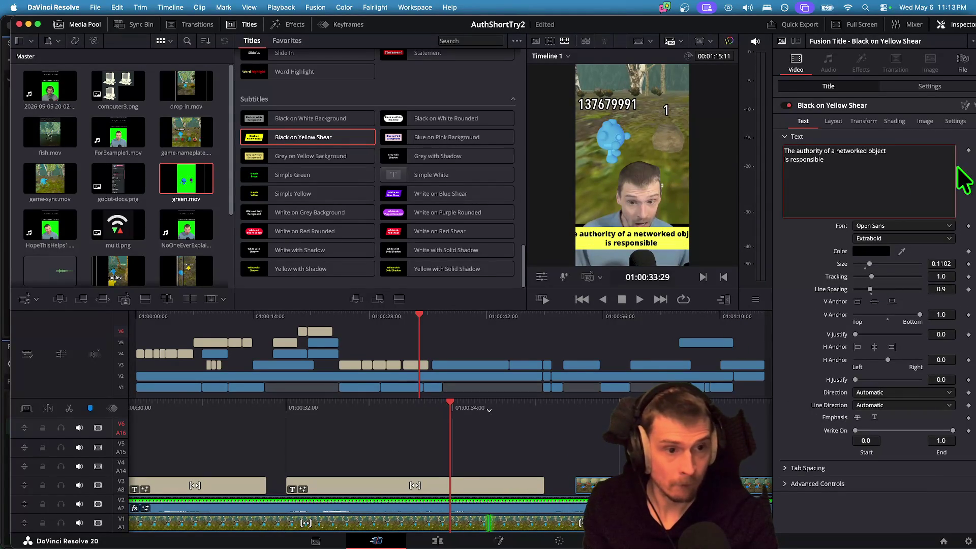
Shrink the caption text size to 0.08 and play back to check it.
{"action": "left_click", "coordinate": [486, 484]}
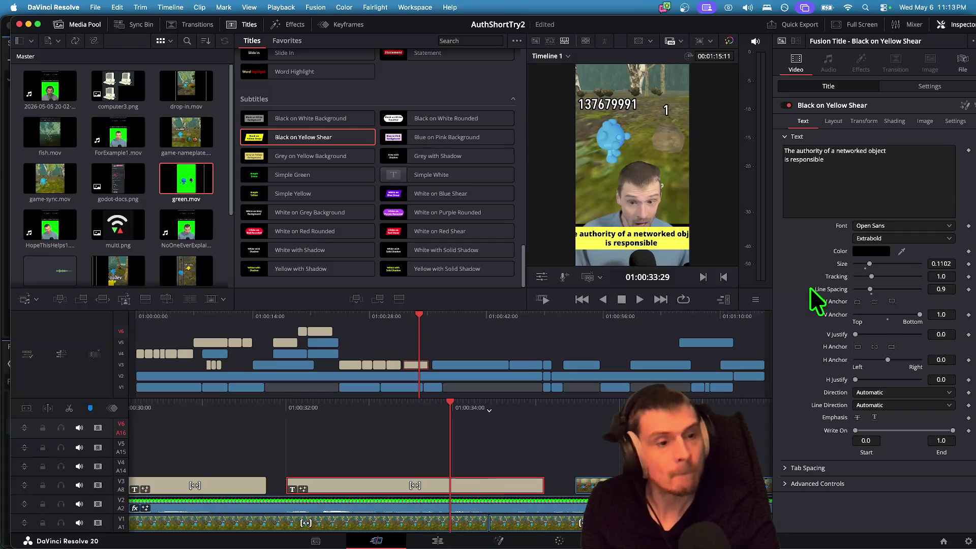
{"action": "left_click_drag", "start_coordinate": [869, 264], "coordinate": [865, 263]}
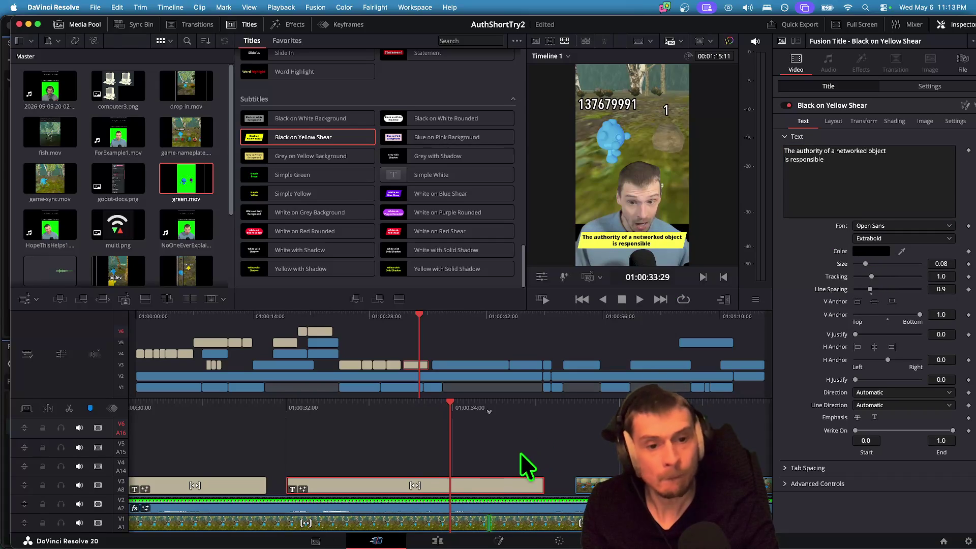
{"action": "scroll", "coordinate": [523, 460], "scroll_direction": "up", "scroll_amount": 3}
{"action": "key", "text": "space"}
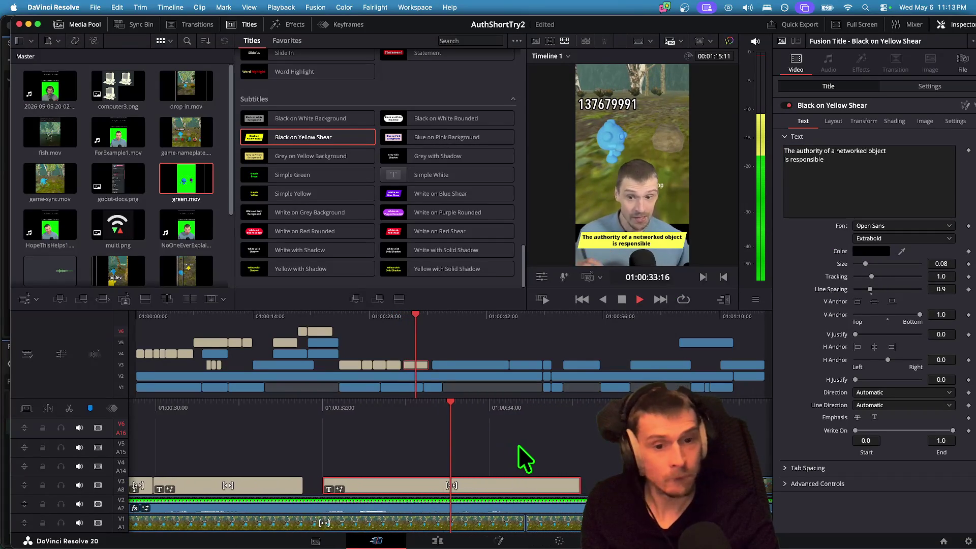
{"action": "key", "text": "space"}
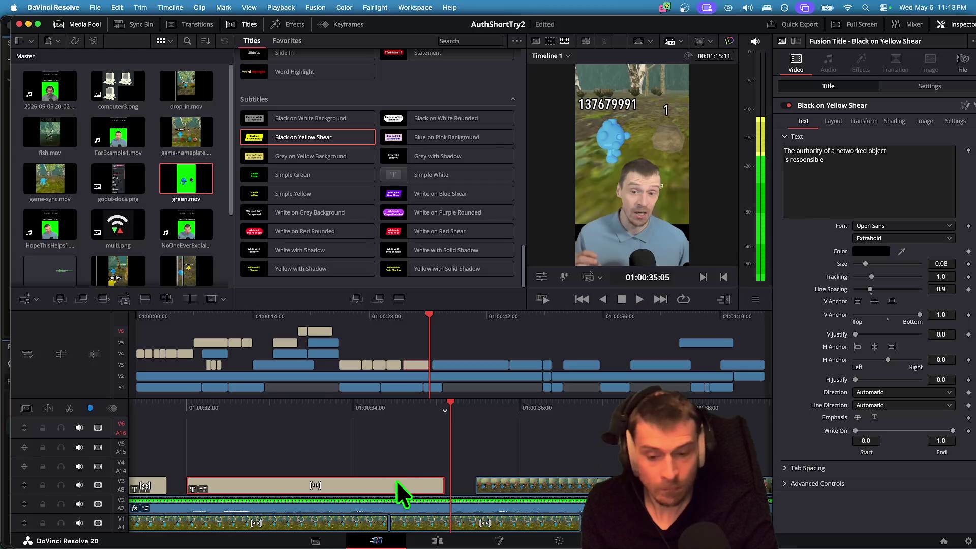
Shorten the caption clip and change its text to 'The authority of a networked object has the'.
{"action": "left_click_drag", "start_coordinate": [433, 485], "coordinate": [375, 486]}
{"action": "left_click", "coordinate": [866, 181]}
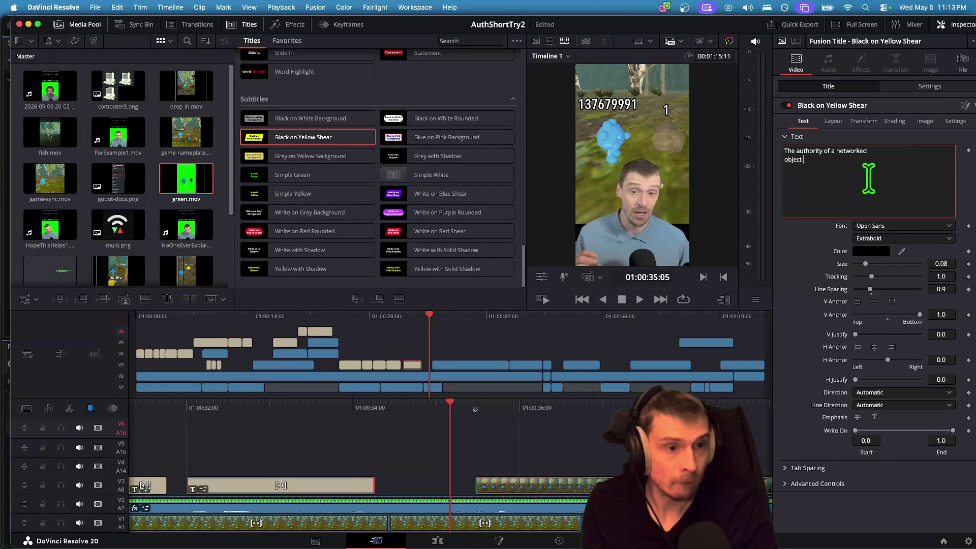
{"action": "type", "text": "has the"}
{"action": "left_click", "coordinate": [377, 454]}
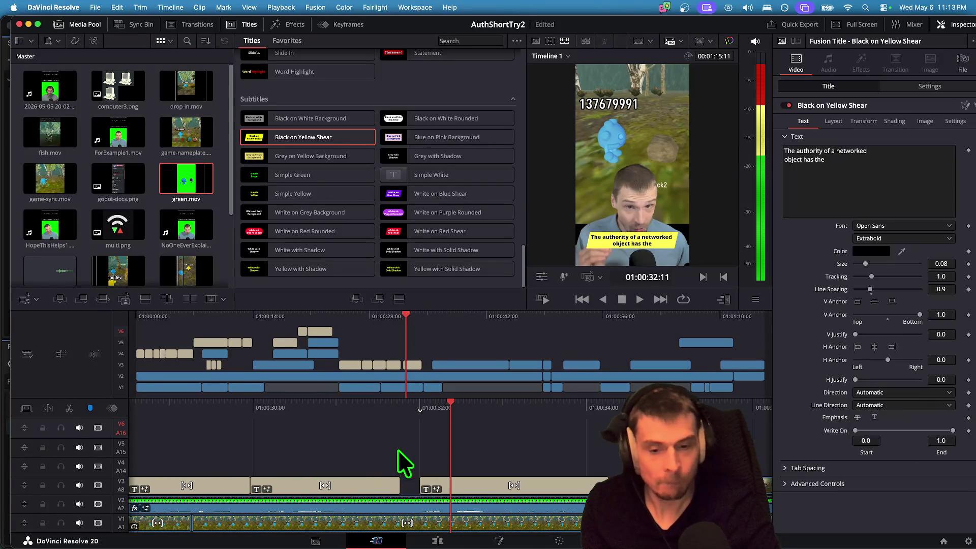
{"action": "key", "text": "space"}
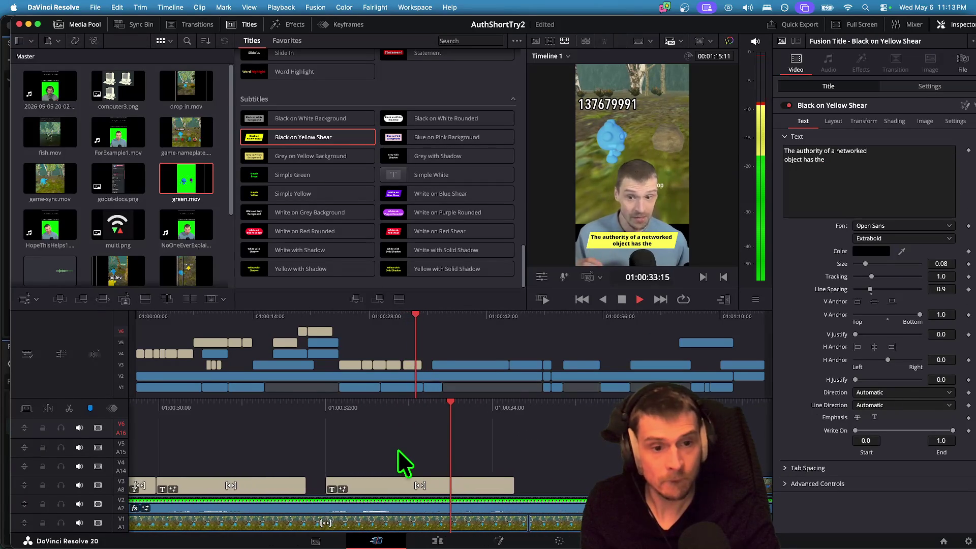
{"action": "key", "text": "space"}
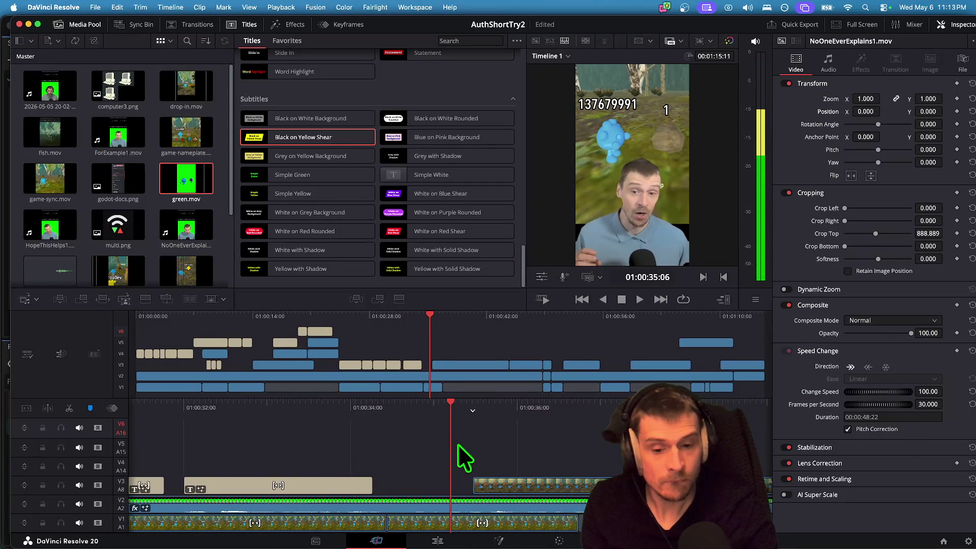
Recheck the caption with reverse playback and trim its clip end shorter again.
{"action": "key", "text": "j"}
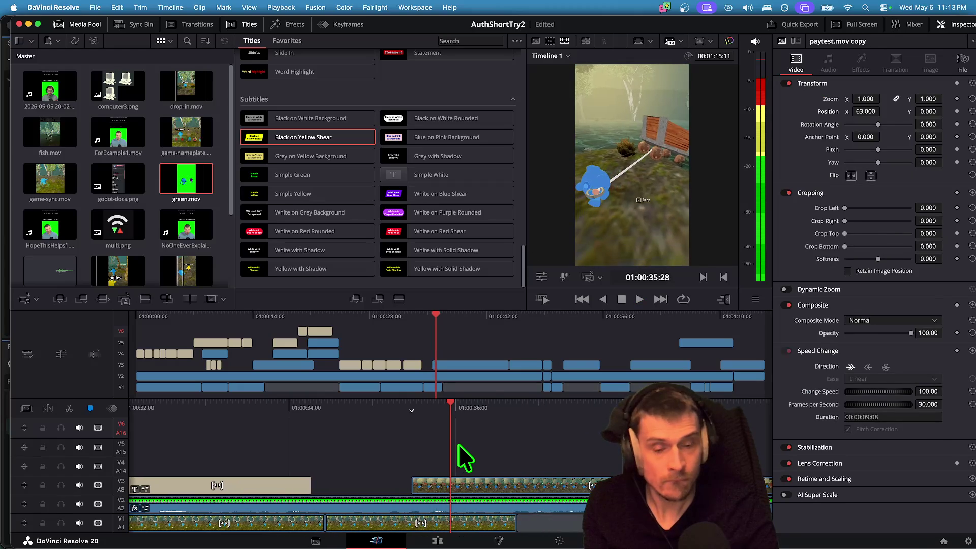
{"action": "key", "text": "k"}
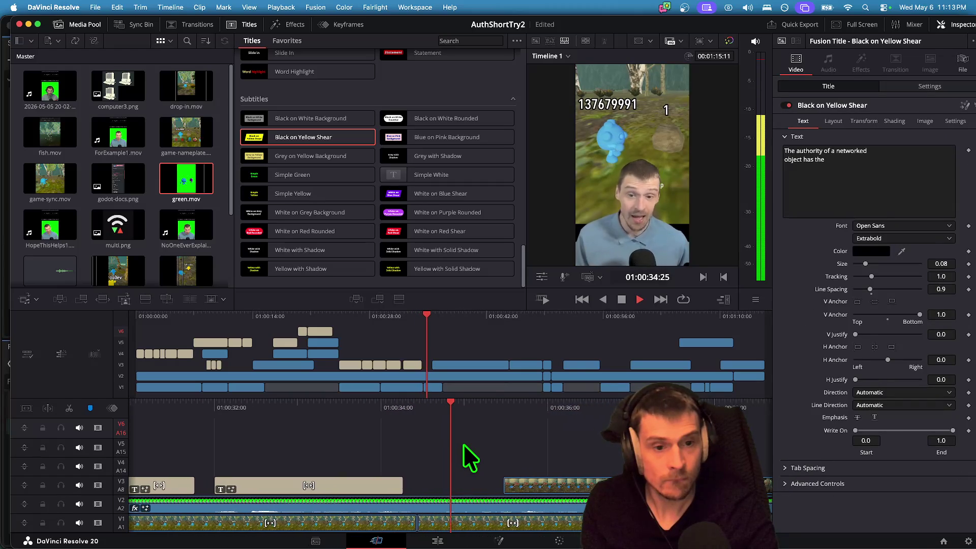
{"action": "key", "text": "j"}
{"action": "key", "text": "k"}
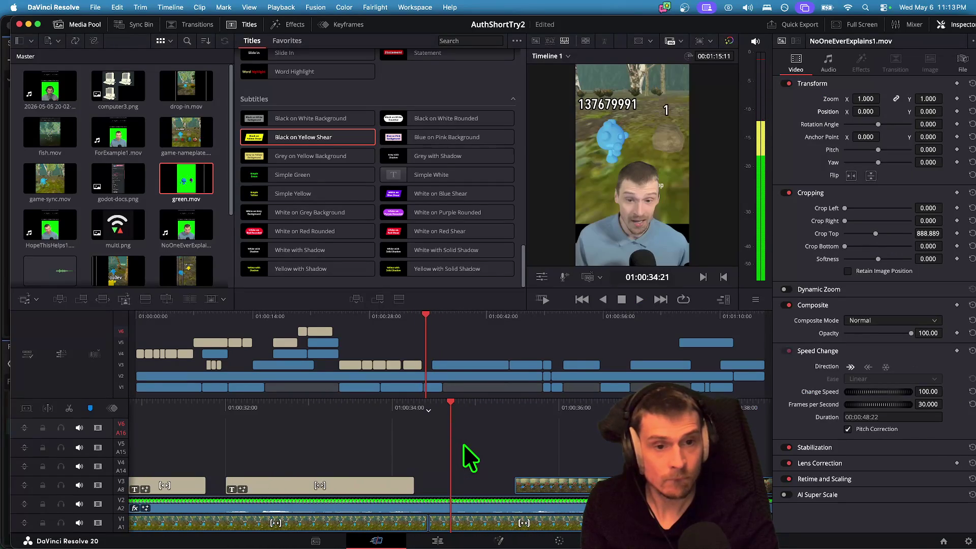
{"action": "left_click", "coordinate": [403, 487]}
{"action": "left_click_drag", "start_coordinate": [406, 487], "coordinate": [376, 483]}
{"action": "scroll", "coordinate": [453, 467], "scroll_direction": "up", "scroll_amount": 5}
{"action": "key", "text": "space"}
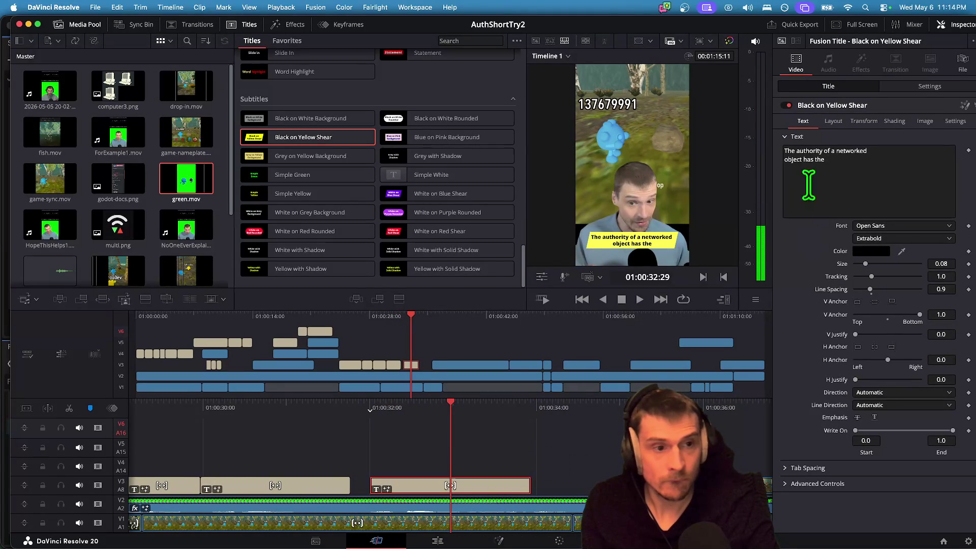
{"action": "left_click", "coordinate": [844, 158]}
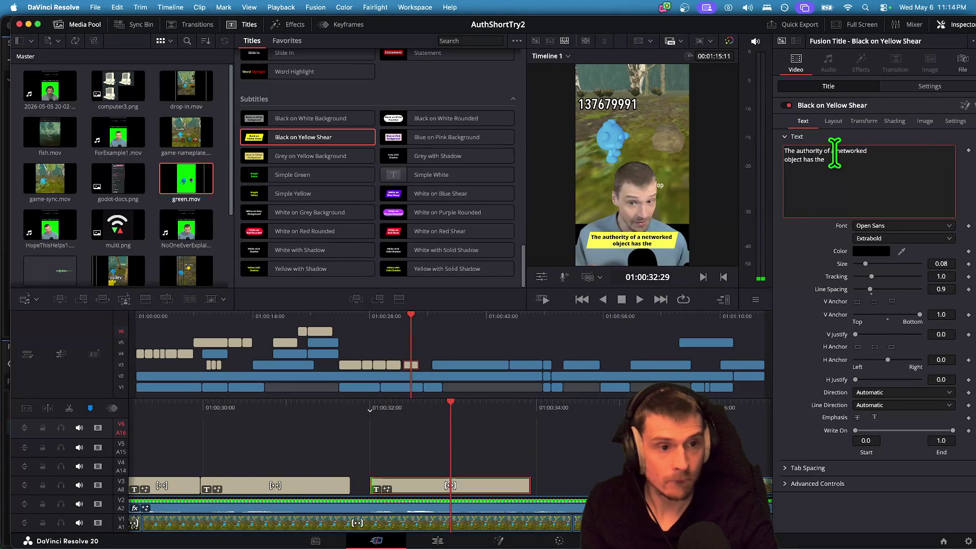
Rework the caption's line breaks, nudge the clip slightly earlier, and enlarge the text to 0.1181.
{"action": "key", "text": "Return"}
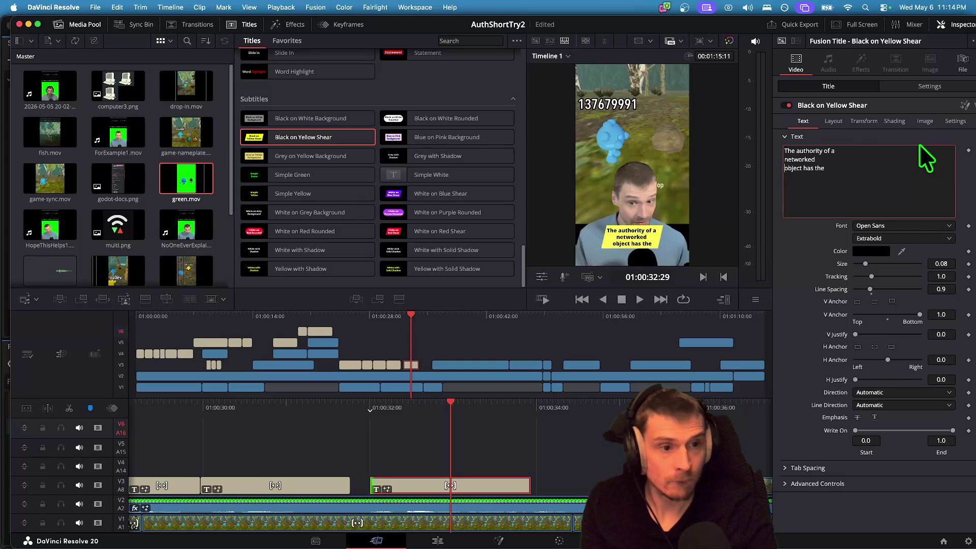
{"action": "key", "text": "Delete"}
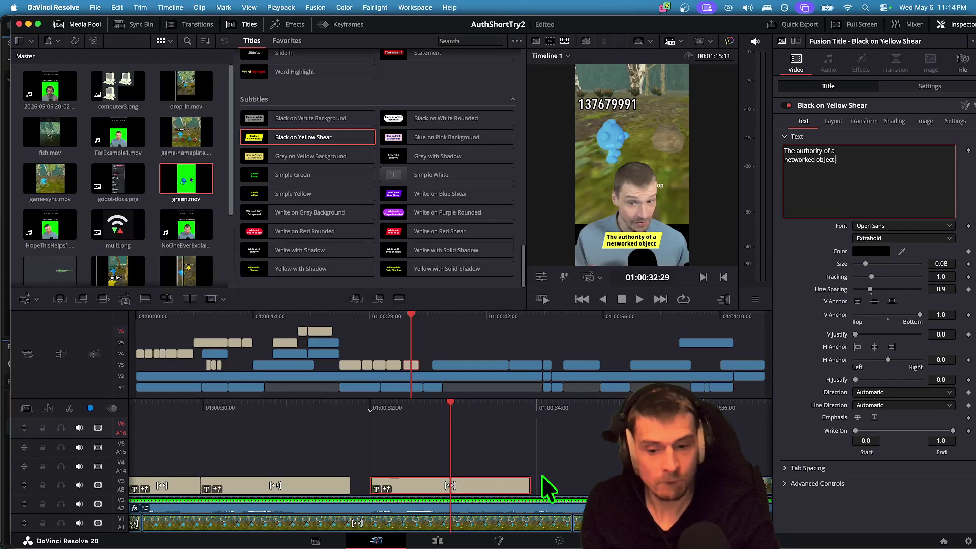
{"action": "left_click_drag", "start_coordinate": [512, 479], "coordinate": [502, 481]}
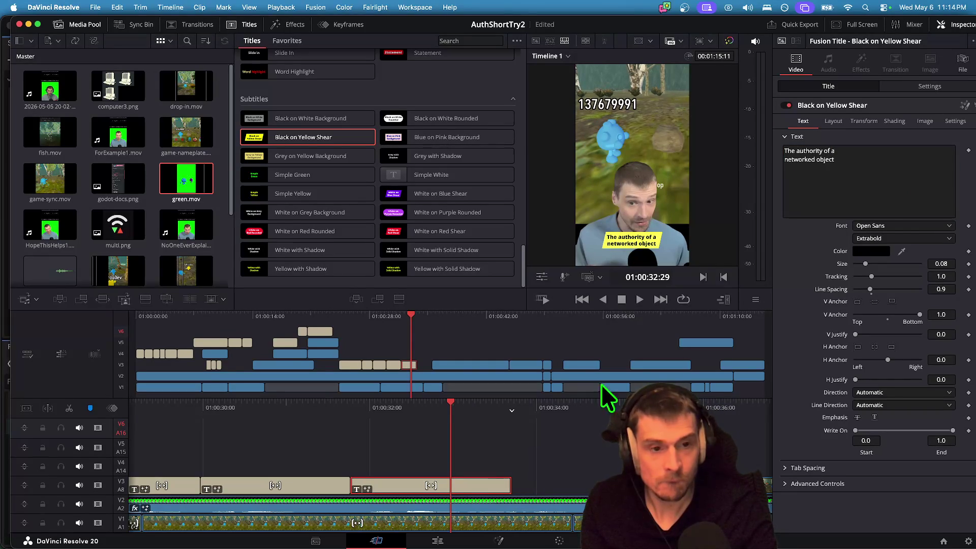
{"action": "left_click_drag", "start_coordinate": [868, 266], "coordinate": [870, 264]}
{"action": "key", "text": "slash"}
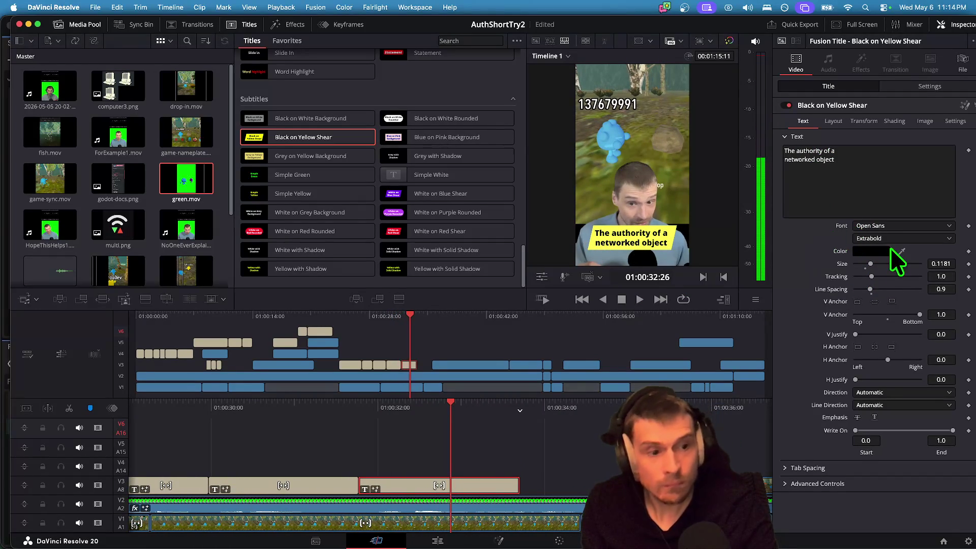
Select the NETWORKED OBJECT caption, set its Position Y to 658, and replay to check.
{"action": "left_click", "coordinate": [915, 89]}
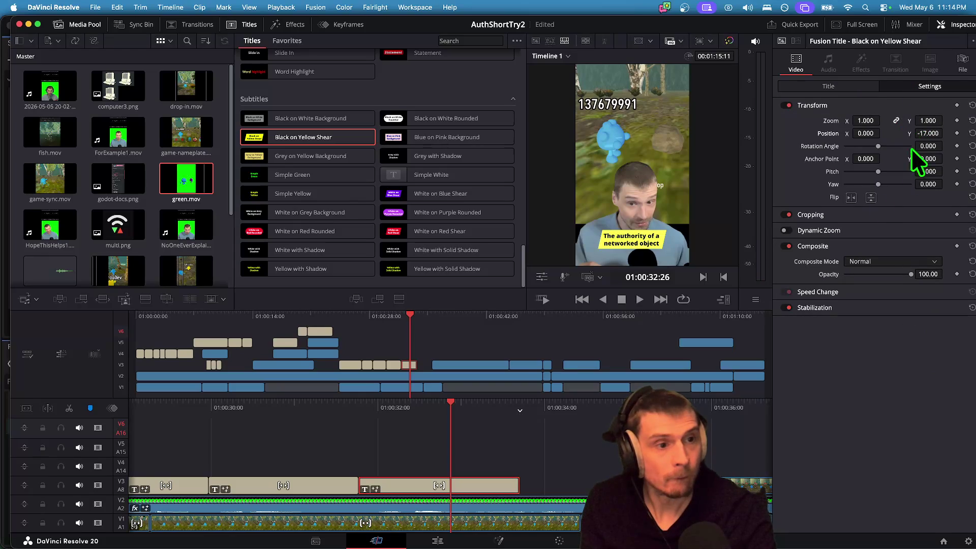
{"action": "key", "text": "slash"}
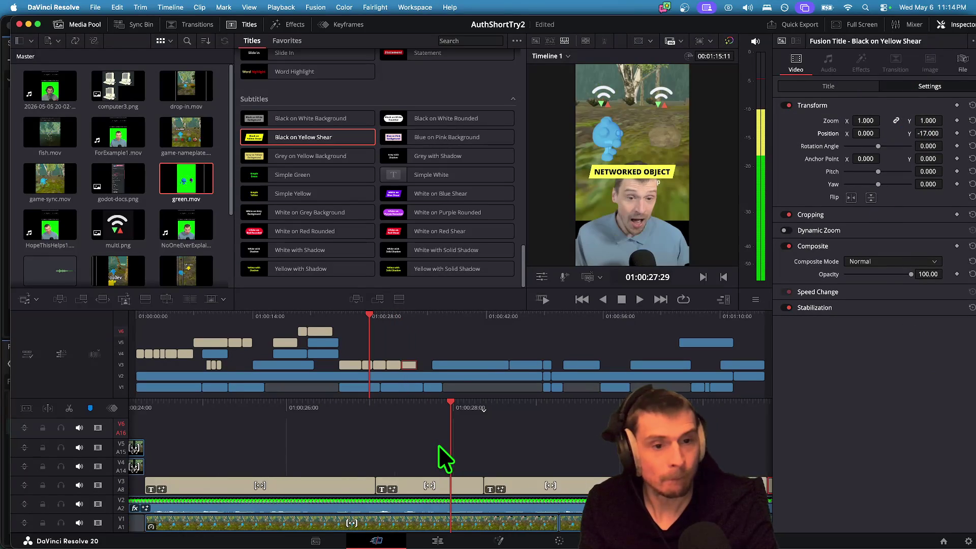
{"action": "key", "text": "slash"}
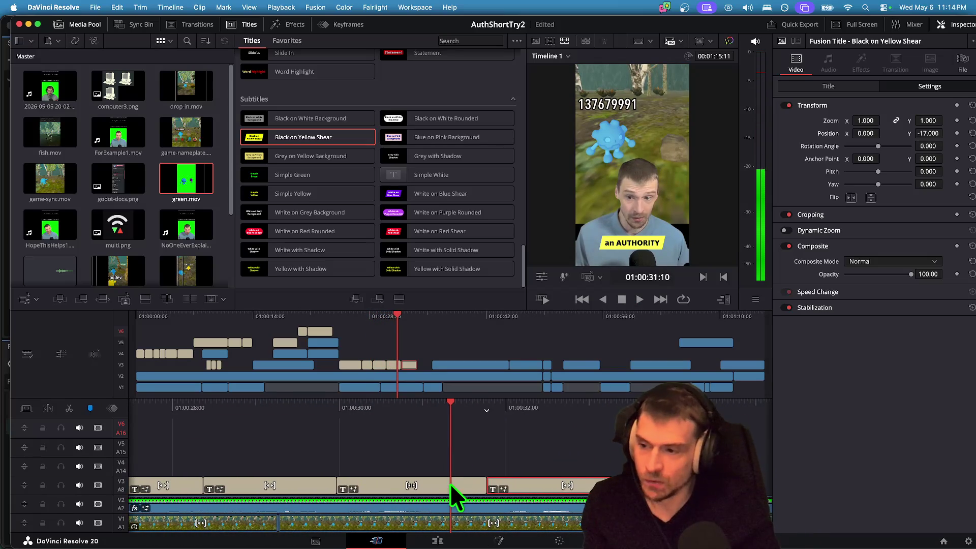
{"action": "key", "text": "Up"}
{"action": "key", "text": "Up"}
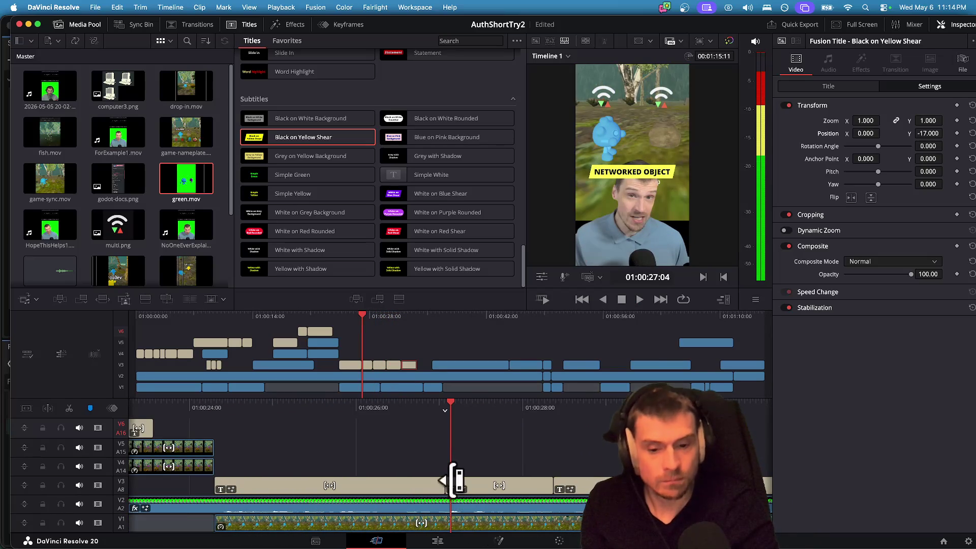
{"action": "key", "text": "shift+v"}
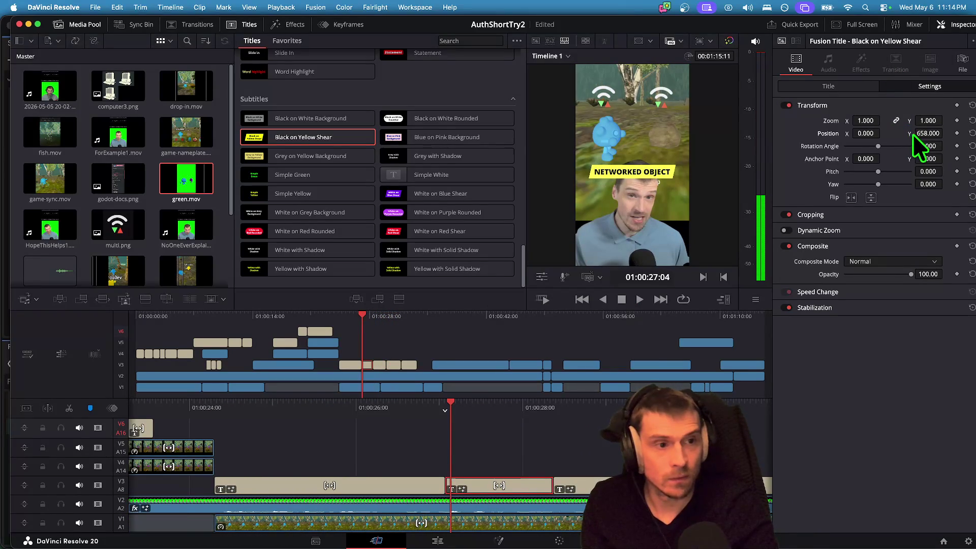
{"action": "left_click_drag", "start_coordinate": [921, 134], "coordinate": [935, 133]}
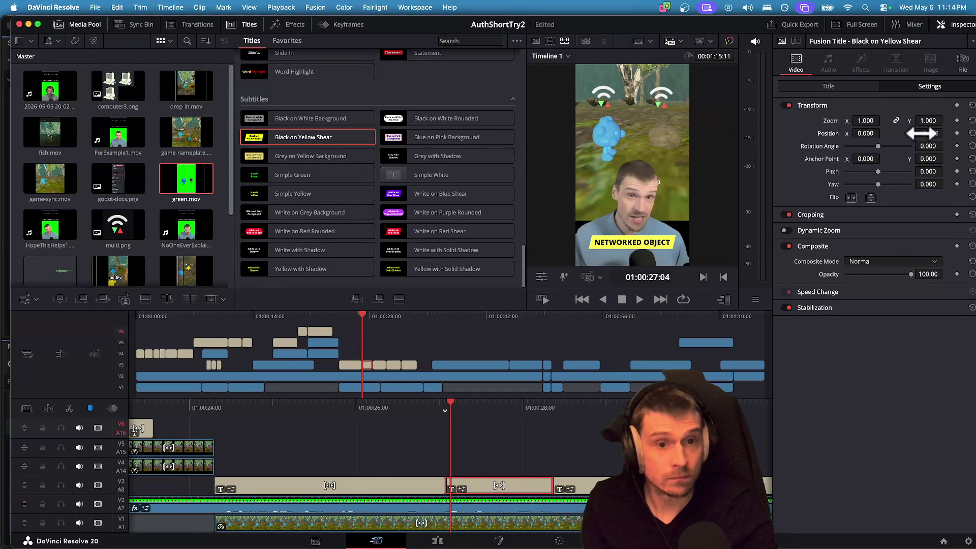
{"action": "key", "text": "super+z"}
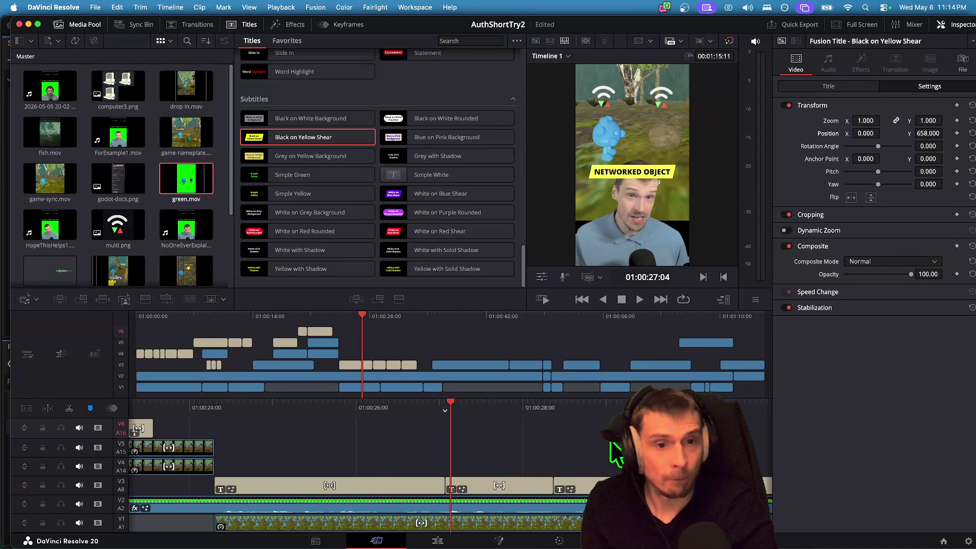
{"action": "key", "text": "slash"}
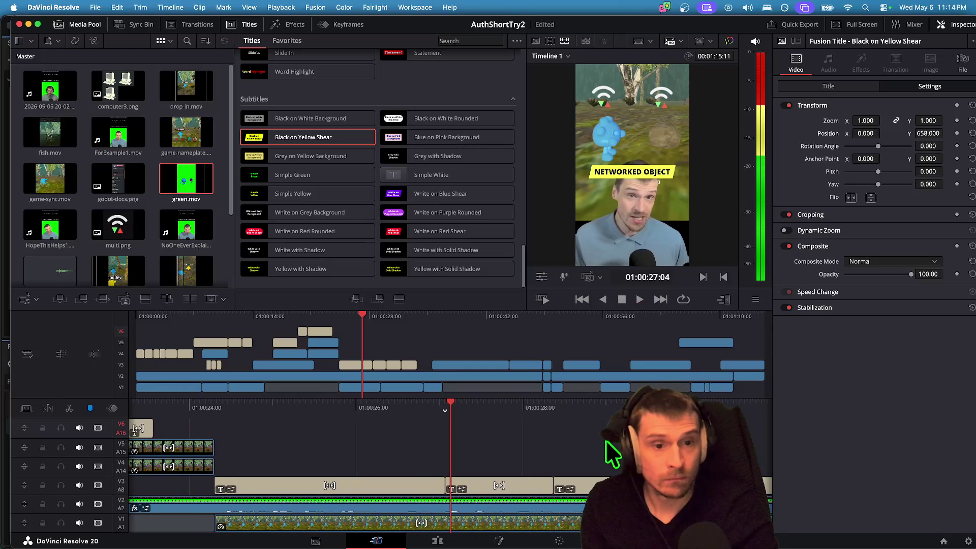
{"action": "key", "text": "Up"}
{"action": "key", "text": "Up"}
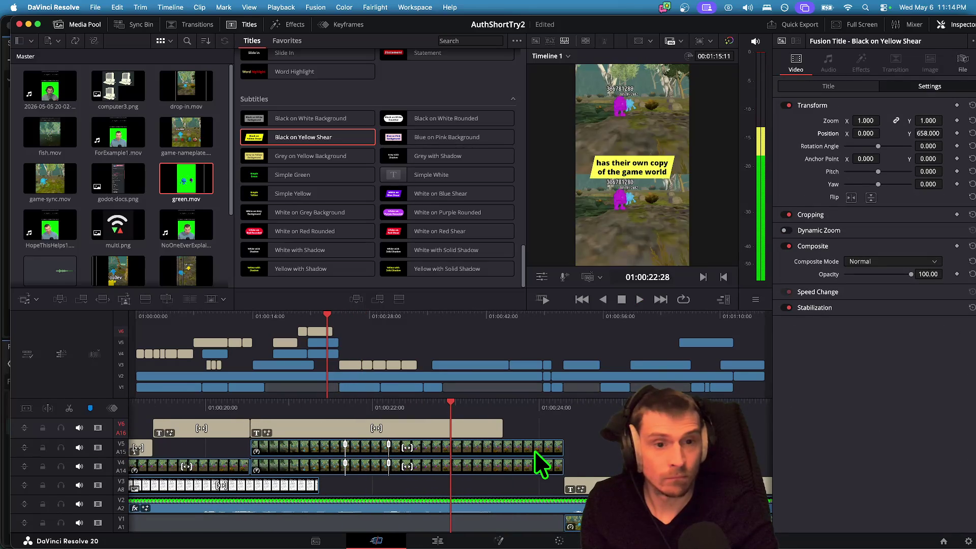
Jump back to the start of the timeline and play the short from the beginning.
{"action": "key", "text": "space"}
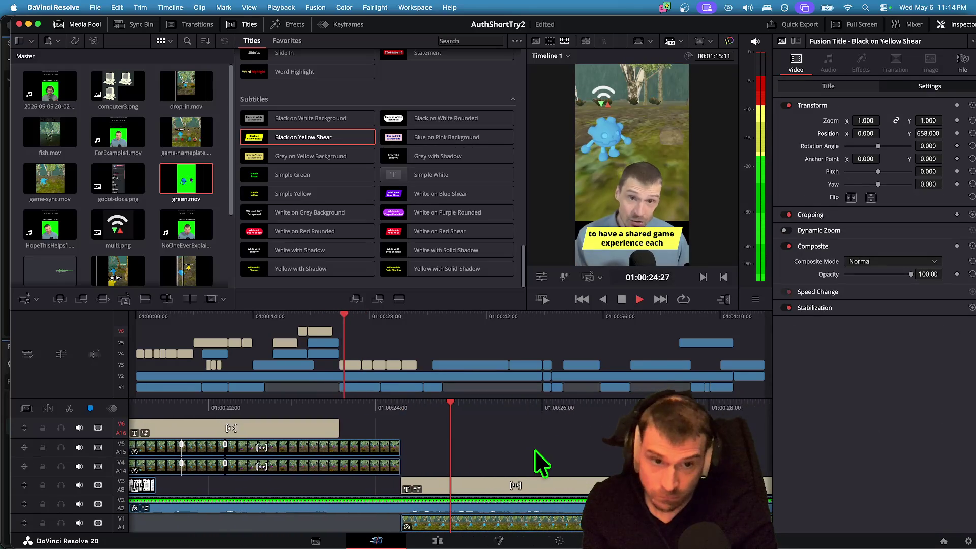
{"action": "key", "text": "Up"}
{"action": "key", "text": "Up"}
{"action": "key", "text": "Up"}
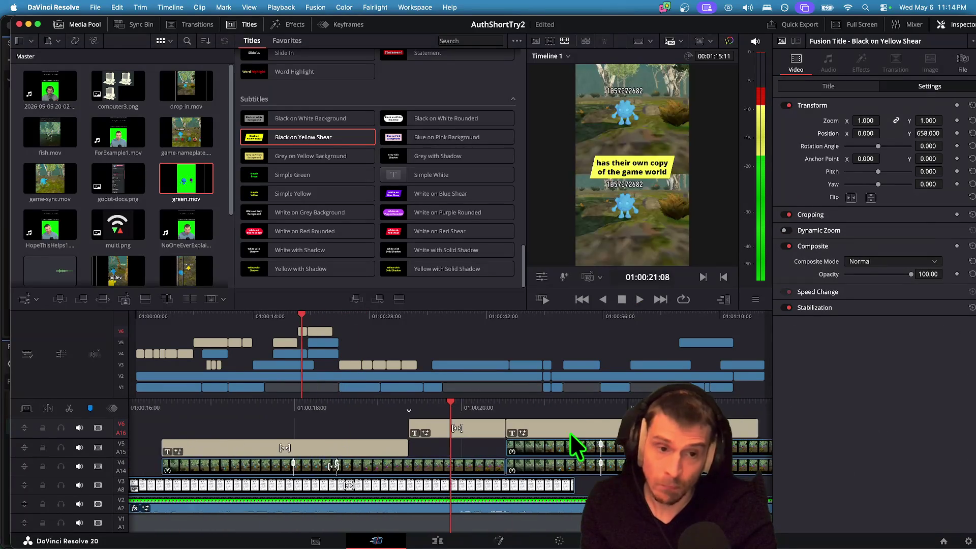
{"action": "key", "text": "Up"}
{"action": "key", "text": "Up"}
{"action": "key", "text": "Up"}
{"action": "key", "text": "space"}
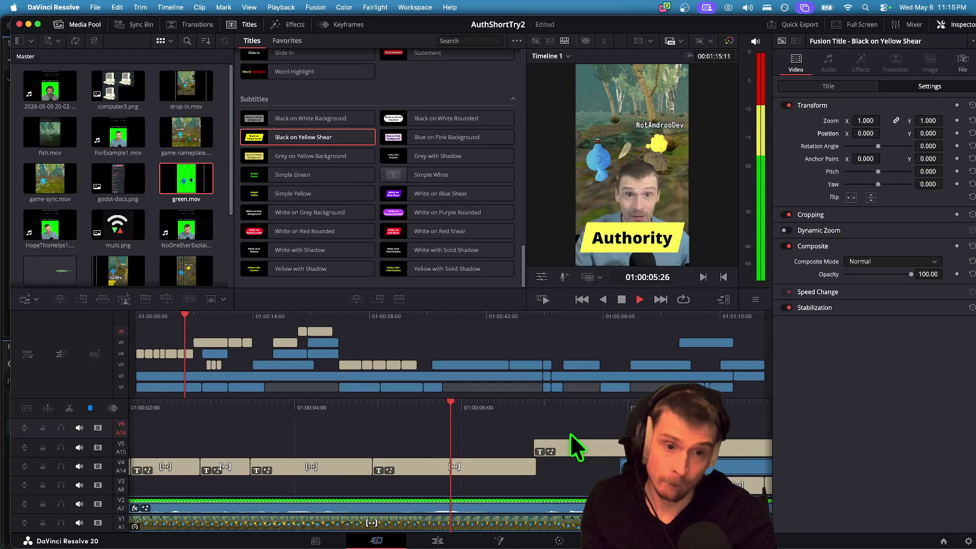
{"action": "key", "text": "Up"}
{"action": "key", "text": "Up"}
{"action": "key", "text": "Up"}
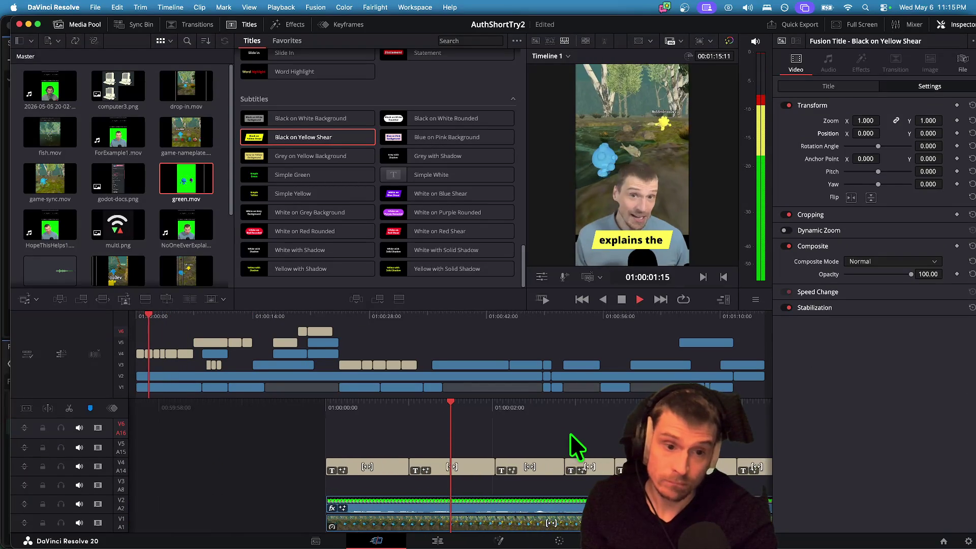
{"action": "key", "text": "Up"}
{"action": "key", "text": "Up"}
{"action": "key", "text": "space"}
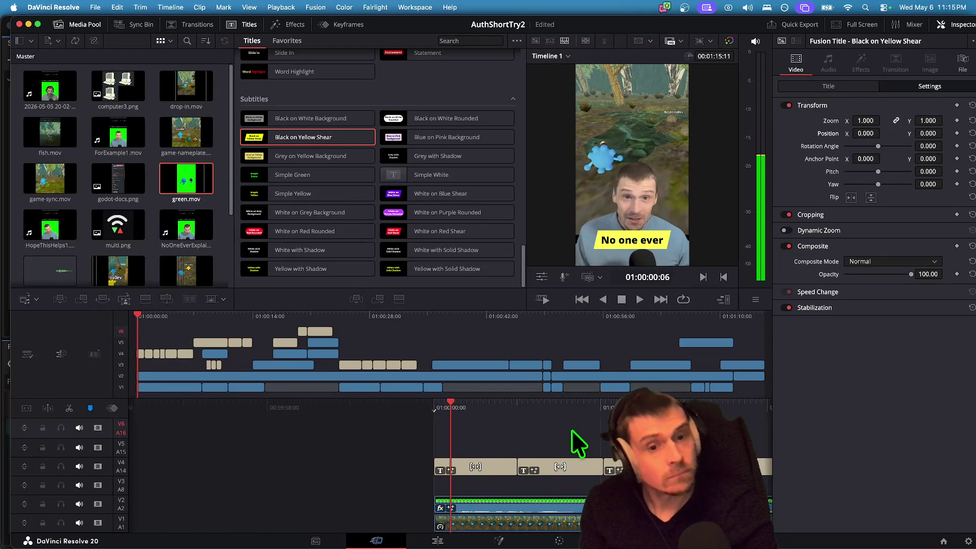
{"action": "key", "text": "space"}
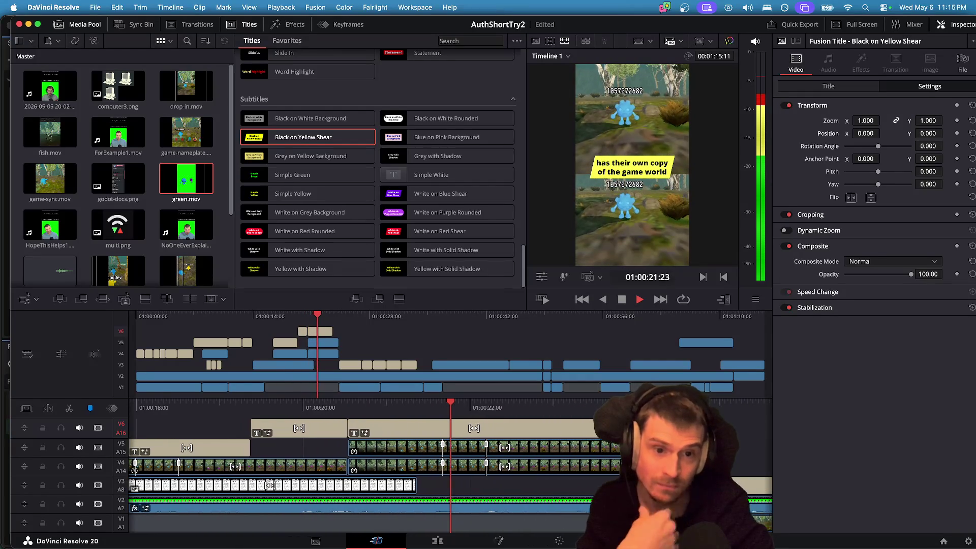
Return to the 'let me explain' caption on V5 around 01:00:14.
{"action": "key", "text": "j"}
{"action": "key", "text": "j"}
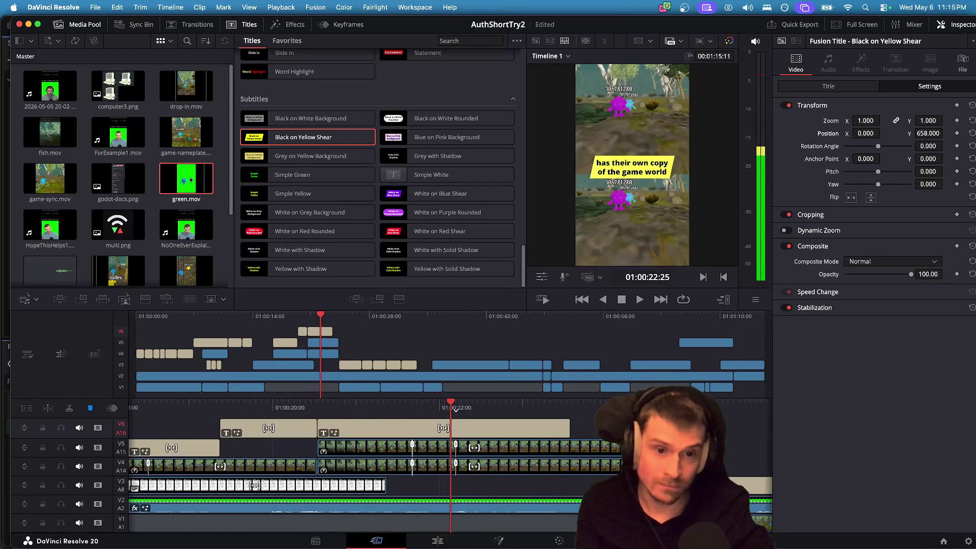
{"action": "key", "text": "k"}
{"action": "key", "text": "Up"}
{"action": "key", "text": "Up"}
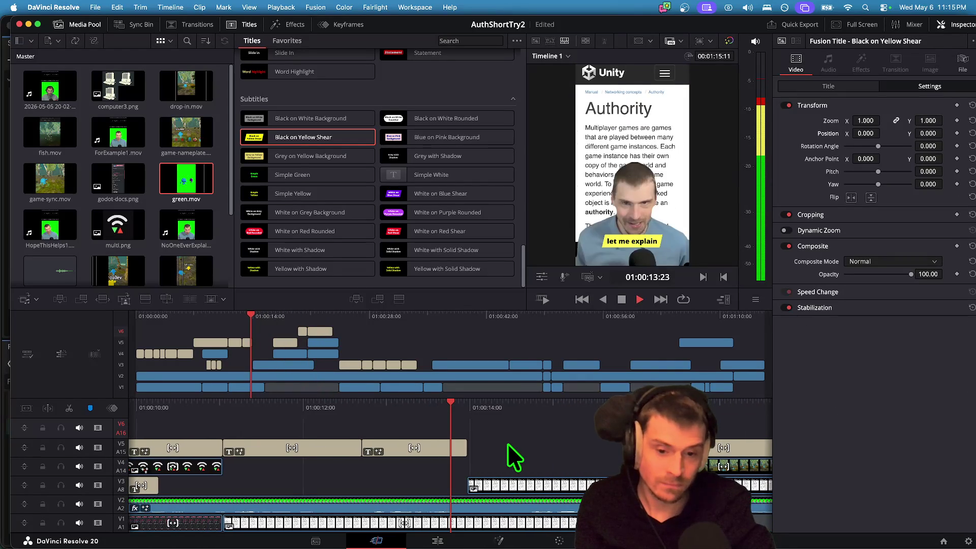
{"action": "key", "text": "space"}
{"action": "key", "text": "j"}
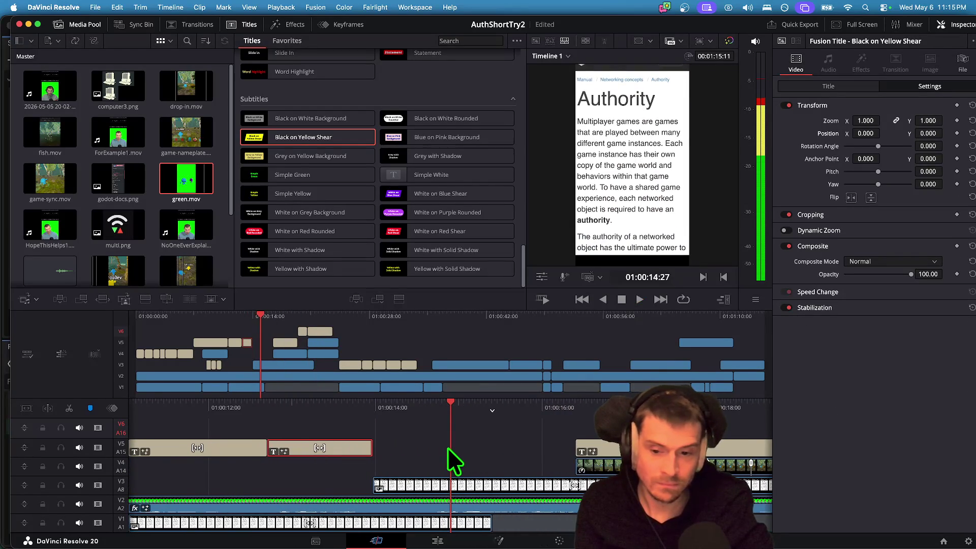
{"action": "key", "text": "k"}
{"action": "key", "text": "Down"}
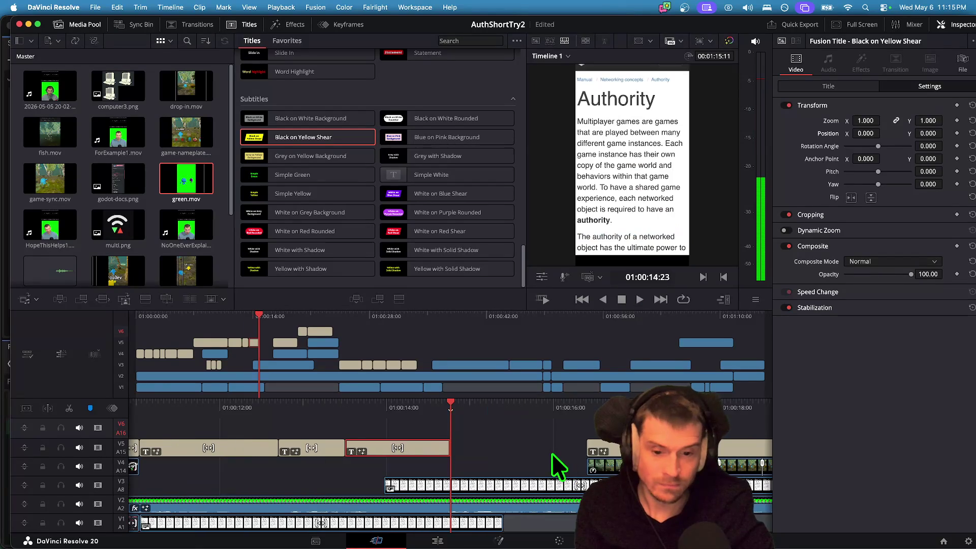
Extend the V5 caption clip by 8 frames and begin replacing its text.
{"action": "left_click_drag", "start_coordinate": [441, 451], "coordinate": [586, 444]}
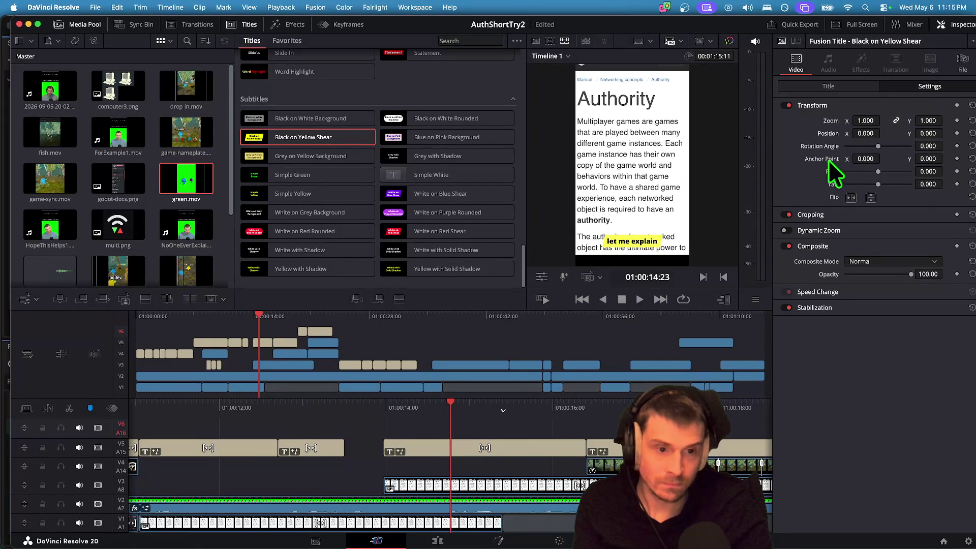
{"action": "left_click", "coordinate": [832, 89]}
{"action": "left_click", "coordinate": [847, 170]}
{"action": "key", "text": "ctrl+a"}
{"action": "type", "text": "m"}
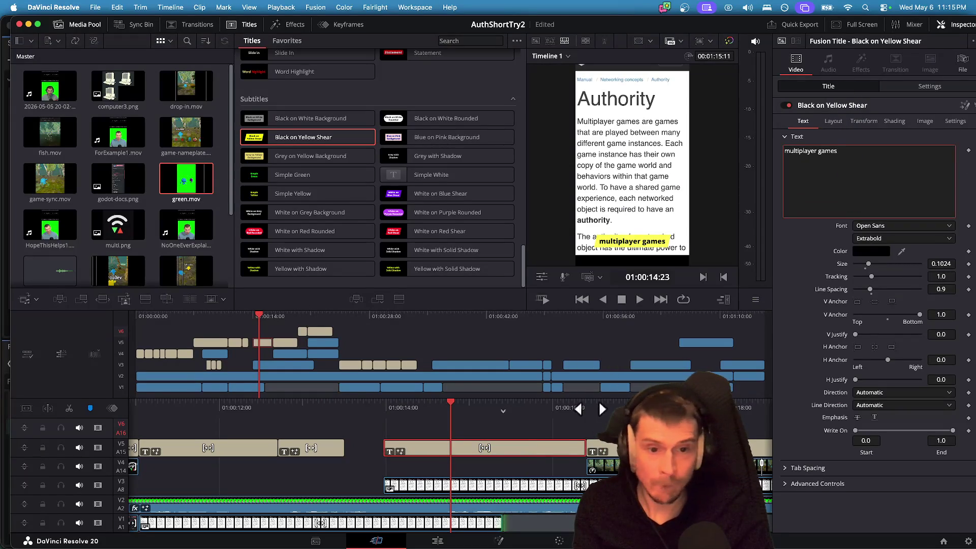
{"action": "left_click", "coordinate": [529, 427]}
{"action": "key", "text": "space"}
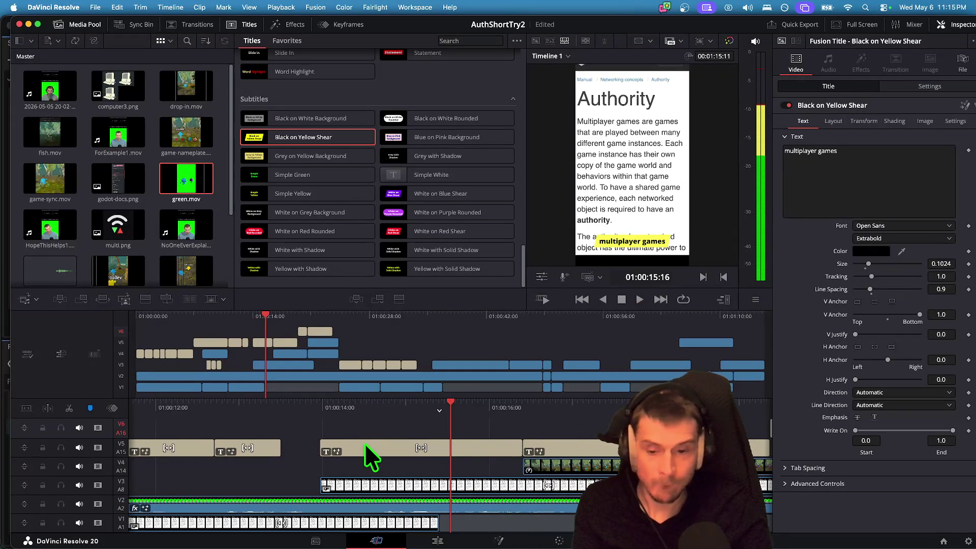
{"action": "key", "text": "space"}
Finish the 'multiplayer games / are games' text on two lines and enlarge it slightly.
{"action": "left_click", "coordinate": [887, 164]}
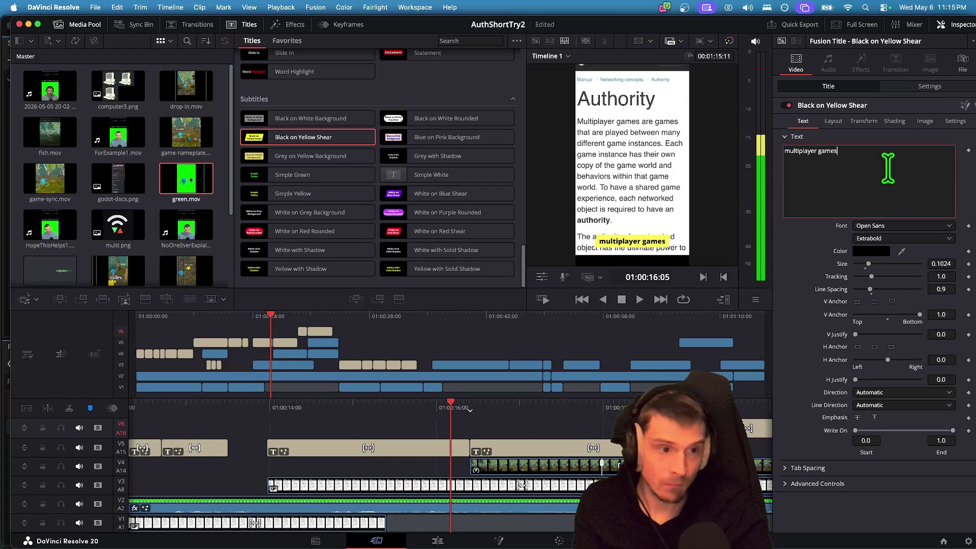
{"action": "type", "text": " ar"}
{"action": "type", "text": "e games"}
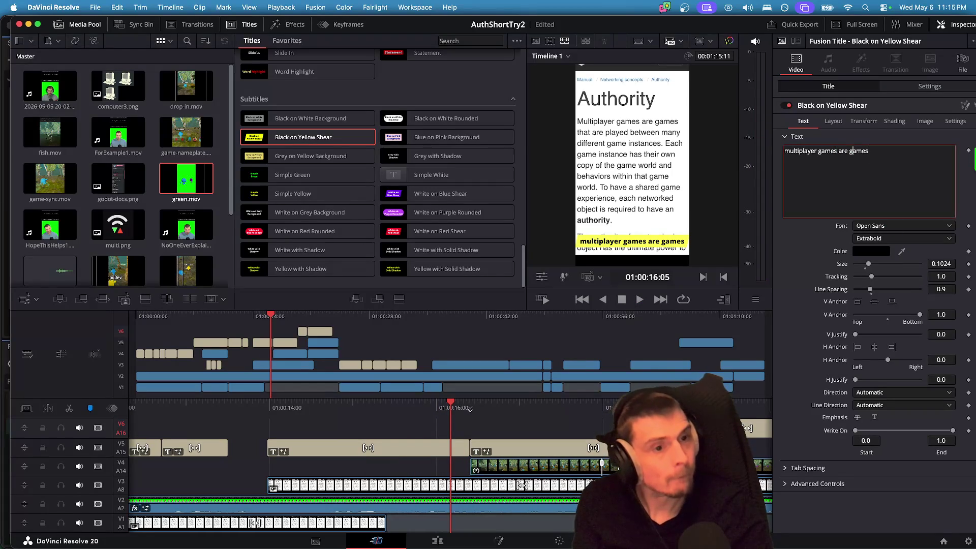
{"action": "key", "text": "alt+Left"}
{"action": "key", "text": "alt+Left"}
{"action": "key", "text": "Return"}
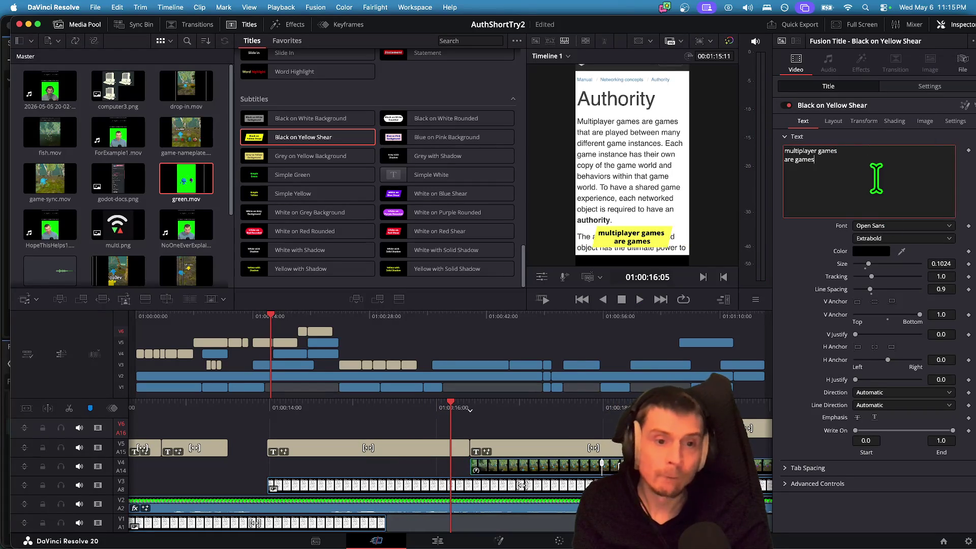
{"action": "left_click_drag", "start_coordinate": [867, 264], "coordinate": [874, 261]}
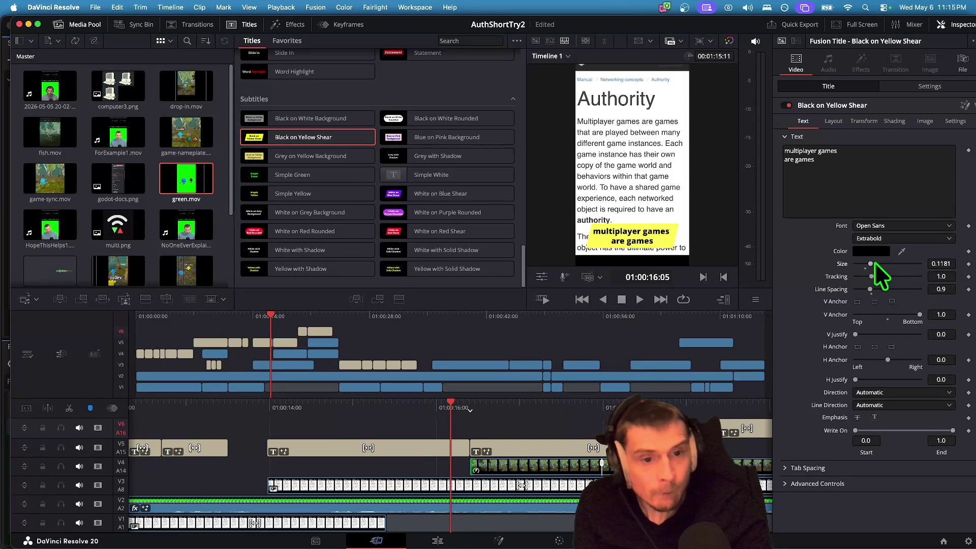
{"action": "scroll", "coordinate": [414, 424], "scroll_direction": "up", "scroll_amount": 5}
{"action": "key", "text": "space"}
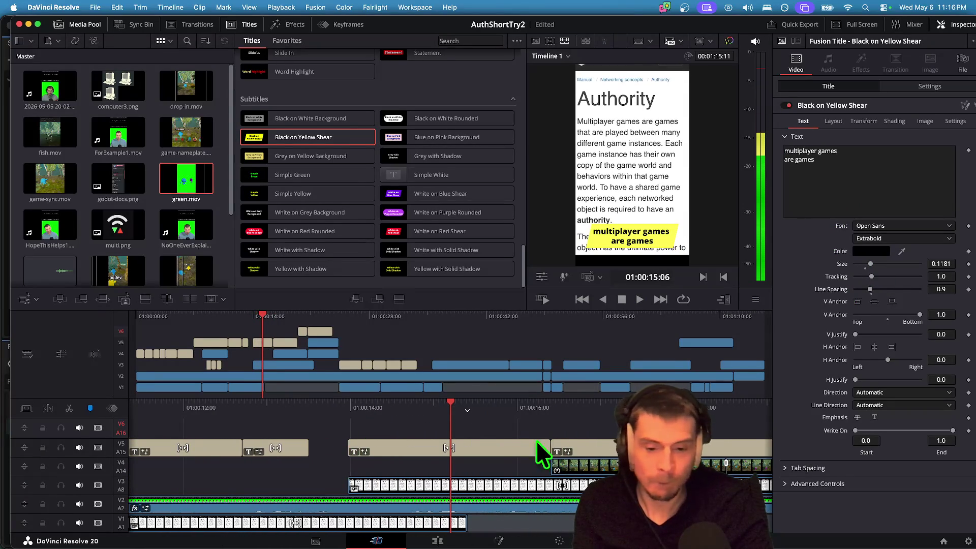
Trim the V5 caption by 13 frames and shift the next one's start 17 frames later so they abut.
{"action": "right_click", "coordinate": [472, 456]}
{"action": "key", "text": "Escape"}
{"action": "mouse_move", "coordinate": [548, 447]}
{"action": "left_mouse_down"}
{"action": "mouse_move", "coordinate": [422, 444]}
{"action": "mouse_move", "coordinate": [450, 446]}
{"action": "left_mouse_up"}
{"action": "left_click", "coordinate": [435, 448]}
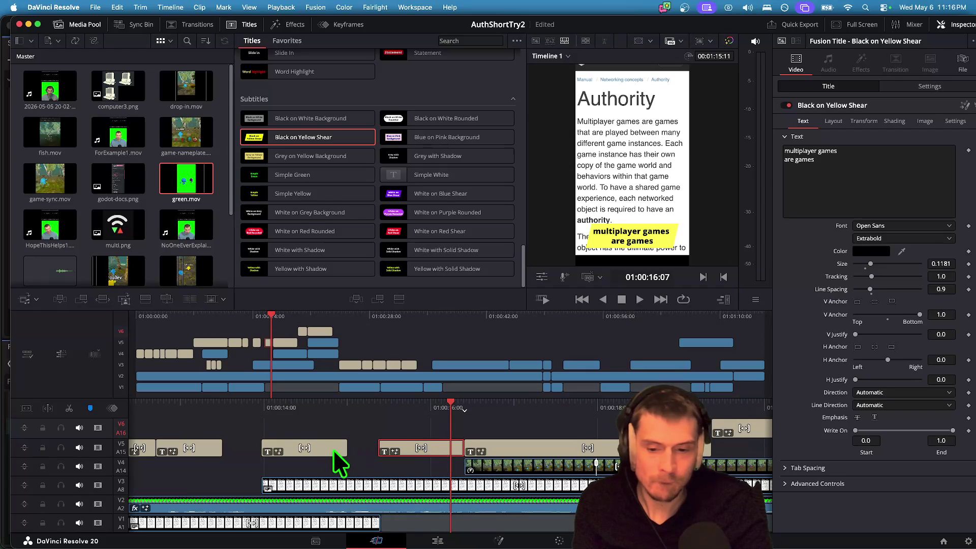
{"action": "left_click_drag", "start_coordinate": [346, 449], "coordinate": [376, 448]}
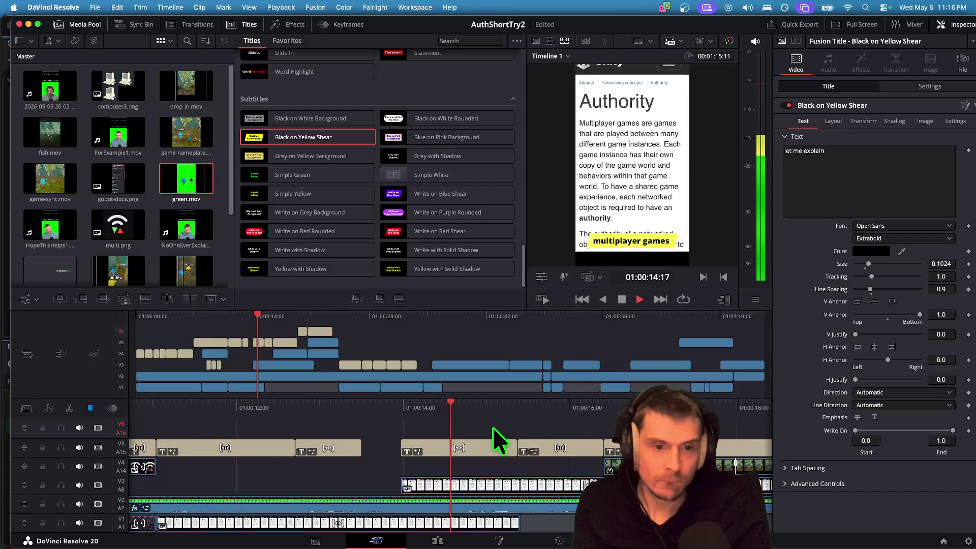
{"action": "left_click_drag", "start_coordinate": [330, 448], "coordinate": [376, 448]}
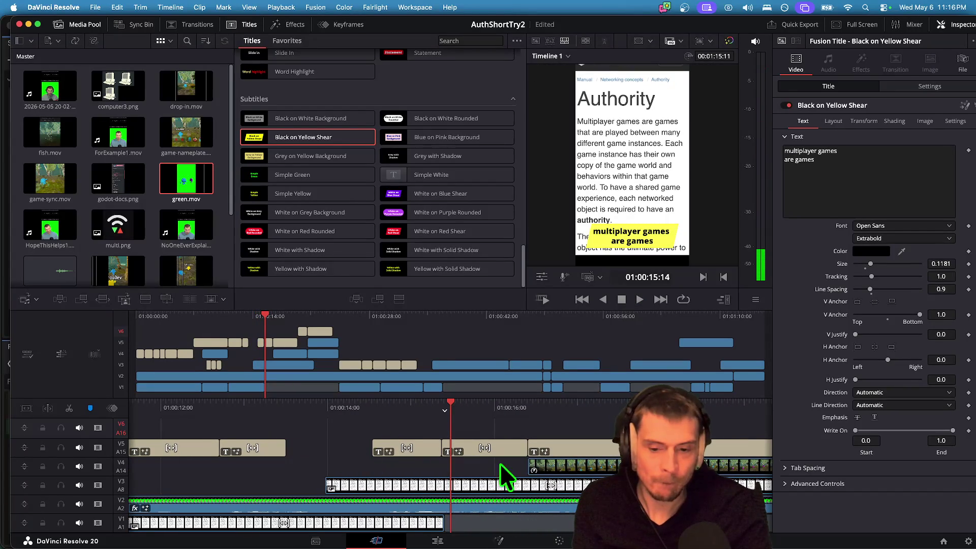
{"action": "key", "text": "space"}
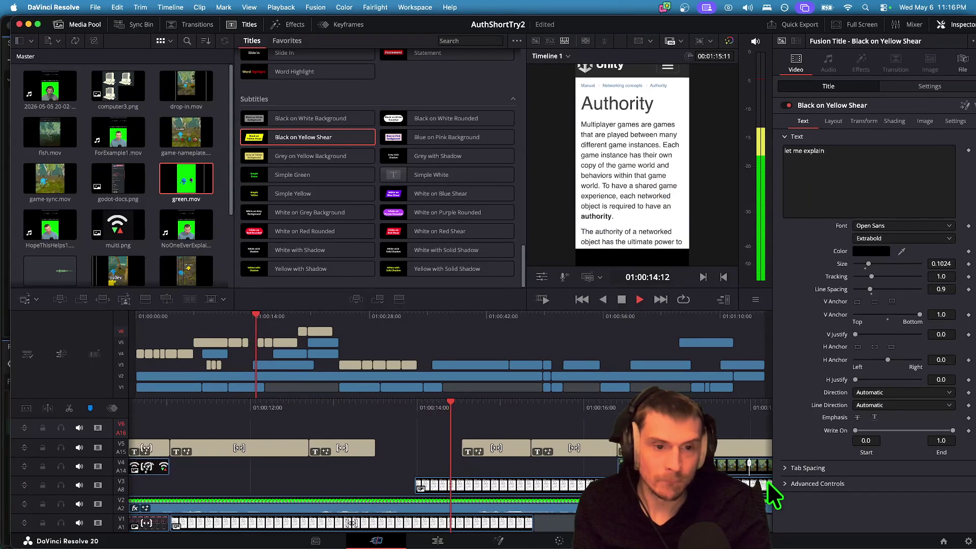
{"action": "key", "text": "space"}
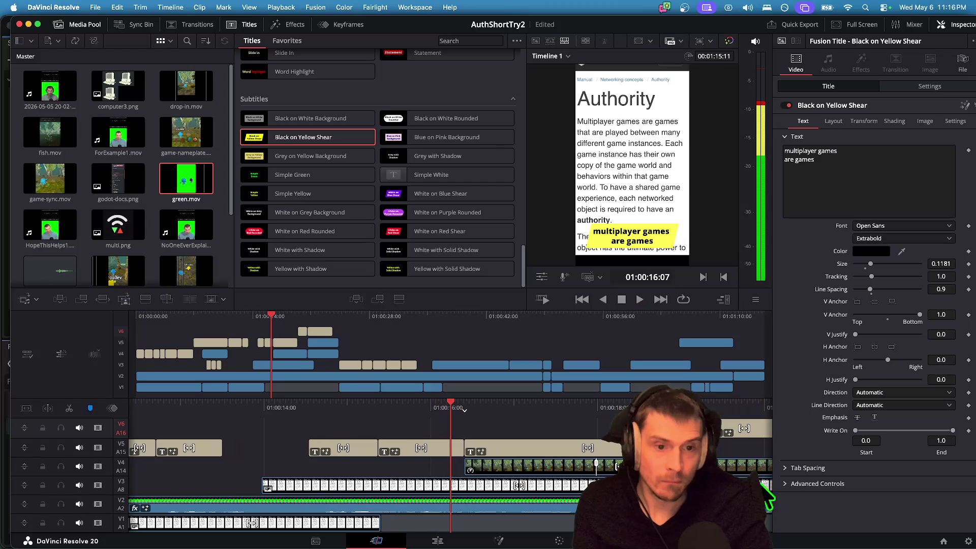
Reword the V5 subtitle to 'are games that', replacing the 'multiplayer games' line.
{"action": "left_click", "coordinate": [457, 447]}
{"action": "left_click_drag", "start_coordinate": [839, 151], "coordinate": [750, 148]}
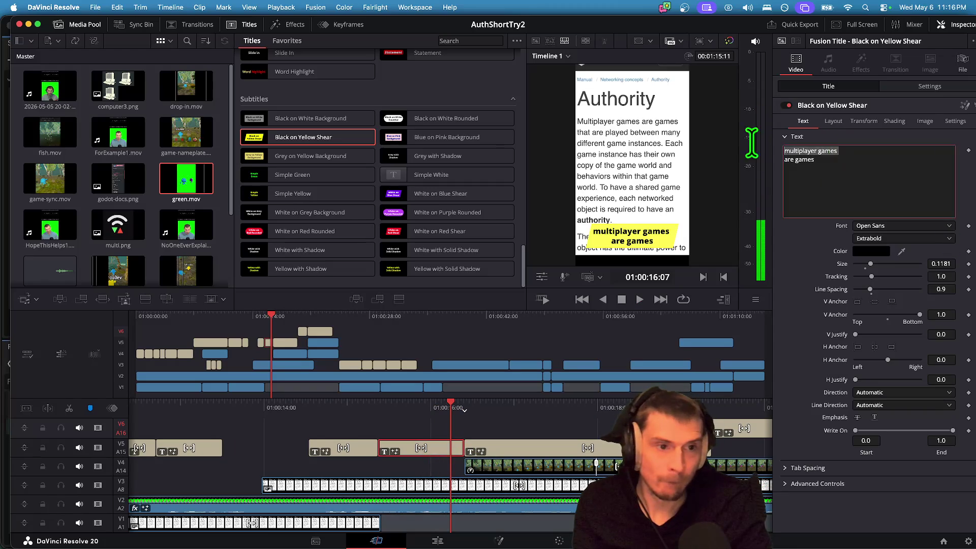
{"action": "key", "text": "BackSpace"}
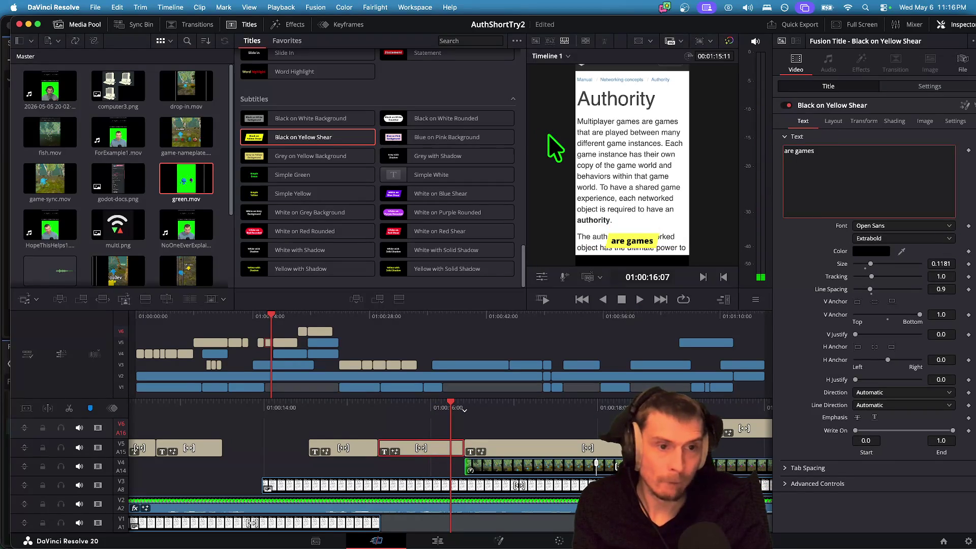
{"action": "type", "text": " that"}
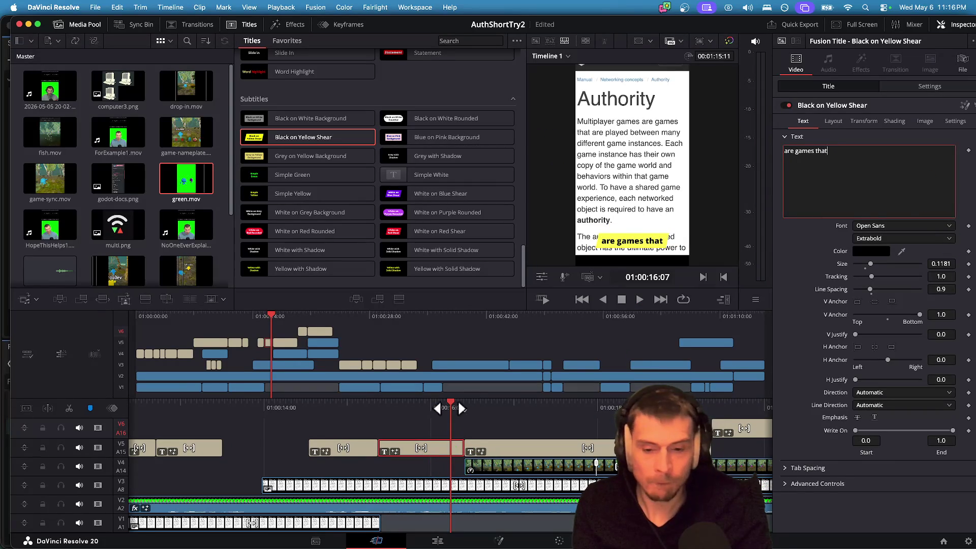
Remove 'that' from the next caption, put 'instances' on its own line, and replay.
{"action": "key", "text": "space"}
{"action": "key", "text": "space"}
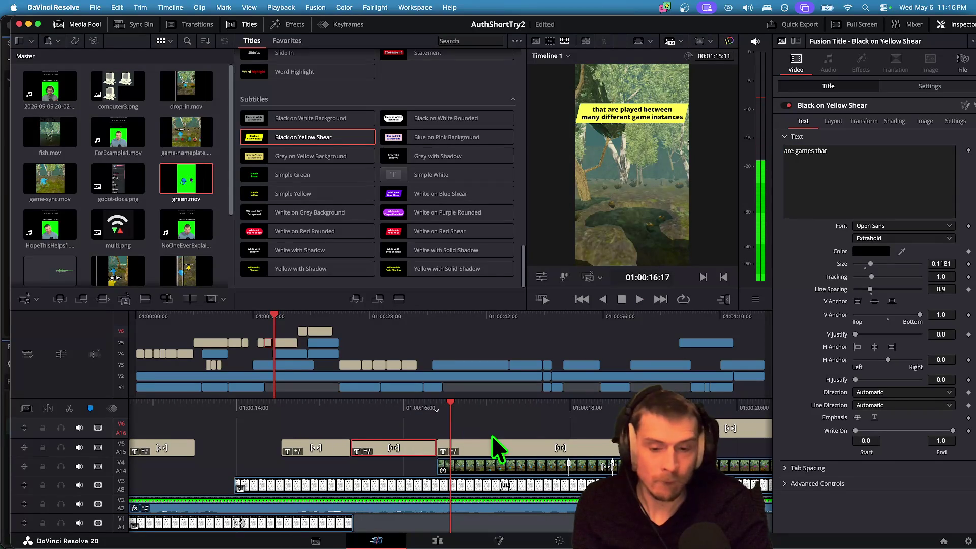
{"action": "double_click", "coordinate": [796, 151]}
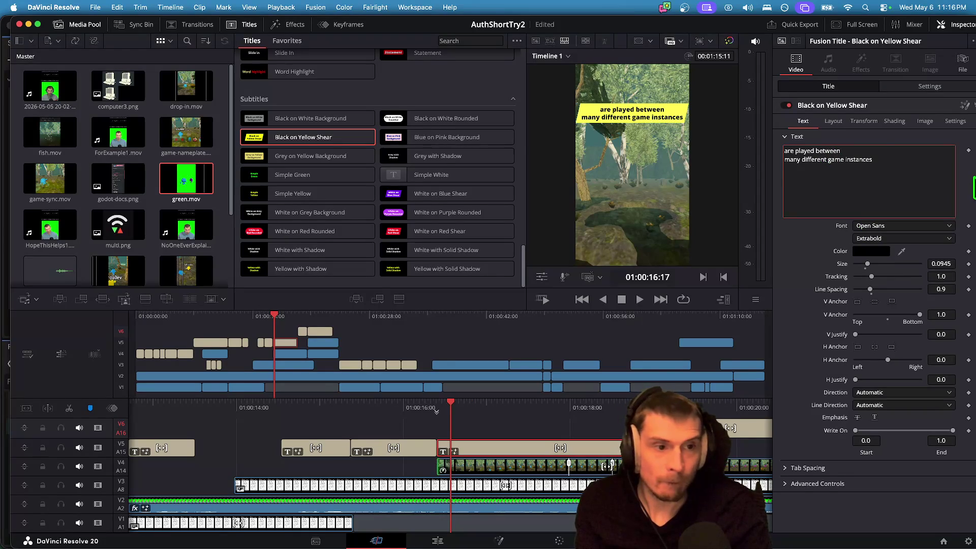
{"action": "key", "text": "Return"}
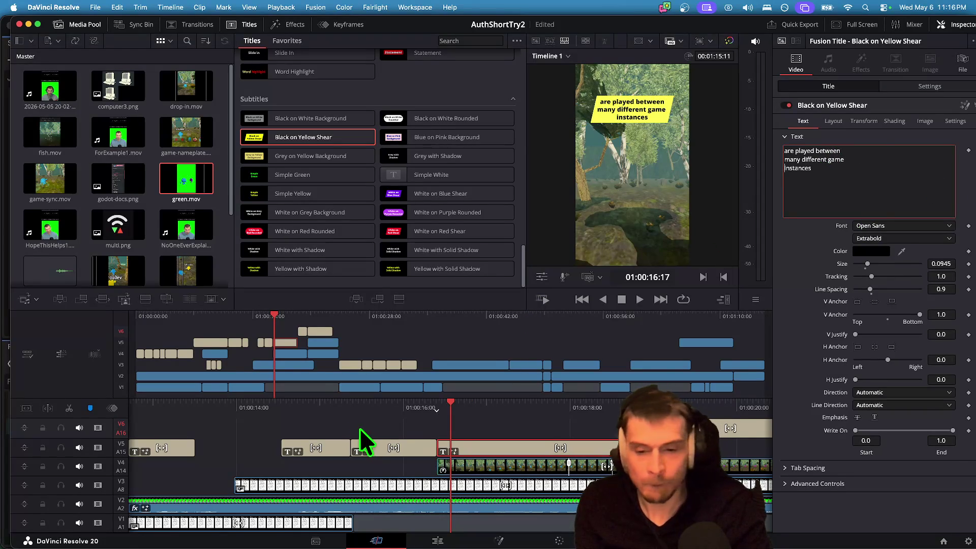
{"action": "left_click", "coordinate": [400, 420]}
{"action": "key", "text": "space"}
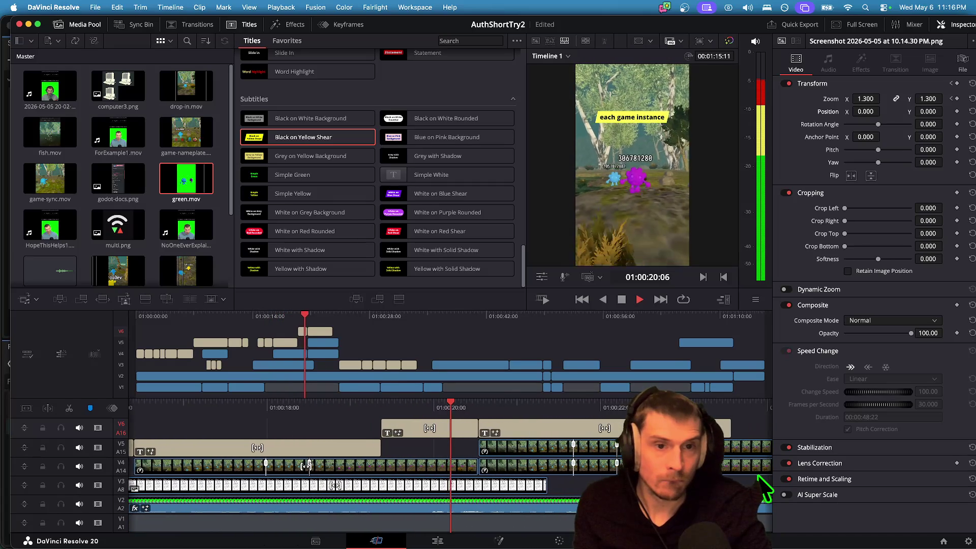
Delete the 'each game instance' title and extend the preceding caption to fill its gap.
{"action": "key", "text": "space"}
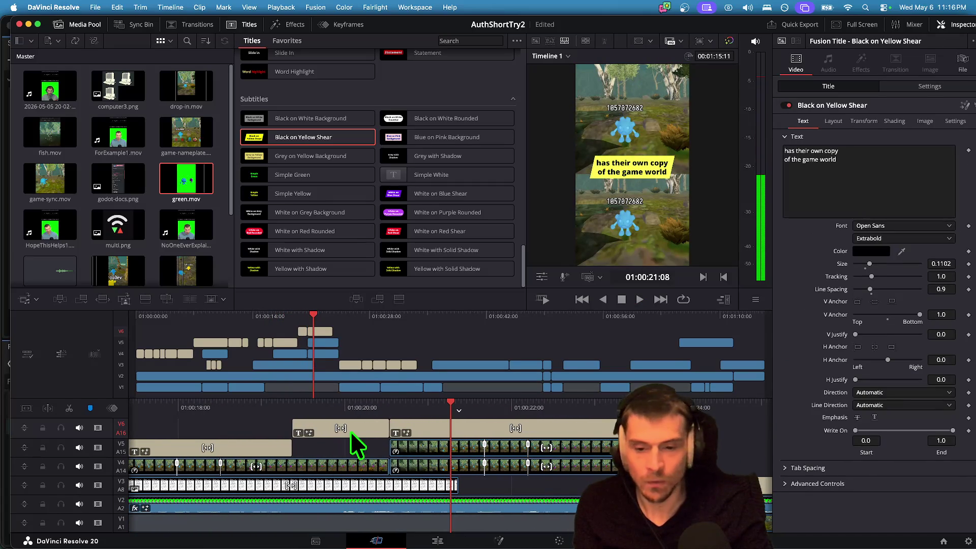
{"action": "left_click", "coordinate": [350, 431]}
{"action": "scroll", "coordinate": [412, 432], "scroll_direction": "up", "scroll_amount": 5}
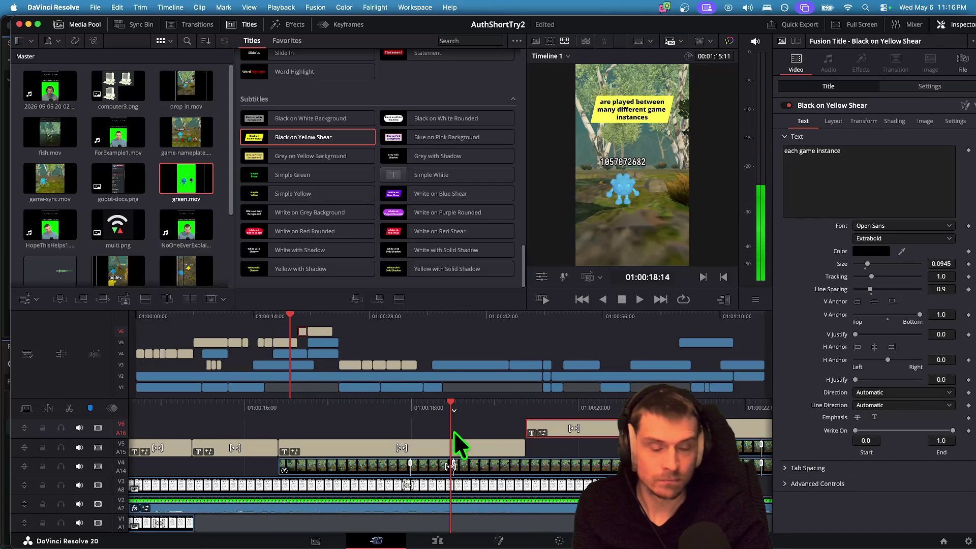
{"action": "left_click", "coordinate": [507, 449]}
{"action": "left_click", "coordinate": [557, 429]}
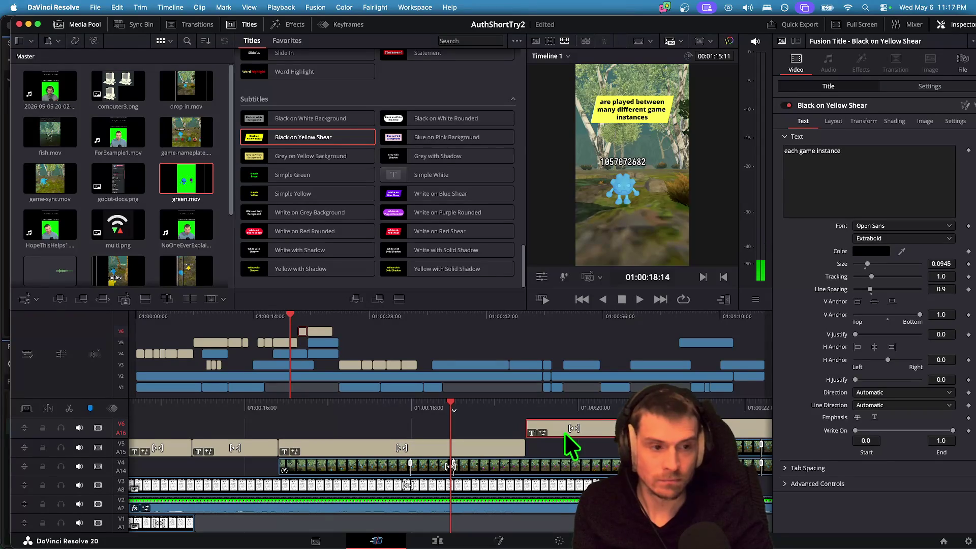
{"action": "key", "text": "Delete"}
{"action": "left_click", "coordinate": [493, 446]}
{"action": "left_click_drag", "start_coordinate": [524, 448], "coordinate": [614, 449]}
Append '. each game instance' to the caption text and replay the section.
{"action": "left_click", "coordinate": [827, 183]}
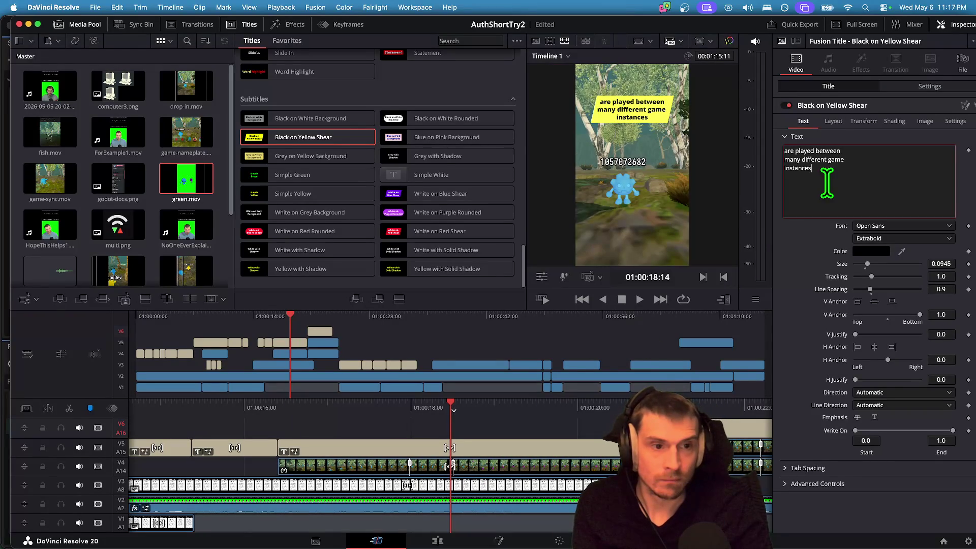
{"action": "type", "text": "."}
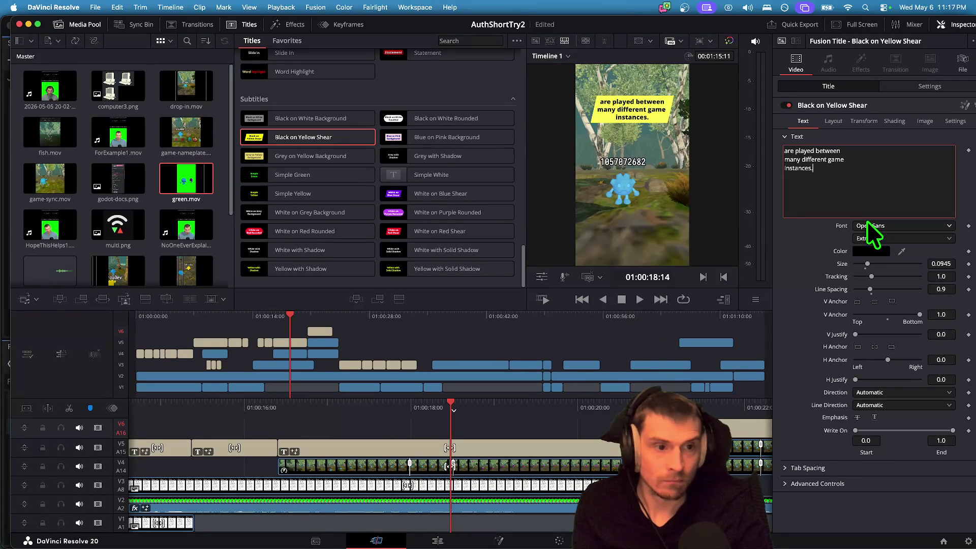
{"action": "type", "text": " each game instance"}
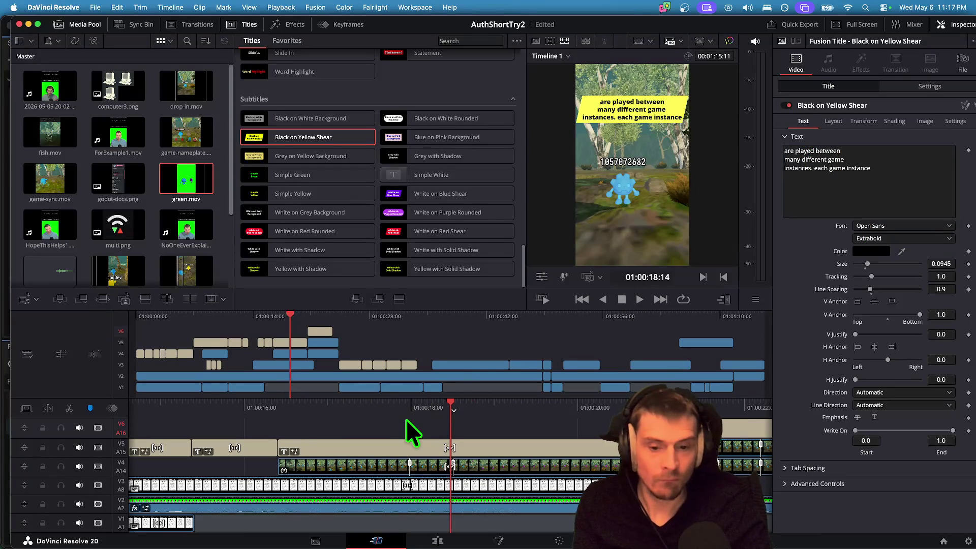
{"action": "key", "text": "slash"}
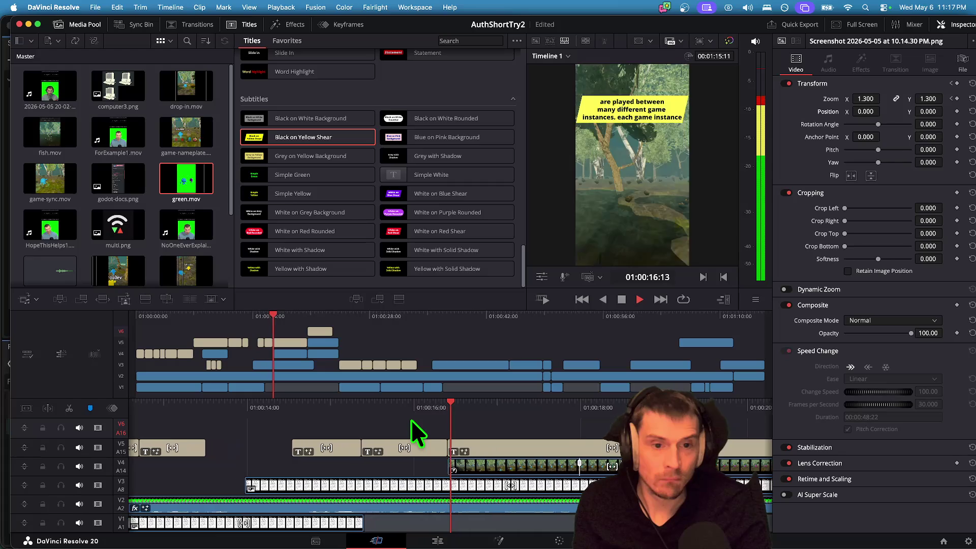
{"action": "key", "text": "space"}
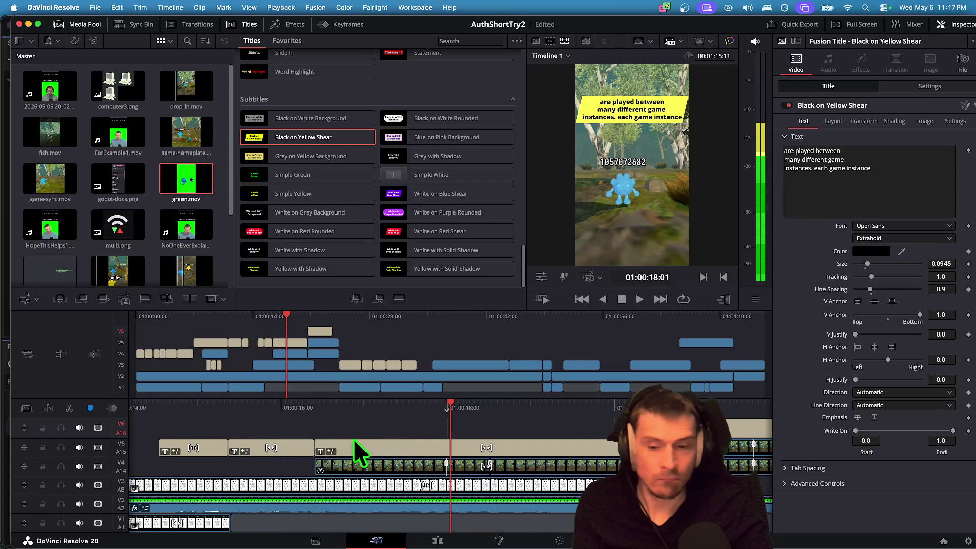
Start the merged caption with 'games that' in place of the earlier wording.
{"action": "left_click", "coordinate": [381, 442]}
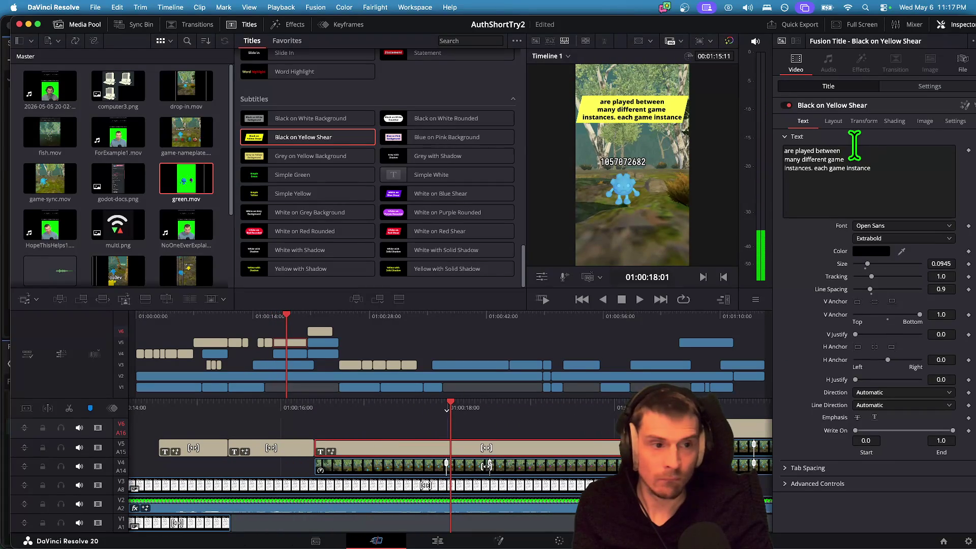
{"action": "left_click", "coordinate": [297, 445]}
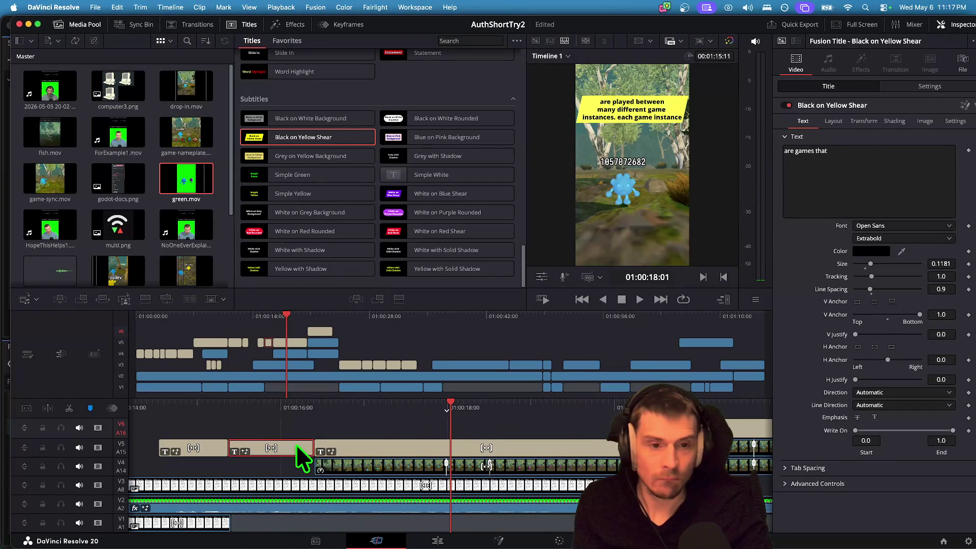
{"action": "left_click", "coordinate": [843, 177]}
{"action": "left_click", "coordinate": [526, 445]}
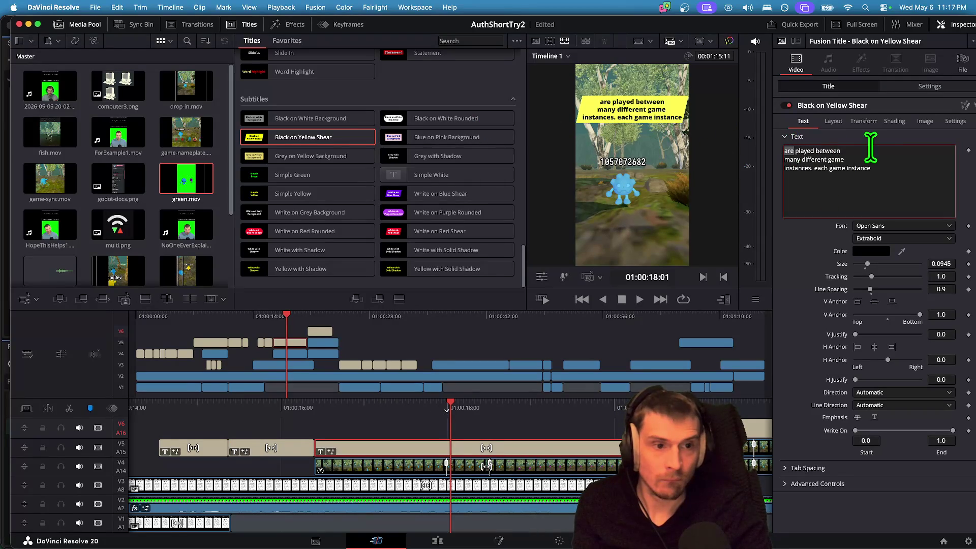
{"action": "type", "text": "games that"}
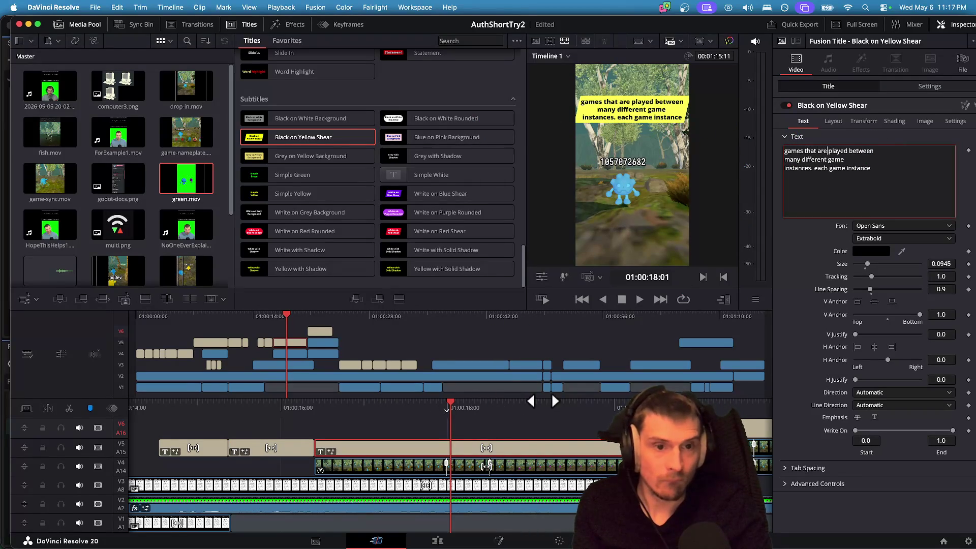
{"action": "left_click", "coordinate": [497, 421]}
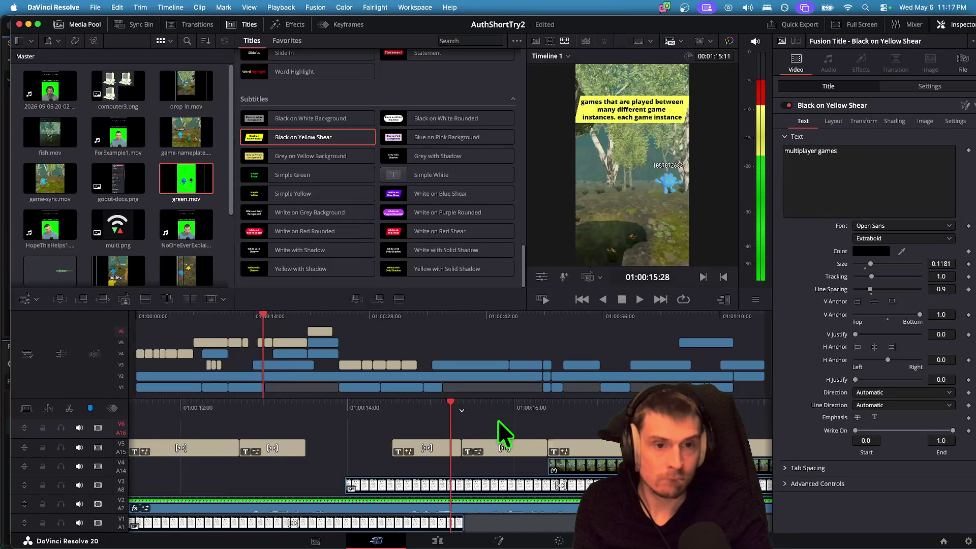
Replay the edited captions and select the long 'games that…' caption.
{"action": "key", "text": "Up"}
{"action": "key", "text": "Up"}
{"action": "key", "text": "Up"}
{"action": "key", "text": "space"}
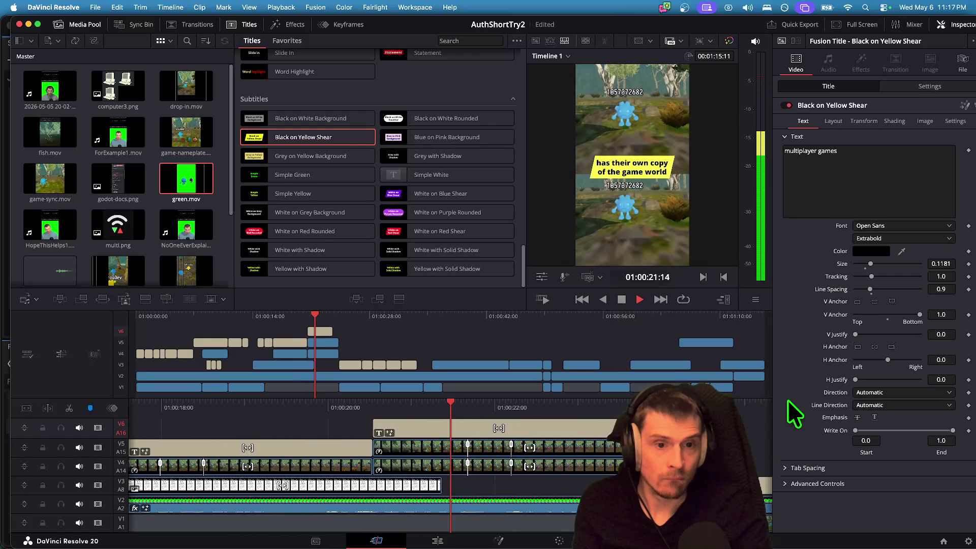
{"action": "key", "text": "space"}
{"action": "key", "text": "j"}
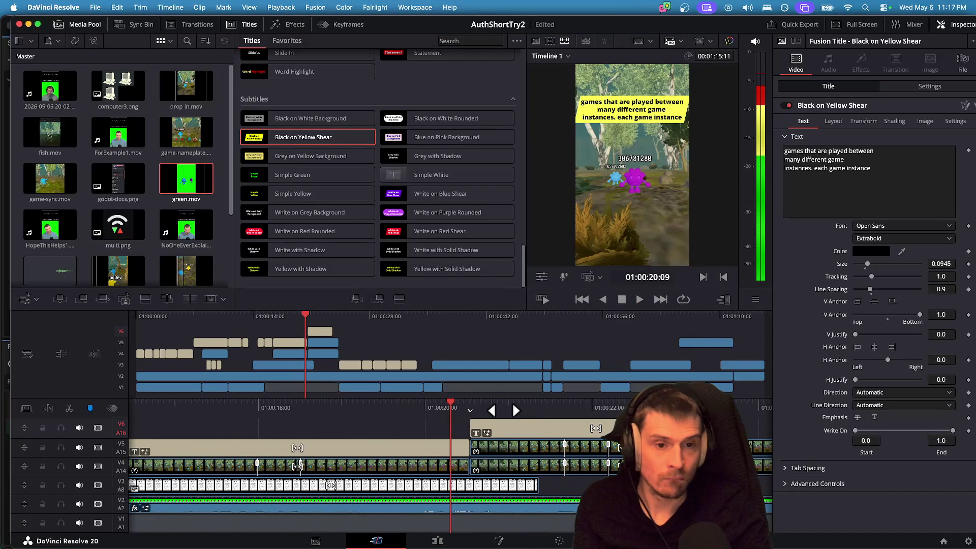
{"action": "left_click", "coordinate": [401, 450]}
{"action": "key", "text": "slash"}
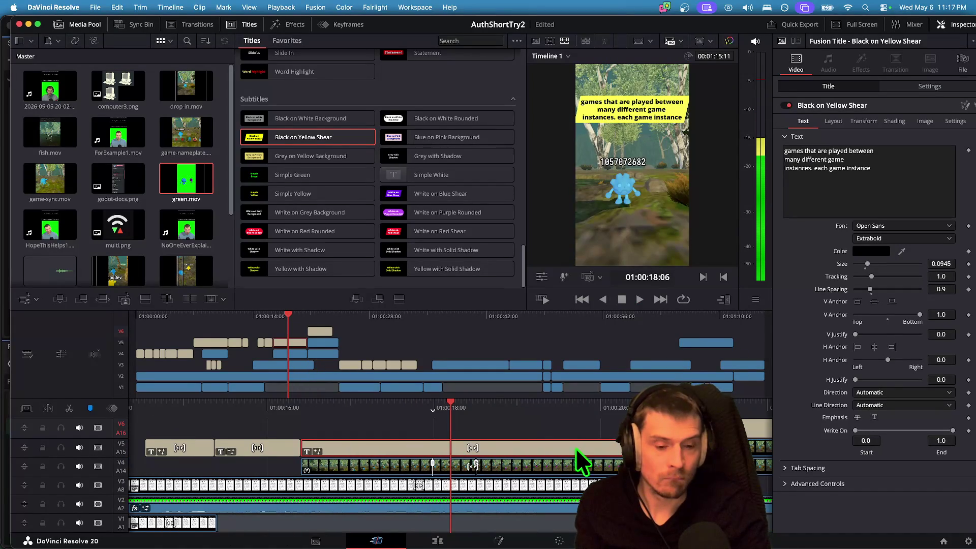
Shorten the caption, delete '. each game instance' and its extra line break, then replay.
{"action": "left_click_drag", "start_coordinate": [621, 447], "coordinate": [483, 446]}
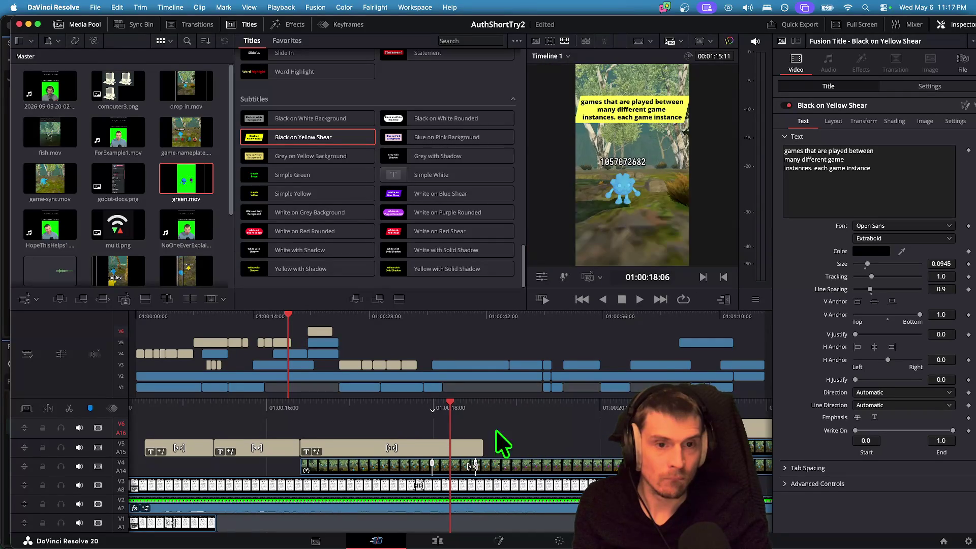
{"action": "left_click_drag", "start_coordinate": [887, 168], "coordinate": [814, 168]}
{"action": "key", "text": "BackSpace"}
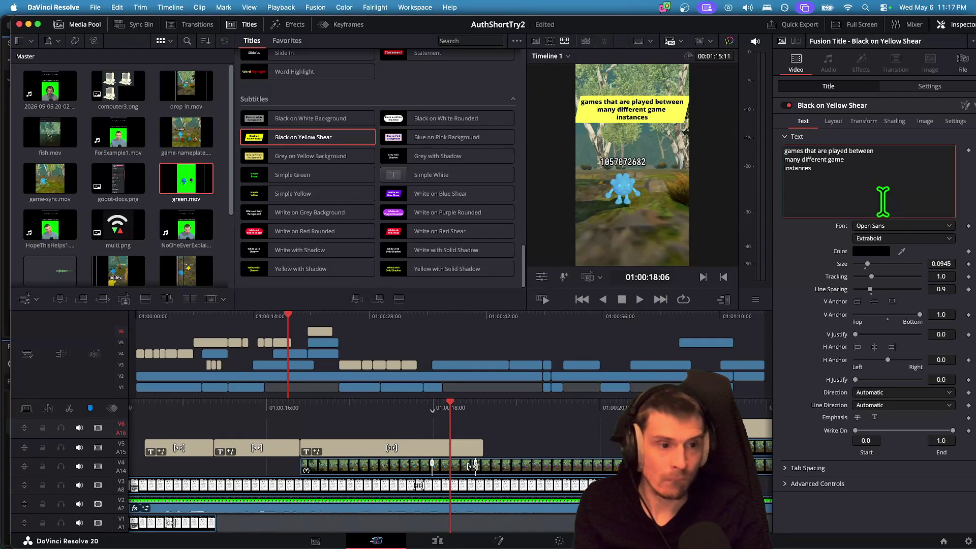
{"action": "key", "text": "BackSpace"}
{"action": "left_click", "coordinate": [538, 417]}
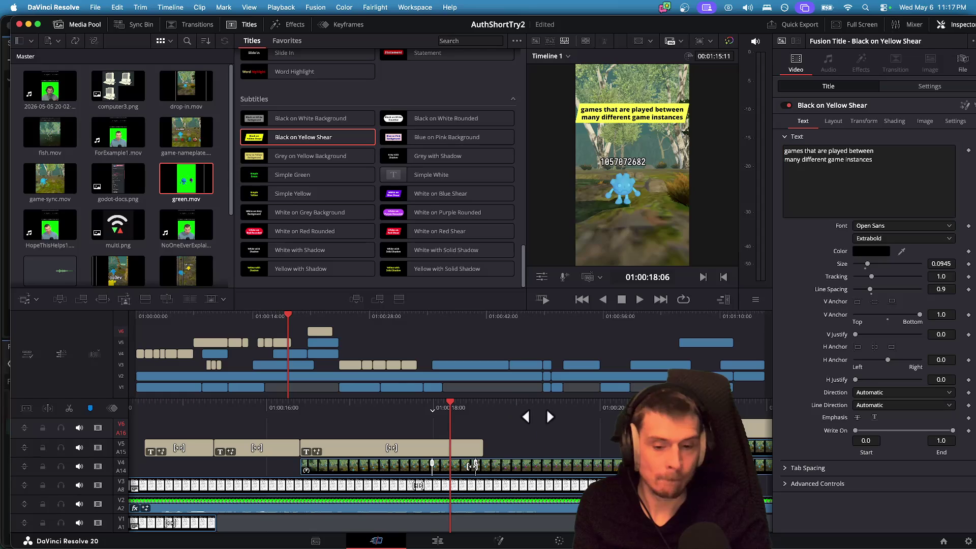
{"action": "key", "text": "/"}
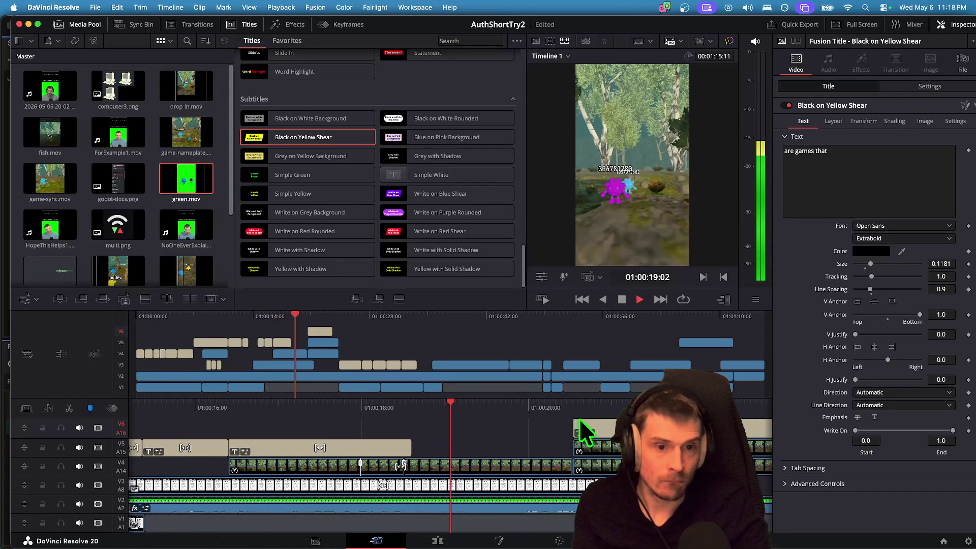
{"action": "left_click", "coordinate": [582, 443]}
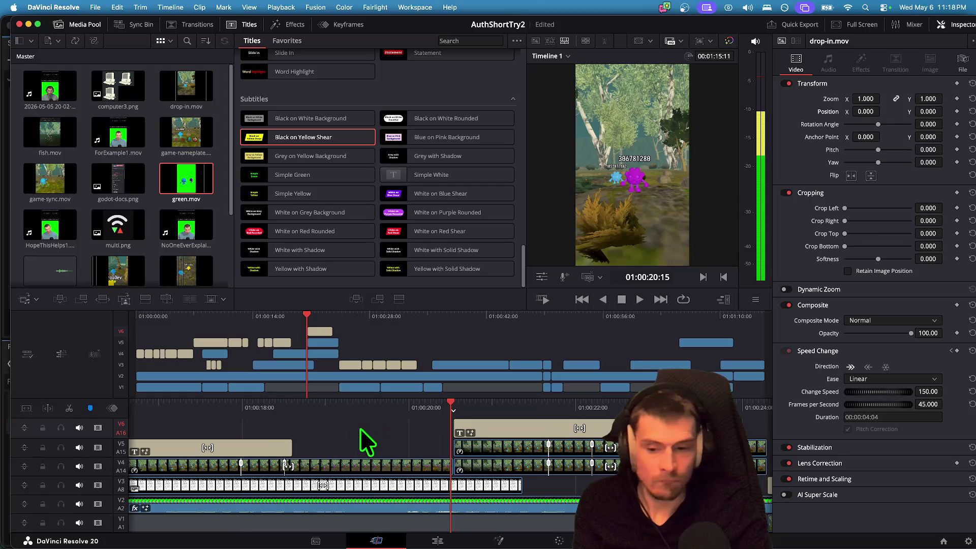
{"action": "left_click", "coordinate": [281, 447]}
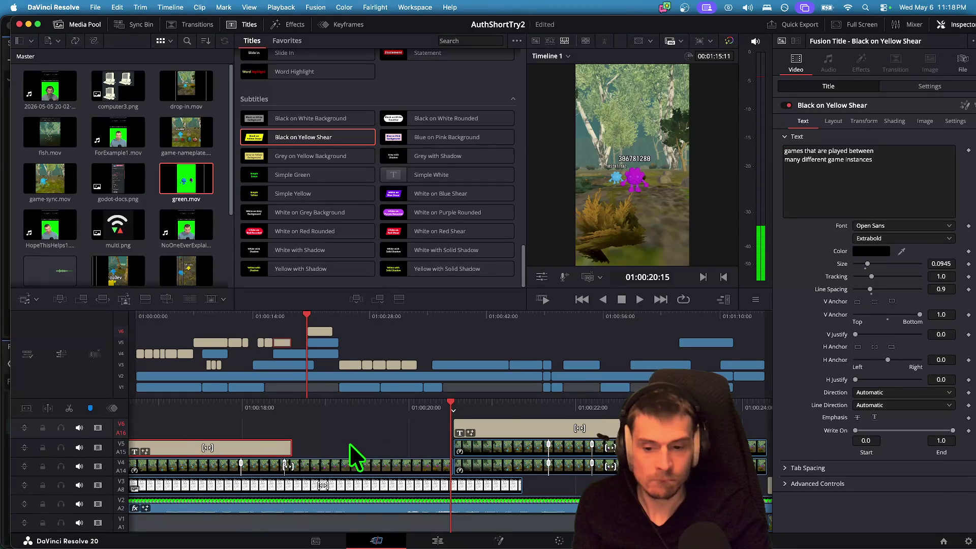
Move the V5 title right and change its text to 'each game instance'.
{"action": "left_click", "coordinate": [389, 432]}
{"action": "key", "text": "space"}
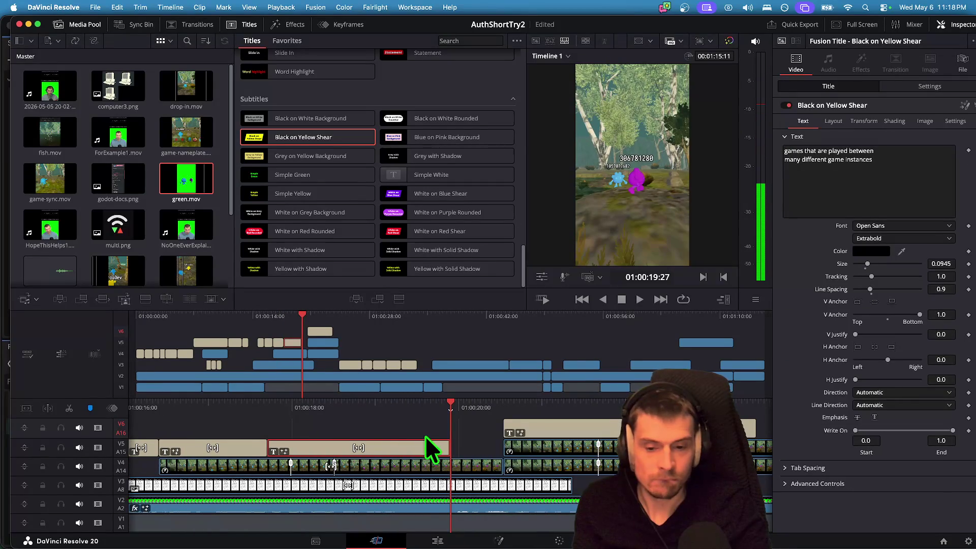
{"action": "left_click_drag", "start_coordinate": [448, 447], "coordinate": [500, 448]}
{"action": "left_click", "coordinate": [900, 178]}
{"action": "key", "text": "super+a"}
{"action": "type", "text": "ea"}
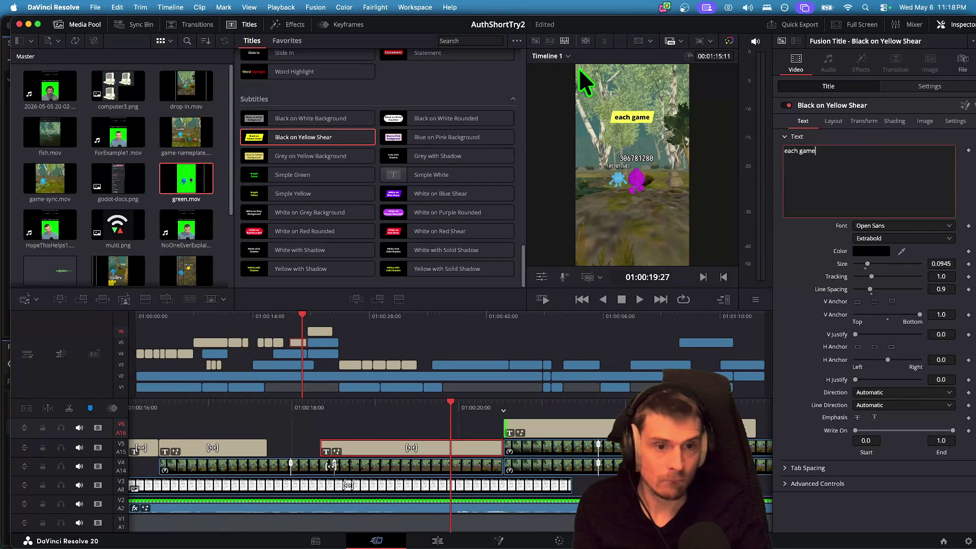
{"action": "type", "text": "ance"}
{"action": "left_click", "coordinate": [464, 423]}
{"action": "key", "text": "space"}
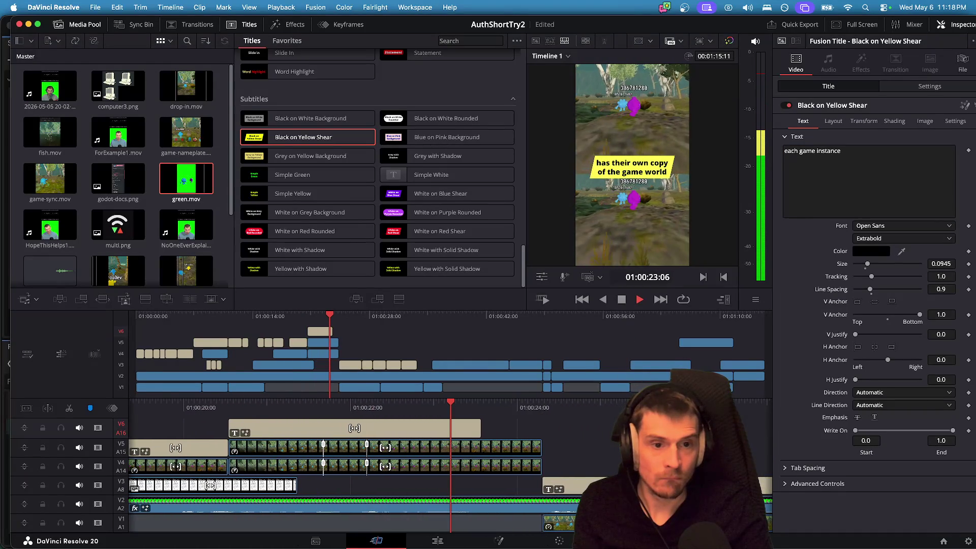
{"action": "key", "text": "space"}
Lengthen the 'games that are played…' caption's end to match the speech.
{"action": "key", "text": "Up"}
{"action": "key", "text": "Up"}
{"action": "key", "text": "Up"}
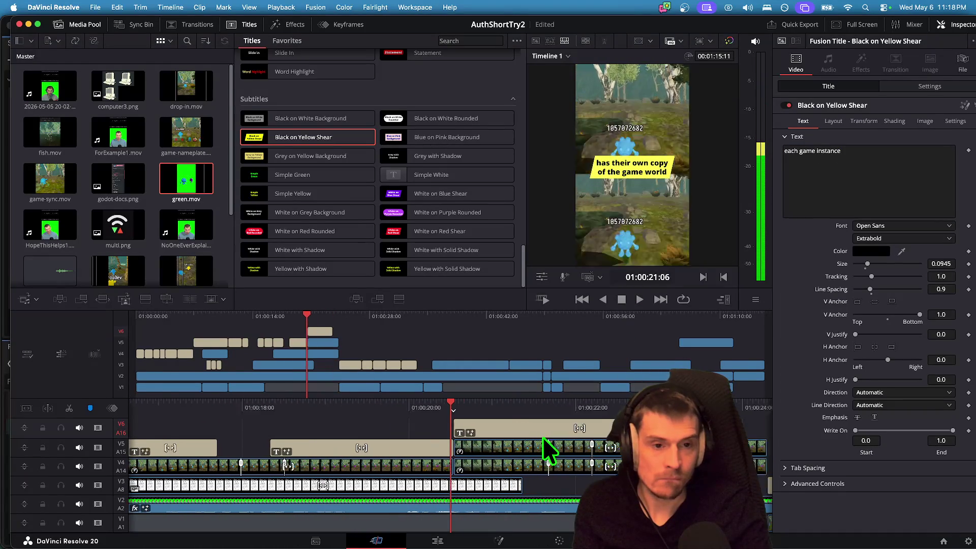
{"action": "key", "text": "Up"}
{"action": "key", "text": "Up"}
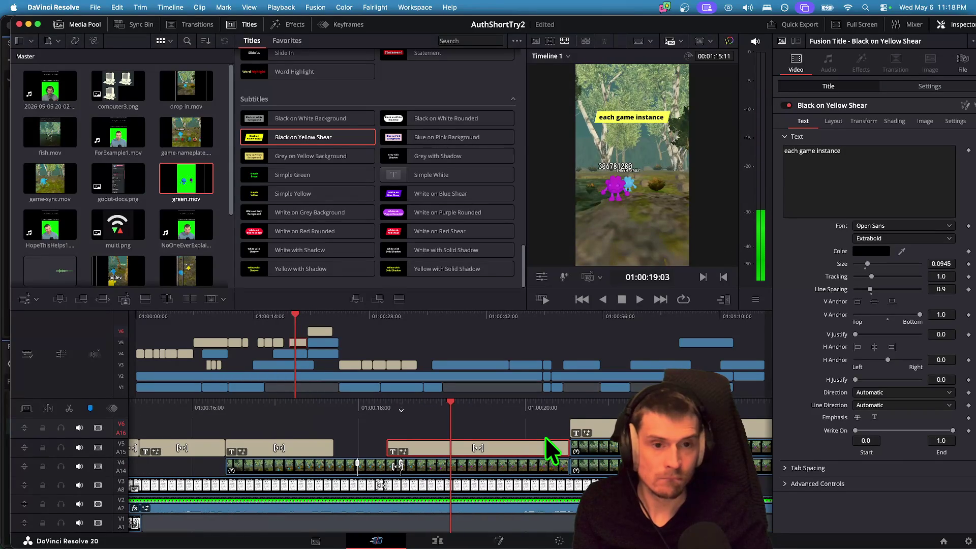
{"action": "key", "text": "Up"}
{"action": "key", "text": "Up"}
{"action": "key", "text": "Up"}
{"action": "key", "text": "space"}
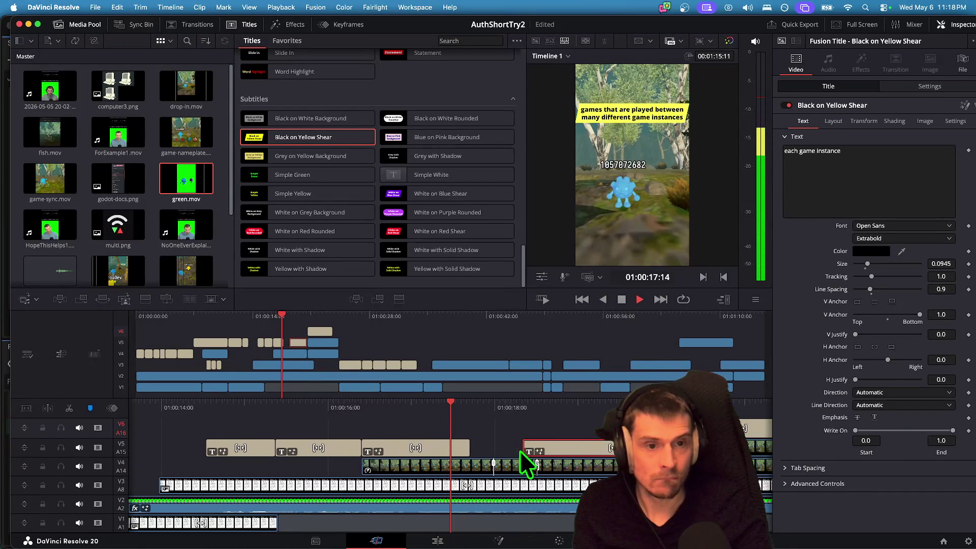
{"action": "key", "text": "space"}
{"action": "left_click", "coordinate": [354, 446]}
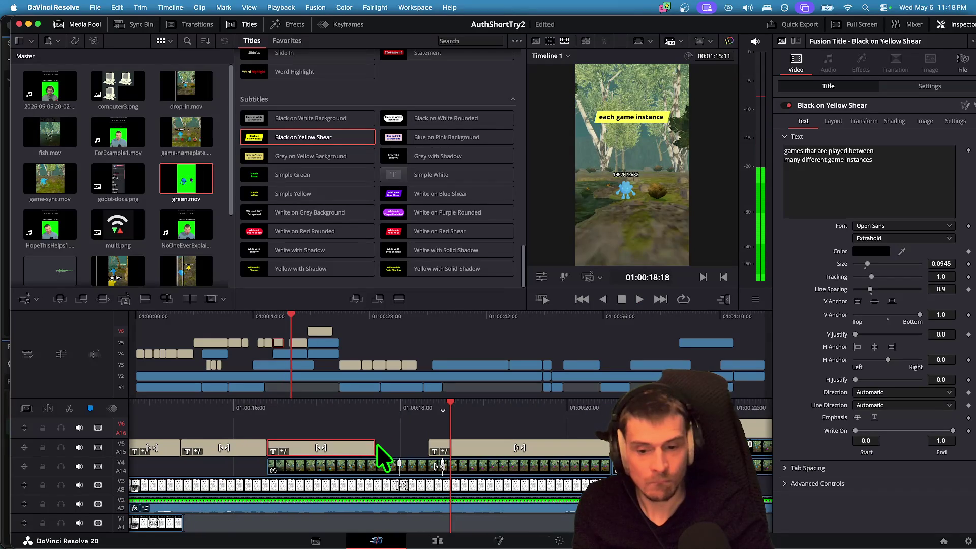
{"action": "left_click_drag", "start_coordinate": [365, 446], "coordinate": [407, 446]}
{"action": "left_click_drag", "start_coordinate": [418, 443], "coordinate": [422, 443]}
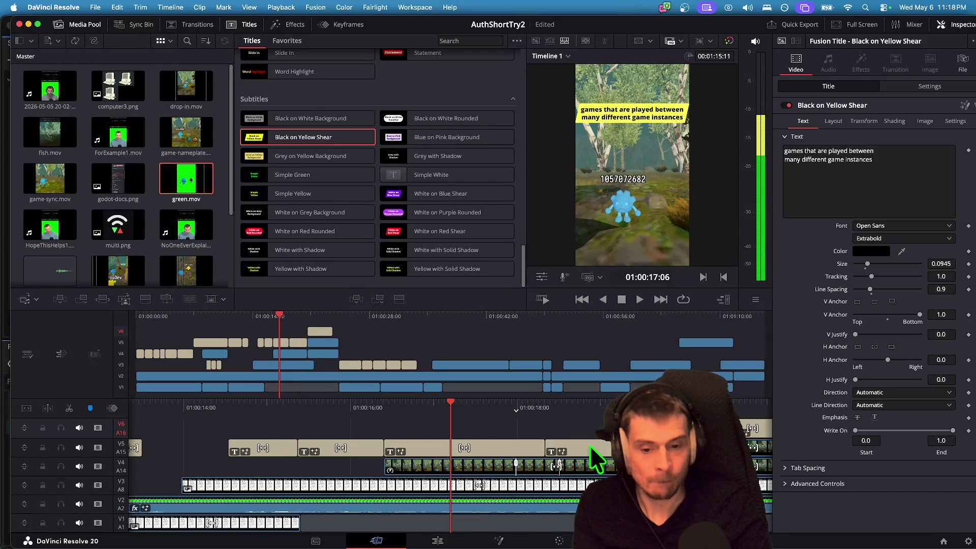
{"action": "key", "text": "space"}
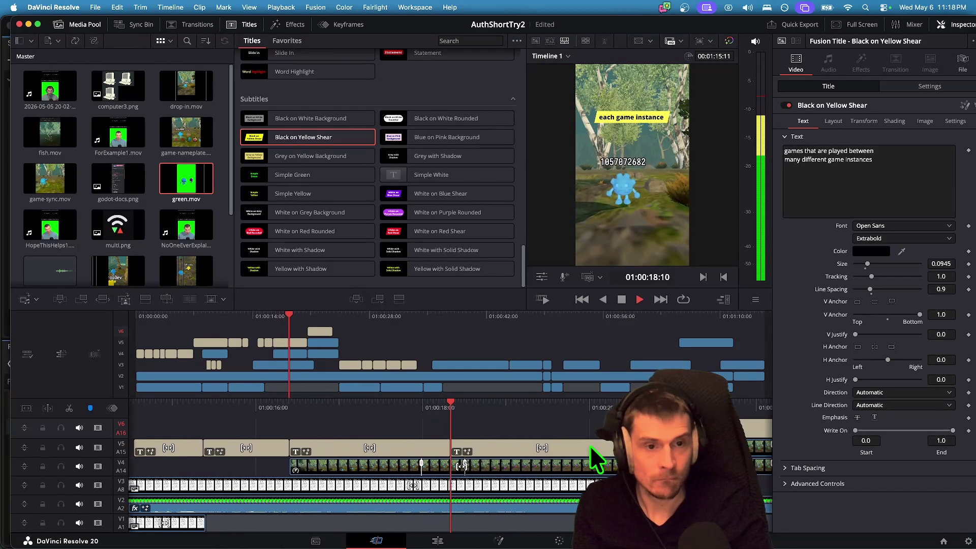
{"action": "key", "text": "space"}
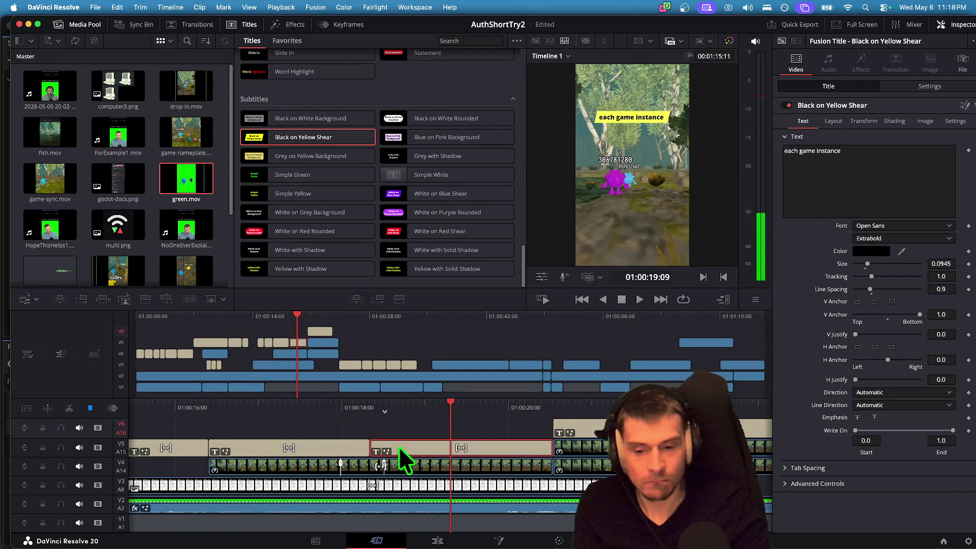
Roll the edit point between the two V5 captions later.
{"action": "left_click", "coordinate": [370, 447]}
{"action": "key", "text": "space"}
{"action": "left_click_drag", "start_coordinate": [350, 447], "coordinate": [440, 448]}
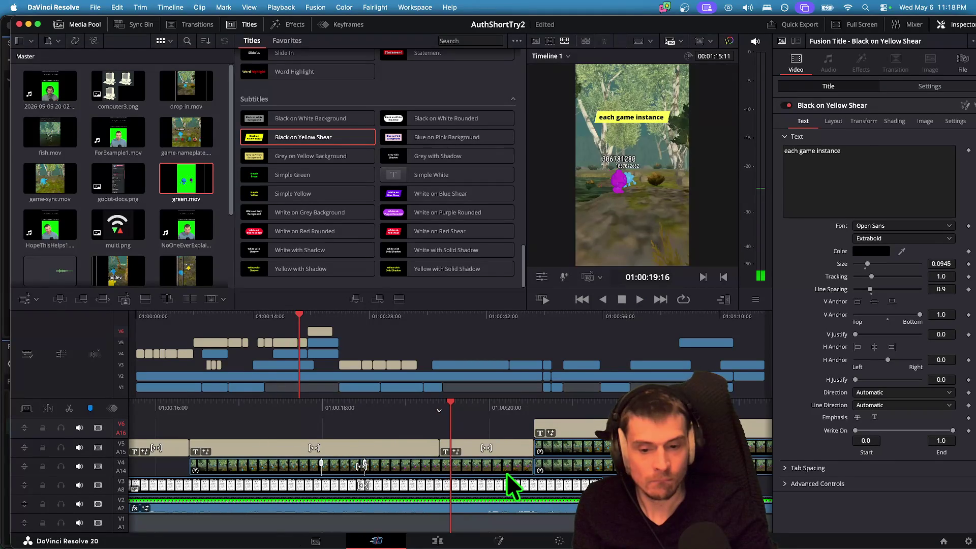
Extend the 'has their own copy of the game world' caption to end near 01:00:24.
{"action": "key", "text": "Up"}
{"action": "key", "text": "Up"}
{"action": "key", "text": "space"}
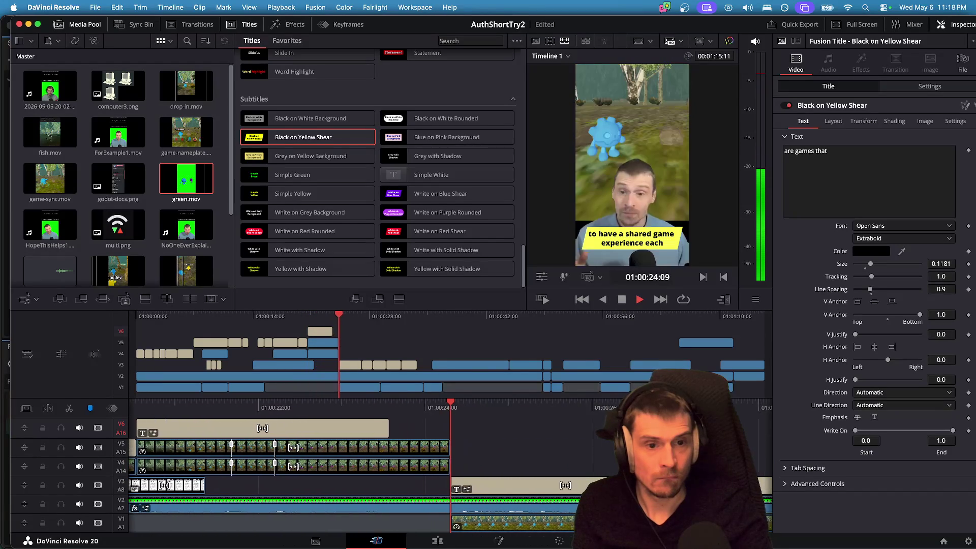
{"action": "key", "text": "space"}
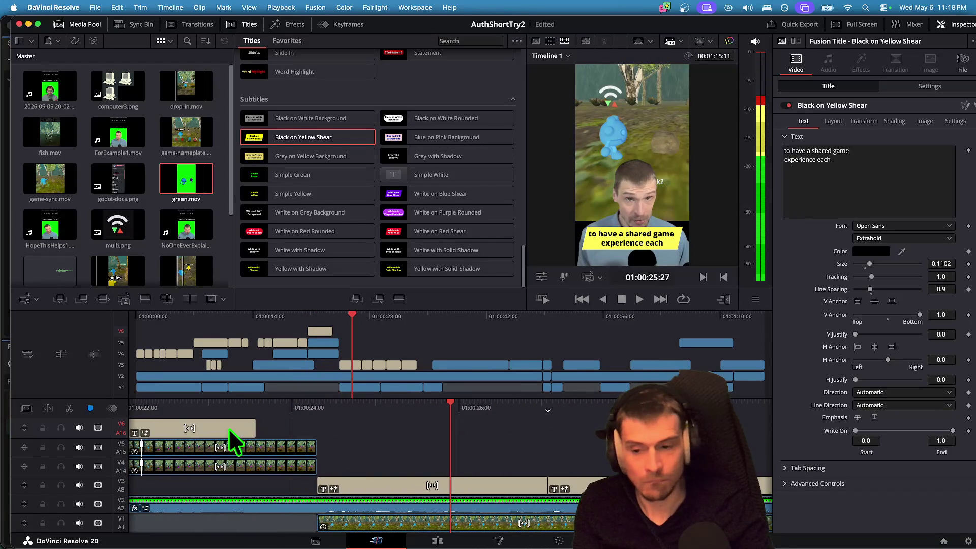
{"action": "left_click", "coordinate": [229, 429]}
{"action": "left_click_drag", "start_coordinate": [245, 427], "coordinate": [307, 426]}
{"action": "key", "text": "space"}
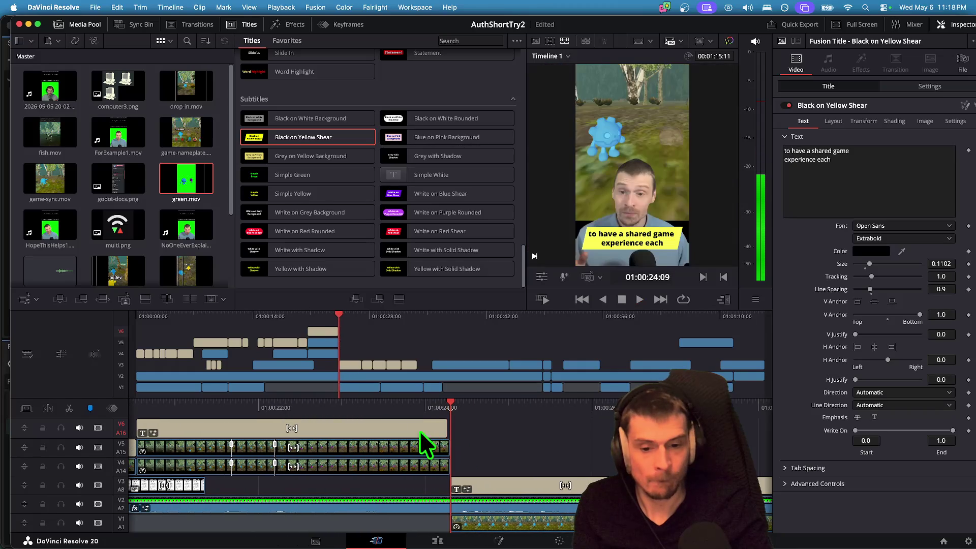
{"action": "left_click_drag", "start_coordinate": [447, 427], "coordinate": [449, 427]}
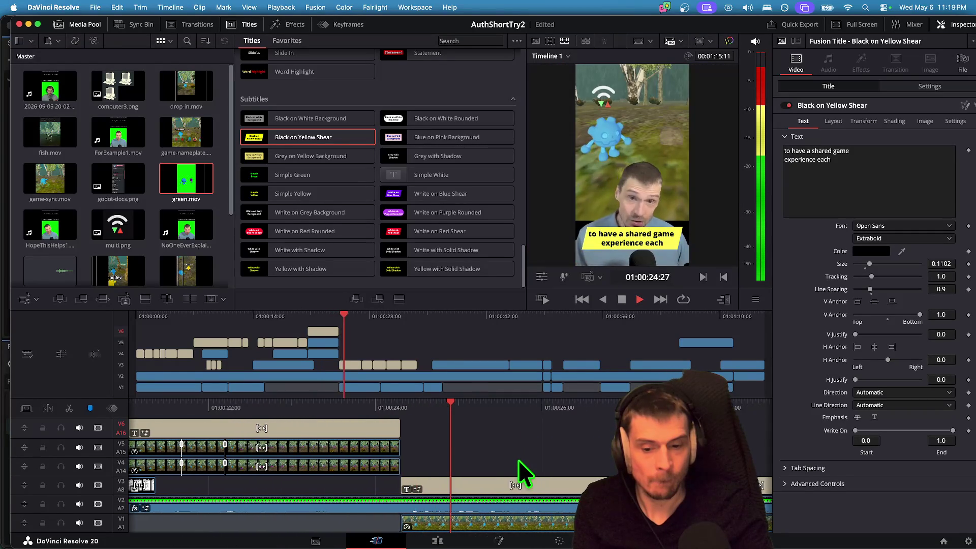
{"action": "key", "text": "Up"}
{"action": "key", "text": "space"}
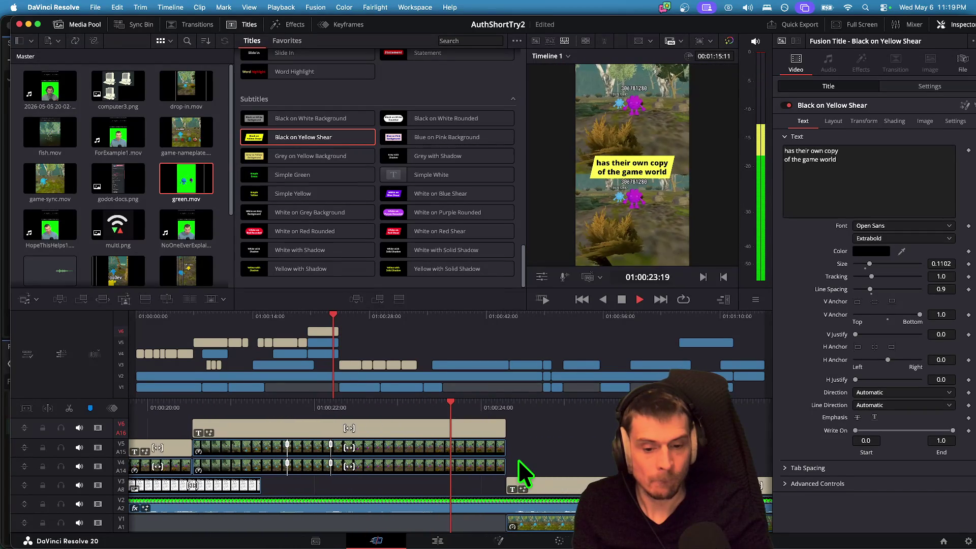
{"action": "left_click", "coordinate": [415, 504]}
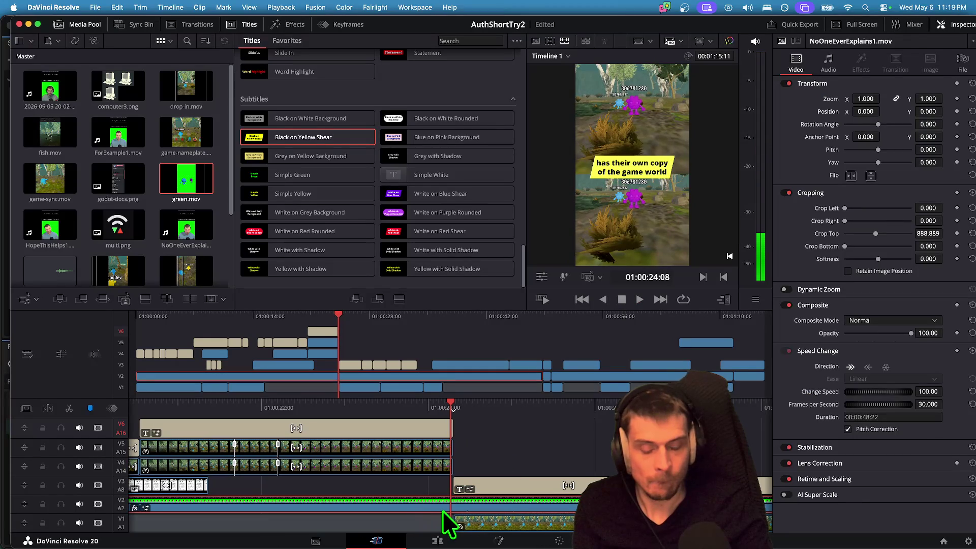
{"action": "key", "text": "j"}
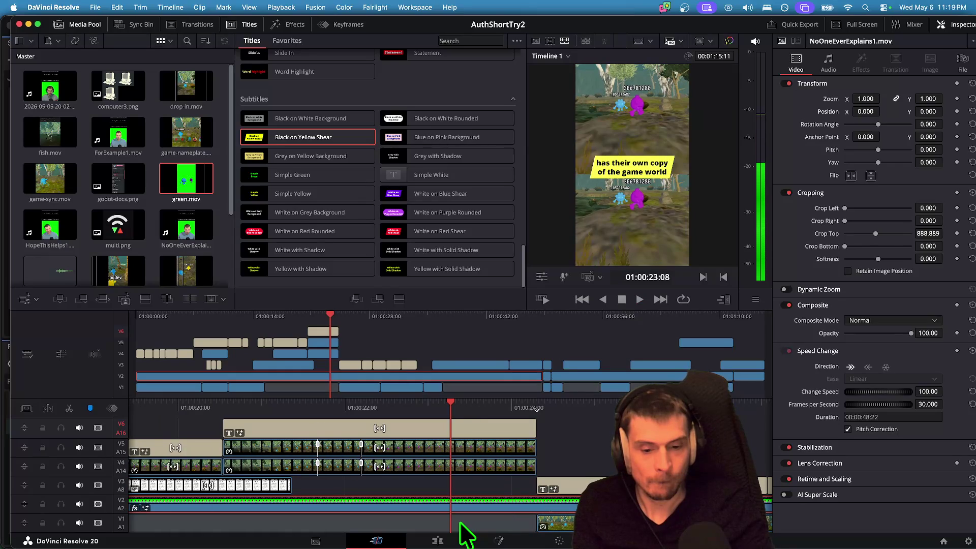
Check audio levels during playback on the Fairlight page, then go to the Edit page.
{"action": "key", "text": "shift+7"}
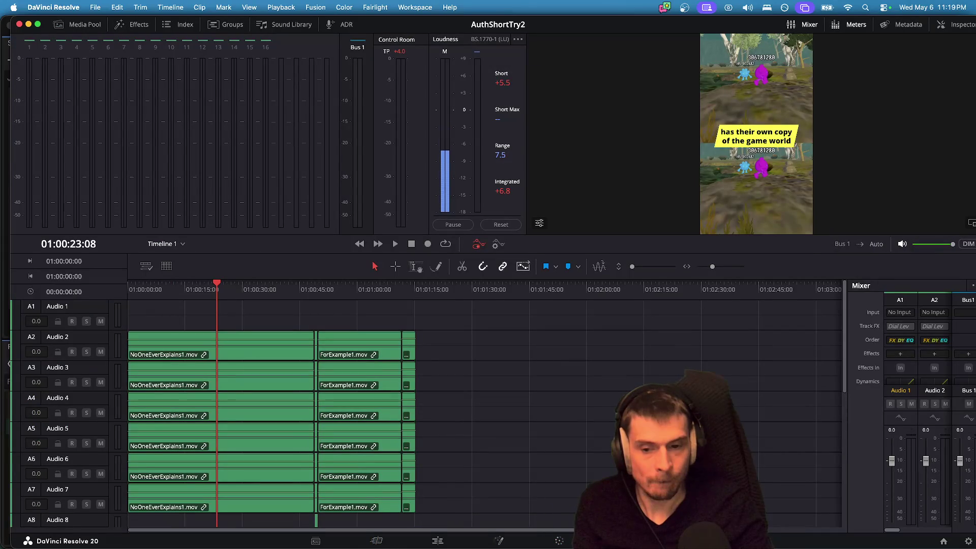
{"action": "key", "text": "space"}
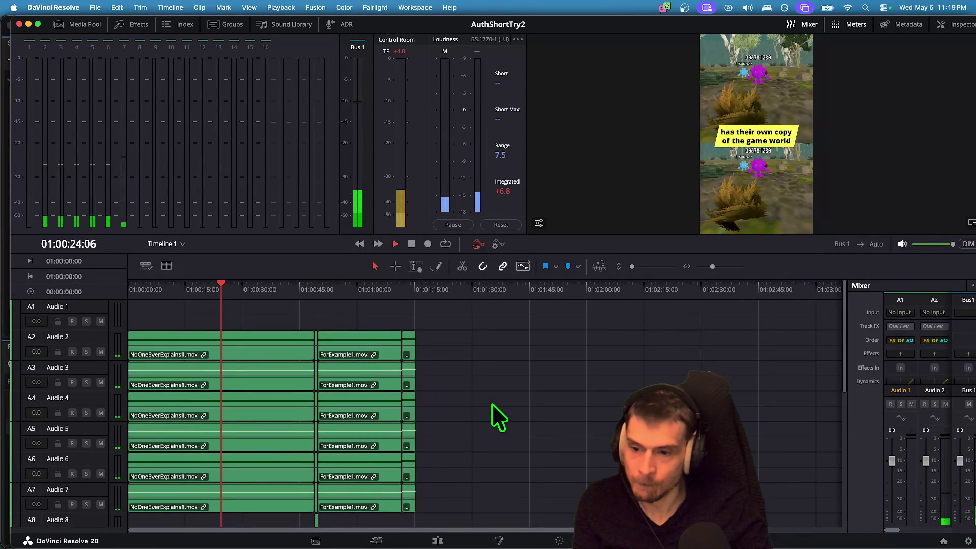
{"action": "key", "text": "space"}
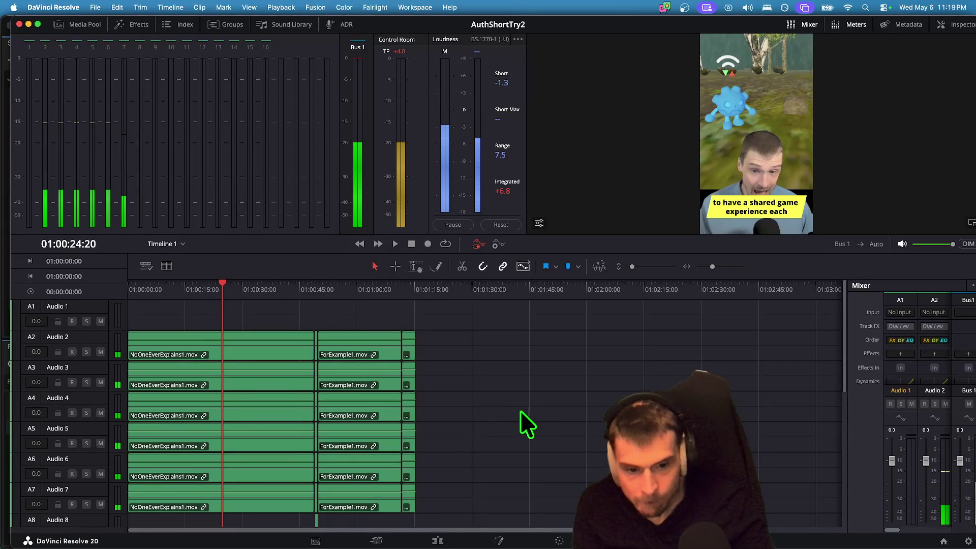
{"action": "key", "text": "space"}
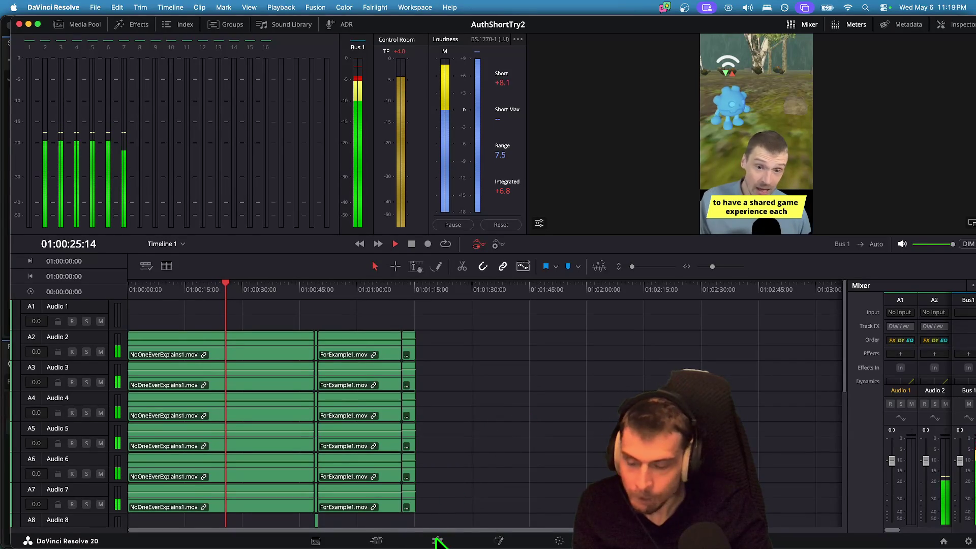
{"action": "left_click", "coordinate": [436, 540]}
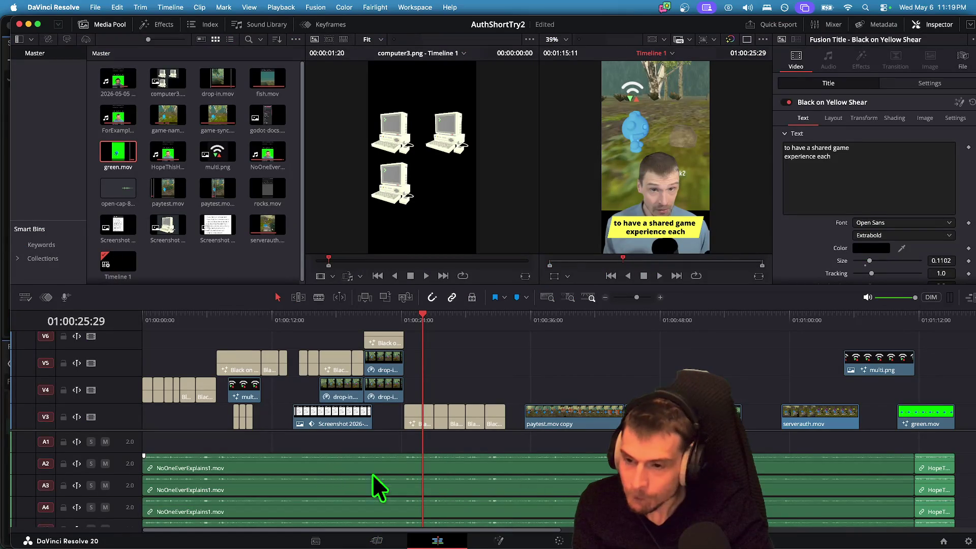
Scrub the captions around 01:00:24–01:00:26 on the Edit page, then return to Cut.
{"action": "left_click", "coordinate": [395, 540]}
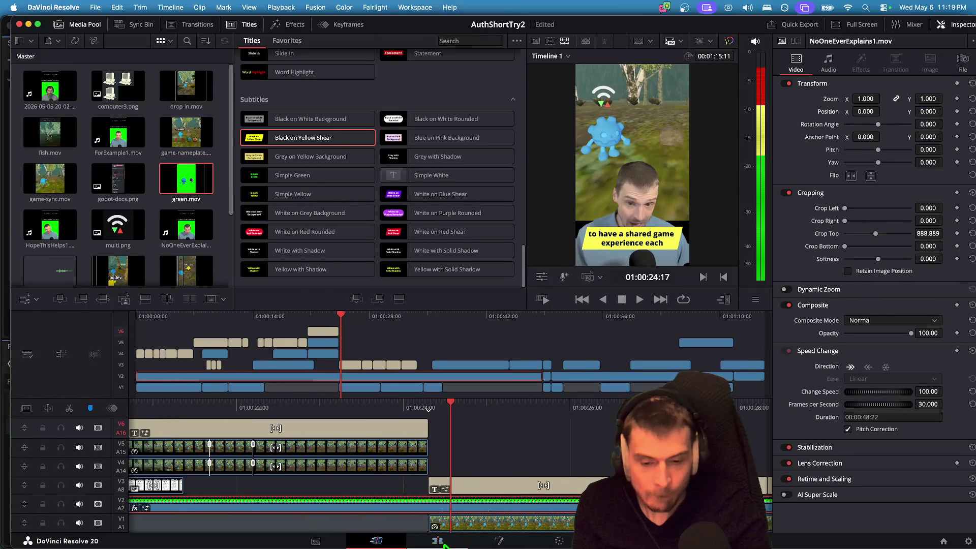
{"action": "left_click", "coordinate": [438, 540]}
{"action": "key", "text": "space"}
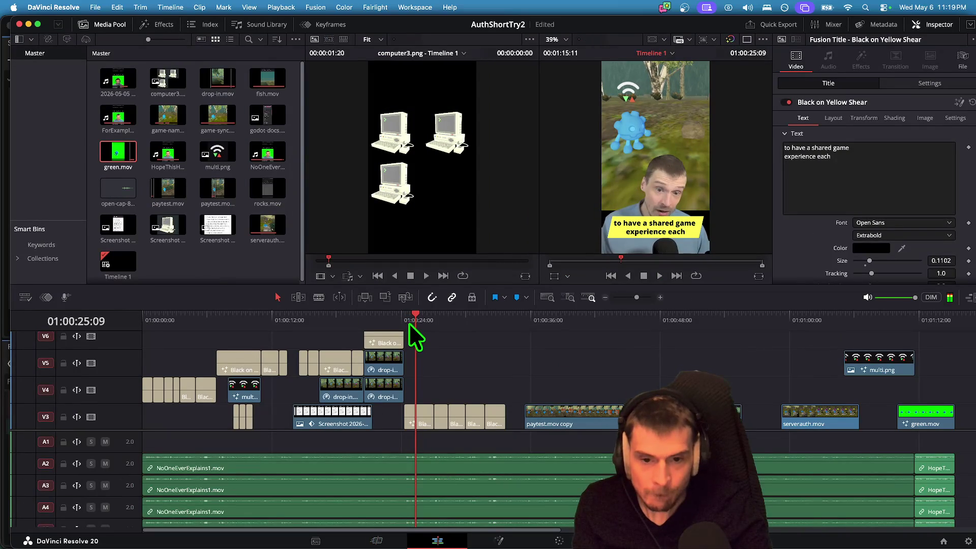
{"action": "mouse_move", "coordinate": [411, 319]}
{"action": "left_mouse_down"}
{"action": "mouse_move", "coordinate": [404, 315]}
{"action": "mouse_move", "coordinate": [428, 317]}
{"action": "left_mouse_up"}
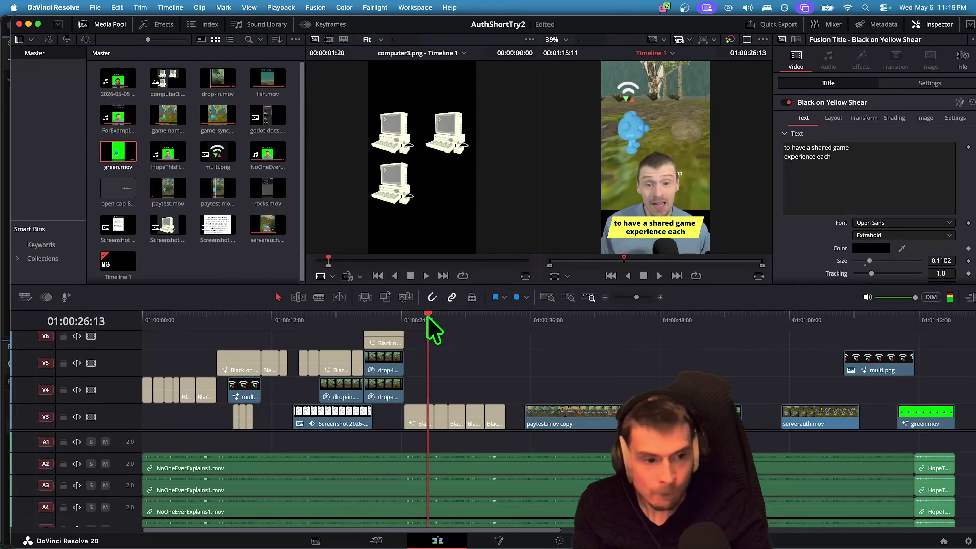
{"action": "left_click", "coordinate": [377, 541]}
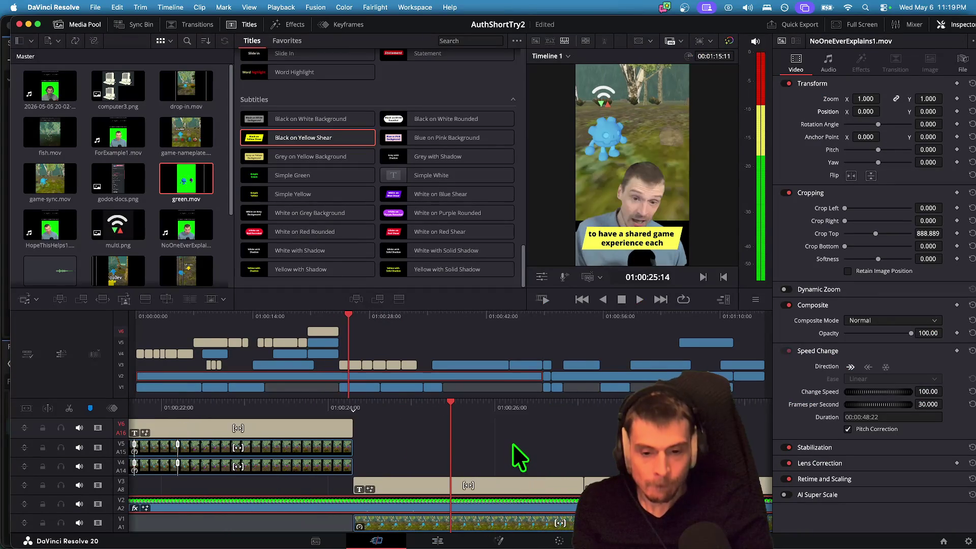
Play around 01:00:23–01:00:25 to check the 'to have a shared game experience each' caption.
{"action": "key", "text": "space"}
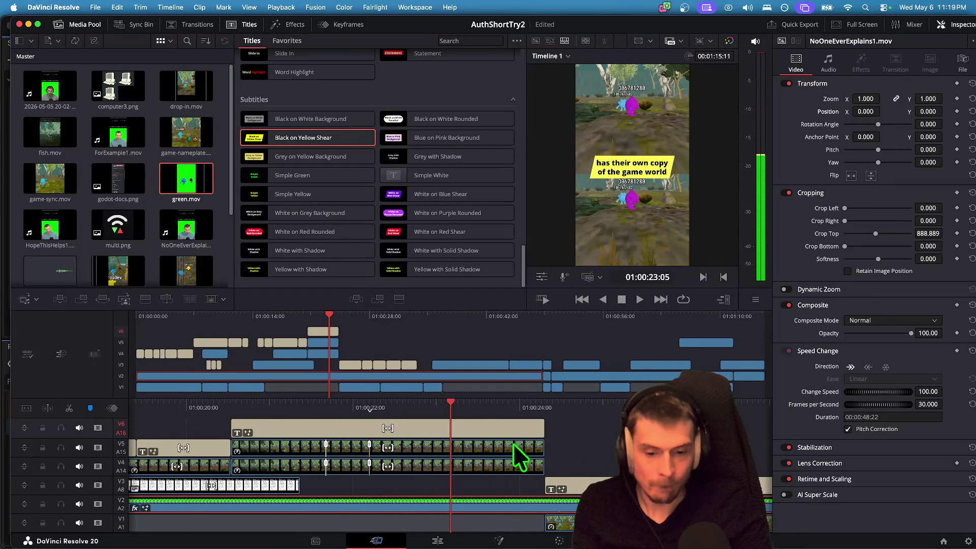
{"action": "key", "text": "space"}
{"action": "scroll", "coordinate": [523, 462], "scroll_direction": "up", "scroll_amount": 3}
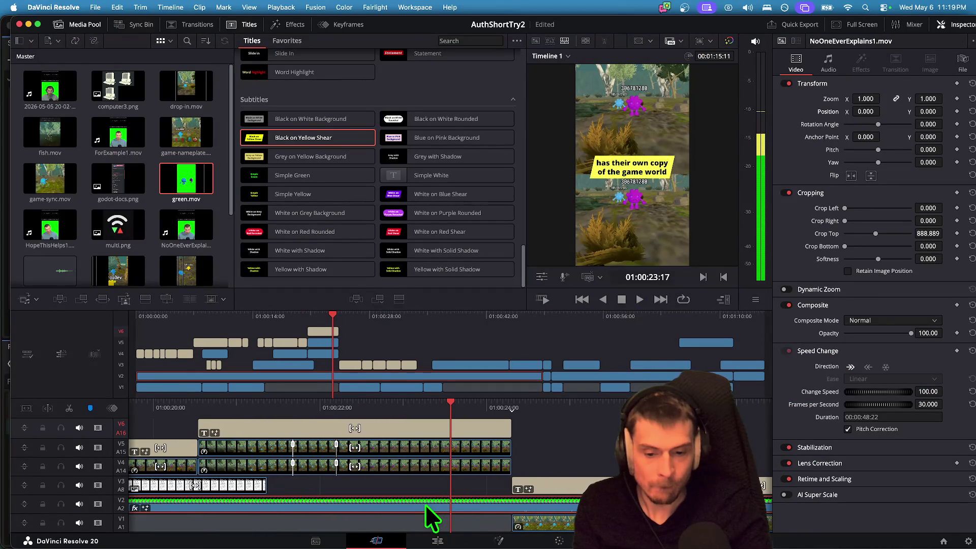
{"action": "scroll", "coordinate": [490, 521], "scroll_direction": "up", "scroll_amount": 5}
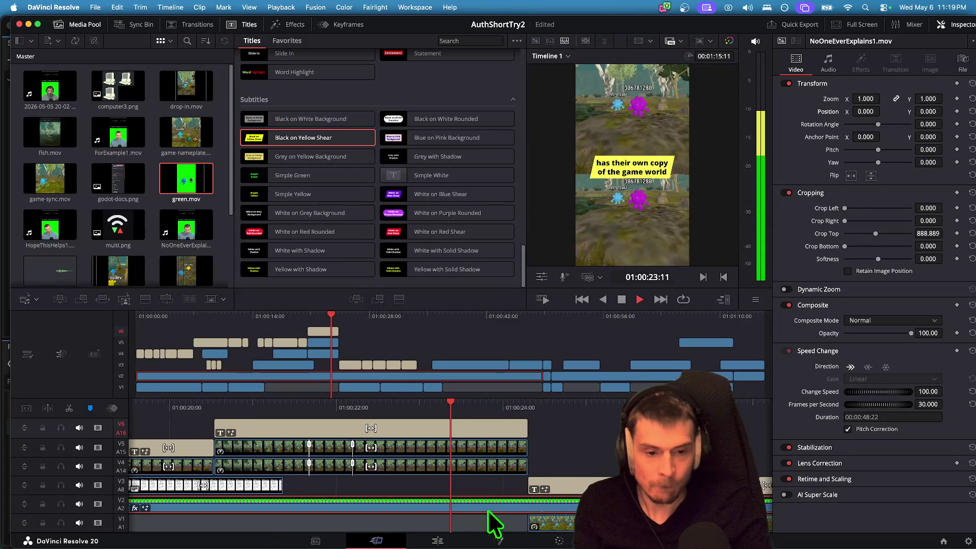
{"action": "key", "text": "space"}
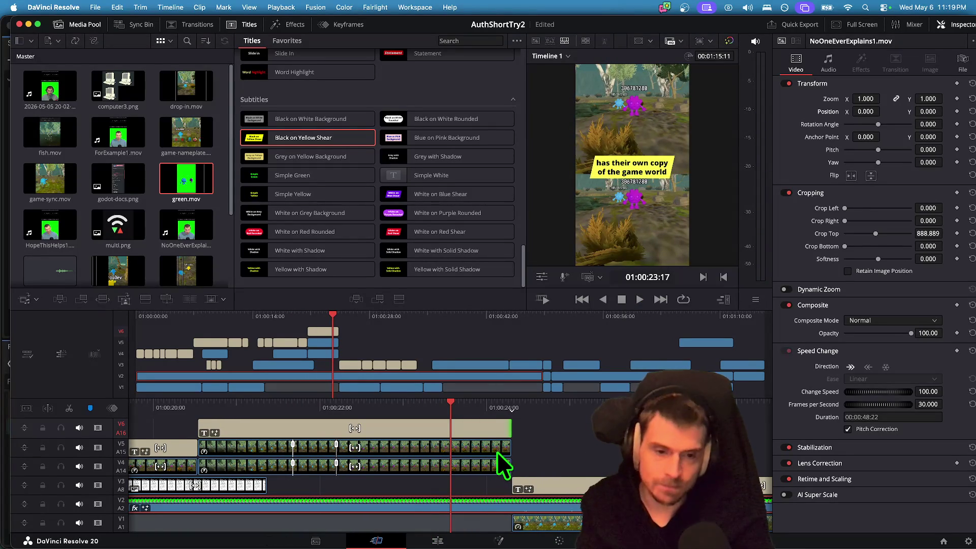
{"action": "key", "text": "space"}
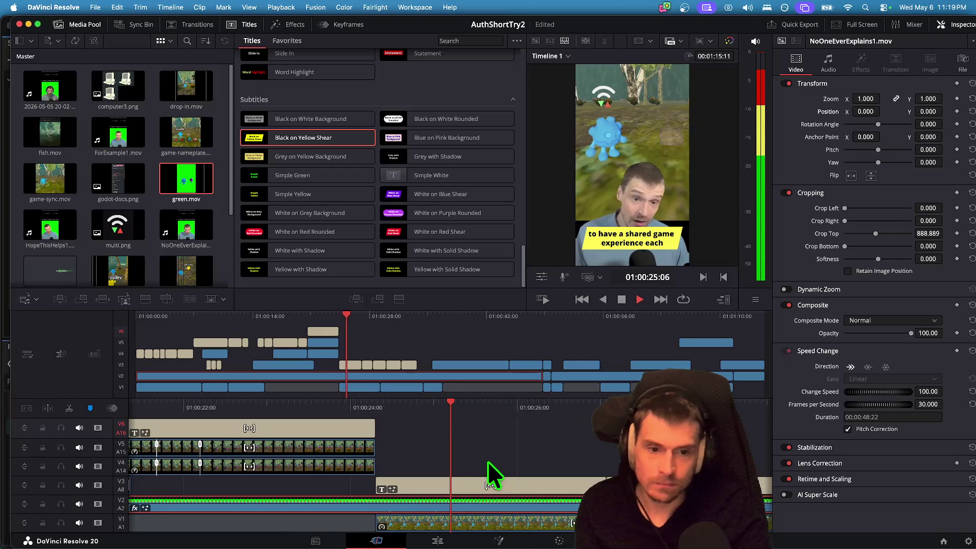
{"action": "key", "text": "space"}
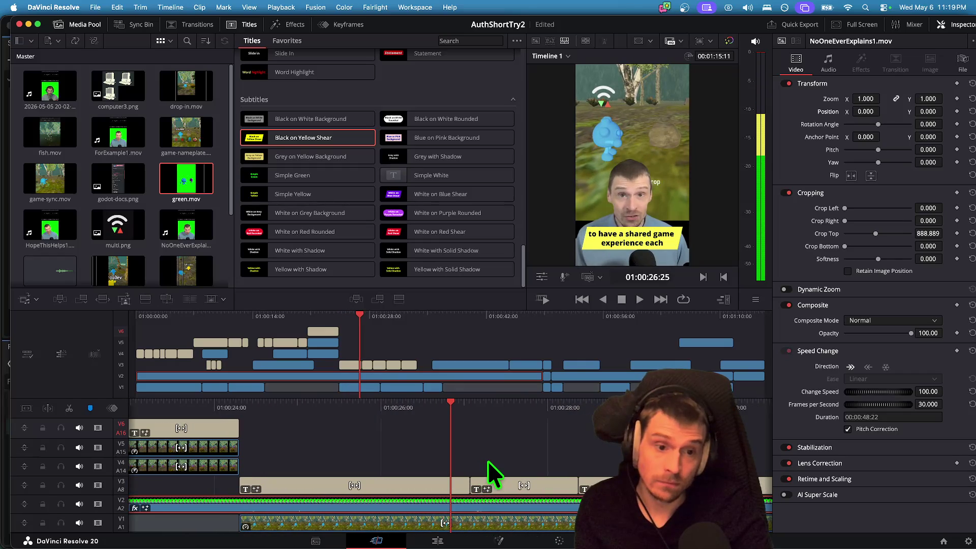
Replay the caption section once more, then select the game-sync.mov gameplay clip.
{"action": "key", "text": "space"}
{"action": "key", "text": "j"}
{"action": "key", "text": "j"}
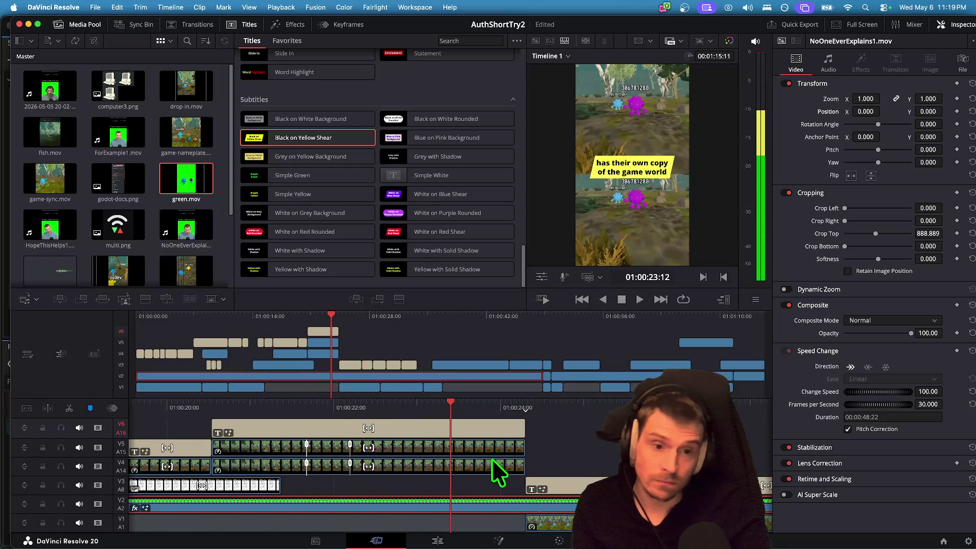
{"action": "key", "text": "space"}
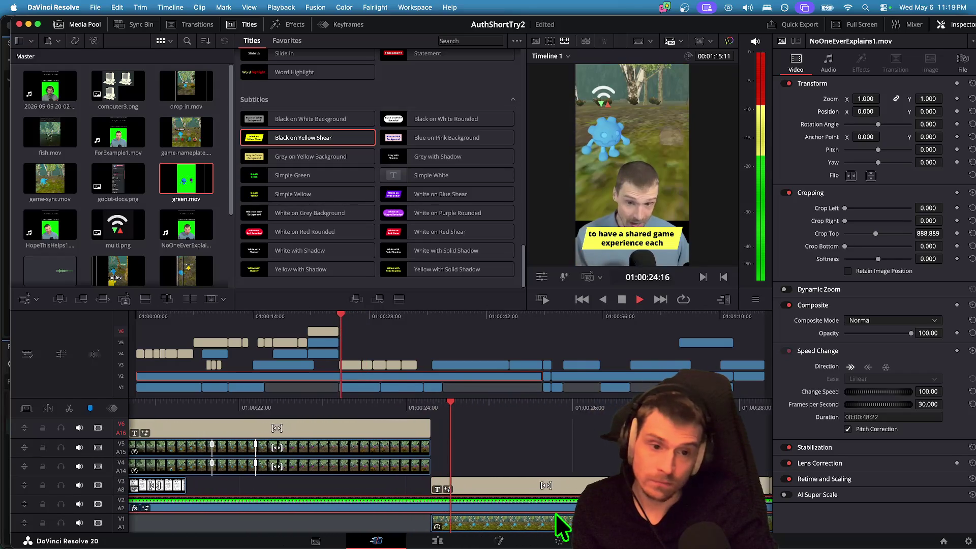
{"action": "key", "text": "space"}
{"action": "left_click", "coordinate": [516, 529]}
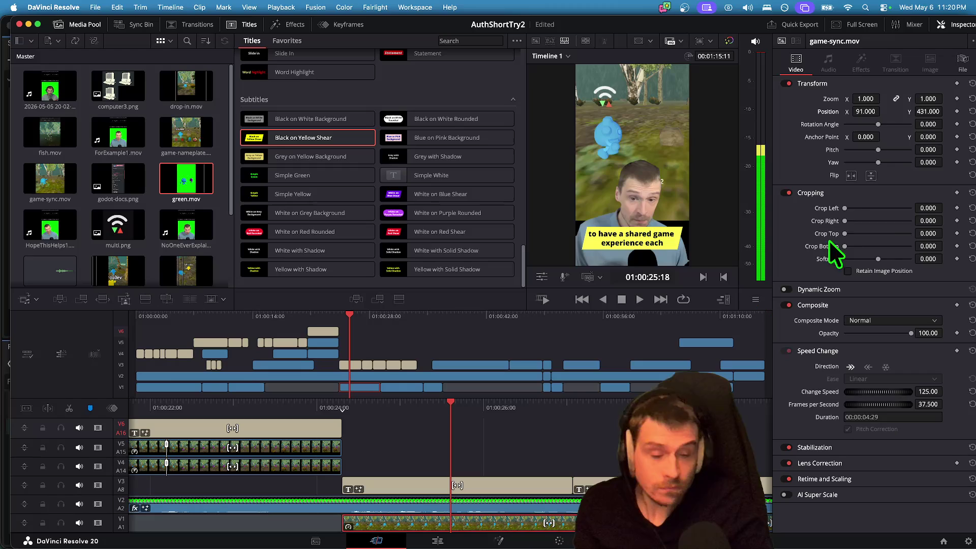
{"action": "mouse_move", "coordinate": [917, 112]}
{"action": "left_mouse_down"}
{"action": "mouse_move", "coordinate": [930, 112]}
{"action": "mouse_move", "coordinate": [536, 495]}
{"action": "left_mouse_up"}
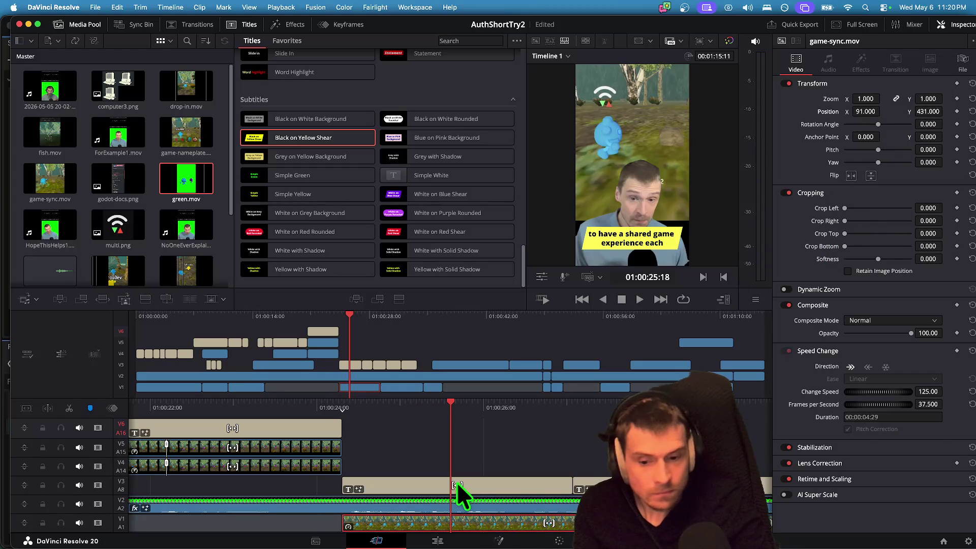
Set the 'to have a shared game experience each' caption's Position Y to -92 and replay.
{"action": "left_click", "coordinate": [456, 486]}
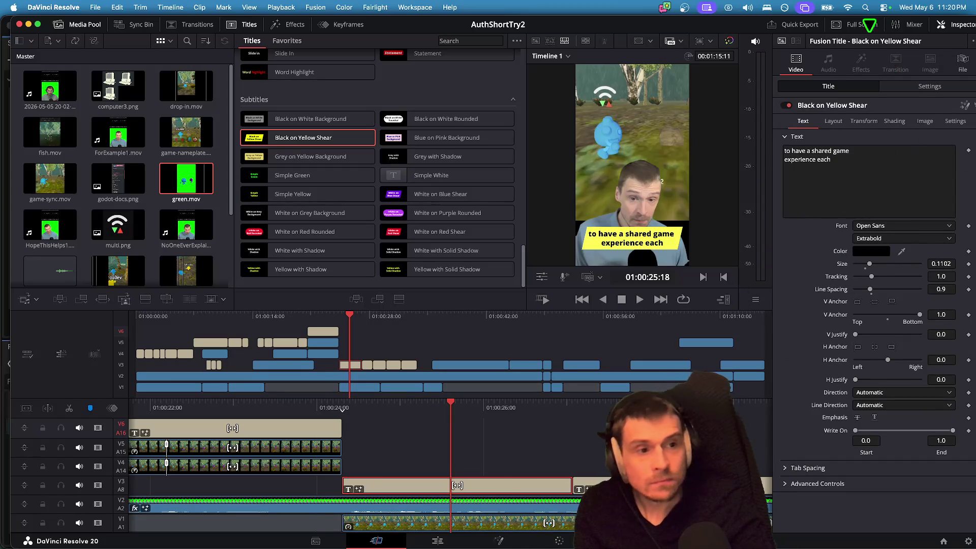
{"action": "left_click", "coordinate": [925, 87]}
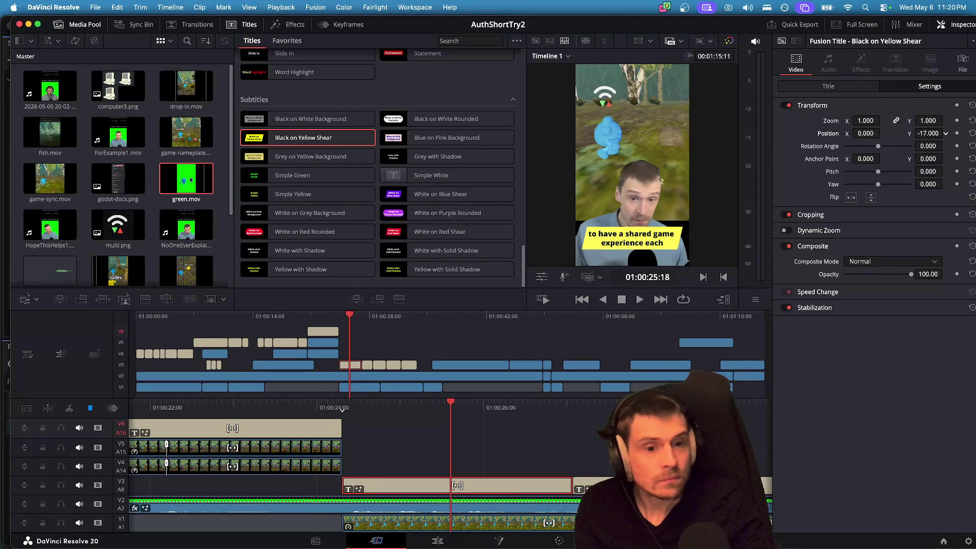
{"action": "left_click_drag", "start_coordinate": [928, 133], "coordinate": [938, 133]}
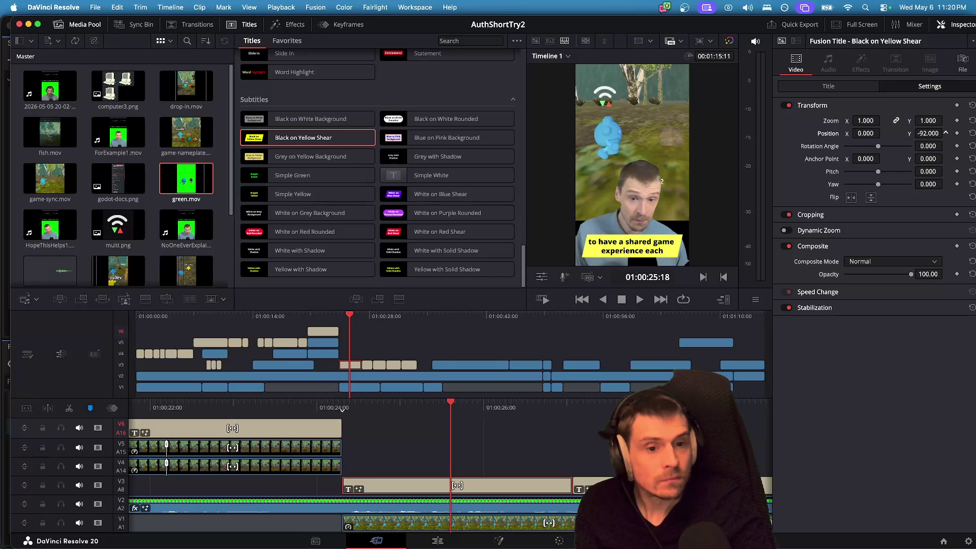
{"action": "key", "text": "space"}
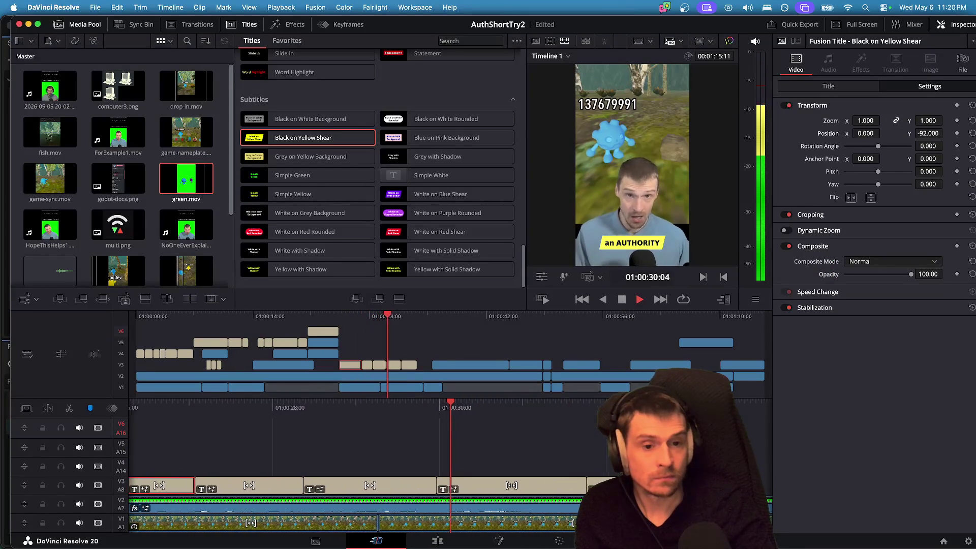
Lengthen 'The authority of a networked object' caption by 22 frames and replay.
{"action": "key", "text": "space"}
{"action": "left_click", "coordinate": [485, 483]}
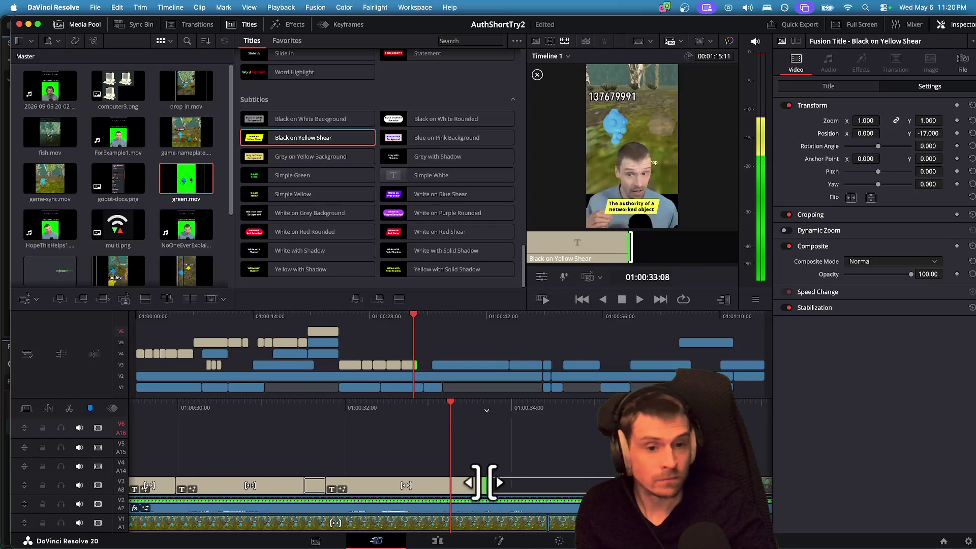
{"action": "key", "text": "space"}
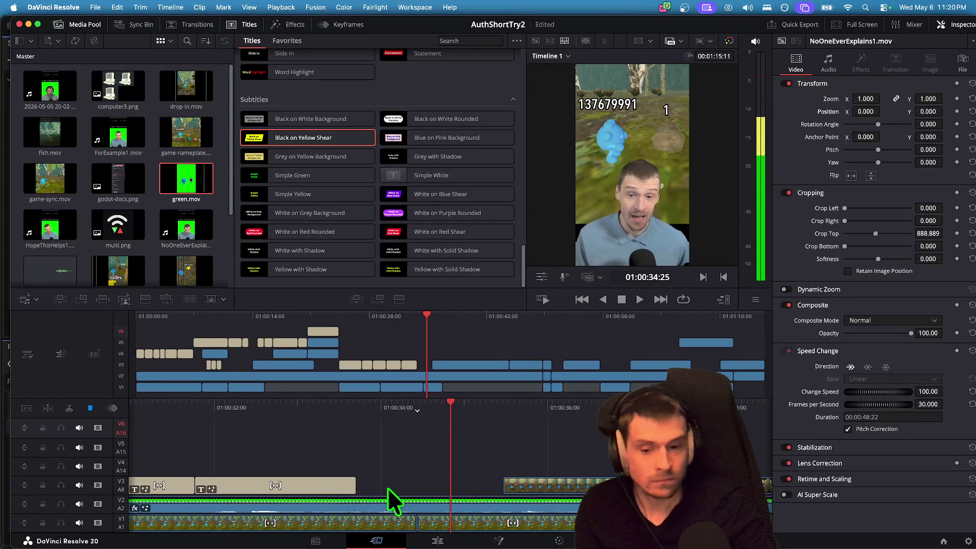
{"action": "left_click", "coordinate": [348, 490]}
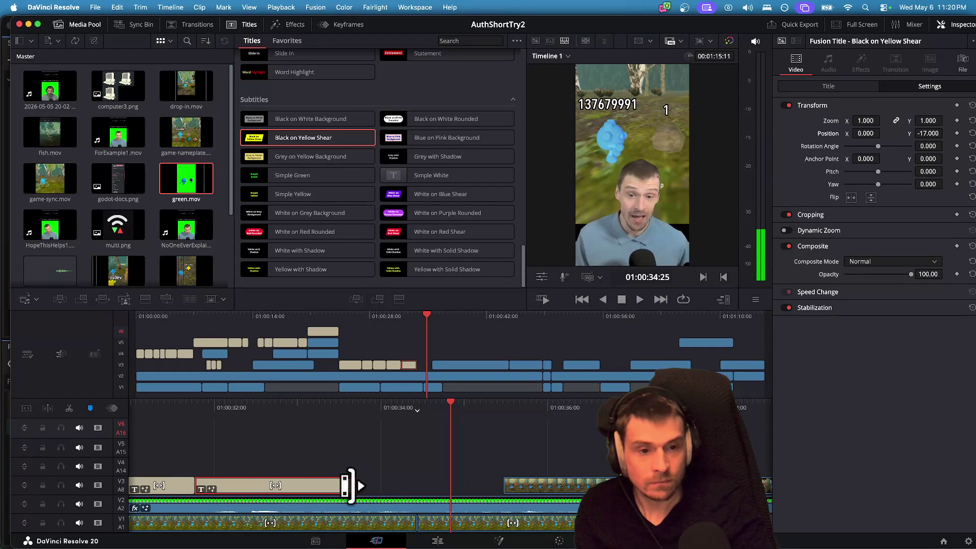
{"action": "key", "text": "space"}
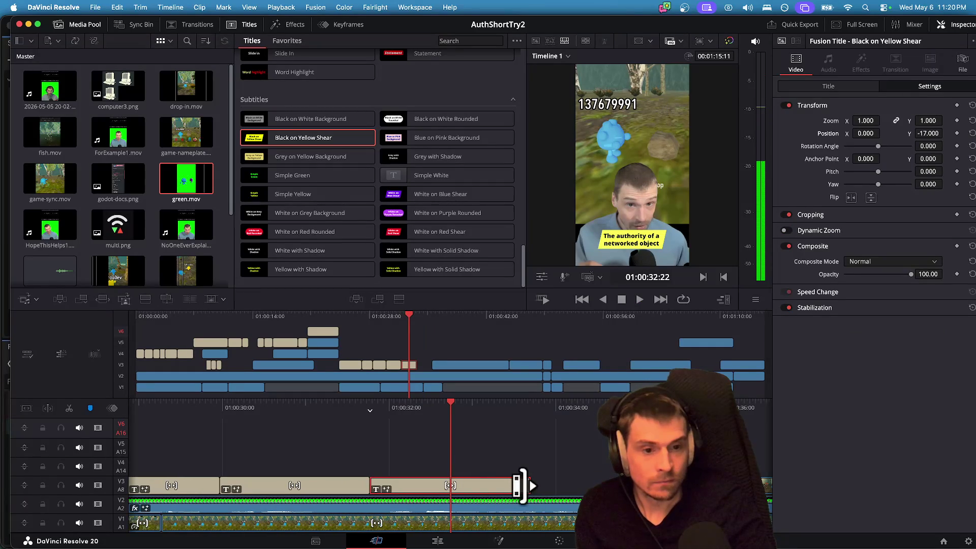
{"action": "left_click_drag", "start_coordinate": [520, 486], "coordinate": [581, 485]}
{"action": "key", "text": "/"}
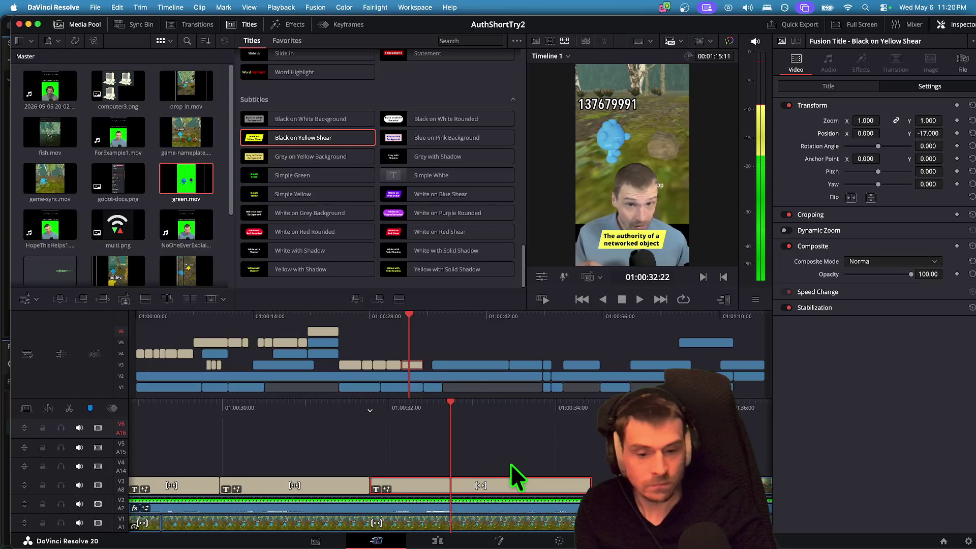
Paste one copy of the top-positioned game-instances caption onto V5 right after it.
{"action": "key", "text": "ctrl+v"}
{"action": "key", "text": "ctrl+v"}
{"action": "key", "text": "/"}
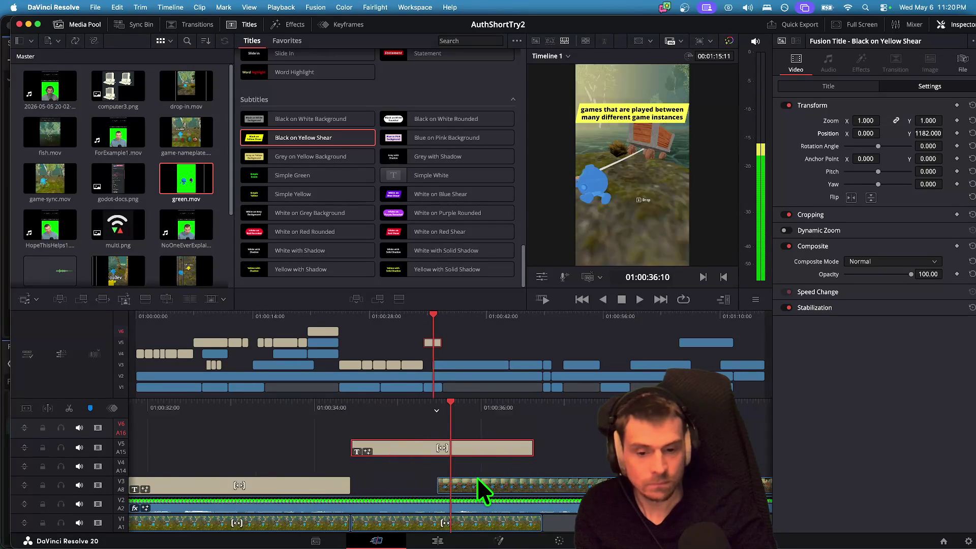
{"action": "key", "text": "ctrl+z"}
{"action": "key", "text": "space"}
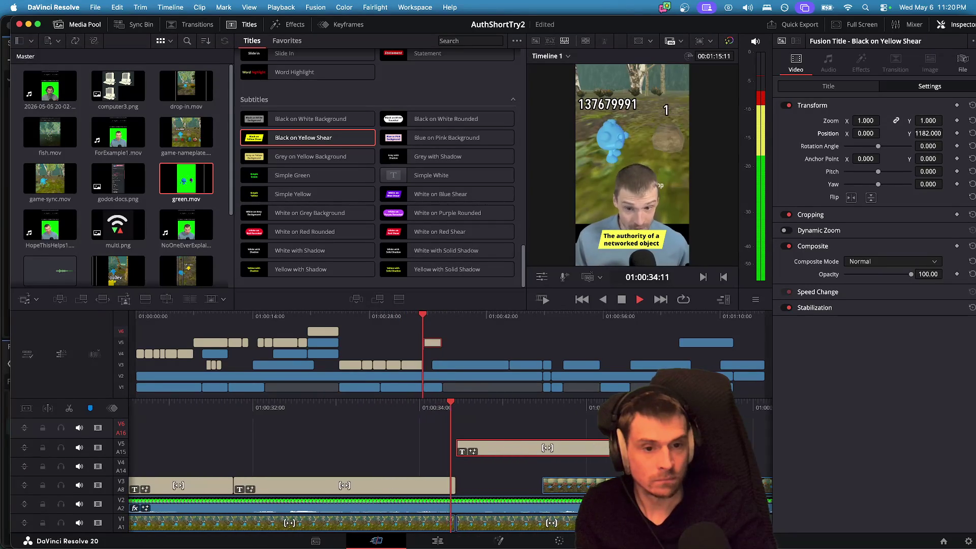
{"action": "key", "text": "space"}
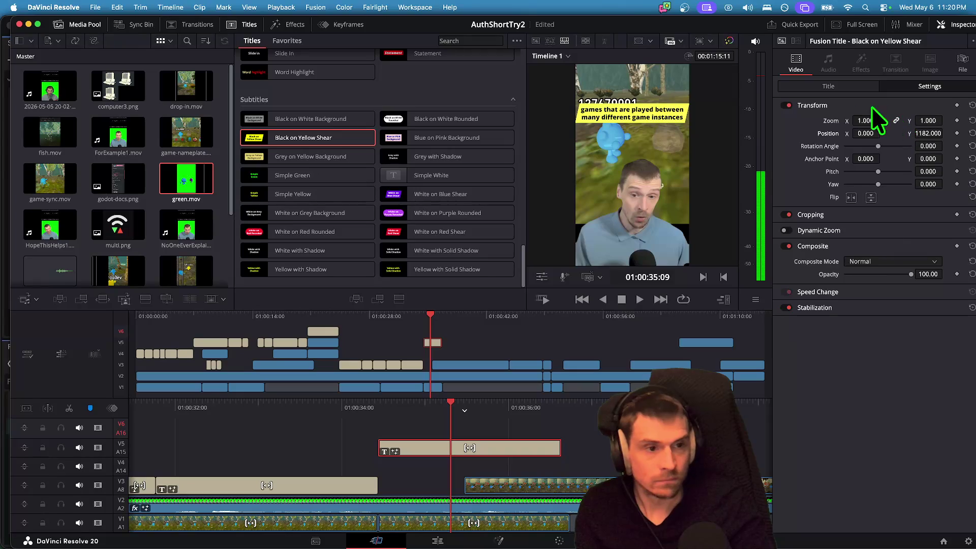
{"action": "left_click", "coordinate": [828, 86]}
Retype the selected caption's text and delete the extra pasted caption on the upper track.
{"action": "left_click", "coordinate": [871, 183]}
{"action": "key", "text": "super+a"}
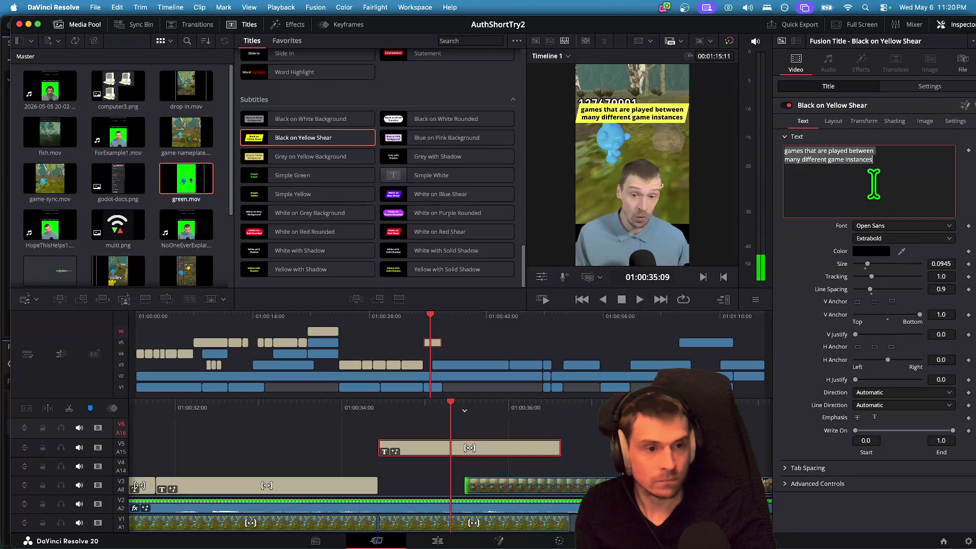
{"action": "type", "text": "has the ul"}
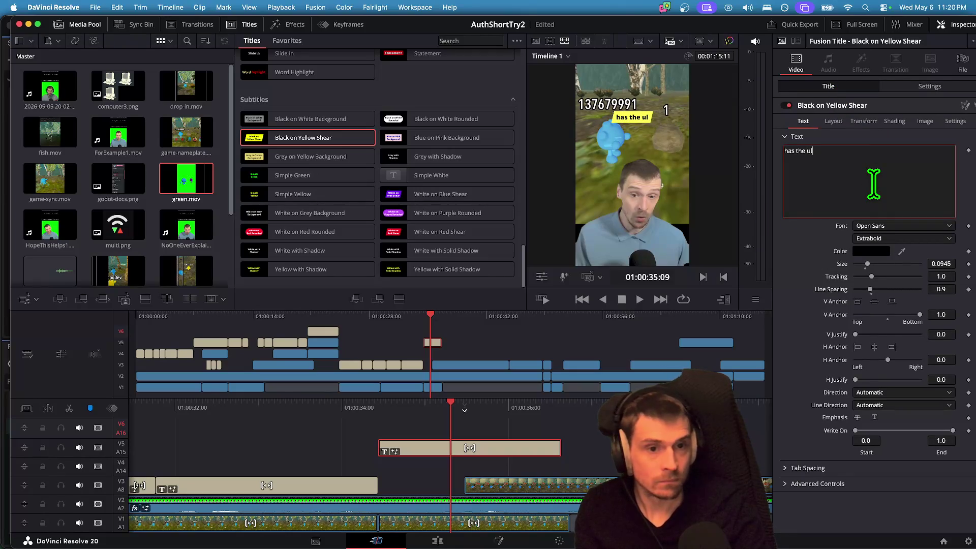
{"action": "left_click", "coordinate": [502, 455]}
{"action": "key", "text": "BackSpace"}
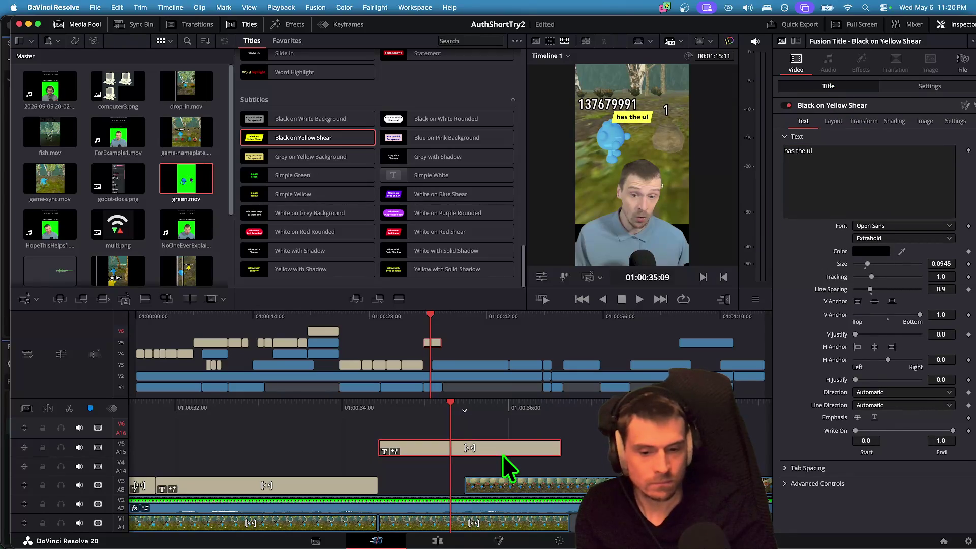
Copy the authority caption, undo the trial paste, and save the project.
{"action": "left_click", "coordinate": [364, 489]}
{"action": "key", "text": "super+c"}
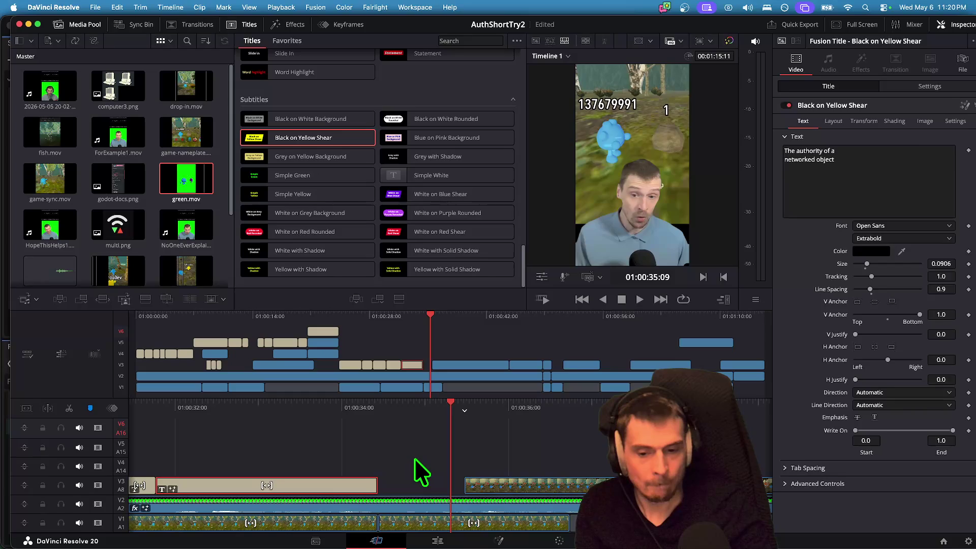
{"action": "key", "text": "super+v"}
{"action": "key", "text": "super+z"}
{"action": "key", "text": "super+z"}
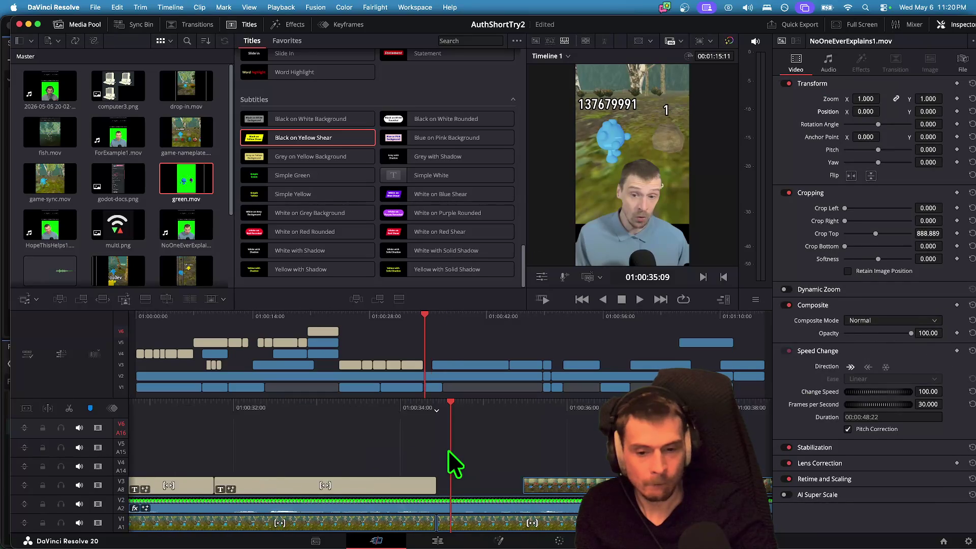
{"action": "key", "text": "super+s"}
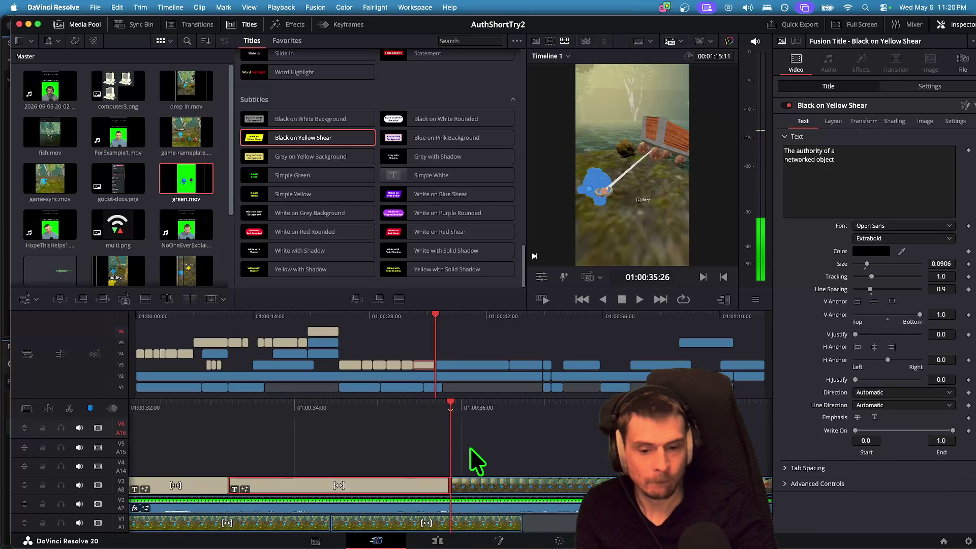
Nudge a timeline clip right and return the playhead to 01:00:32:15.
{"action": "left_click_drag", "start_coordinate": [442, 452], "coordinate": [478, 452]}
{"action": "left_click", "coordinate": [131, 434]}
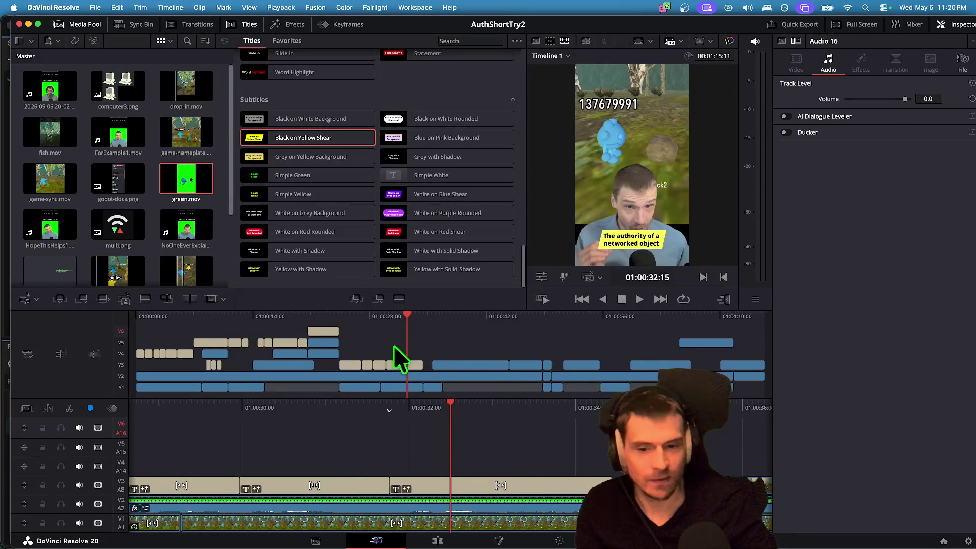
{"action": "scroll", "coordinate": [403, 333], "scroll_direction": "down", "scroll_amount": 2}
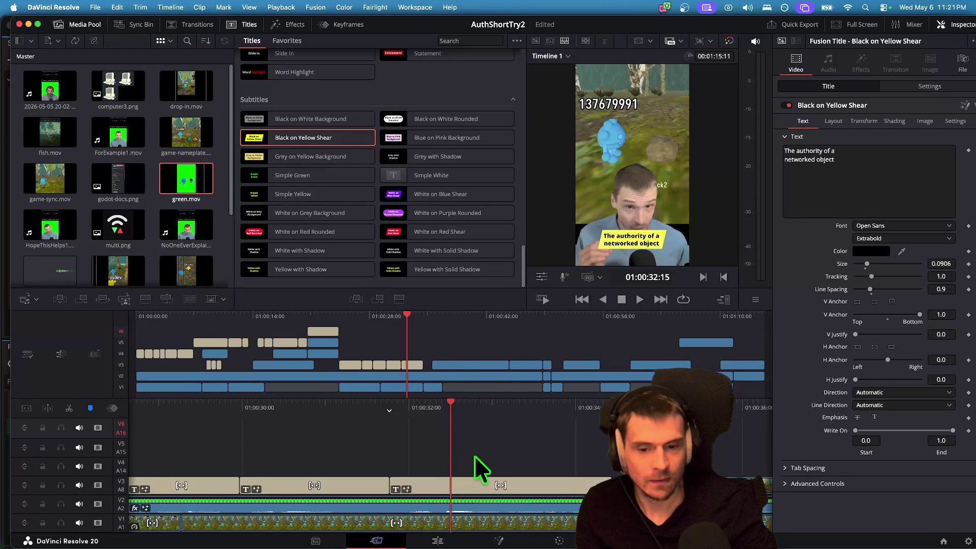
{"action": "scroll", "coordinate": [478, 468], "scroll_direction": "up", "scroll_amount": 5}
{"action": "scroll", "coordinate": [539, 458], "scroll_direction": "down", "scroll_amount": 10}
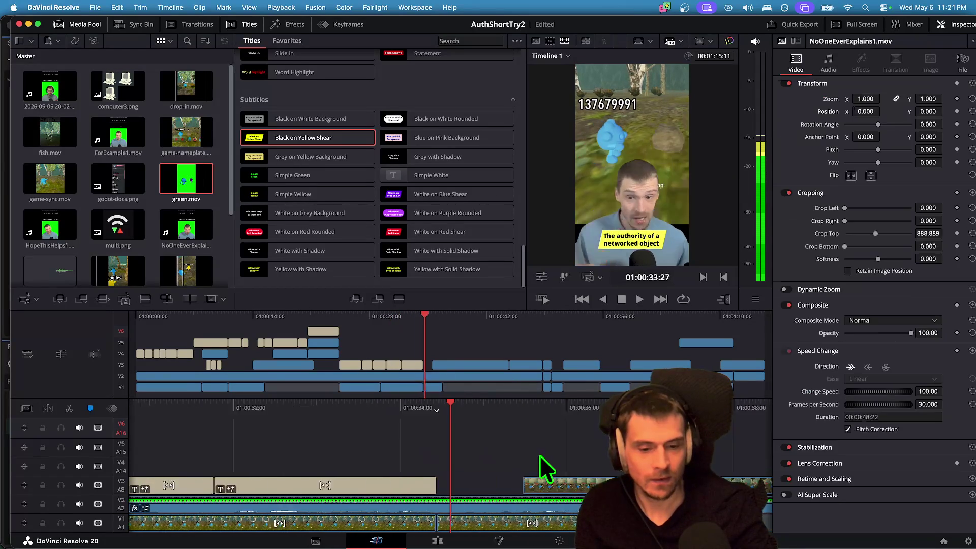
{"action": "scroll", "coordinate": [538, 462], "scroll_direction": "down", "scroll_amount": 4}
{"action": "scroll", "coordinate": [538, 462], "scroll_direction": "up", "scroll_amount": 8}
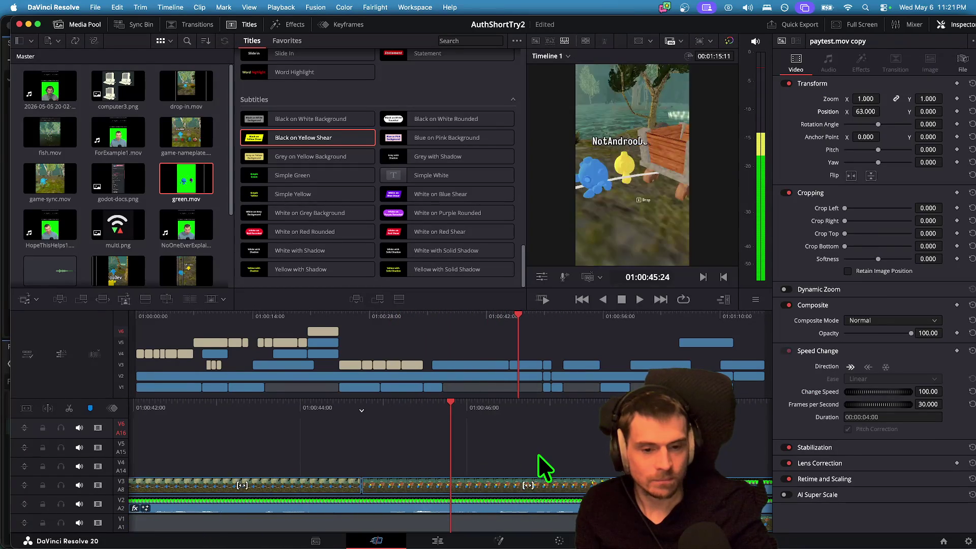
{"action": "scroll", "coordinate": [543, 465], "scroll_direction": "up", "scroll_amount": 3}
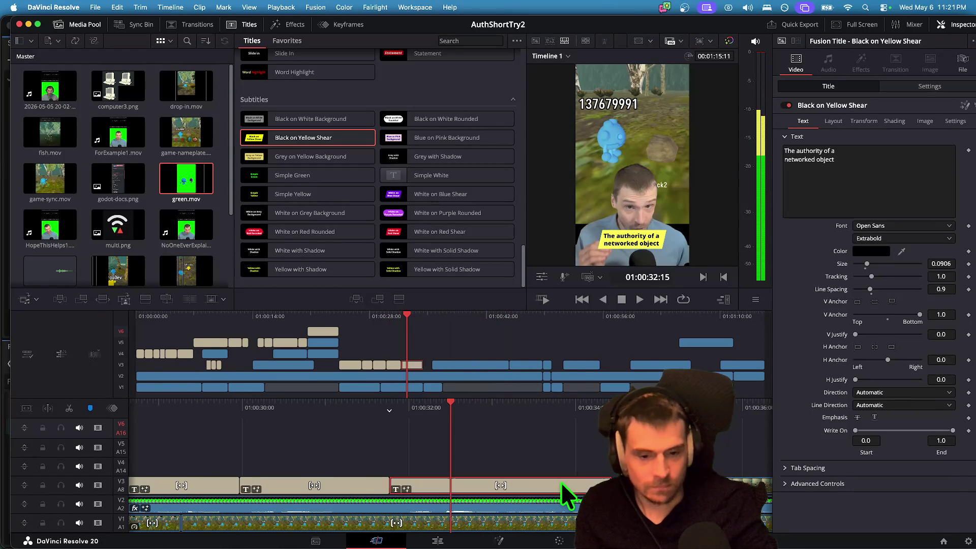
{"action": "left_click", "coordinate": [540, 460]}
{"action": "scroll", "coordinate": [540, 460], "scroll_direction": "down", "scroll_amount": 1}
{"action": "scroll", "coordinate": [540, 460], "scroll_direction": "up", "scroll_amount": 1}
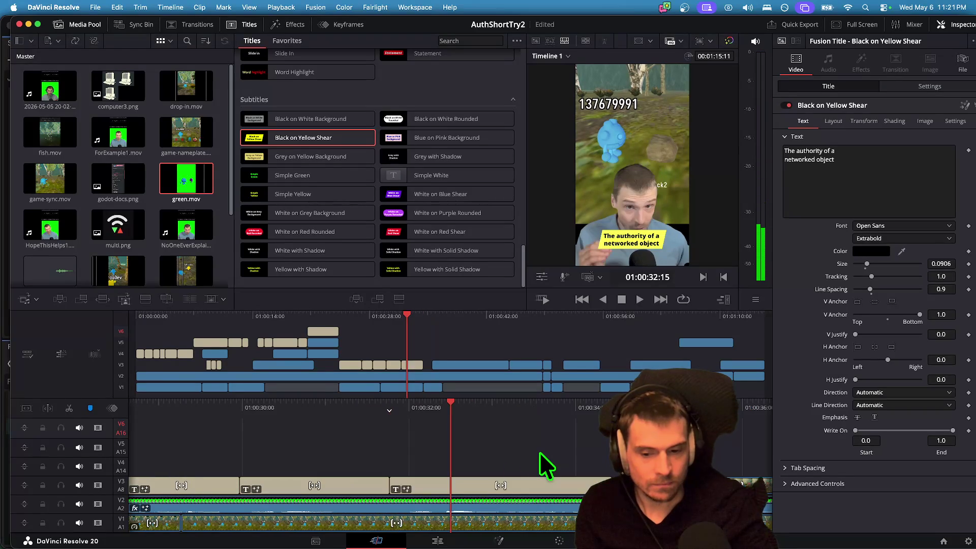
Raise the authority caption to V4, then drag a caption onto V5 following it.
{"action": "left_click_drag", "start_coordinate": [469, 481], "coordinate": [464, 463]}
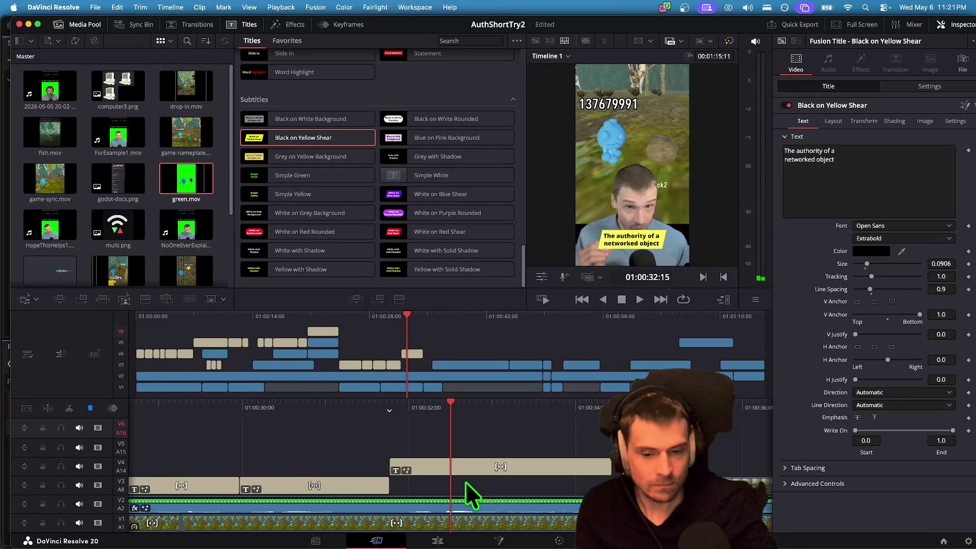
{"action": "key", "text": "space"}
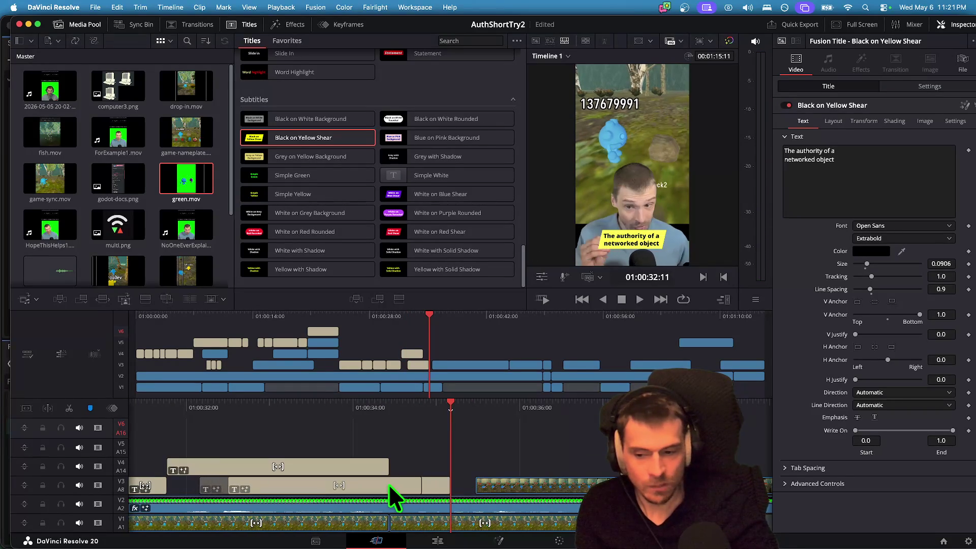
{"action": "mouse_move", "coordinate": [365, 485]}
{"action": "left_mouse_down"}
{"action": "mouse_move", "coordinate": [346, 457]}
{"action": "mouse_move", "coordinate": [507, 441]}
{"action": "mouse_move", "coordinate": [550, 453]}
{"action": "left_mouse_up"}
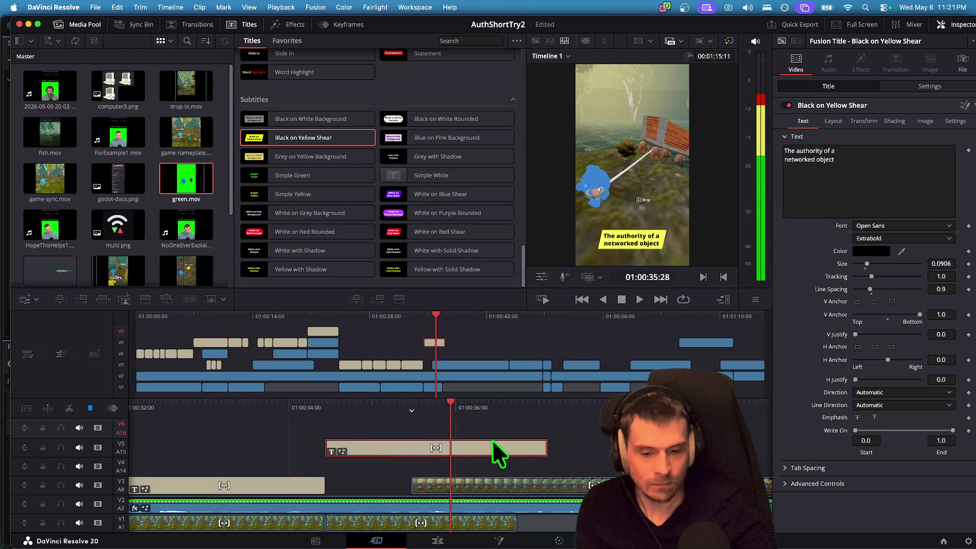
Replace the V5 caption's text with 'has the ultimate power'.
{"action": "right_click", "coordinate": [708, 342]}
{"action": "left_click", "coordinate": [543, 454]}
{"action": "left_click", "coordinate": [877, 184]}
{"action": "key", "text": "super+a"}
{"action": "type", "text": "ha"}
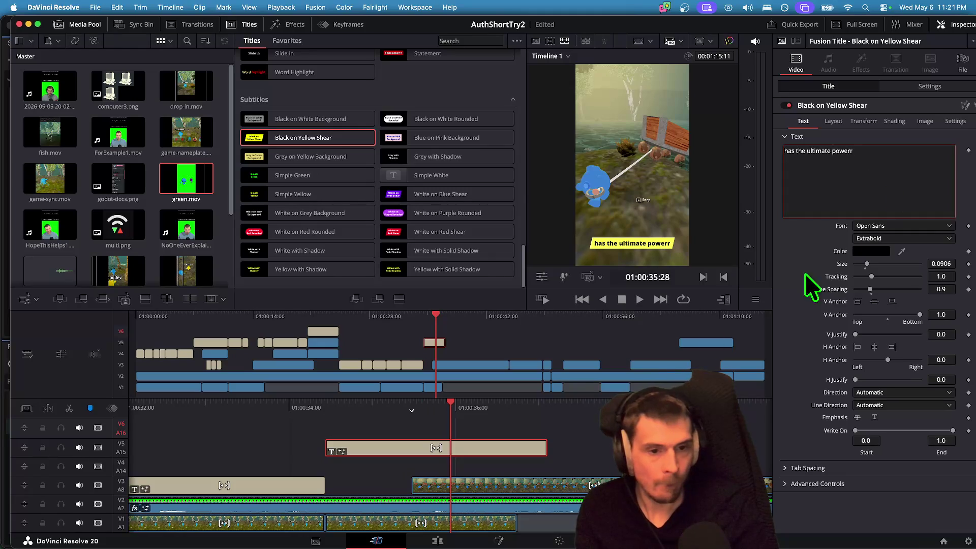
{"action": "left_click", "coordinate": [581, 432]}
Replay the captions and trim the edit point between the V3 captions.
{"action": "key", "text": "j"}
{"action": "key", "text": "j"}
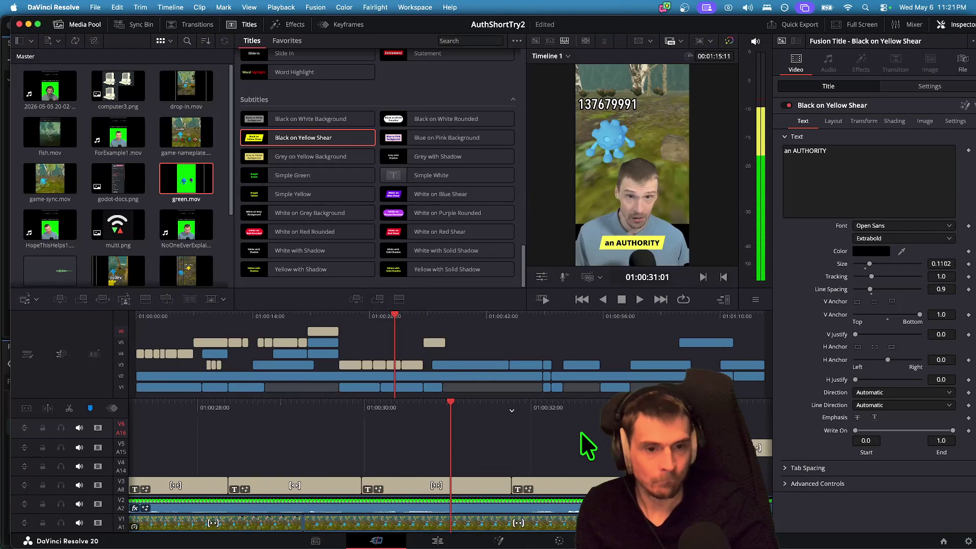
{"action": "key", "text": "space"}
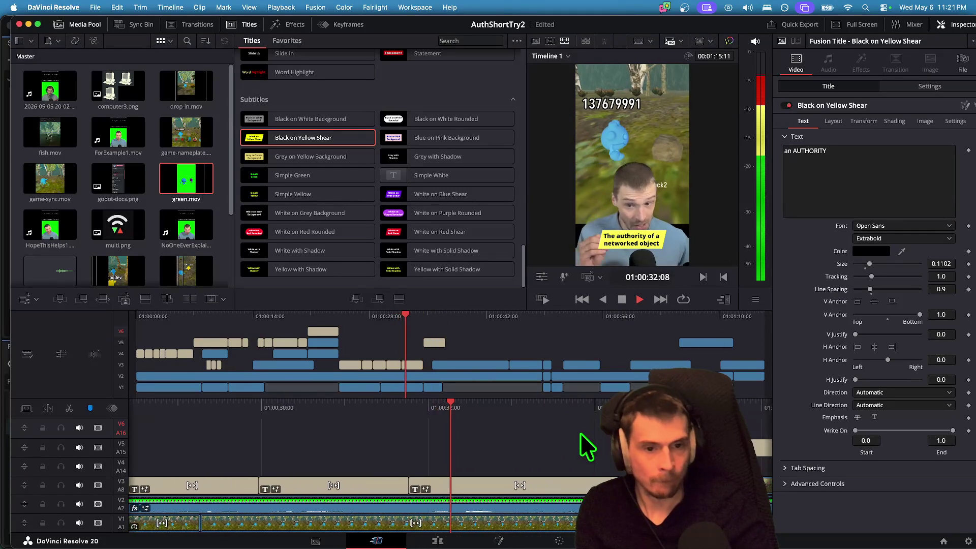
{"action": "key", "text": "space"}
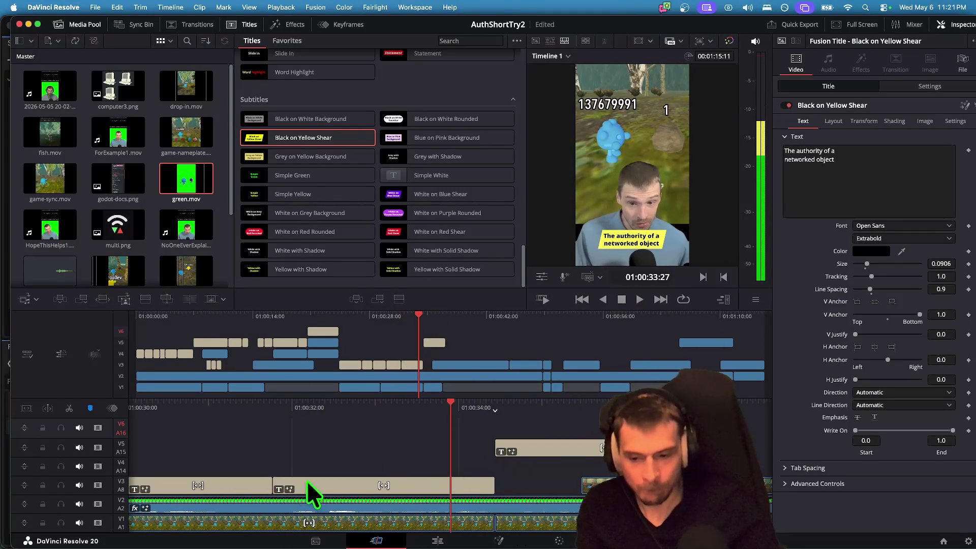
{"action": "left_click_drag", "start_coordinate": [274, 483], "coordinate": [284, 481]}
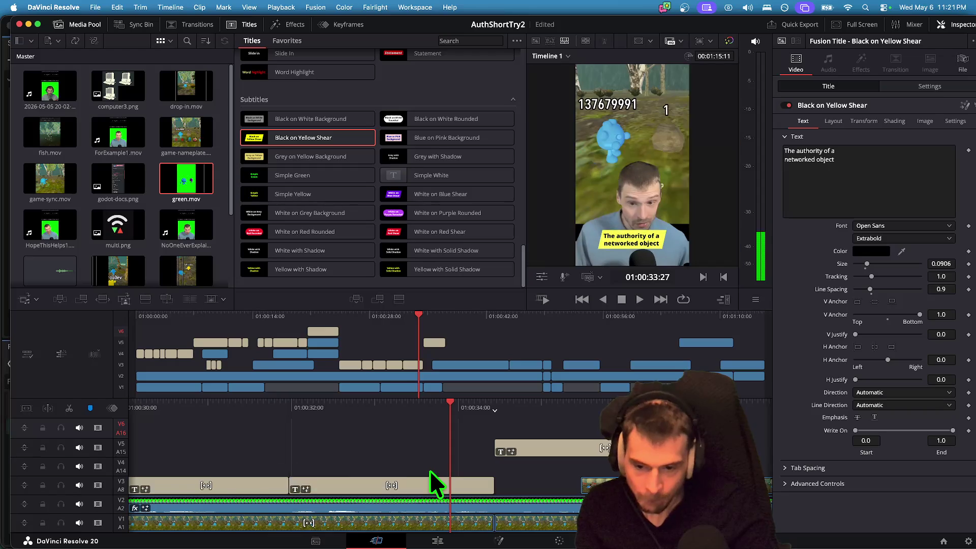
{"action": "key", "text": "space"}
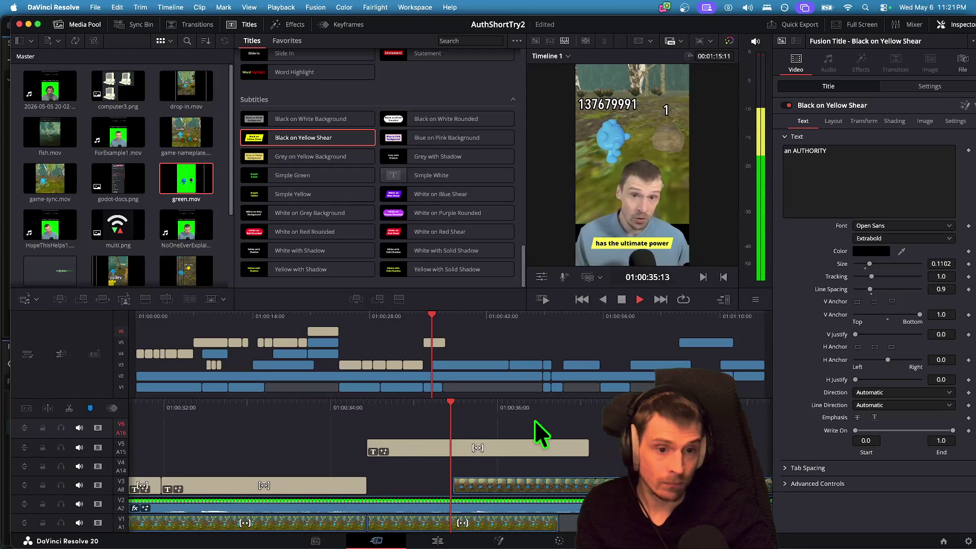
Extend the V3 caption's end and start the V5 caption 5 frames later, then replay.
{"action": "left_click", "coordinate": [576, 470]}
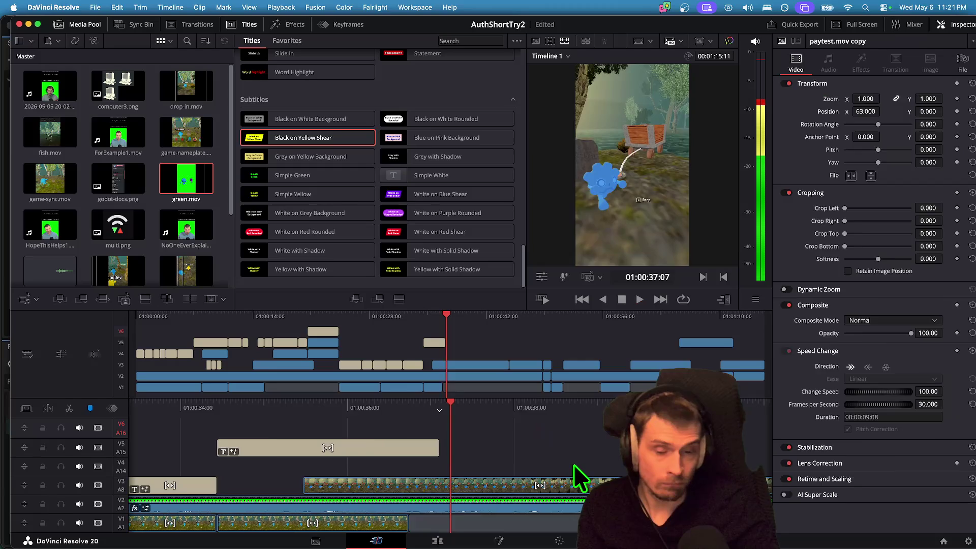
{"action": "key", "text": "Up"}
{"action": "key", "text": "space"}
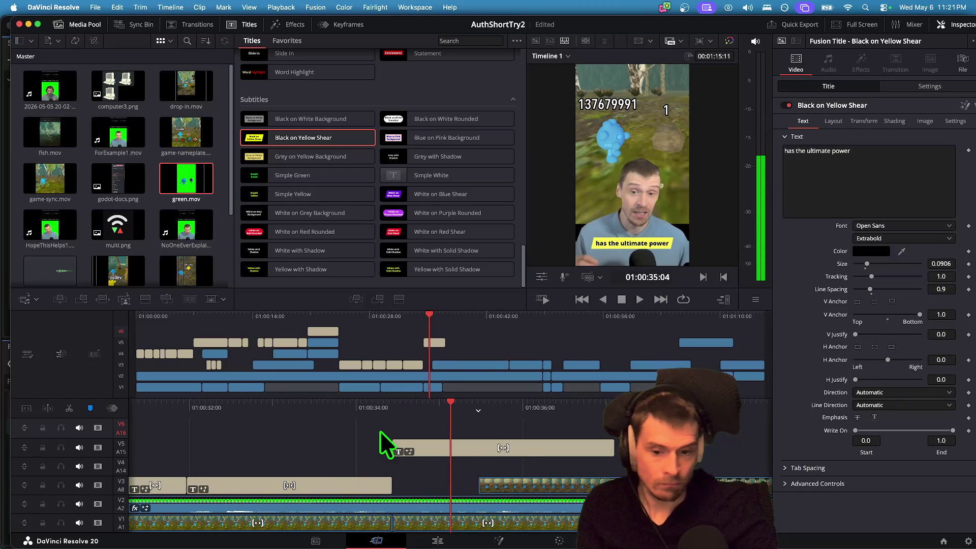
{"action": "left_click_drag", "start_coordinate": [391, 485], "coordinate": [404, 485]}
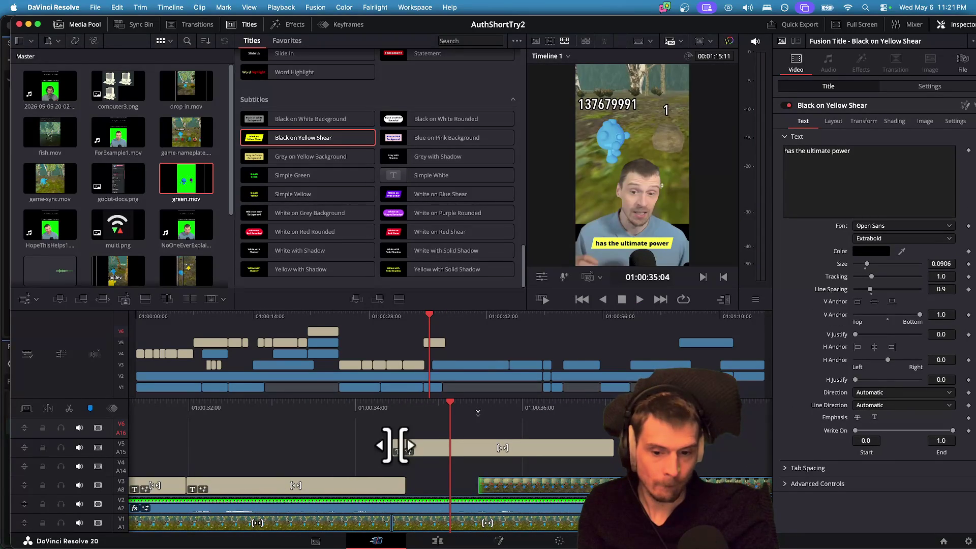
{"action": "left_click_drag", "start_coordinate": [398, 445], "coordinate": [405, 446]}
{"action": "key", "text": "slash"}
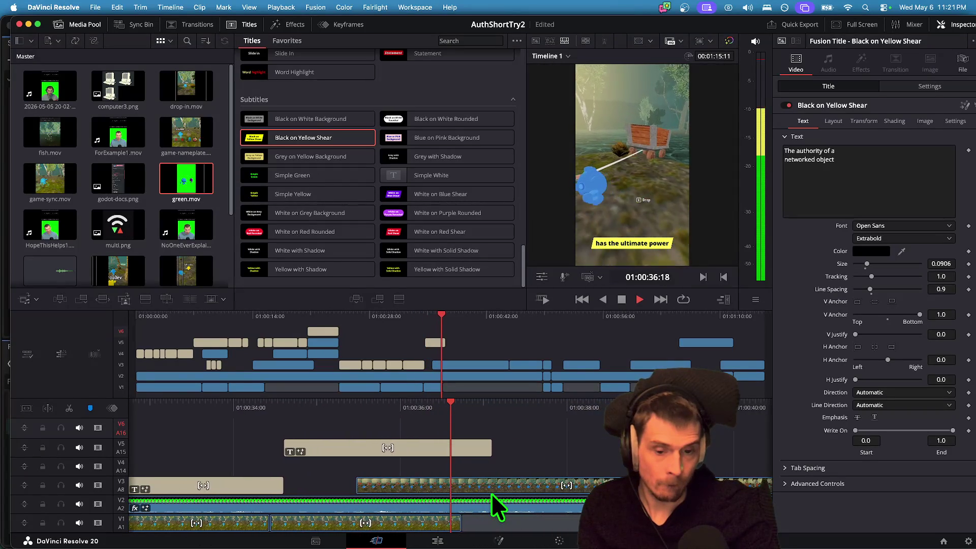
Extend the V5 caption to 'has the ultimate power to make definitive' and preview it.
{"action": "key", "text": "space"}
{"action": "left_click", "coordinate": [472, 446]}
{"action": "type", "text": "to make definitive"}
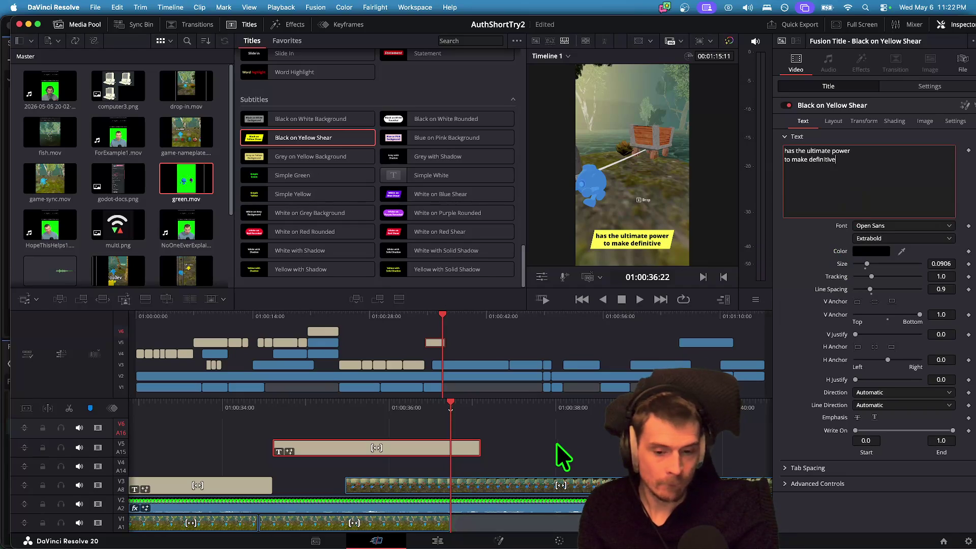
{"action": "left_click", "coordinate": [555, 444]}
{"action": "key", "text": "space"}
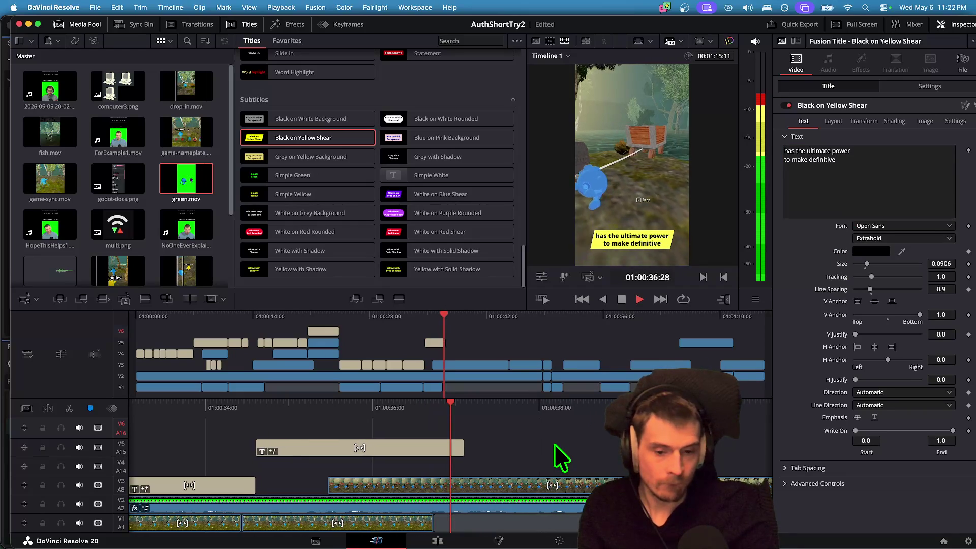
Play back the new 'decisions' caption after it on V5 and select it.
{"action": "left_click", "coordinate": [441, 444]}
{"action": "type", "text": "decisions"}
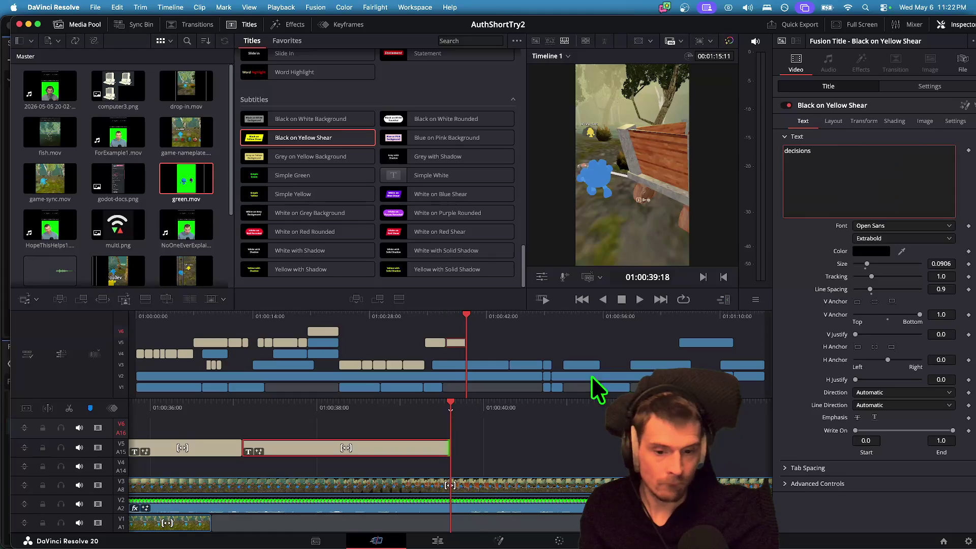
{"action": "left_click", "coordinate": [551, 450]}
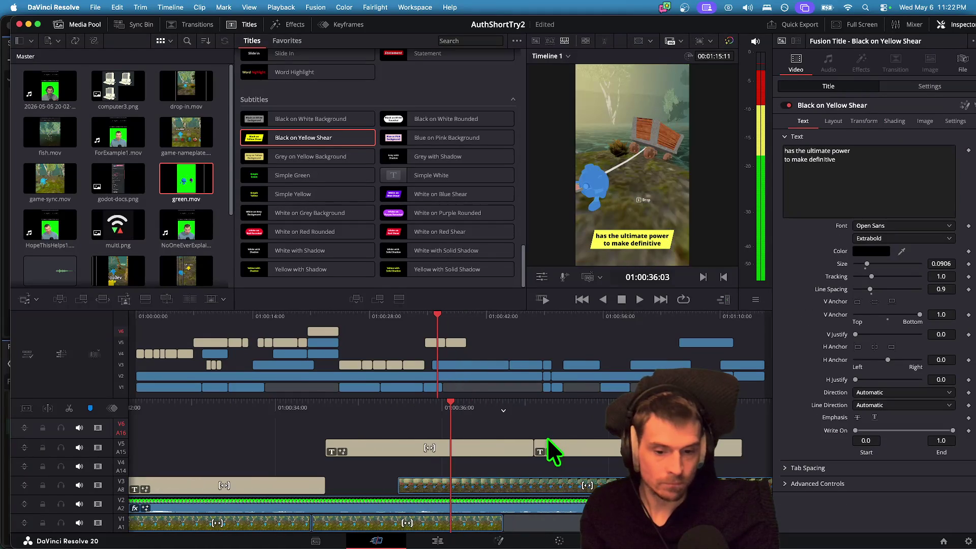
{"action": "key", "text": "space"}
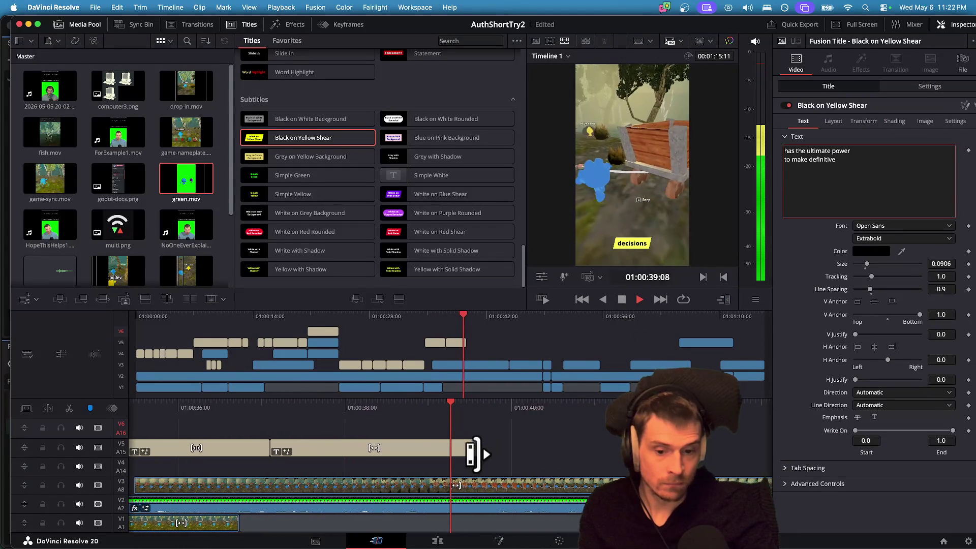
{"action": "key", "text": "space"}
{"action": "left_click", "coordinate": [357, 450]}
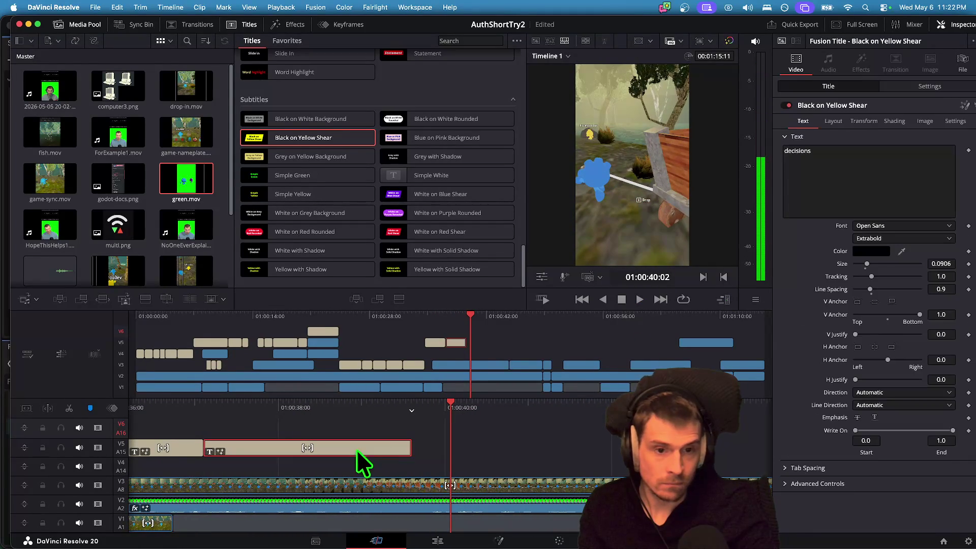
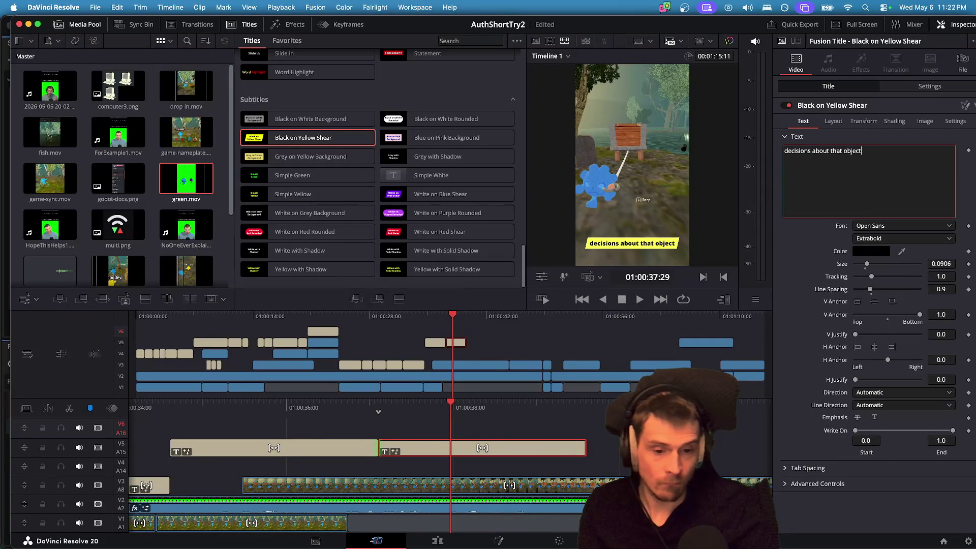
Roll the V5 title edit point right so 'decisions about that object' holds longer, then replay.
{"action": "key", "text": "space"}
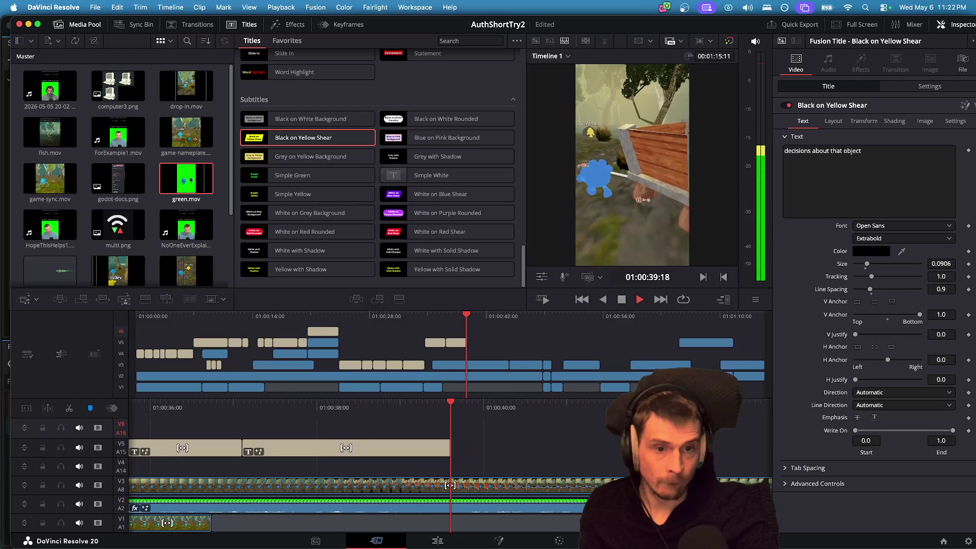
{"action": "key", "text": "space"}
{"action": "left_click", "coordinate": [373, 453]}
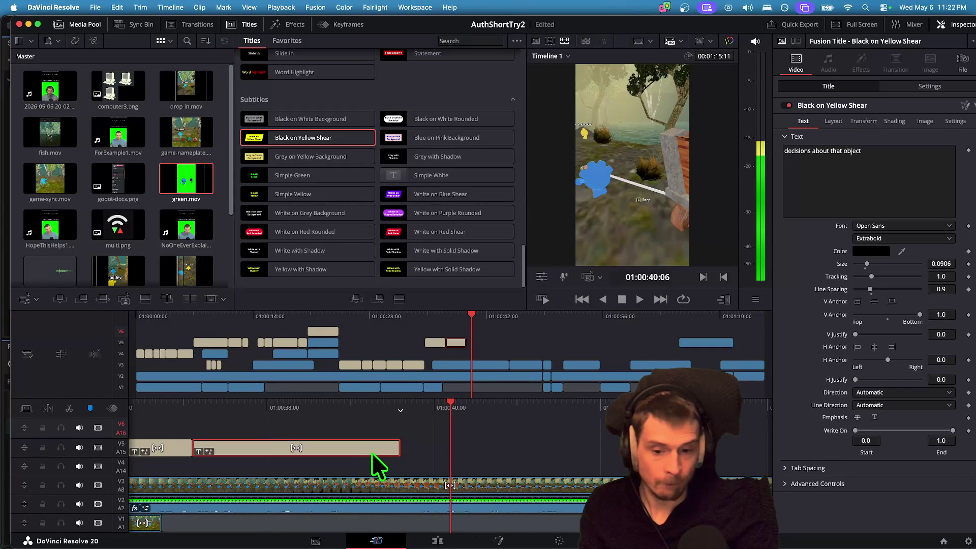
{"action": "left_click", "coordinate": [437, 444]}
{"action": "key", "text": "shift+Left"}
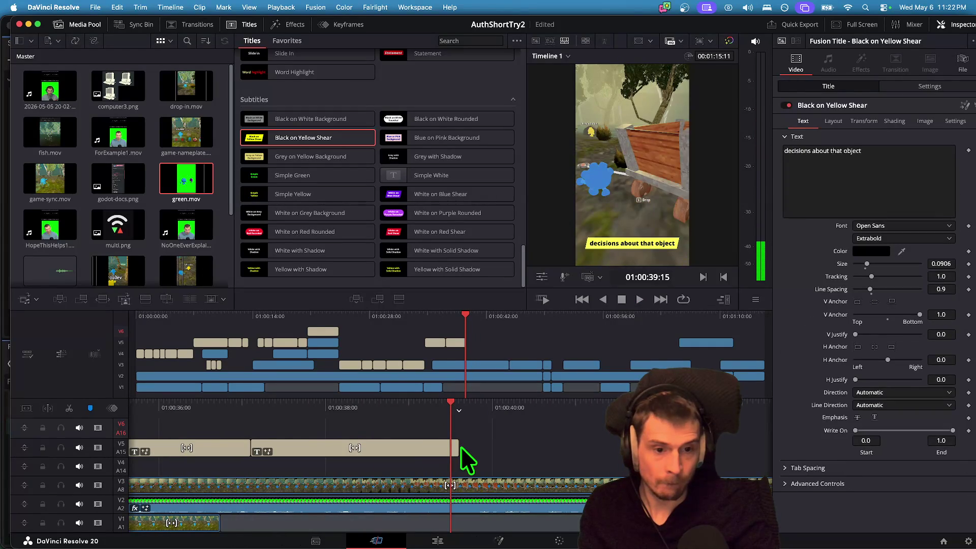
{"action": "key", "text": "Down"}
{"action": "key", "text": "Down"}
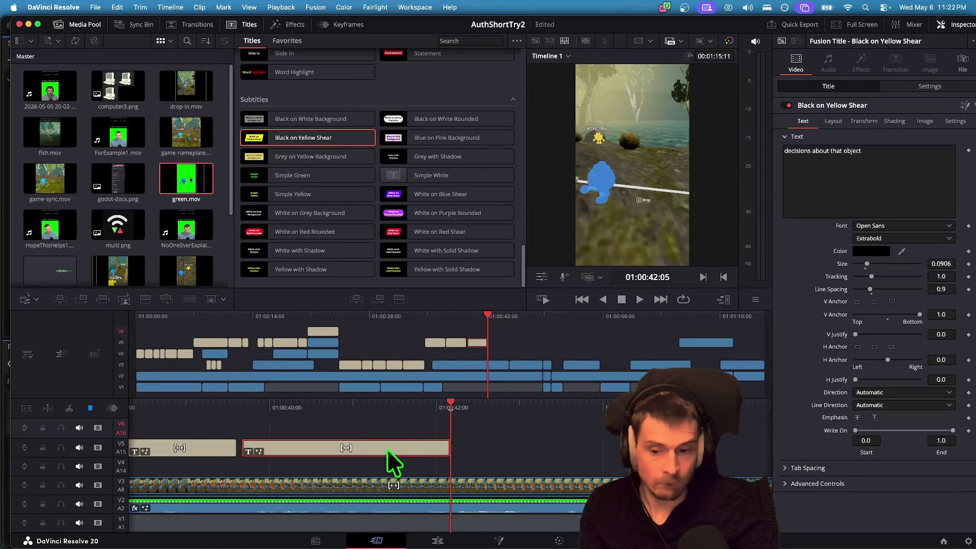
{"action": "key", "text": "j"}
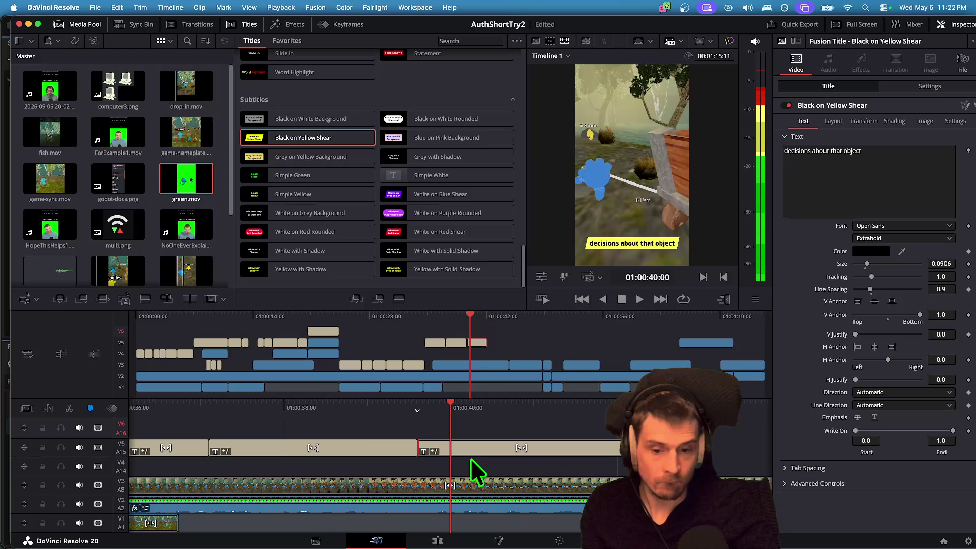
{"action": "left_click_drag", "start_coordinate": [416, 448], "coordinate": [436, 448]}
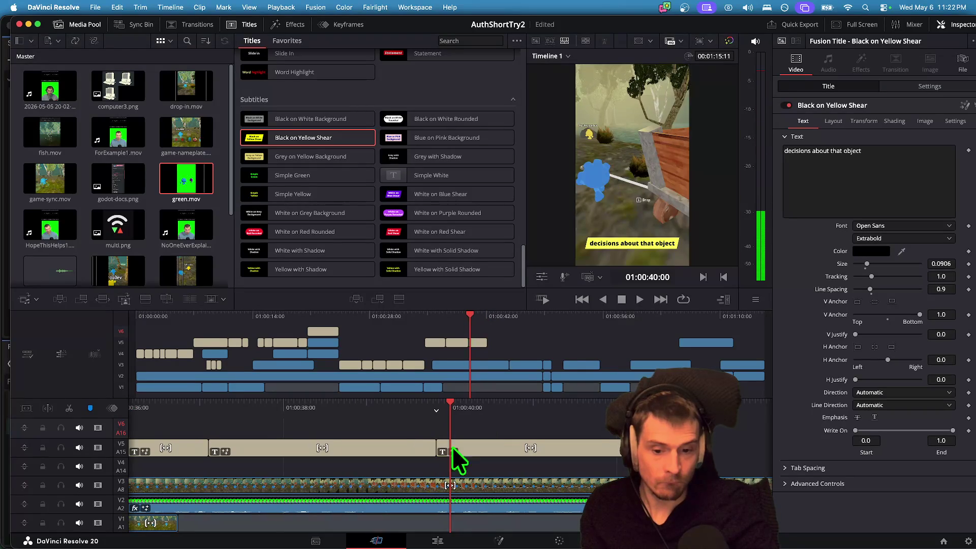
{"action": "key", "text": "/"}
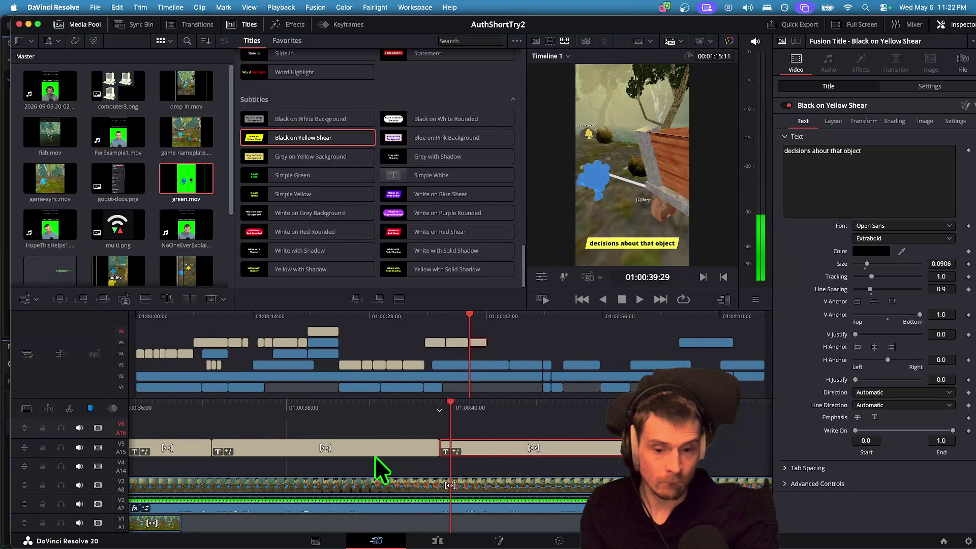
Change the next caption's text to 'each object must have one and only one'.
{"action": "type", "text": "each"}
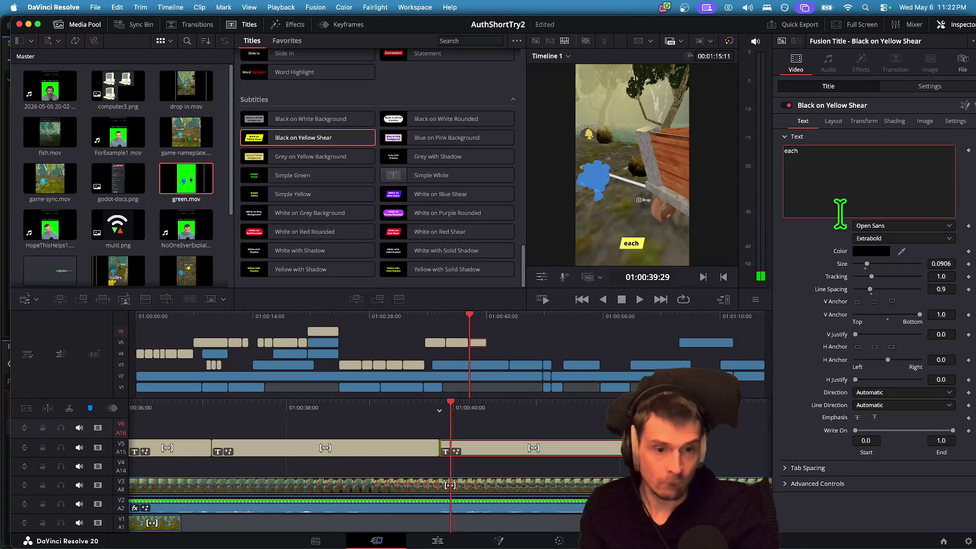
{"action": "left_click", "coordinate": [542, 426]}
{"action": "key", "text": "space"}
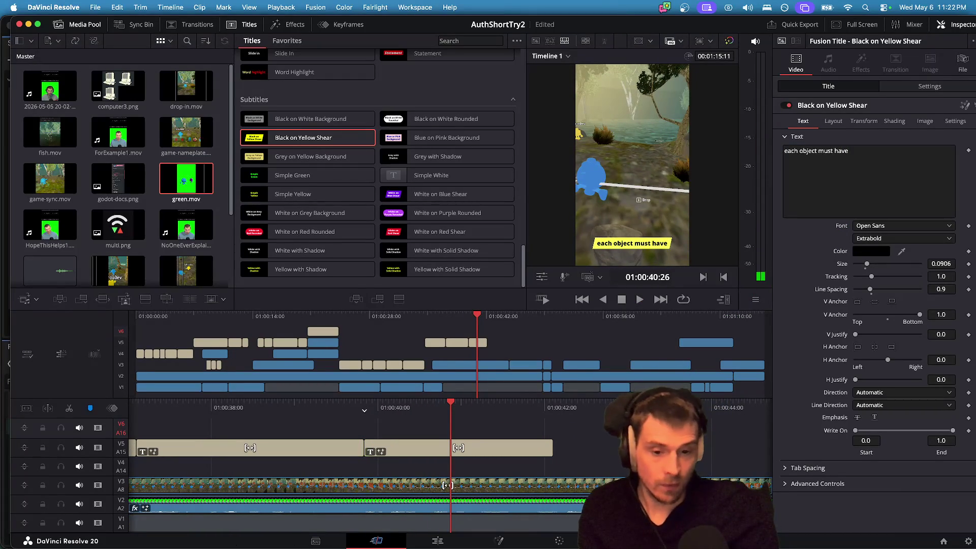
{"action": "left_click", "coordinate": [858, 180]}
{"action": "type", "text": "one and only one"}
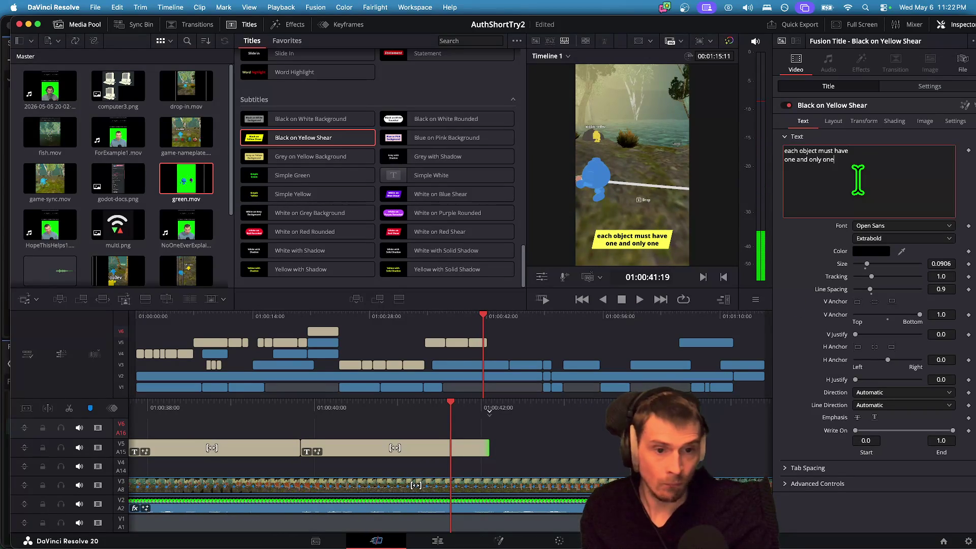
Extend the caption clip to the playhead at 01:00:43:07 and return to the Chrome game.
{"action": "left_click", "coordinate": [554, 441]}
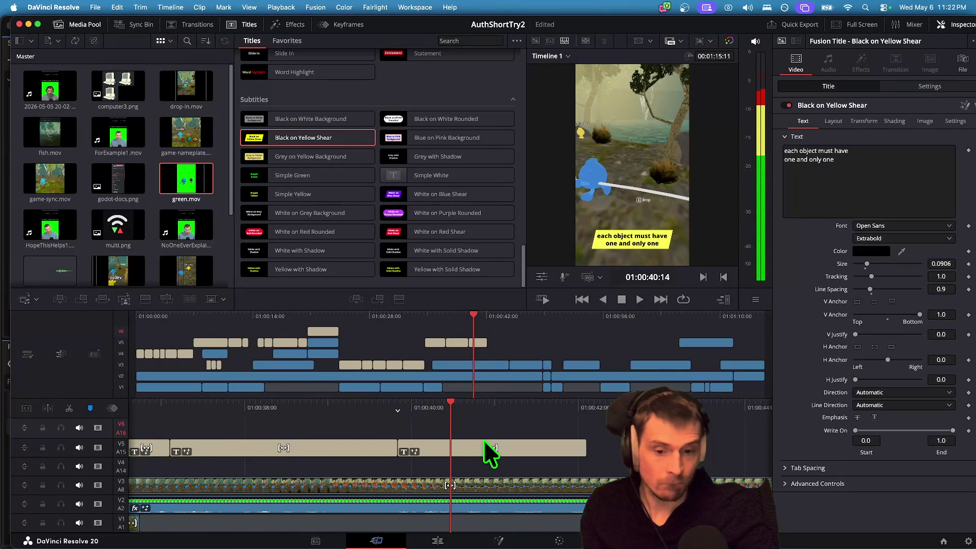
{"action": "key", "text": "space"}
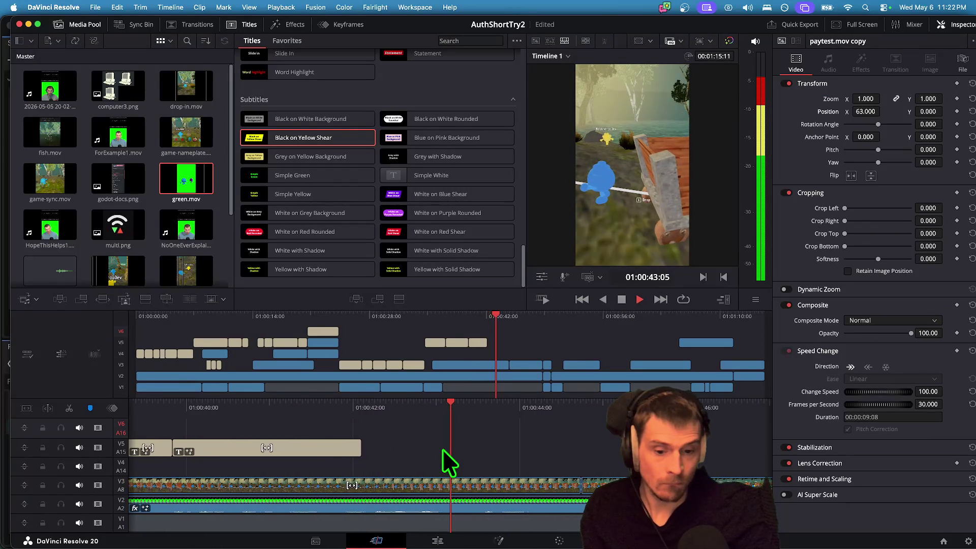
{"action": "key", "text": "space"}
{"action": "left_click", "coordinate": [353, 447]}
{"action": "left_click_drag", "start_coordinate": [346, 447], "coordinate": [449, 448]}
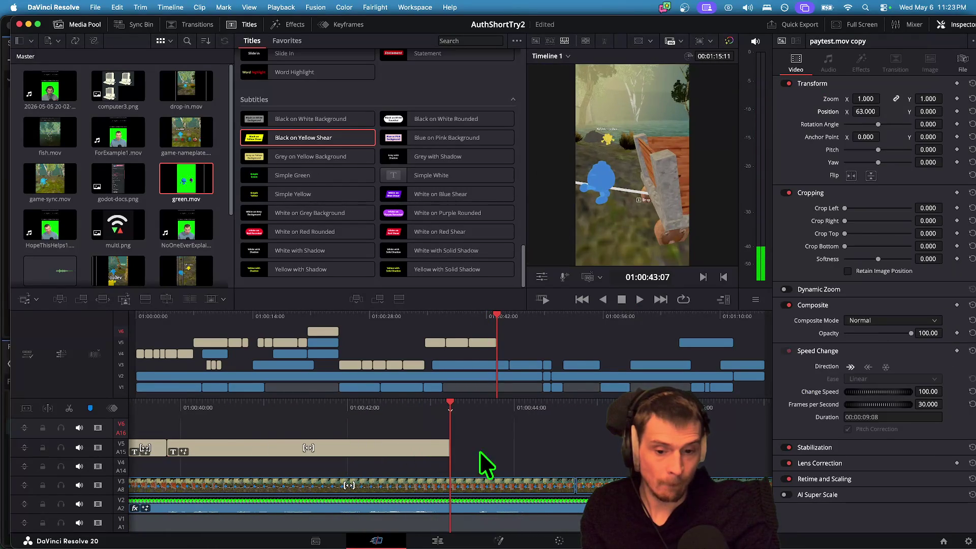
{"action": "key", "text": "super+Tab"}
{"action": "left_click", "coordinate": [430, 452]}
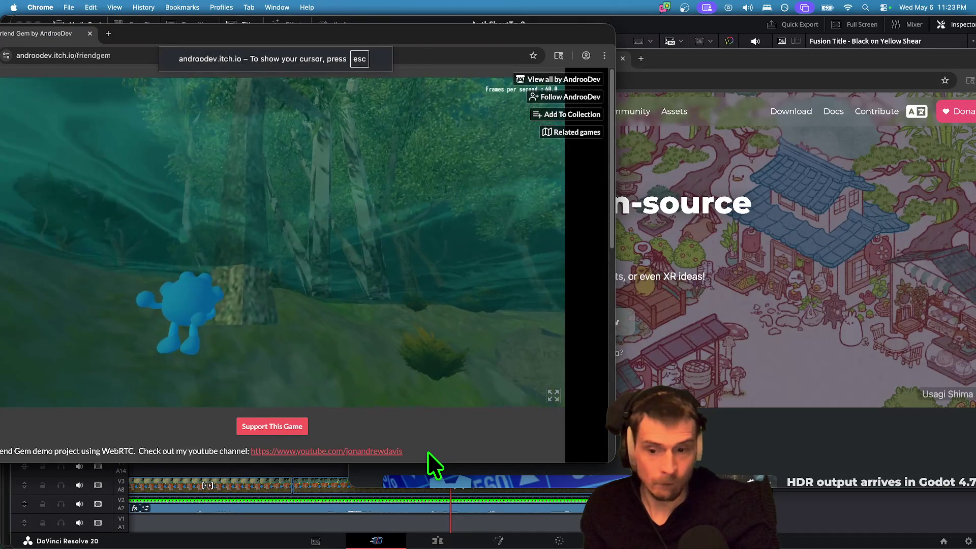
Walk the blue character toward the purple player, then replay the new caption in Resolve.
{"action": "key", "text": "w"}
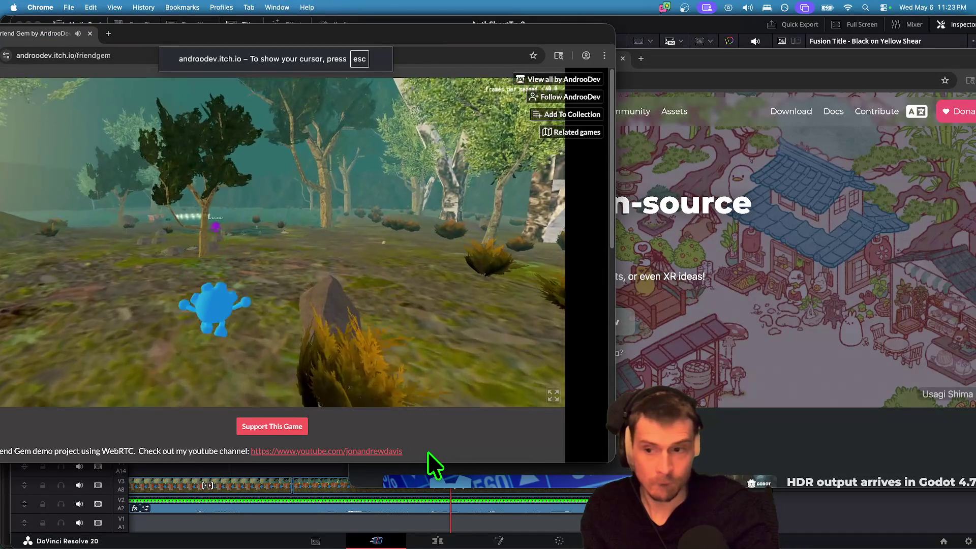
{"action": "key", "text": "w"}
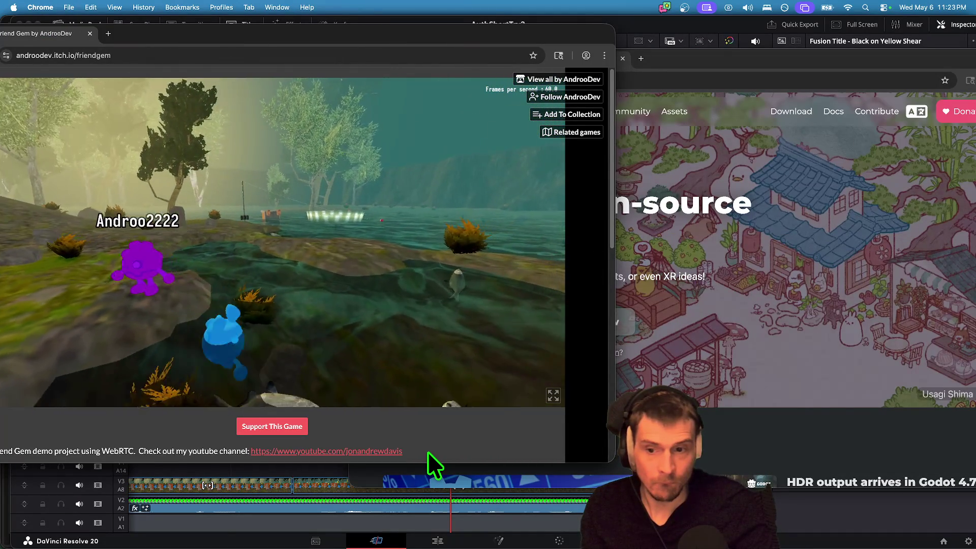
{"action": "key", "text": "super+Tab"}
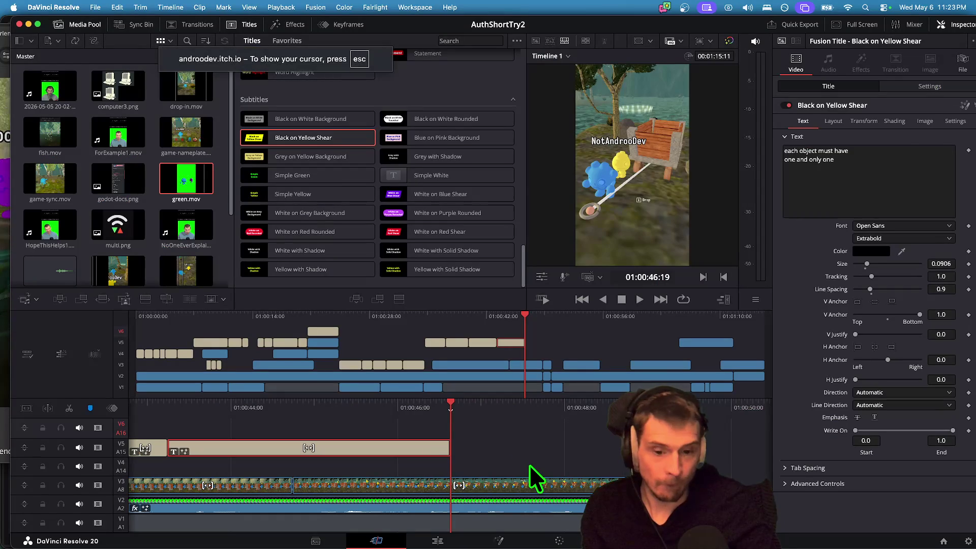
{"action": "left_click", "coordinate": [530, 465]}
{"action": "key", "text": "j"}
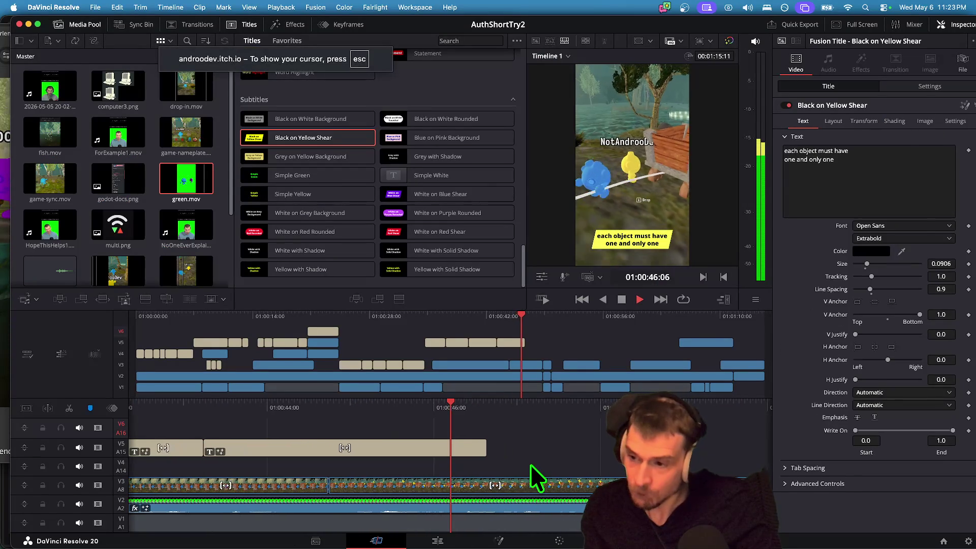
Open DevTools via Inspect on the Friend Gem page and shrink the panel to show more game.
{"action": "key", "text": "super+Tab"}
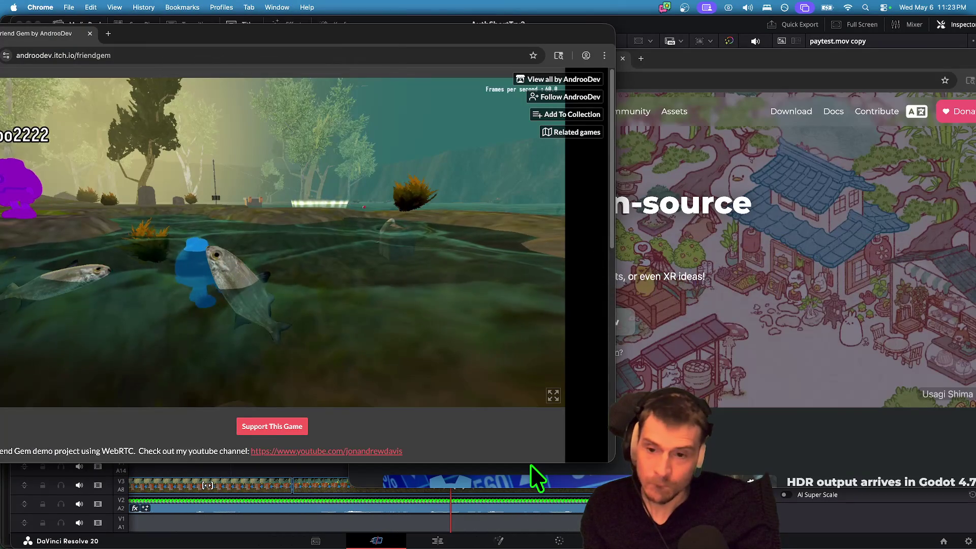
{"action": "key", "text": "super+Tab"}
{"action": "key", "text": "super+Tab"}
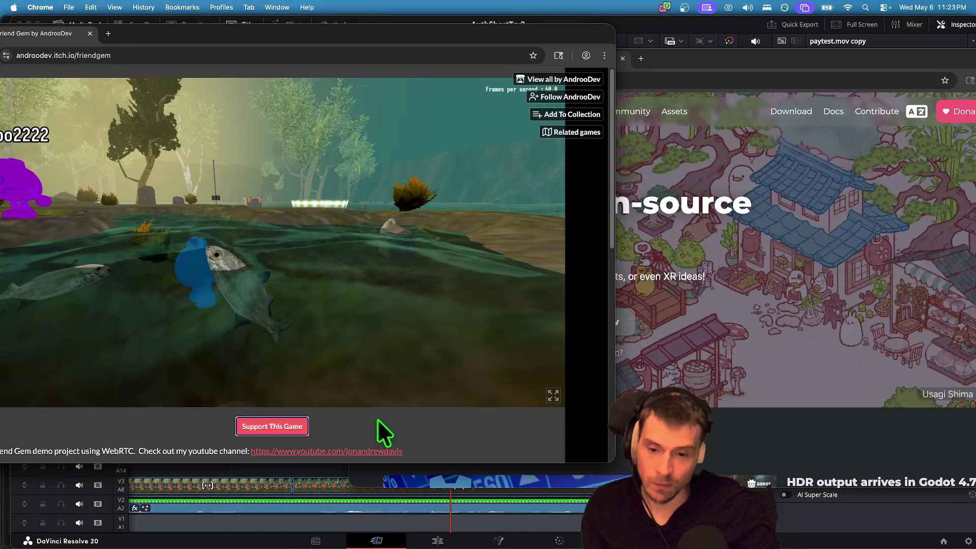
{"action": "right_click", "coordinate": [378, 422]}
{"action": "key", "text": "Return"}
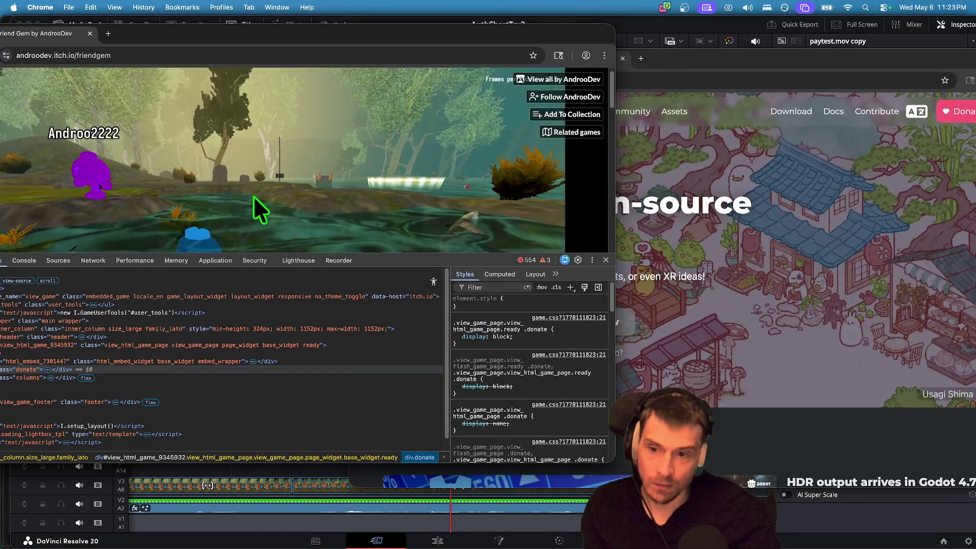
{"action": "left_click", "coordinate": [254, 197]}
{"action": "left_click_drag", "start_coordinate": [430, 260], "coordinate": [430, 311]}
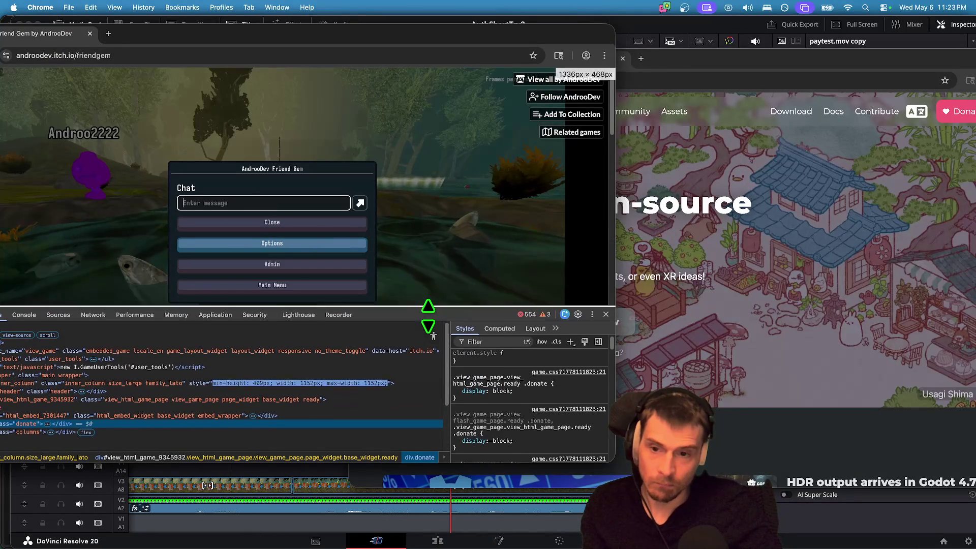
{"action": "left_click", "coordinate": [396, 209]}
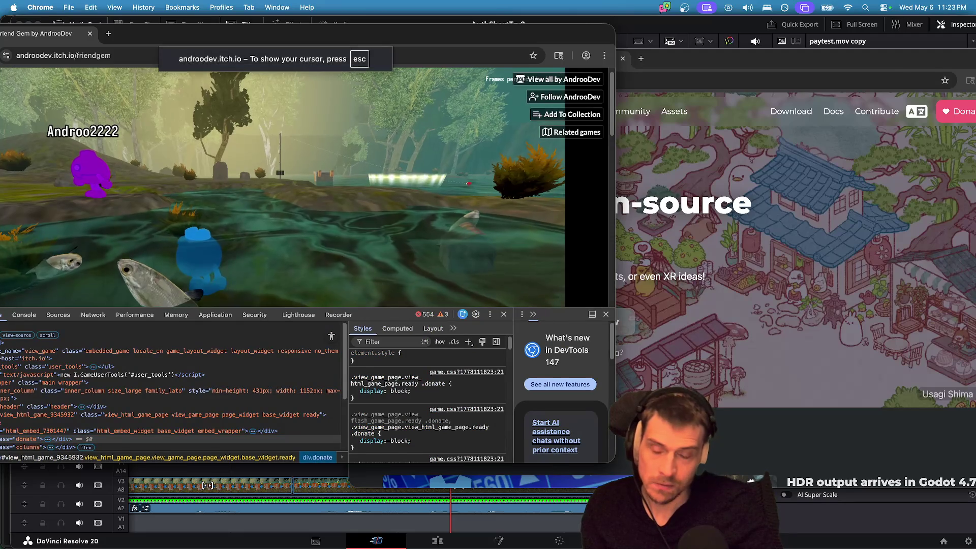
Bring the other Chrome window showing the Godot site forward.
{"action": "key", "text": "super+Tab"}
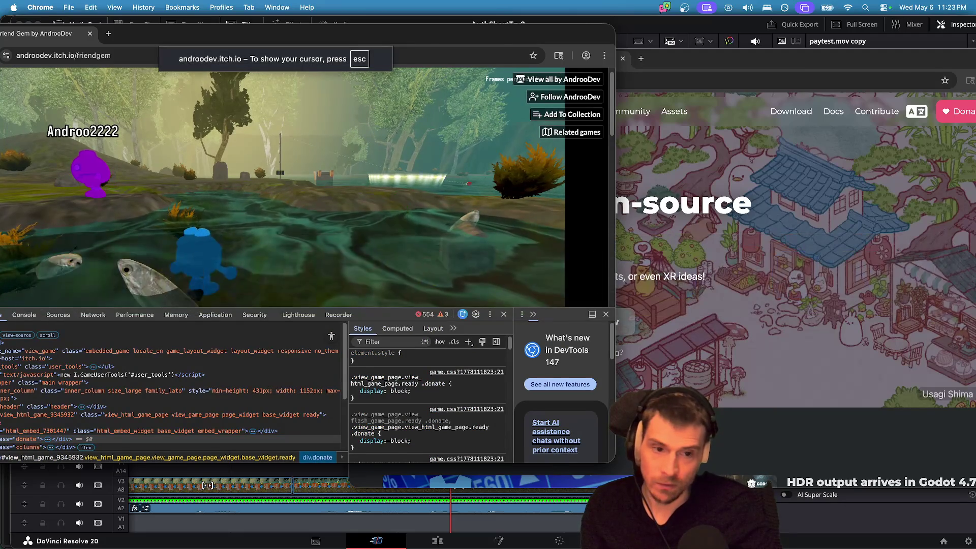
{"action": "key", "text": "super+Tab"}
{"action": "key", "text": "super+shift+Tab"}
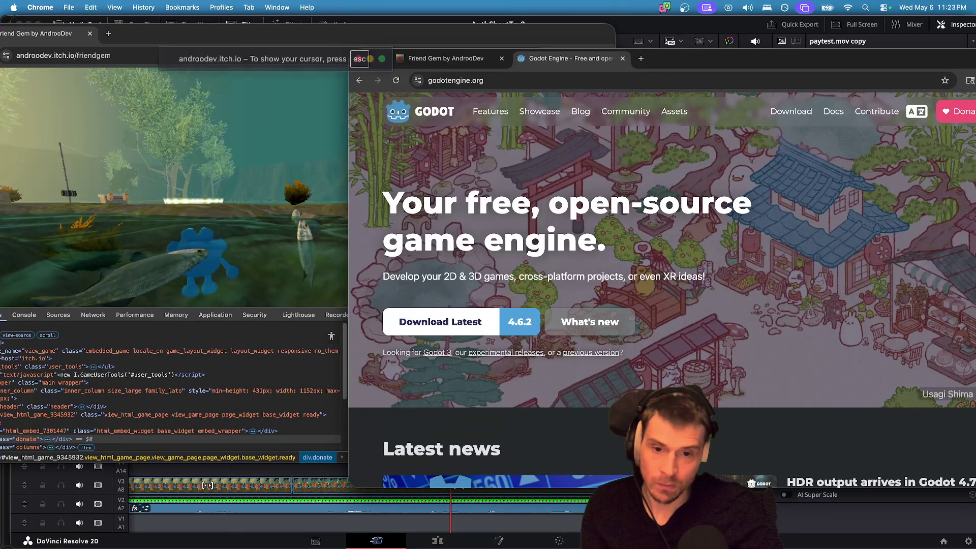
Bring the second Friend Gem window forward and release the game's captured cursor.
{"action": "key", "text": "super+w"}
{"action": "key", "text": "super+w"}
{"action": "left_click", "coordinate": [683, 267]}
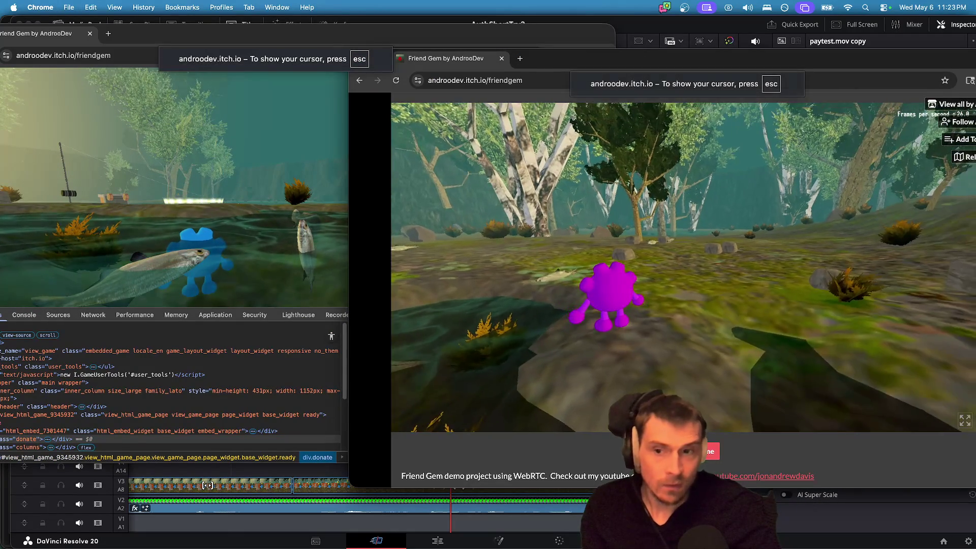
{"action": "key", "text": "Escape"}
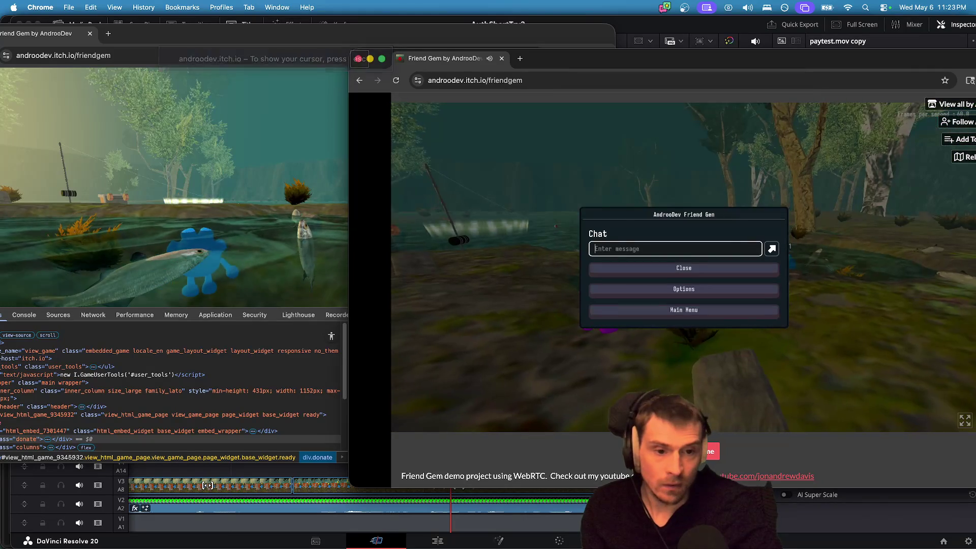
{"action": "left_click", "coordinate": [454, 484]}
{"action": "key", "text": "super+Tab"}
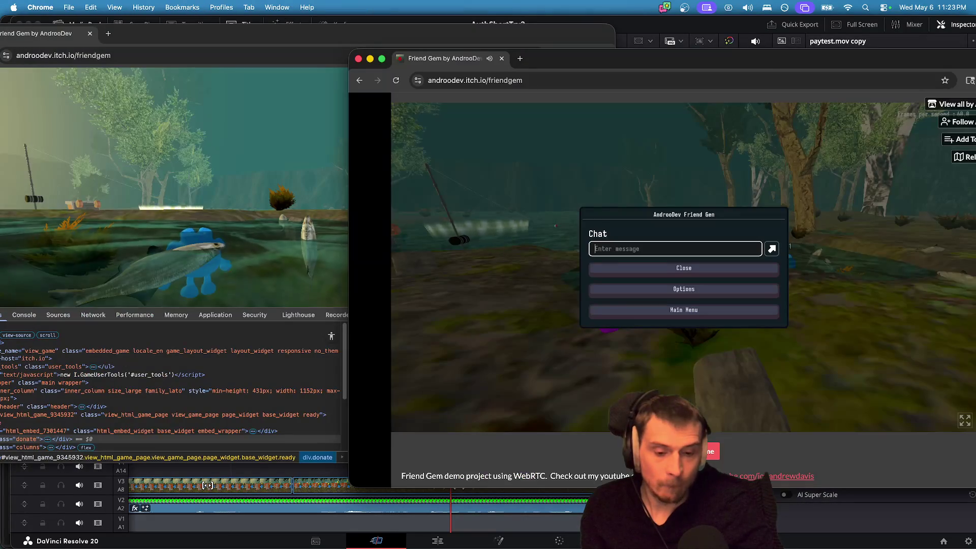
{"action": "key", "text": "Escape"}
{"action": "key", "text": "Escape"}
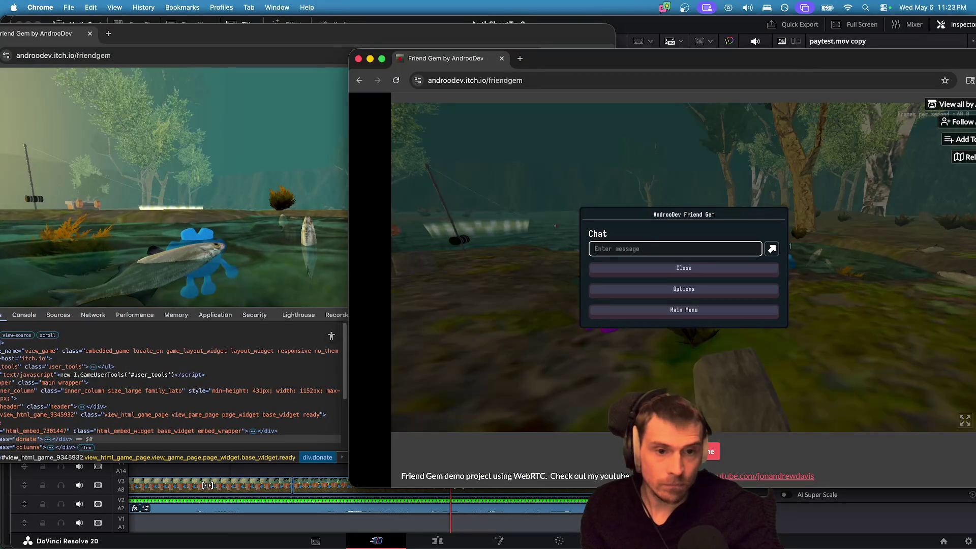
Reload both Friend Gem windows.
{"action": "left_click", "coordinate": [305, 7]}
{"action": "left_click", "coordinate": [545, 81]}
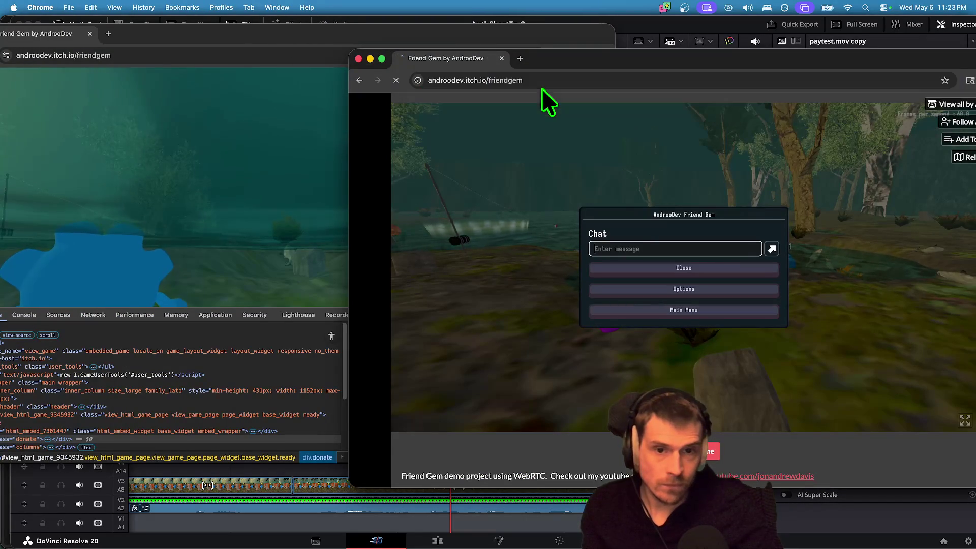
{"action": "key", "text": "Return"}
{"action": "left_click", "coordinate": [556, 34]}
{"action": "left_click", "coordinate": [494, 54]}
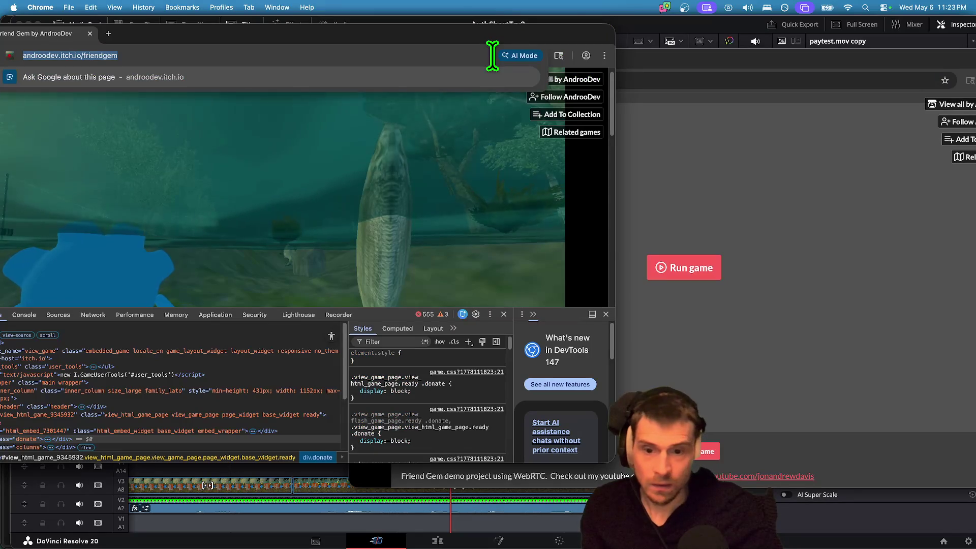
{"action": "key", "text": "Return"}
Open DevTools in the second window, throttle Network to 3G, and clear the request log.
{"action": "left_click", "coordinate": [681, 277]}
{"action": "left_click", "coordinate": [684, 268]}
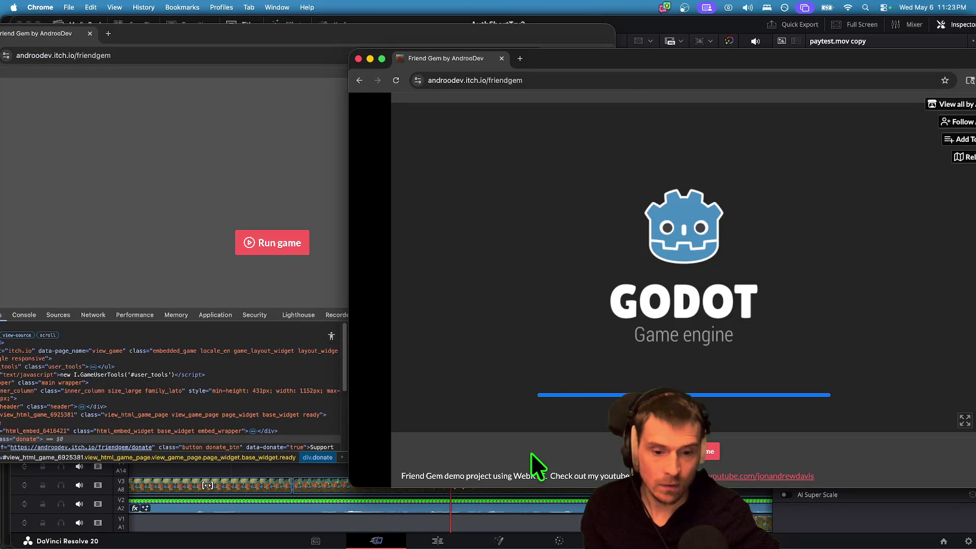
{"action": "right_click", "coordinate": [532, 453]}
{"action": "left_click", "coordinate": [786, 122]}
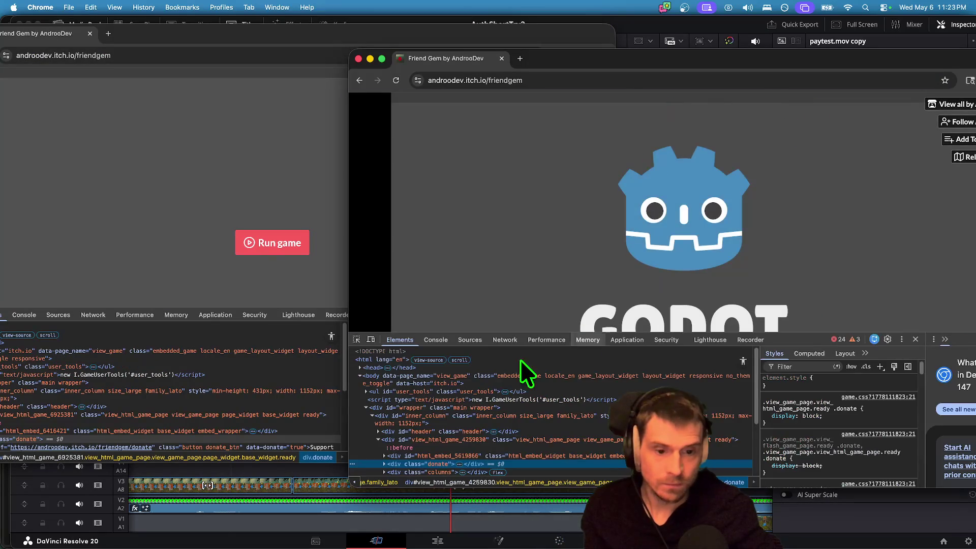
{"action": "left_click", "coordinate": [508, 339]}
{"action": "left_click", "coordinate": [565, 352]}
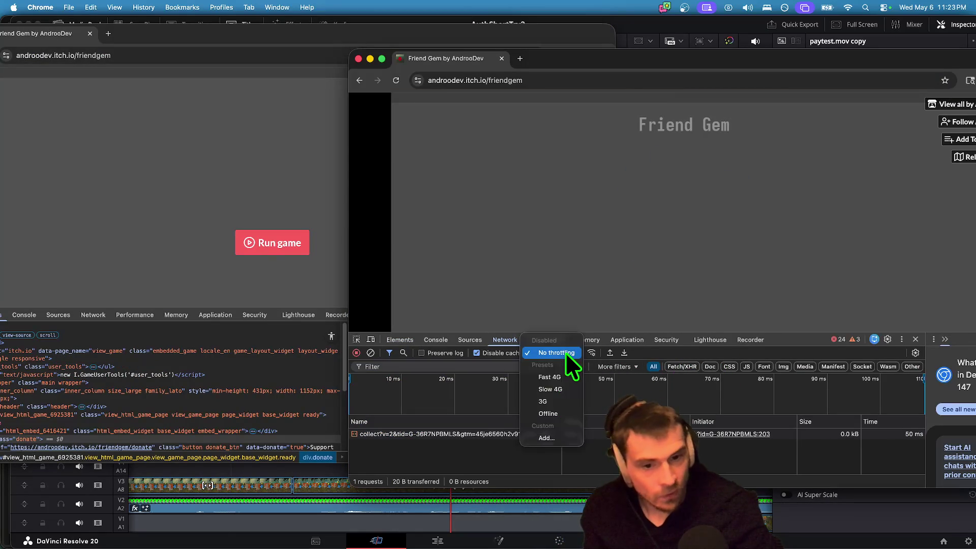
{"action": "left_click", "coordinate": [559, 404]}
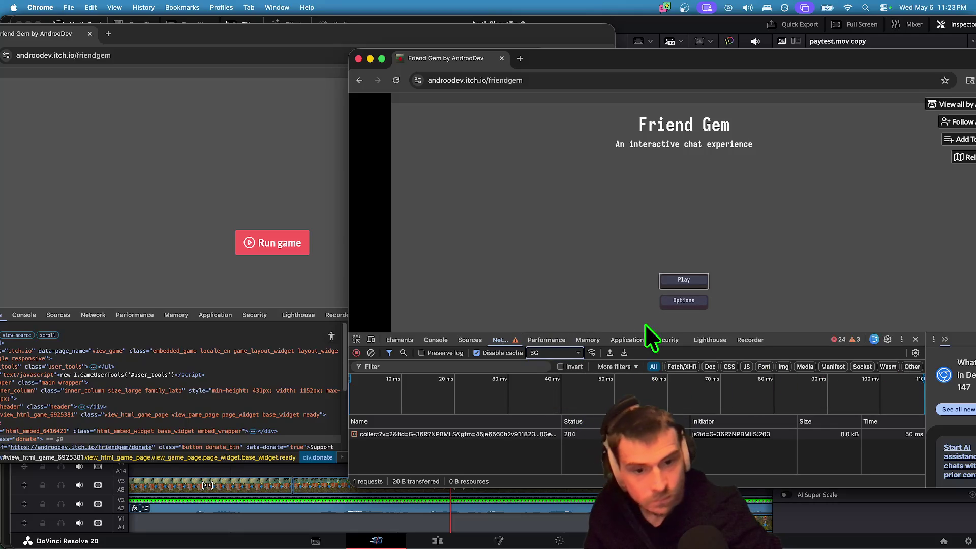
{"action": "left_click", "coordinate": [370, 352]}
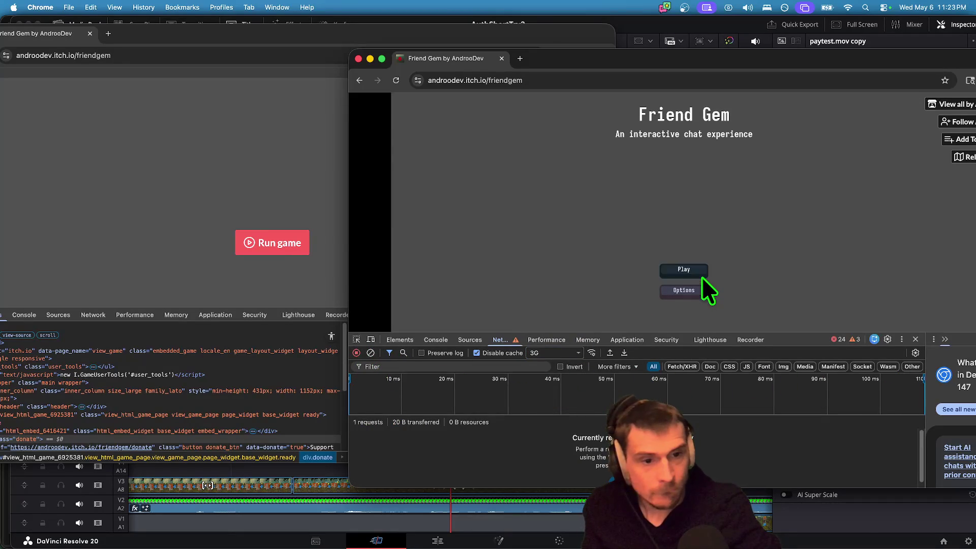
Reach the Join Game screen in the second window and run the game in the first.
{"action": "left_click", "coordinate": [701, 278]}
{"action": "left_click", "coordinate": [693, 263]}
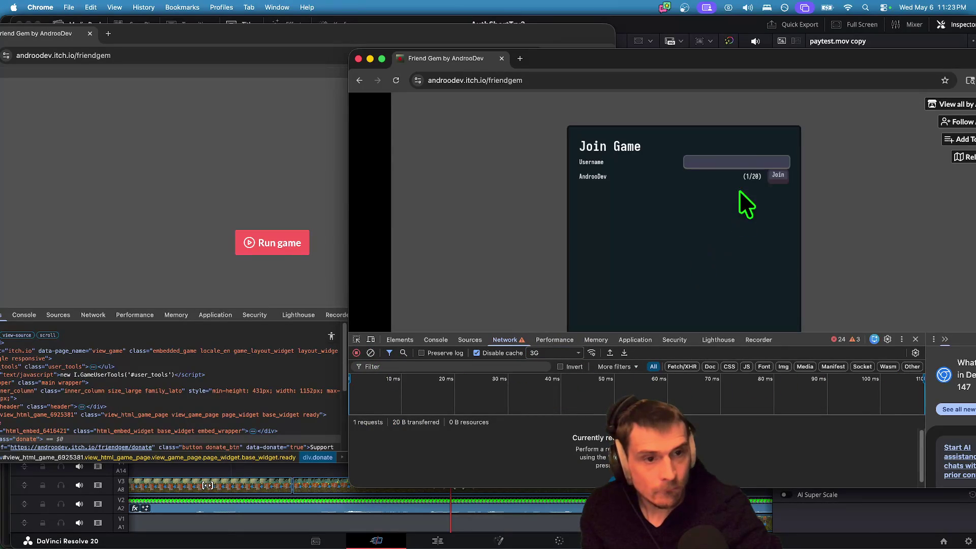
{"action": "left_click", "coordinate": [319, 207]}
{"action": "left_click", "coordinate": [277, 241]}
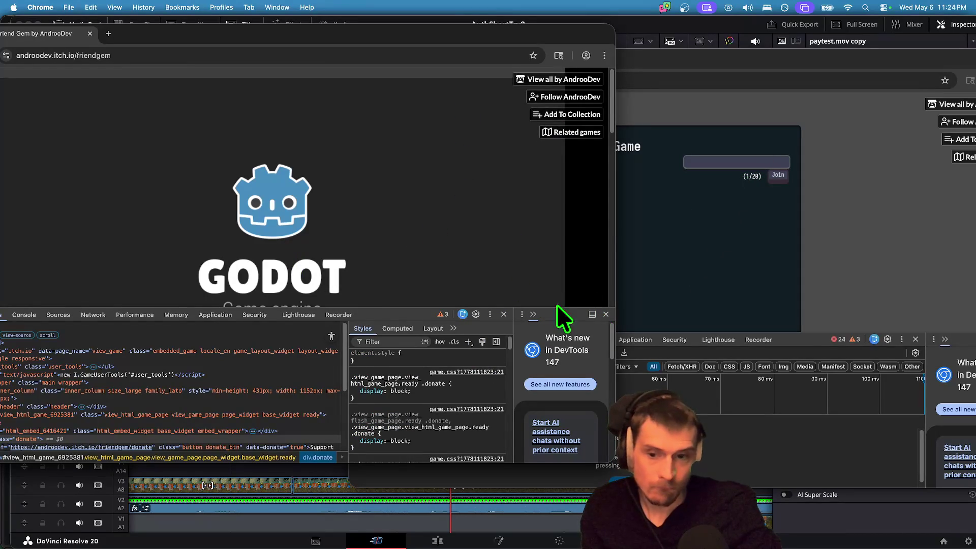
Shrink DevTools and host a Friend Gem session from the first window.
{"action": "mouse_move", "coordinate": [371, 316]}
{"action": "left_mouse_down"}
{"action": "mouse_move", "coordinate": [364, 433]}
{"action": "mouse_move", "coordinate": [371, 406]}
{"action": "left_mouse_up"}
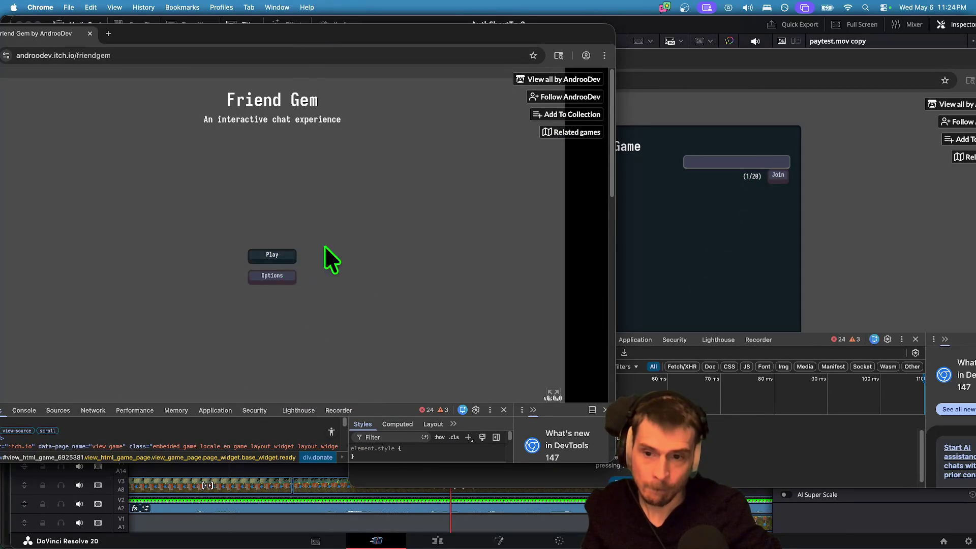
{"action": "left_click", "coordinate": [298, 200]}
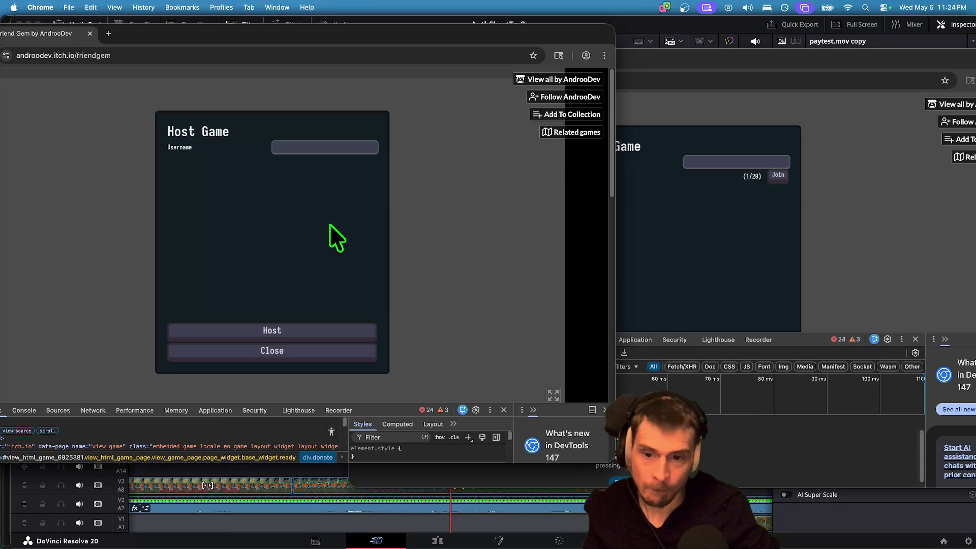
{"action": "left_click", "coordinate": [280, 329]}
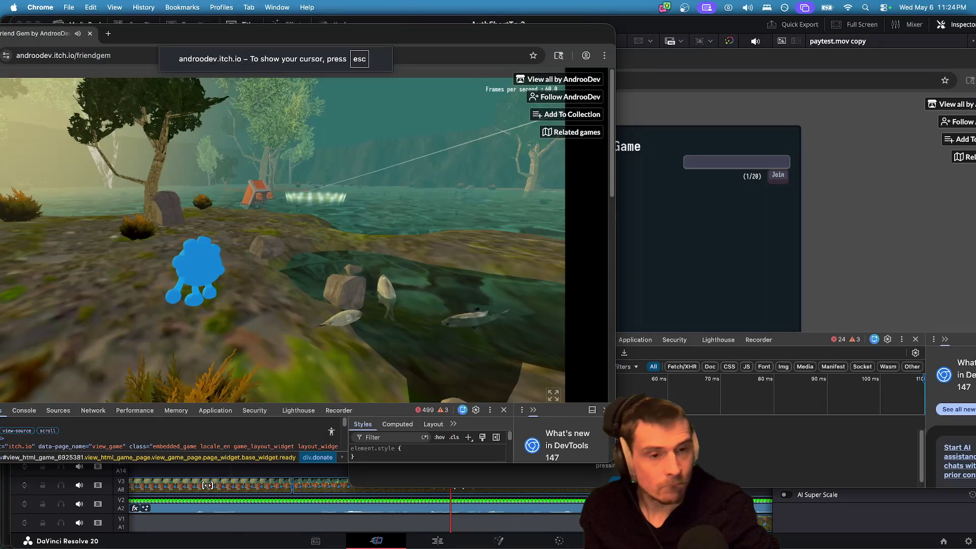
Join from the 3G-throttled window twice, both timing out, and inspect the network timeline.
{"action": "left_click", "coordinate": [724, 270]}
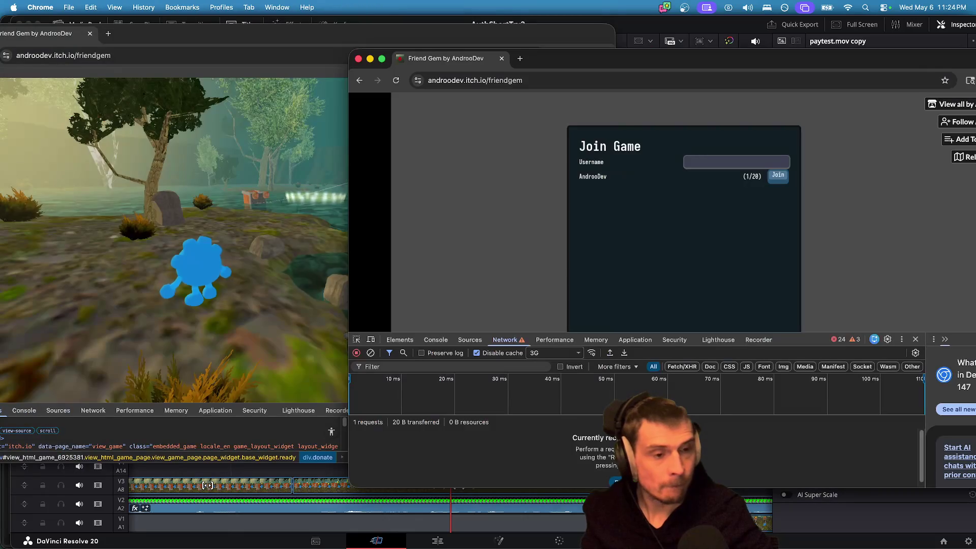
{"action": "left_click", "coordinate": [778, 175]}
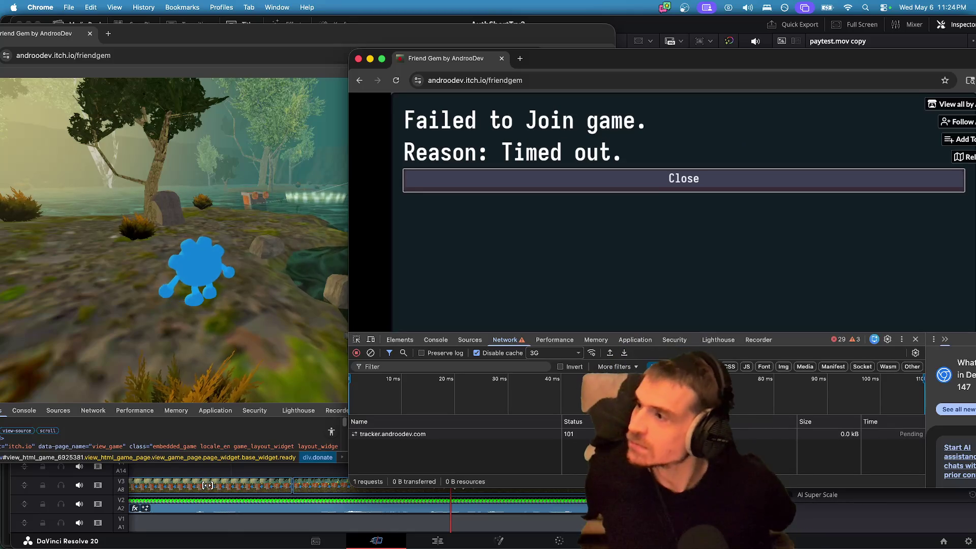
{"action": "left_click", "coordinate": [684, 179]}
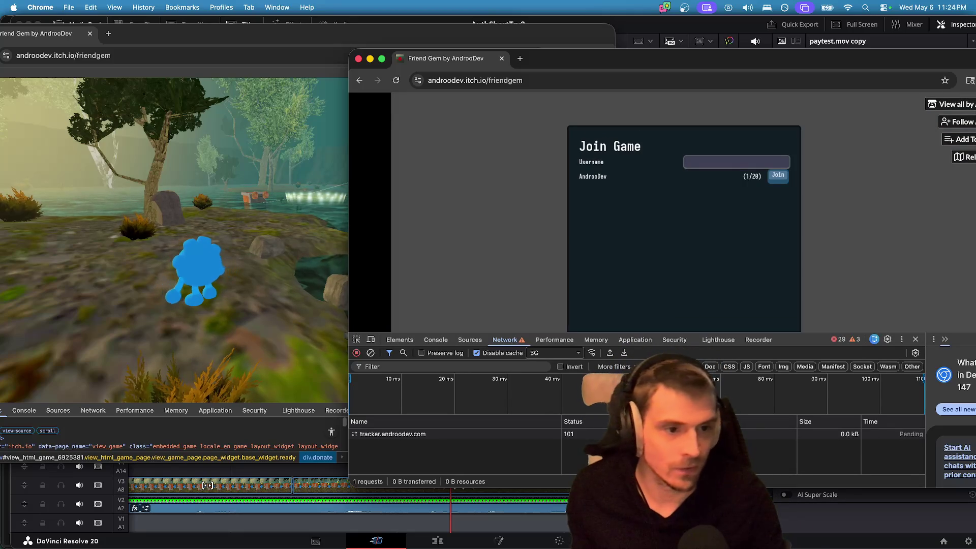
{"action": "left_click", "coordinate": [778, 175]}
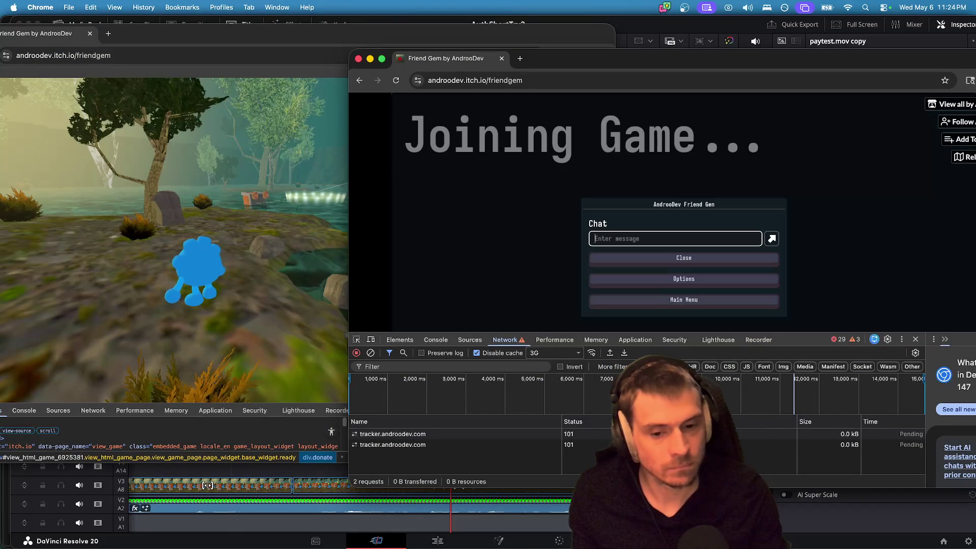
{"action": "left_click", "coordinate": [793, 391]}
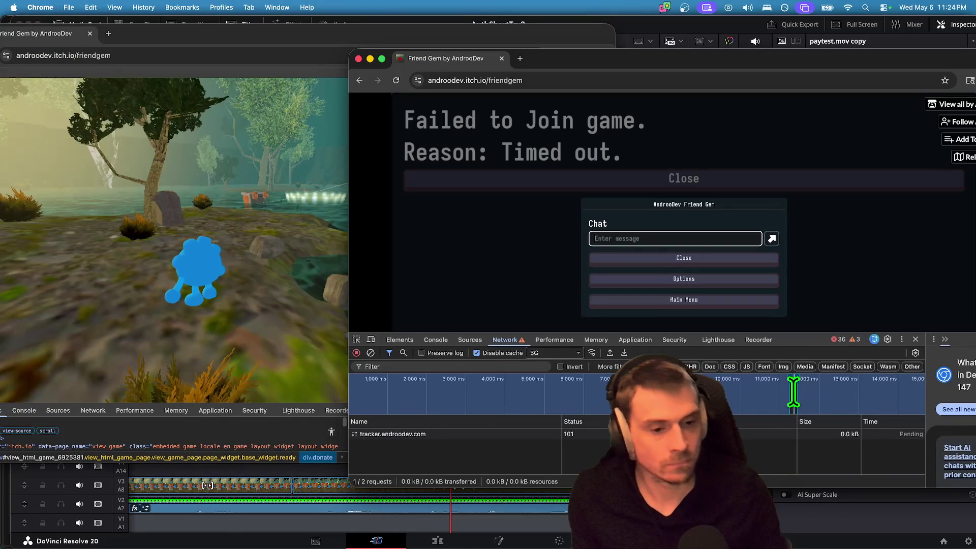
{"action": "double_click", "coordinate": [793, 391]}
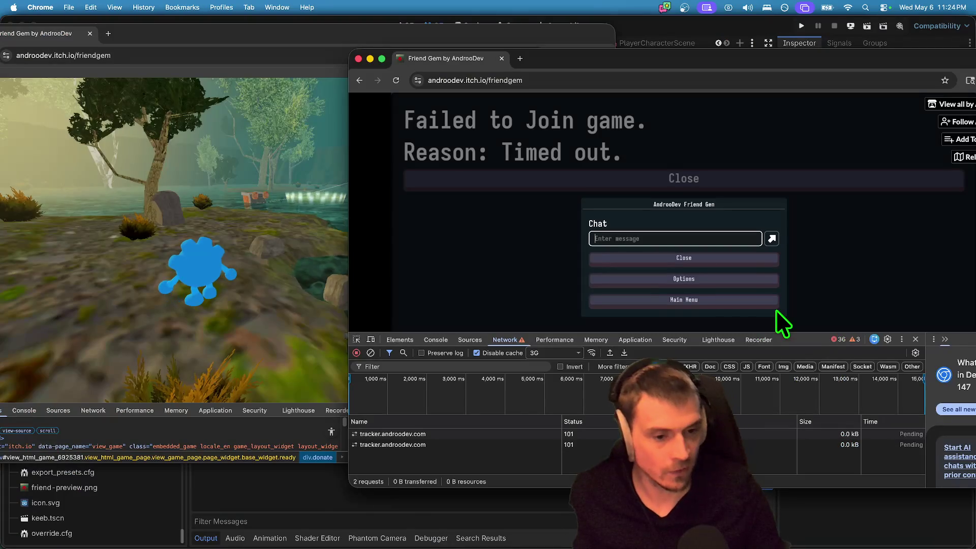
Replace the second window with a fresh one opened on the Friend Gem itch.io page.
{"action": "type", "text": "wwr"}
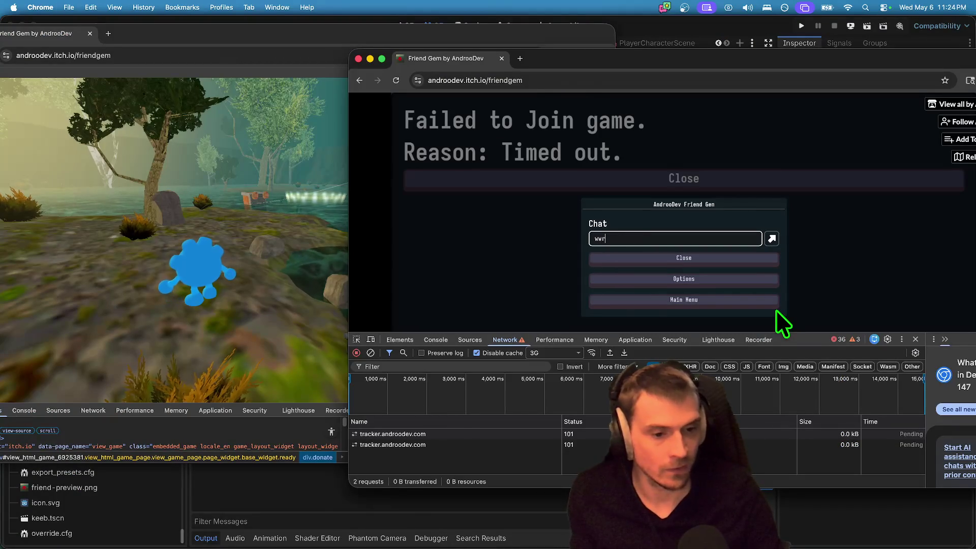
{"action": "key", "text": "super+w"}
{"action": "key", "text": "super+t"}
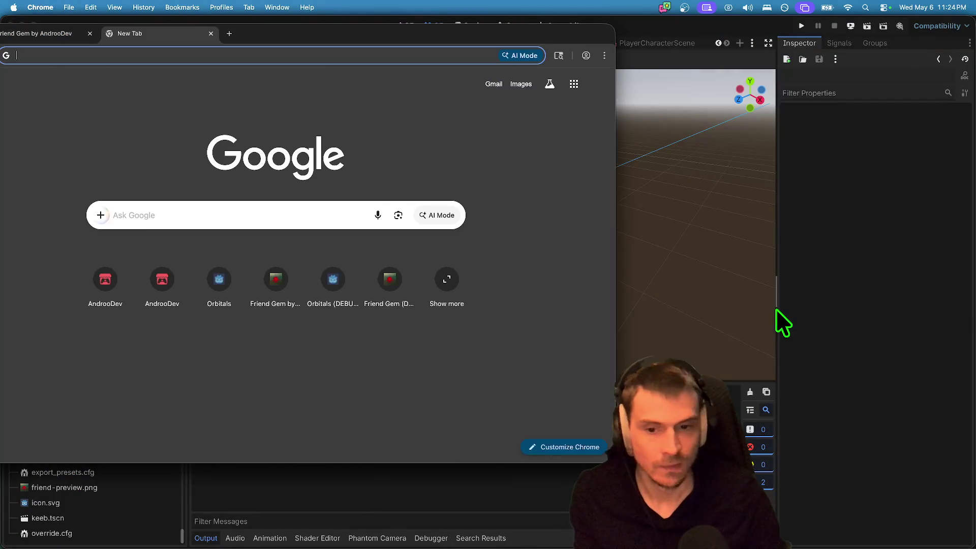
{"action": "left_click_drag", "start_coordinate": [135, 32], "coordinate": [300, 76]}
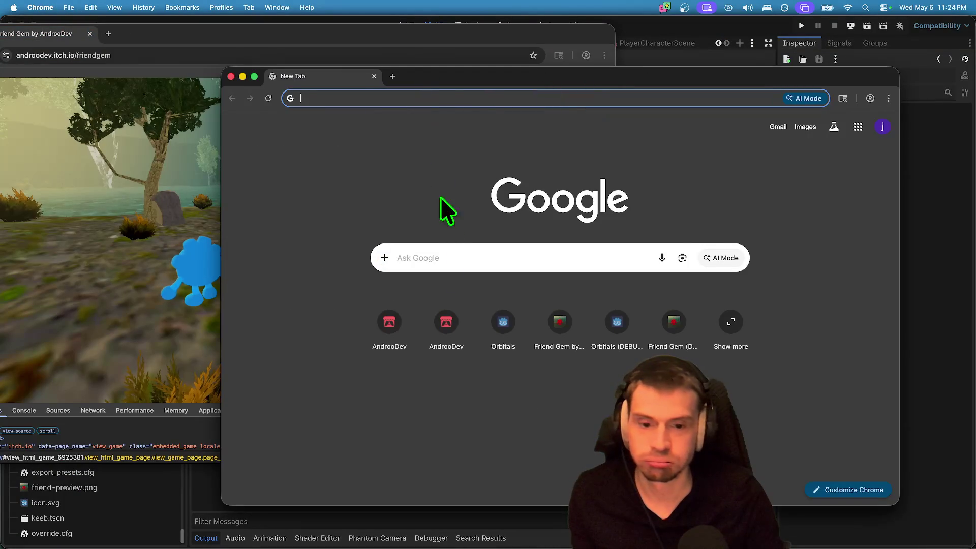
{"action": "left_click", "coordinate": [394, 325]}
{"action": "scroll", "coordinate": [506, 258], "scroll_direction": "down", "scroll_amount": 5}
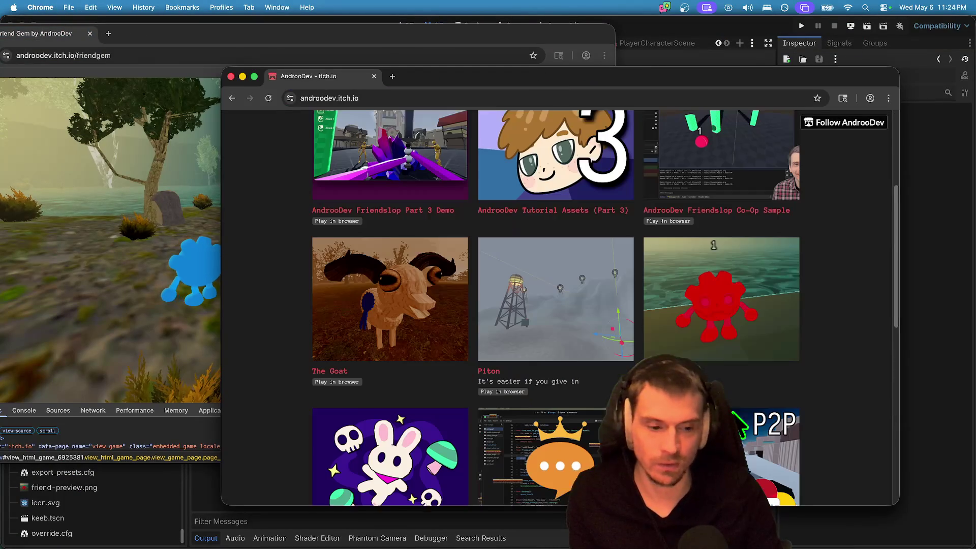
{"action": "left_click", "coordinate": [767, 300]}
Open DevTools, set Network throttling to Slow 4G, and run the game.
{"action": "right_click", "coordinate": [262, 284]}
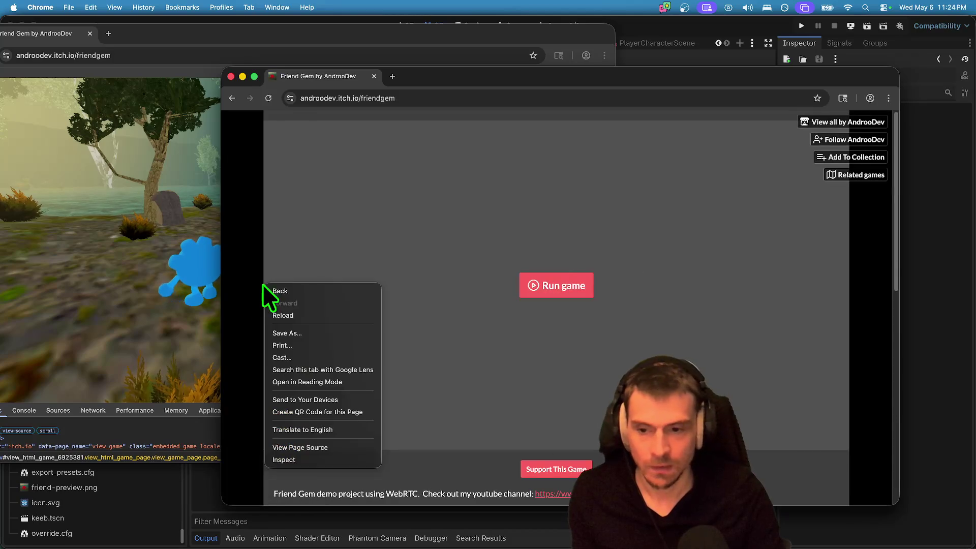
{"action": "left_click", "coordinate": [292, 460]}
{"action": "left_click_drag", "start_coordinate": [622, 79], "coordinate": [701, 50]}
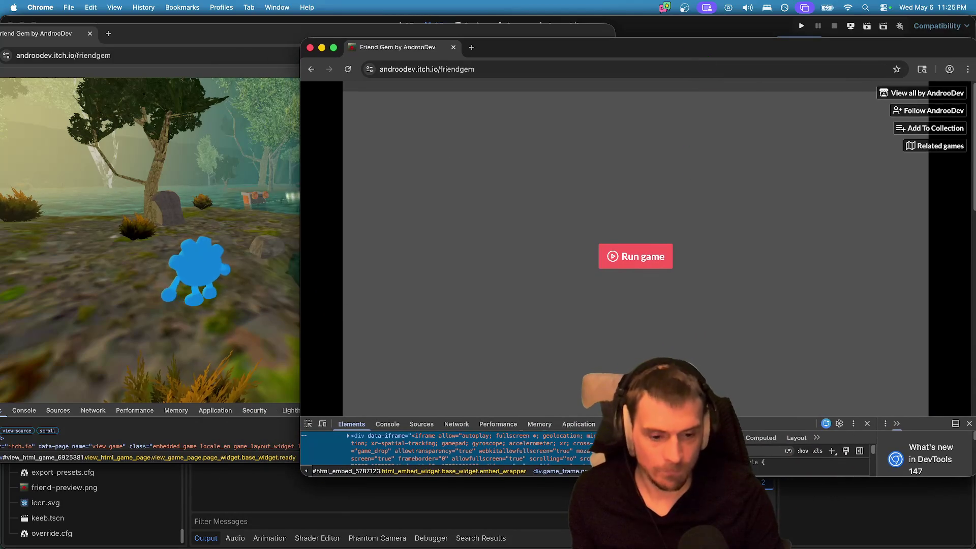
{"action": "left_click", "coordinate": [457, 424]}
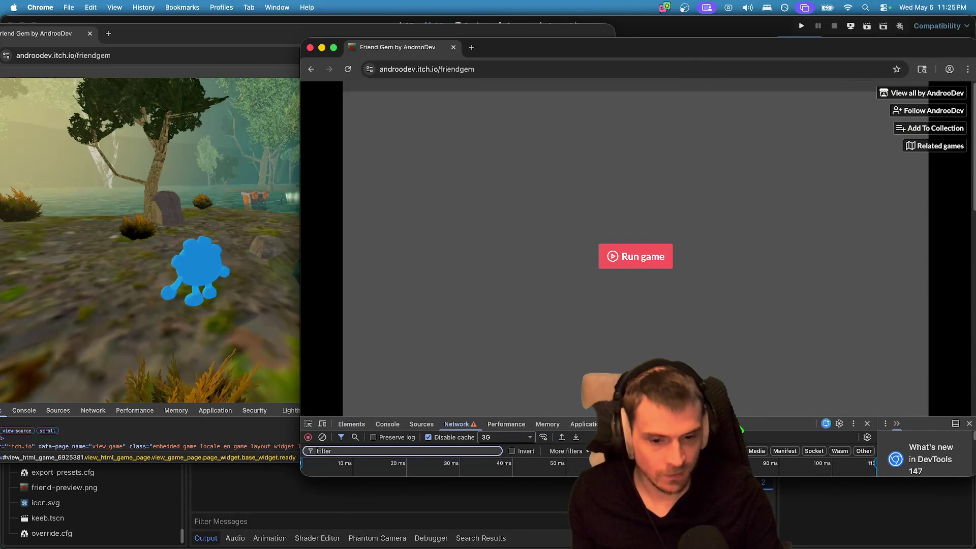
{"action": "left_click", "coordinate": [740, 426]}
{"action": "left_click", "coordinate": [513, 436]}
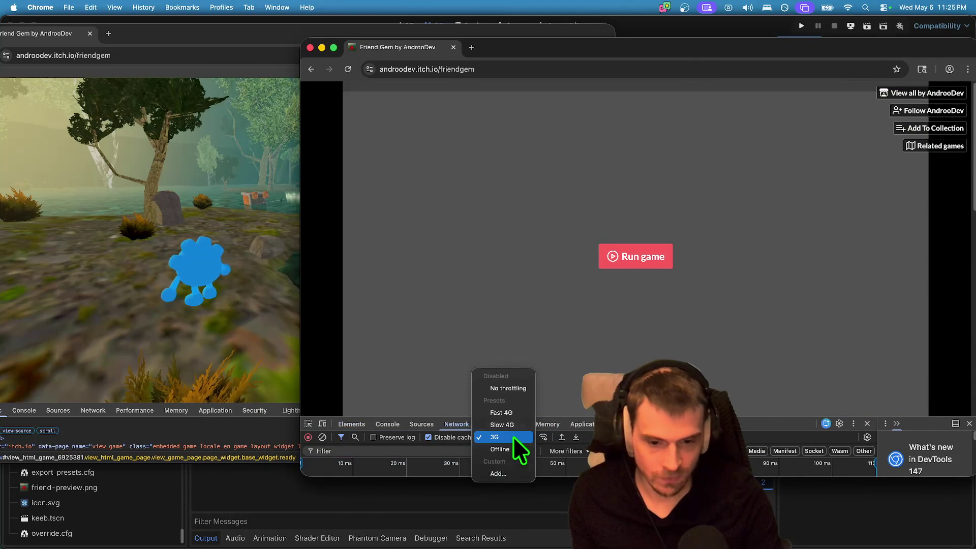
{"action": "left_click", "coordinate": [516, 425]}
{"action": "left_click", "coordinate": [626, 268]}
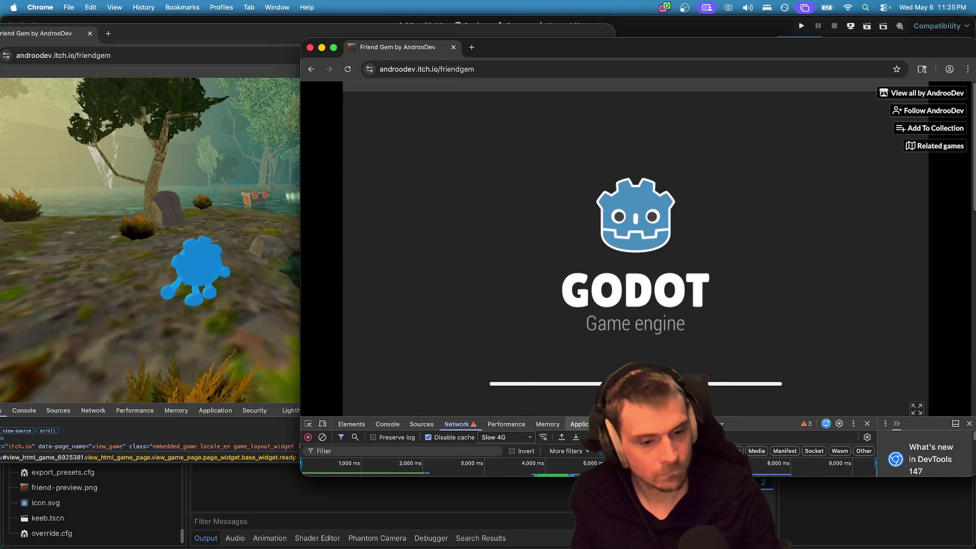
Resize DevTools and toggle throttling to No throttling and back to Slow 4G.
{"action": "mouse_move", "coordinate": [615, 415]}
{"action": "left_mouse_down"}
{"action": "mouse_move", "coordinate": [615, 287]}
{"action": "mouse_move", "coordinate": [616, 308]}
{"action": "left_mouse_up"}
{"action": "scroll", "coordinate": [503, 437], "scroll_direction": "up", "scroll_amount": 5}
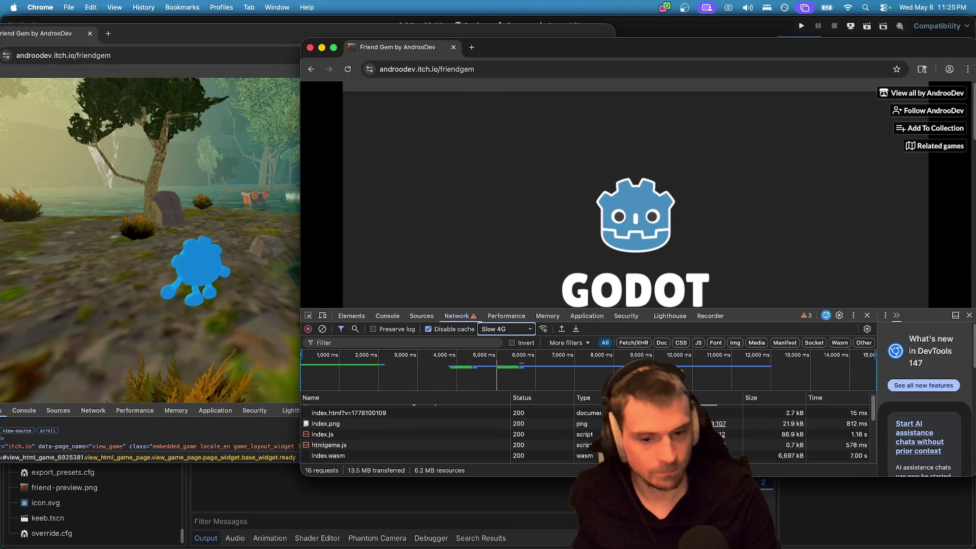
{"action": "scroll", "coordinate": [503, 450], "scroll_direction": "down", "scroll_amount": 5}
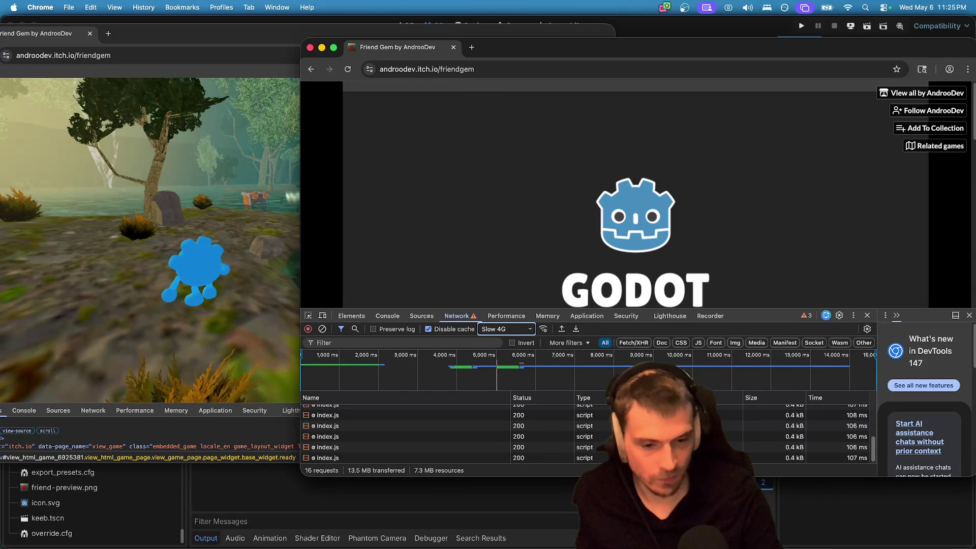
{"action": "left_click_drag", "start_coordinate": [559, 308], "coordinate": [560, 354]}
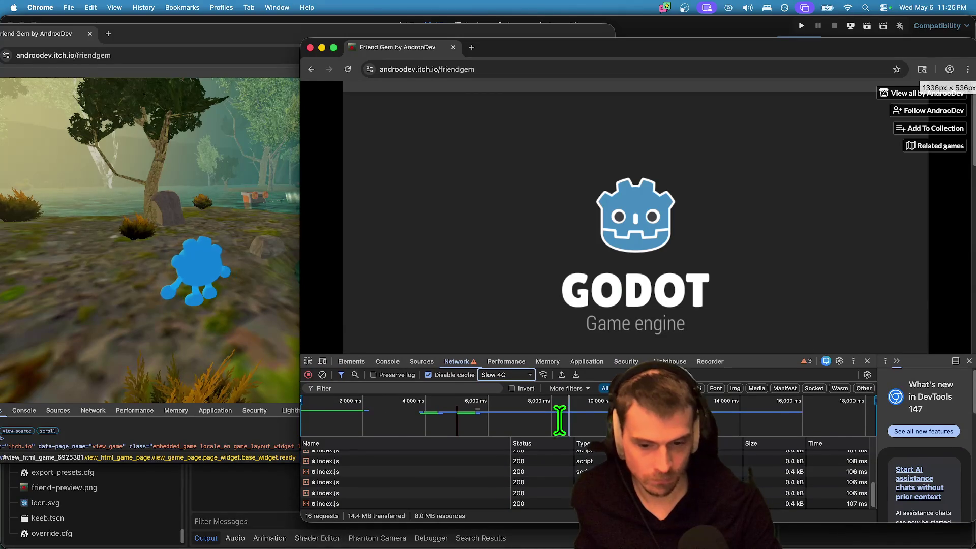
{"action": "left_click", "coordinate": [523, 377]}
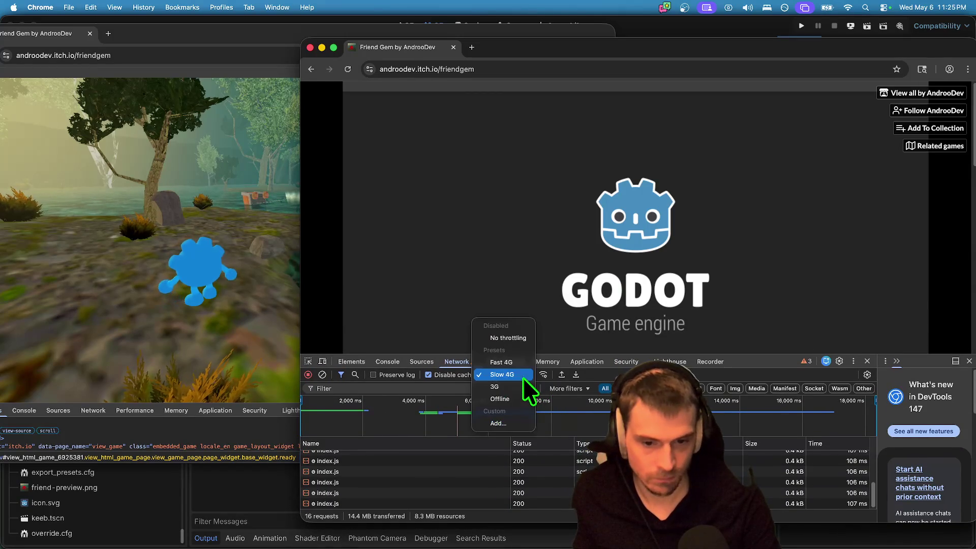
{"action": "left_click", "coordinate": [512, 338]}
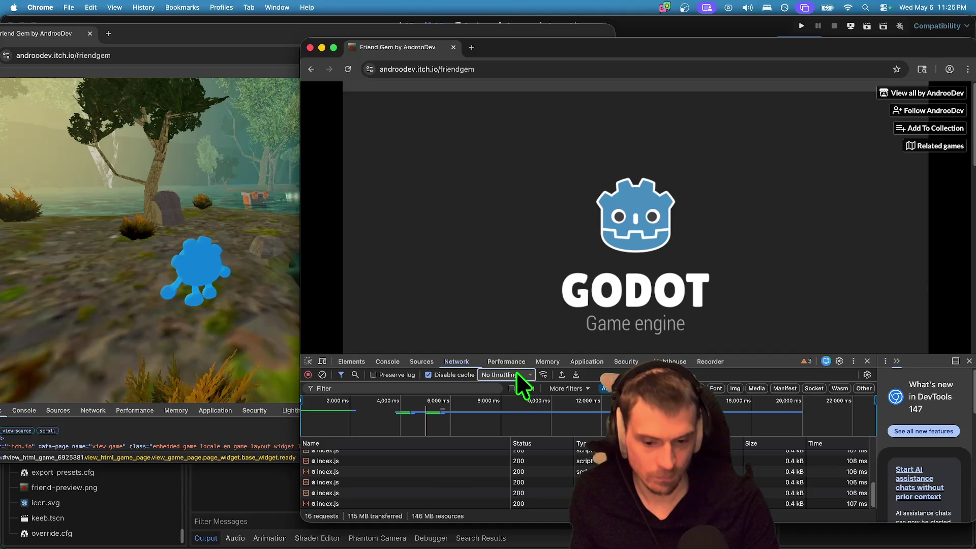
{"action": "left_click", "coordinate": [515, 372]}
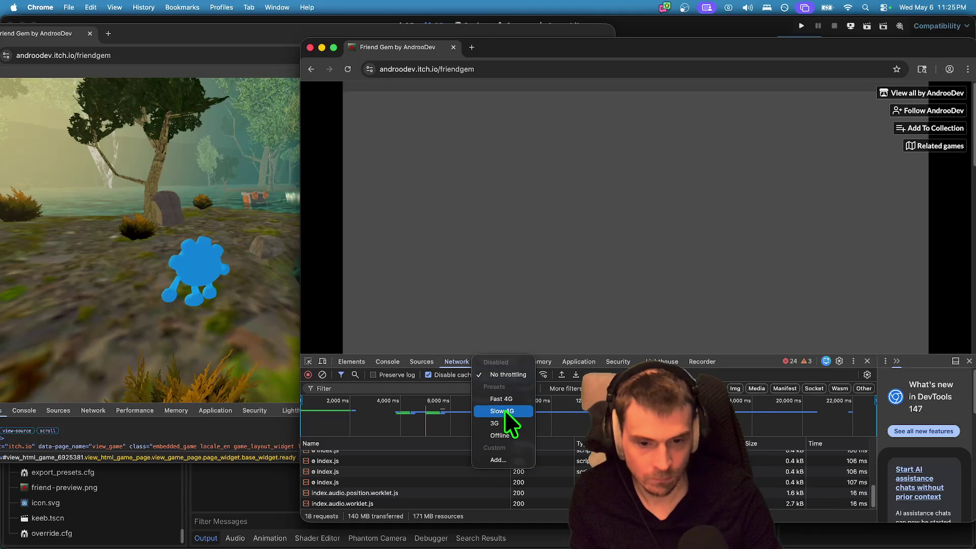
{"action": "left_click", "coordinate": [507, 411]}
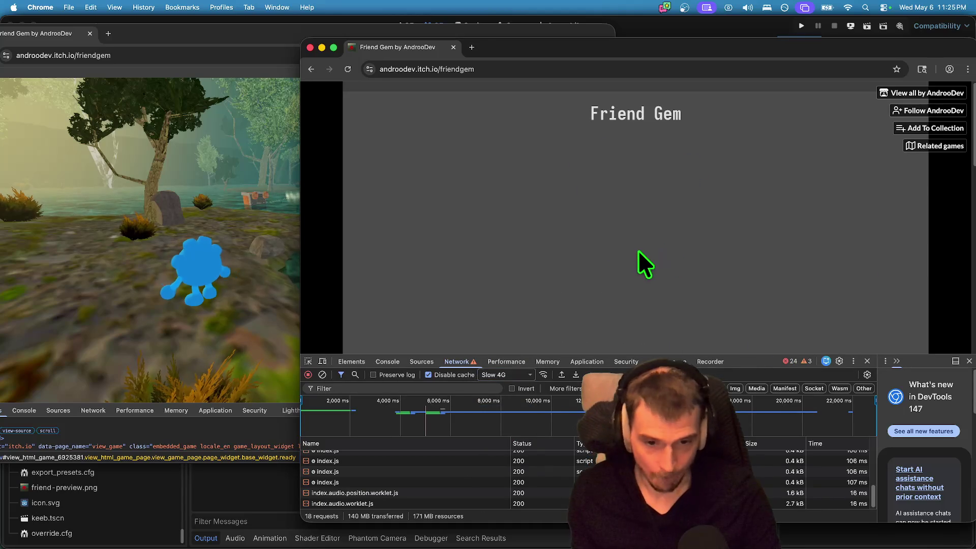
Choose Play, then Join on the listed hosted server.
{"action": "left_click", "coordinate": [654, 270]}
{"action": "left_click", "coordinate": [640, 256]}
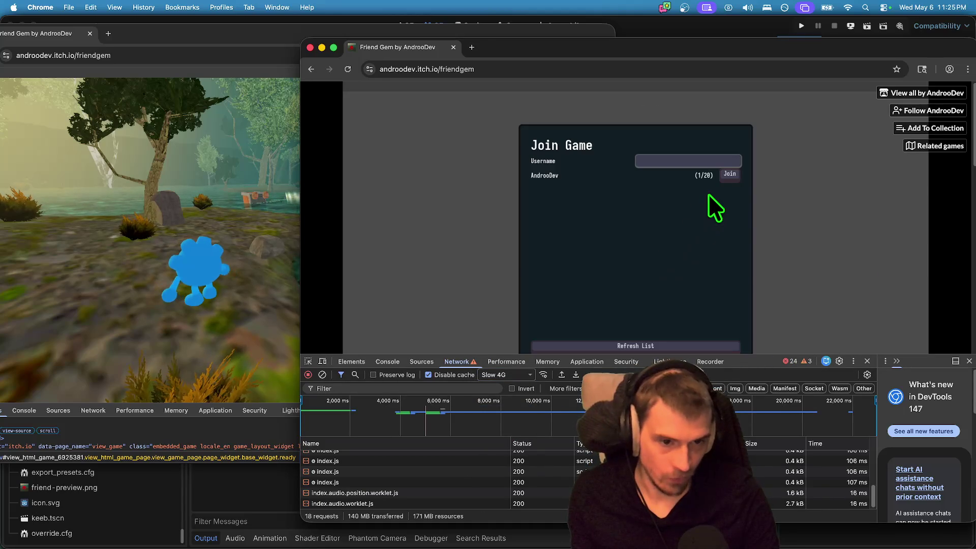
{"action": "left_click", "coordinate": [727, 176]}
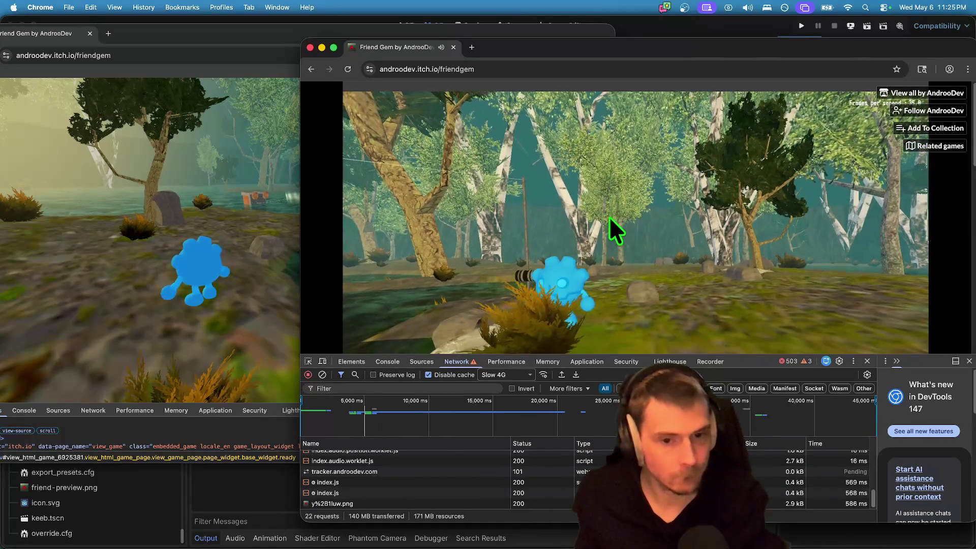
Walk to a rock by the water, pick it up with E, and drop it.
{"action": "left_click", "coordinate": [599, 276]}
{"action": "key", "text": "w"}
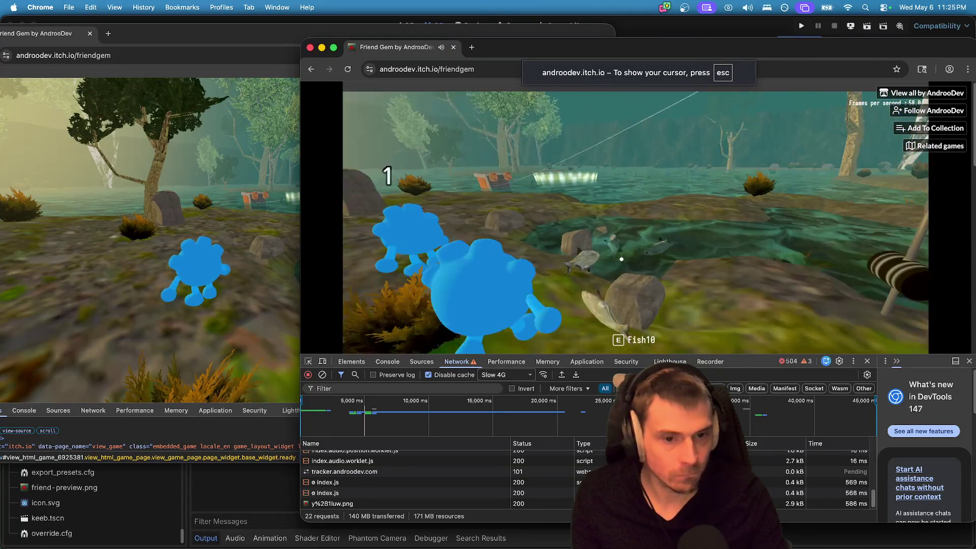
{"action": "key", "text": "e"}
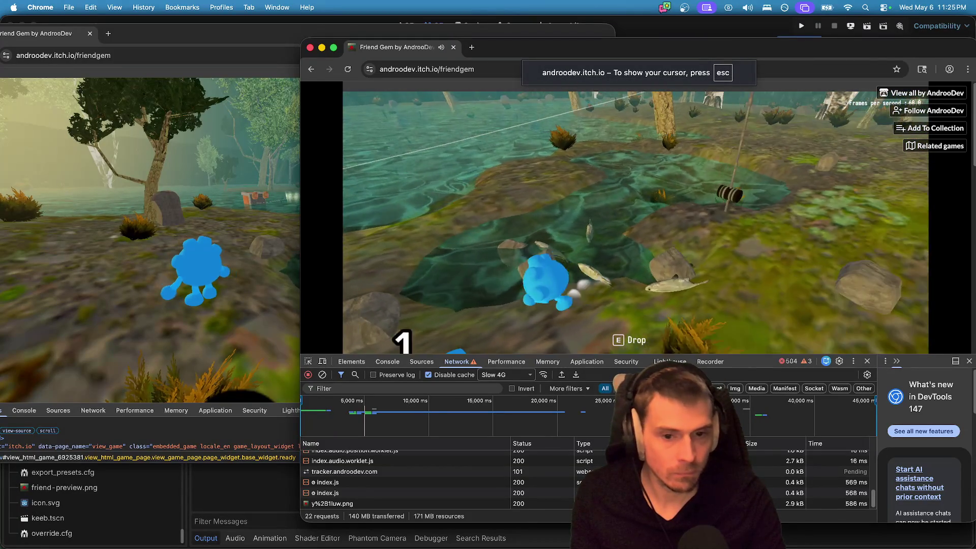
{"action": "key", "text": "e"}
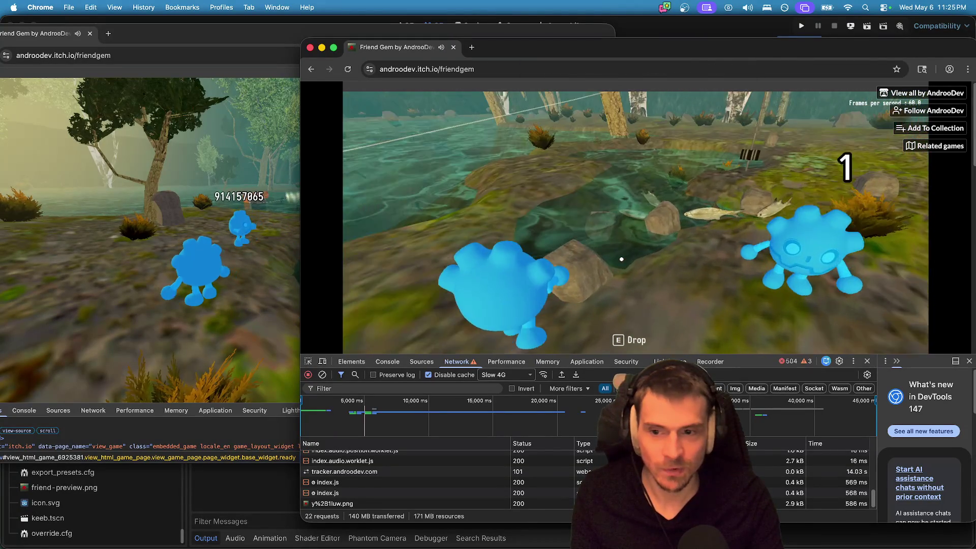
{"action": "key", "text": "e"}
Walk the character around the trees, shore and hillside near the other player.
{"action": "key", "text": "w"}
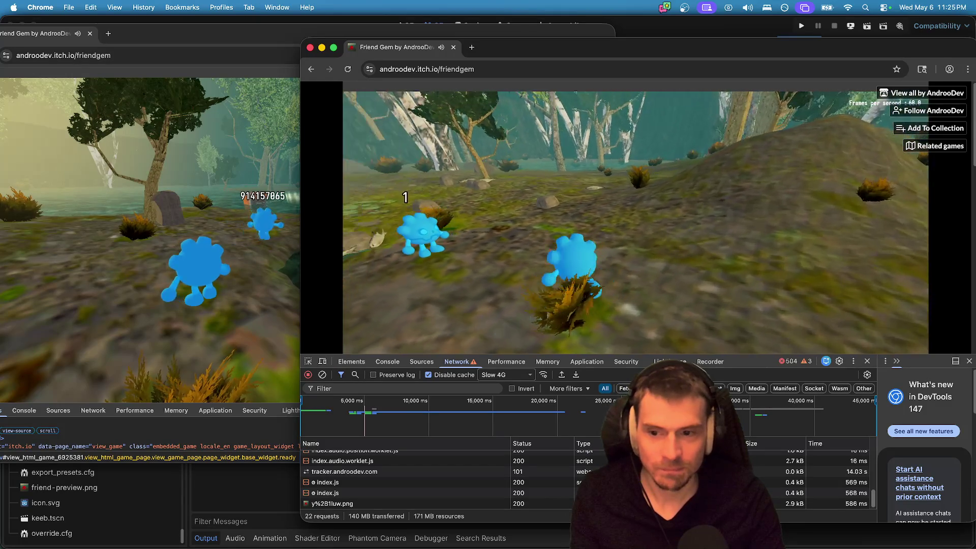
{"action": "key", "text": "w"}
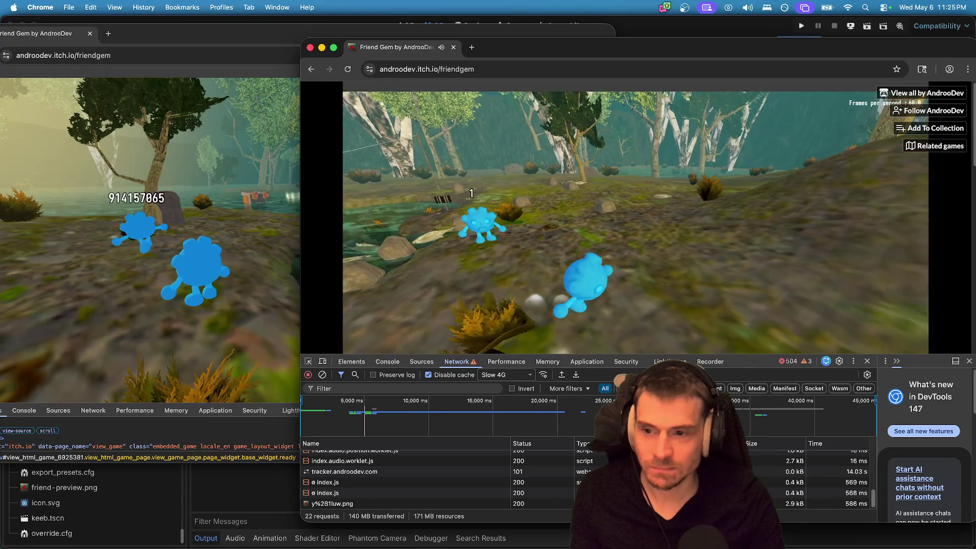
{"action": "key", "text": "w"}
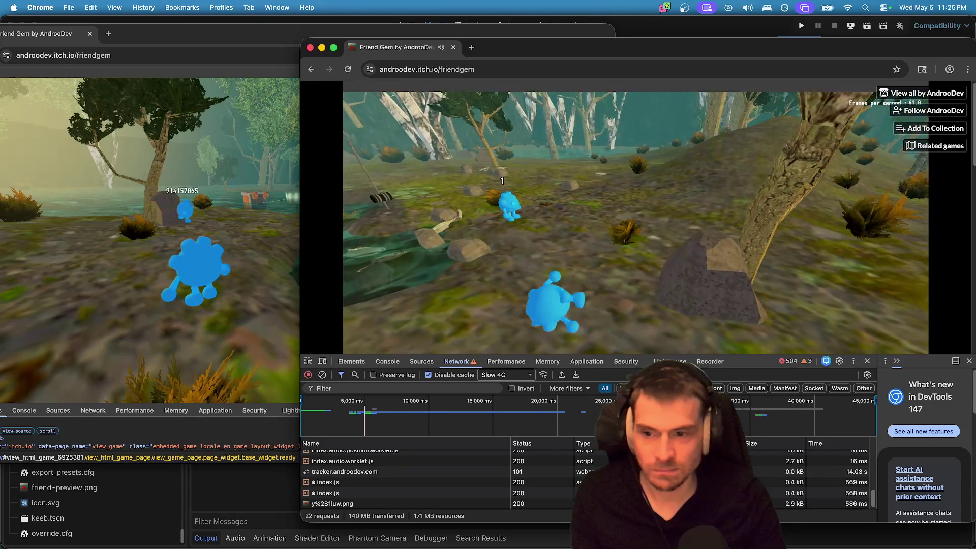
{"action": "key", "text": "w"}
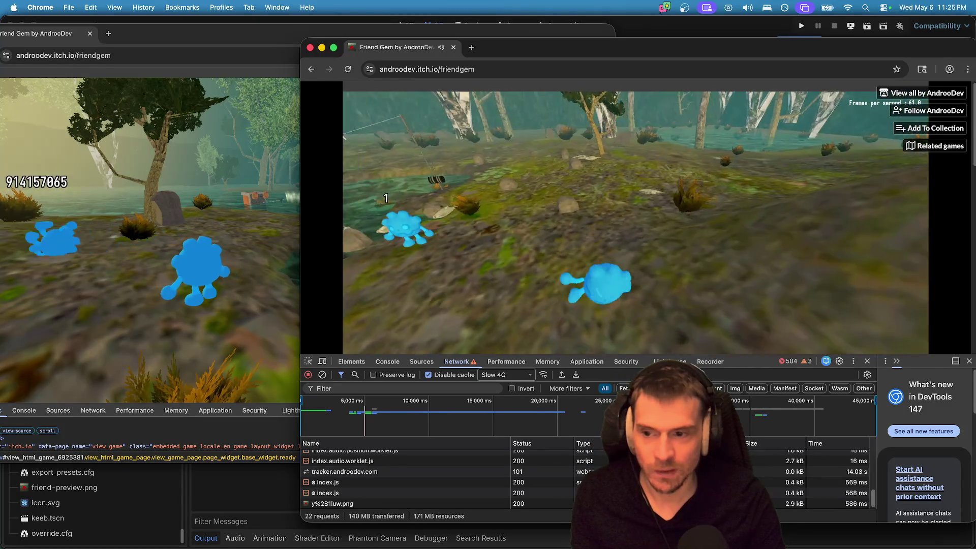
{"action": "key", "text": "w"}
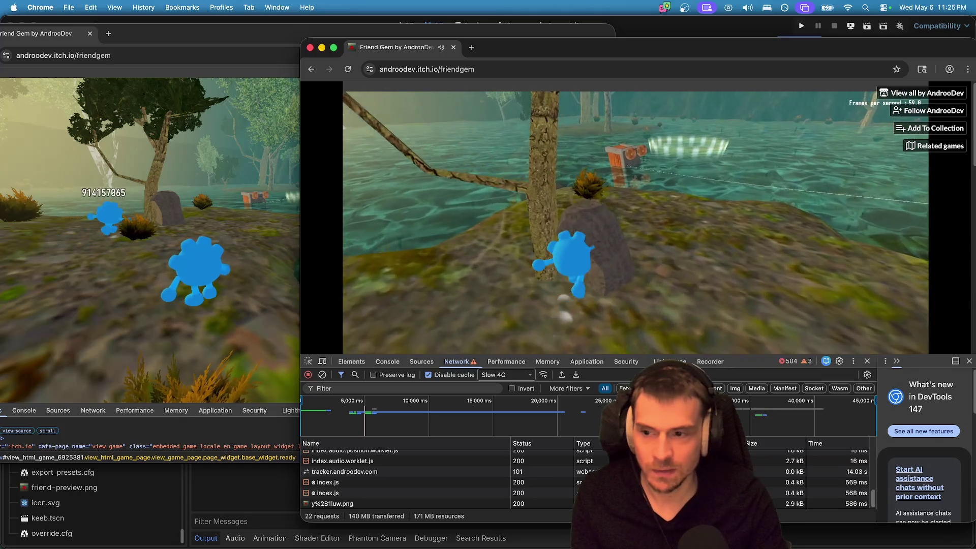
{"action": "key", "text": "w"}
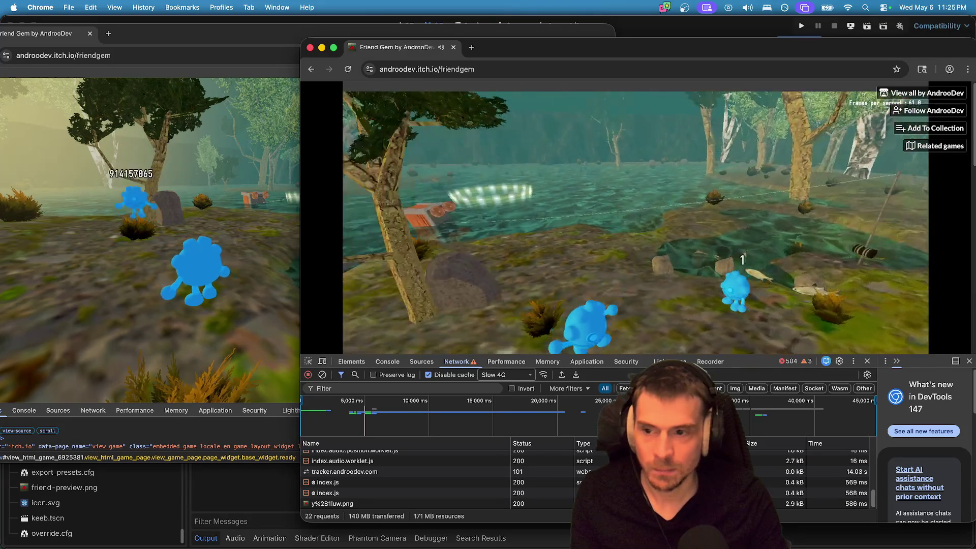
{"action": "key", "text": "w"}
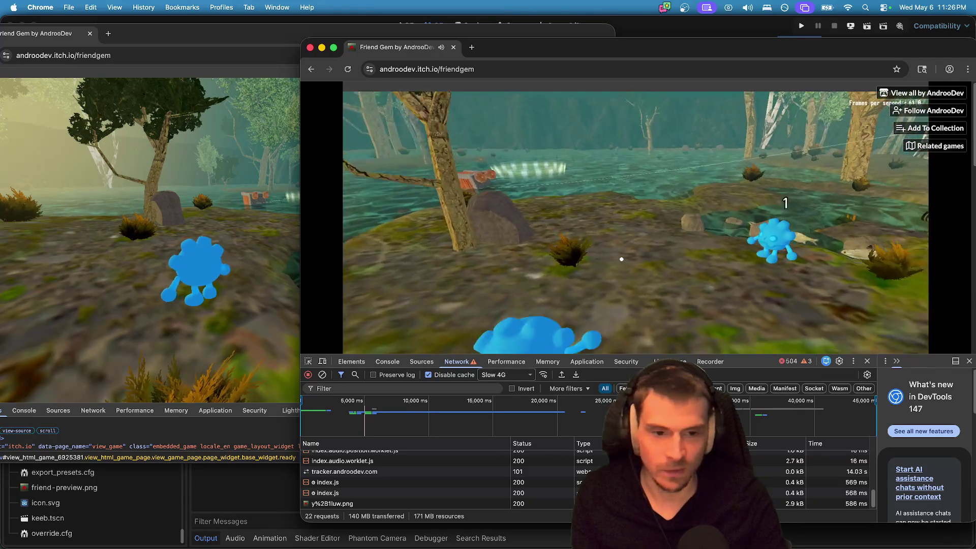
{"action": "key", "text": "w"}
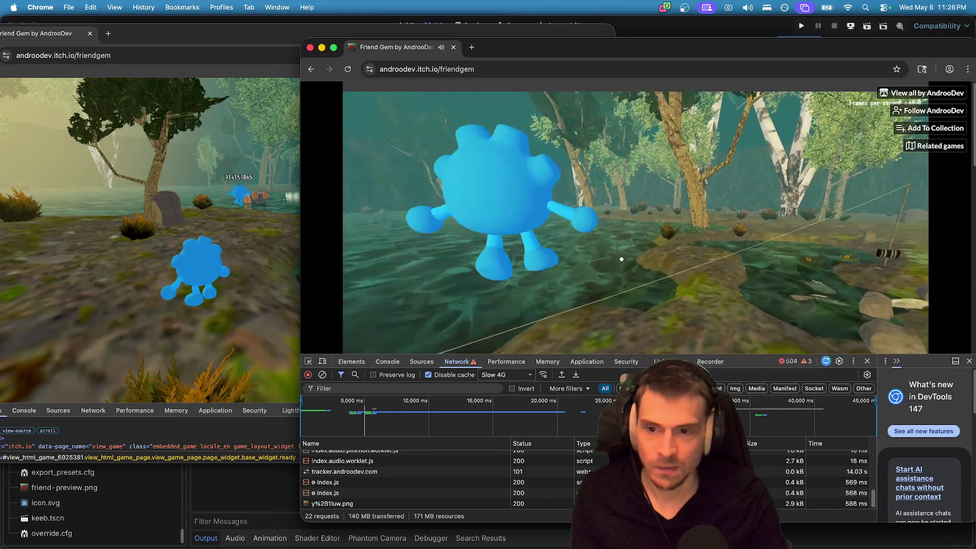
{"action": "key", "text": "w"}
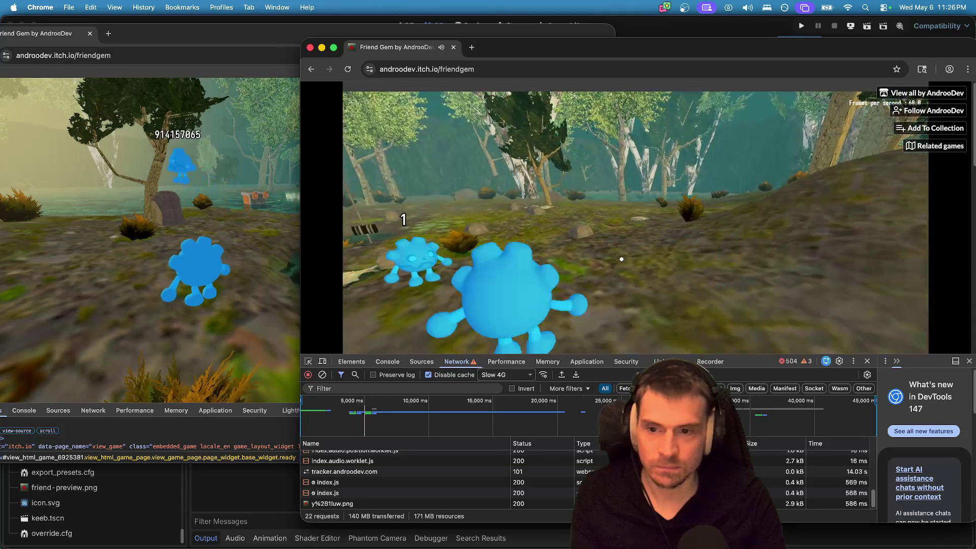
{"action": "key", "text": "w"}
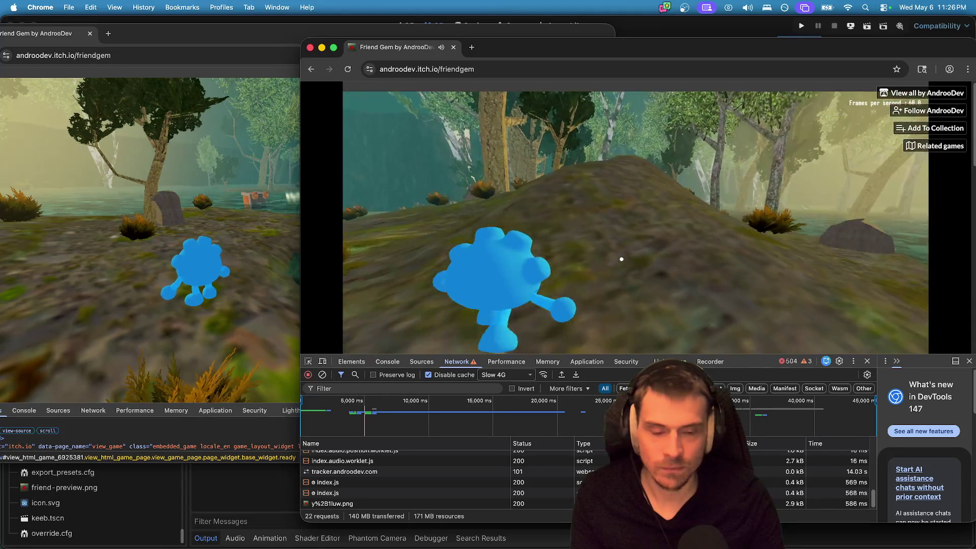
{"action": "key", "text": "w"}
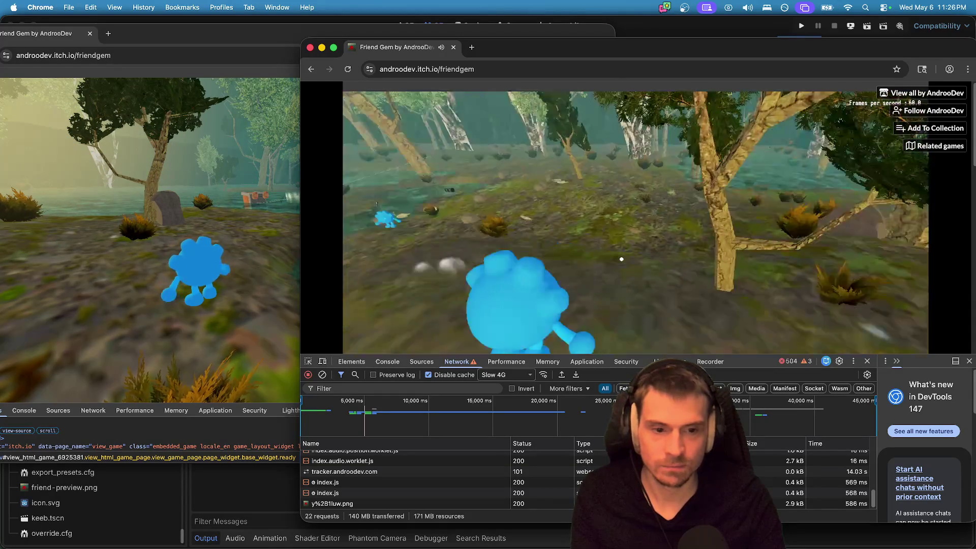
{"action": "key", "text": "super+Tab"}
{"action": "key", "text": "super+Tab"}
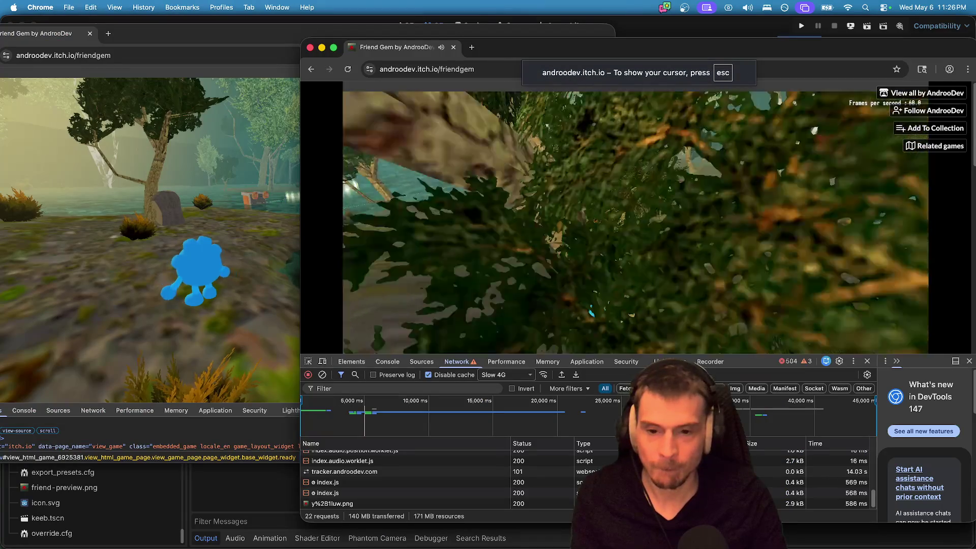
Pick up the other player's blue creature with E and carry it across the pond.
{"action": "key", "text": "w"}
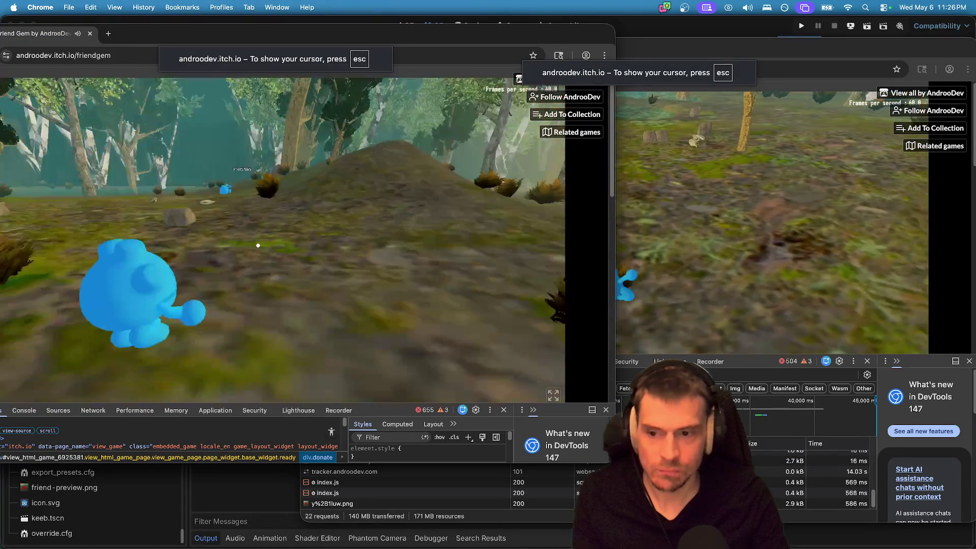
{"action": "key", "text": "w"}
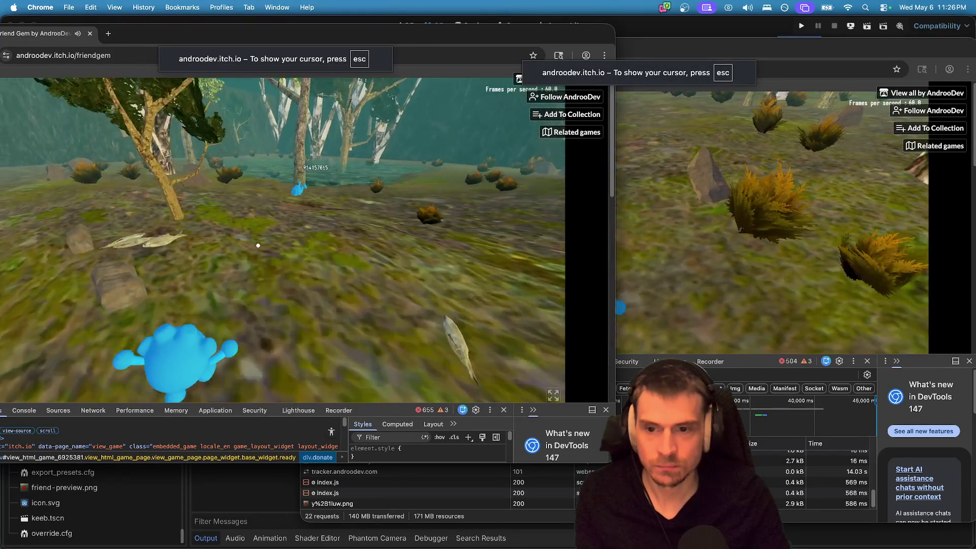
{"action": "key", "text": "w"}
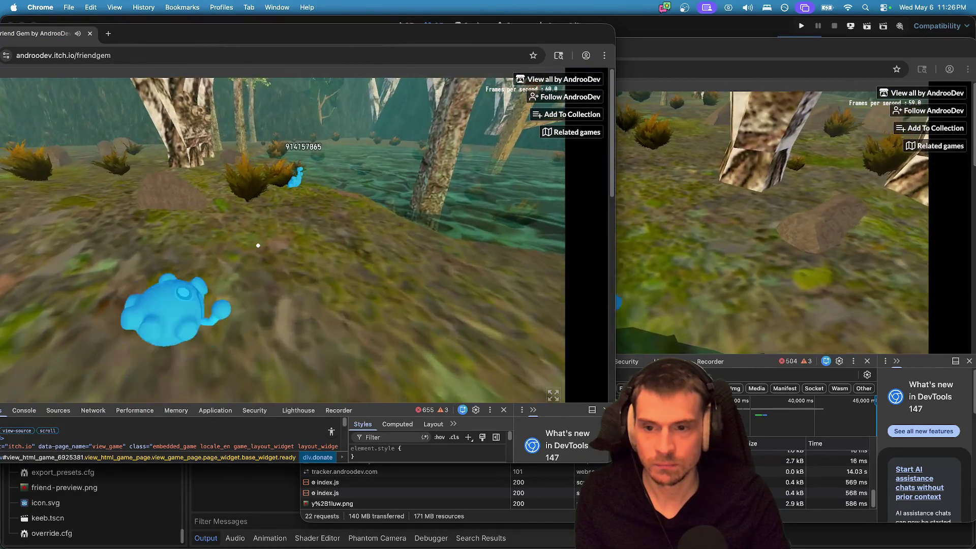
{"action": "key", "text": "w"}
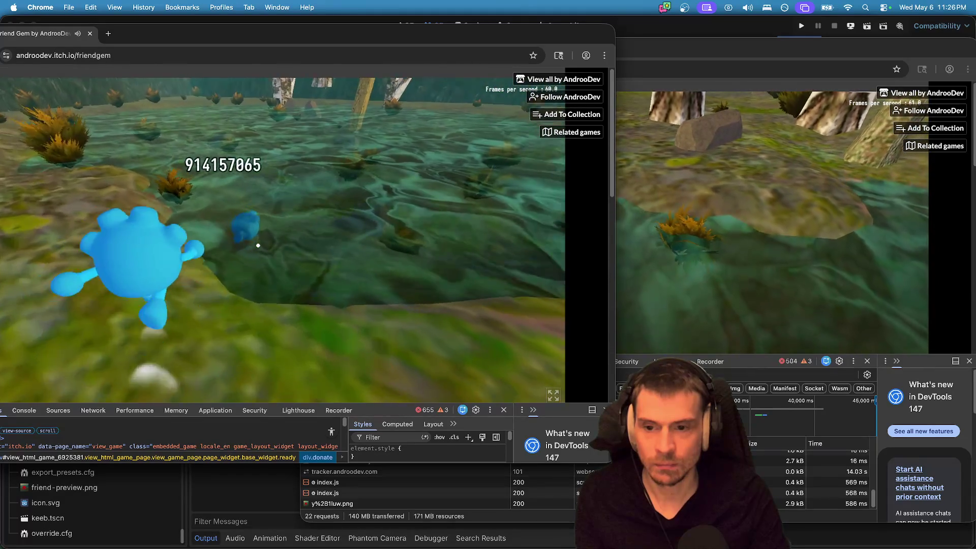
{"action": "key", "text": "e"}
{"action": "key", "text": "w"}
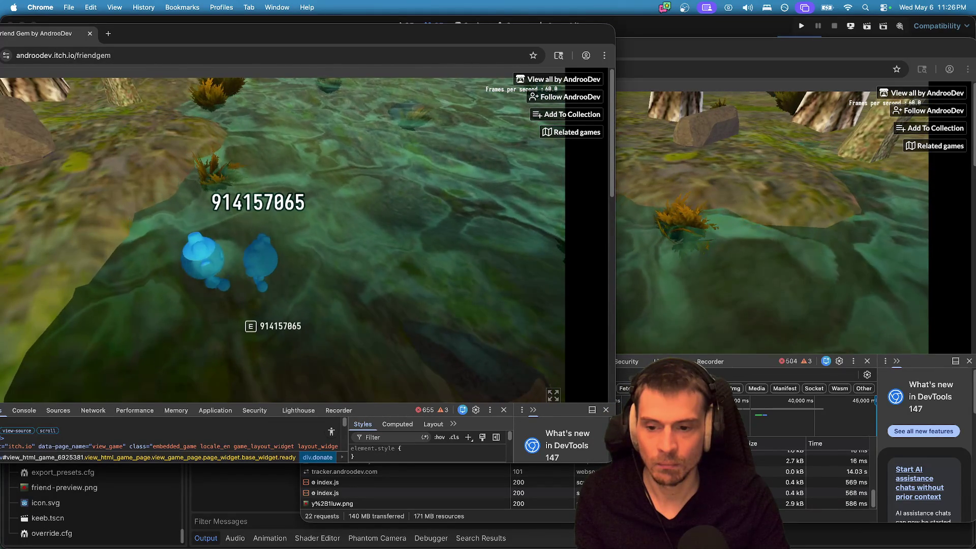
{"action": "key", "text": "w"}
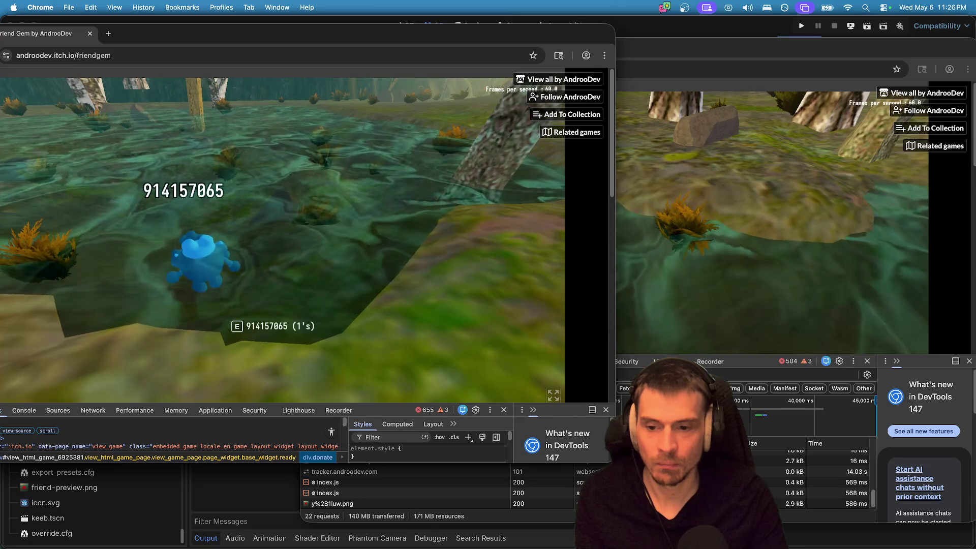
{"action": "key", "text": "w"}
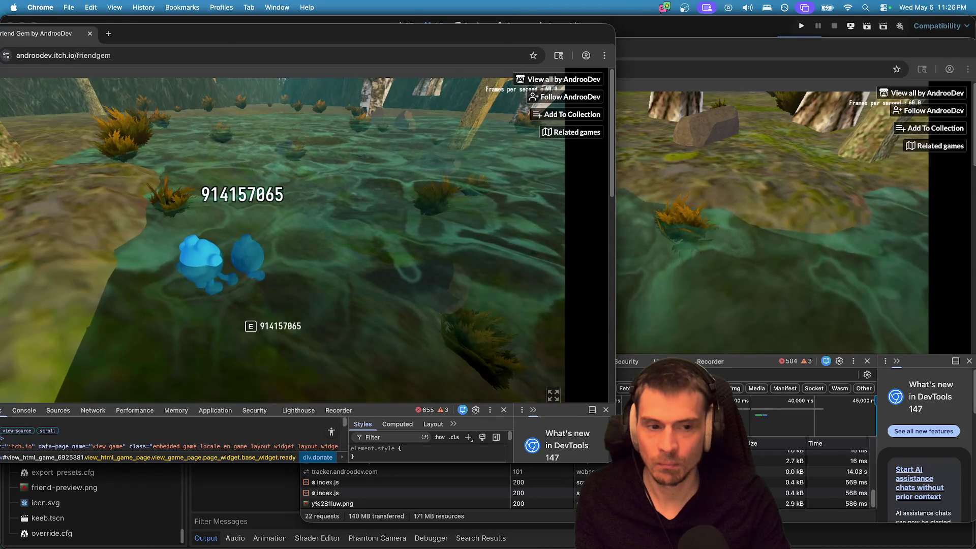
Check the Godot editor, then focus the first game window and open its in-game menu.
{"action": "key", "text": "super+Tab"}
{"action": "key", "text": "super+Tab"}
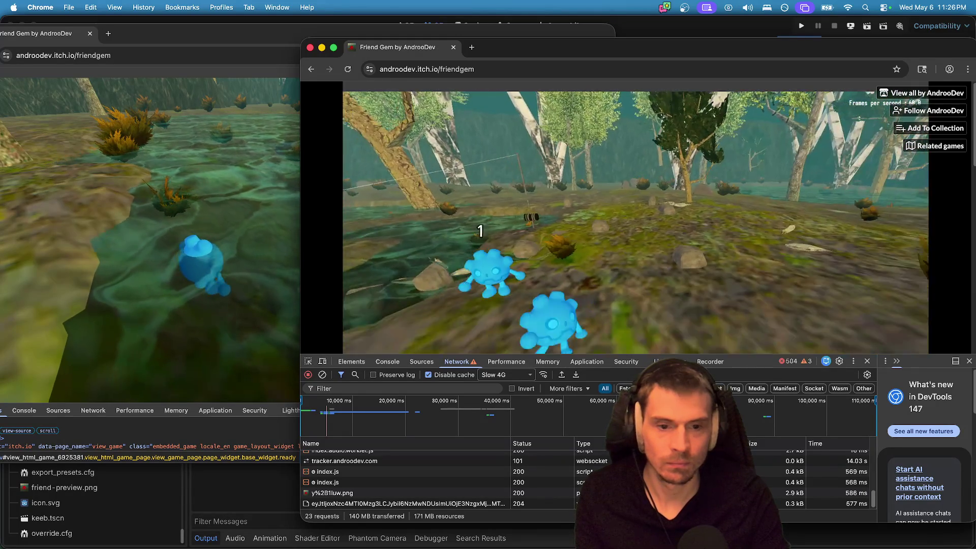
{"action": "key", "text": "super+grave"}
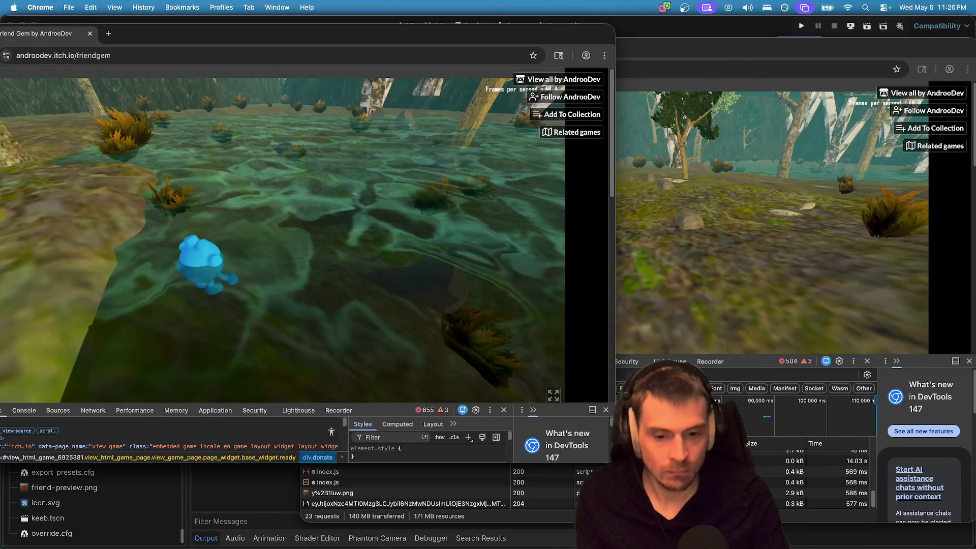
{"action": "right_click", "coordinate": [5, 307]}
{"action": "key", "text": "Escape"}
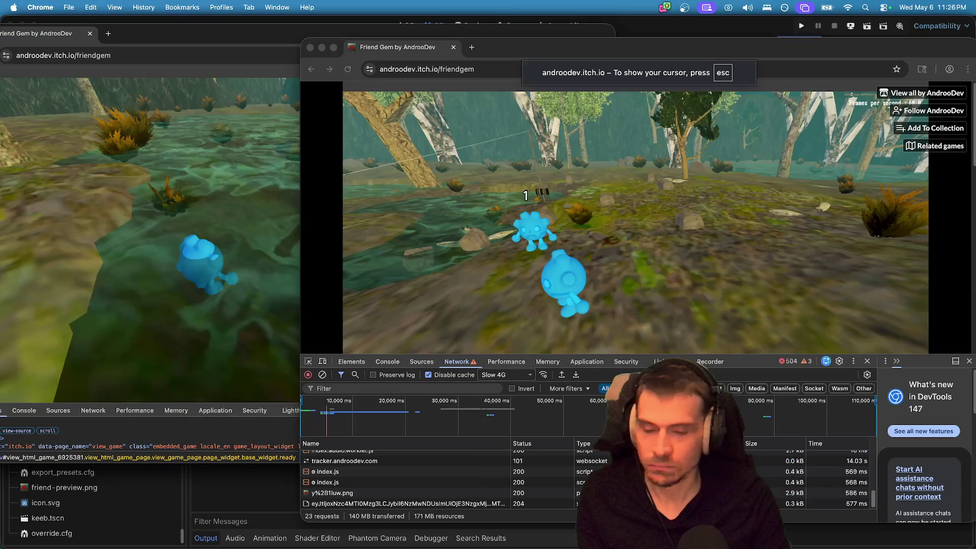
{"action": "left_click", "coordinate": [153, 229]}
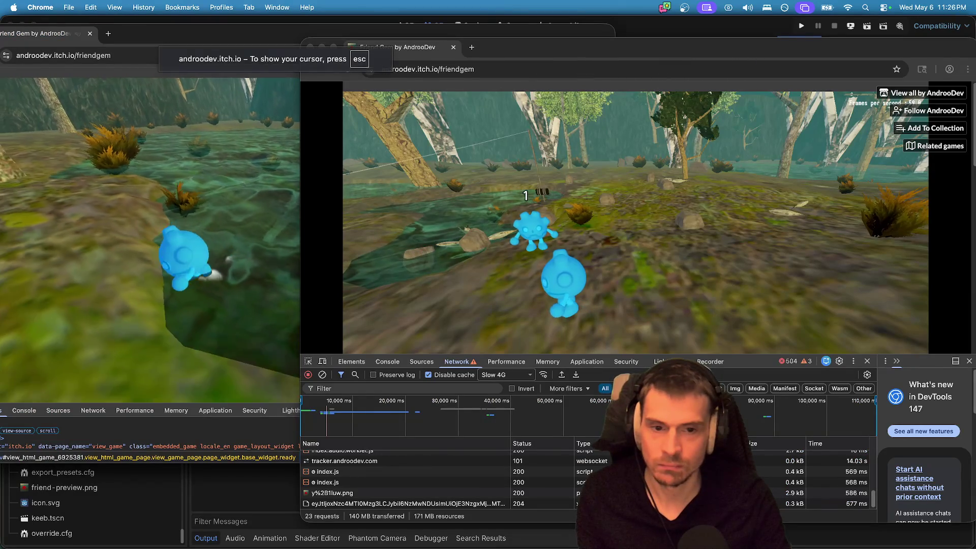
{"action": "mouse_move", "coordinate": [153, 229]}
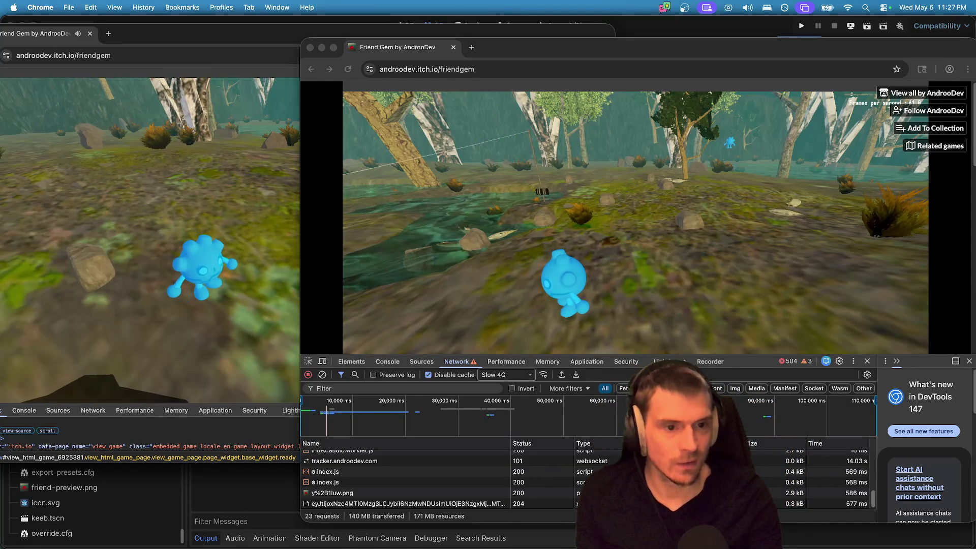
{"action": "key", "text": "super+Tab"}
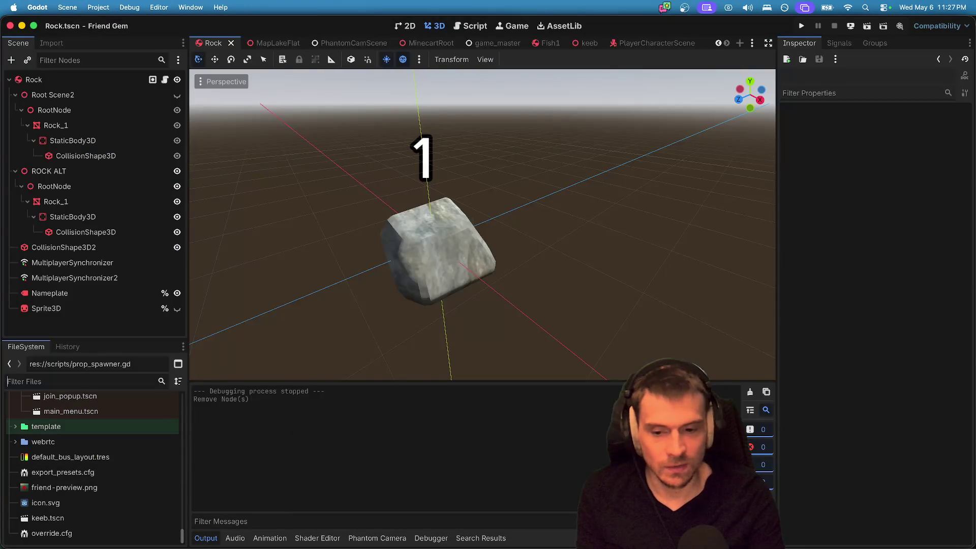
Switch to the second game window, walk forward through the forest, then free the cursor.
{"action": "key", "text": "super+grave"}
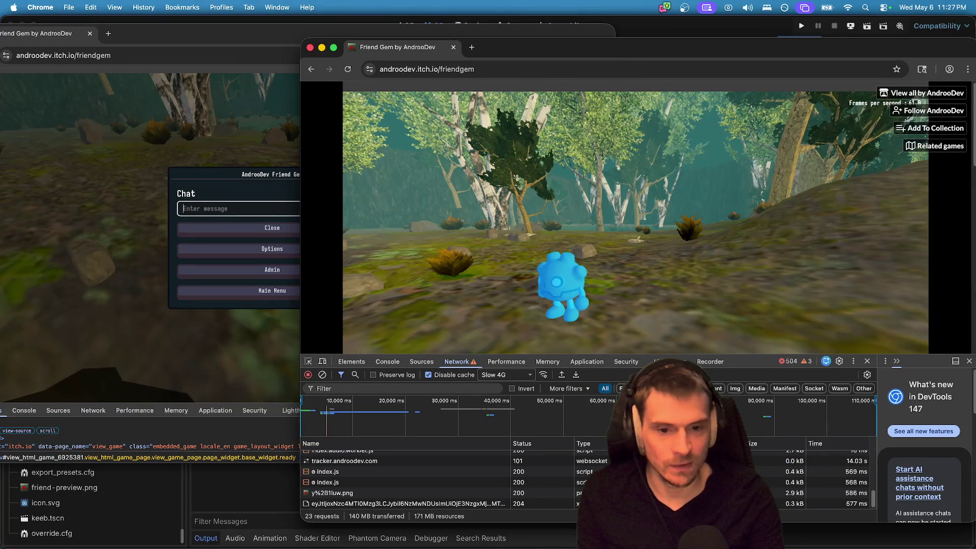
{"action": "key", "text": "w"}
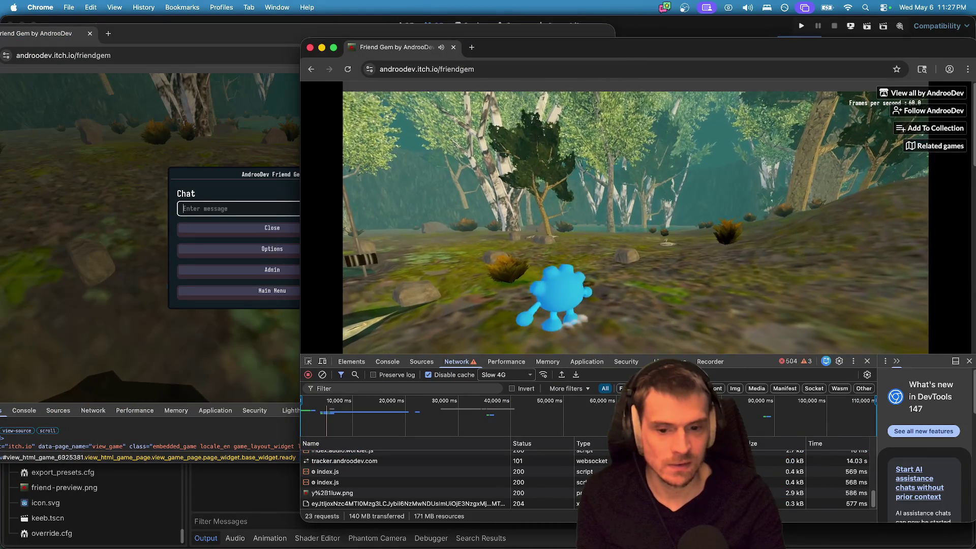
{"action": "left_click", "coordinate": [23, 491]}
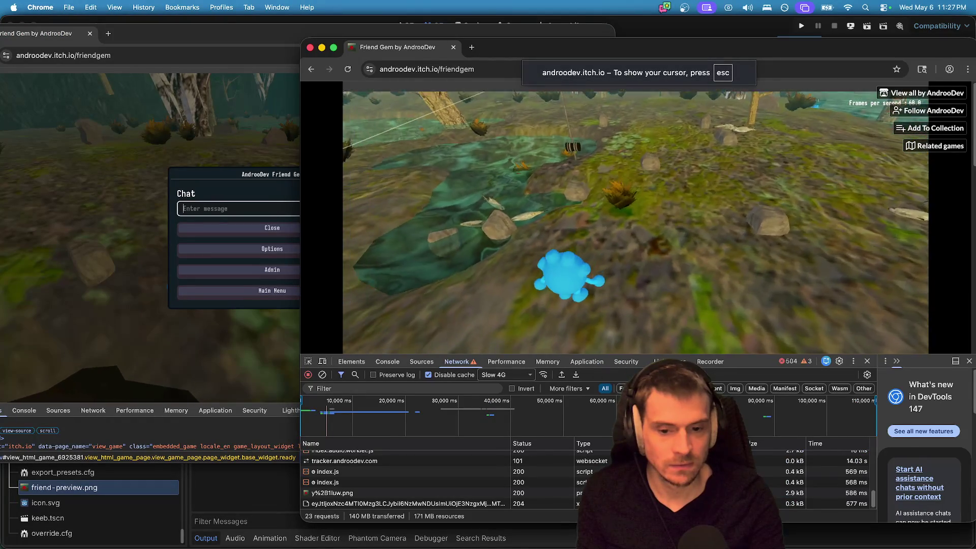
{"action": "key", "text": "Escape"}
Switch the second game window's network throttling from Slow 4G to Fast 4G.
{"action": "left_click", "coordinate": [522, 374]}
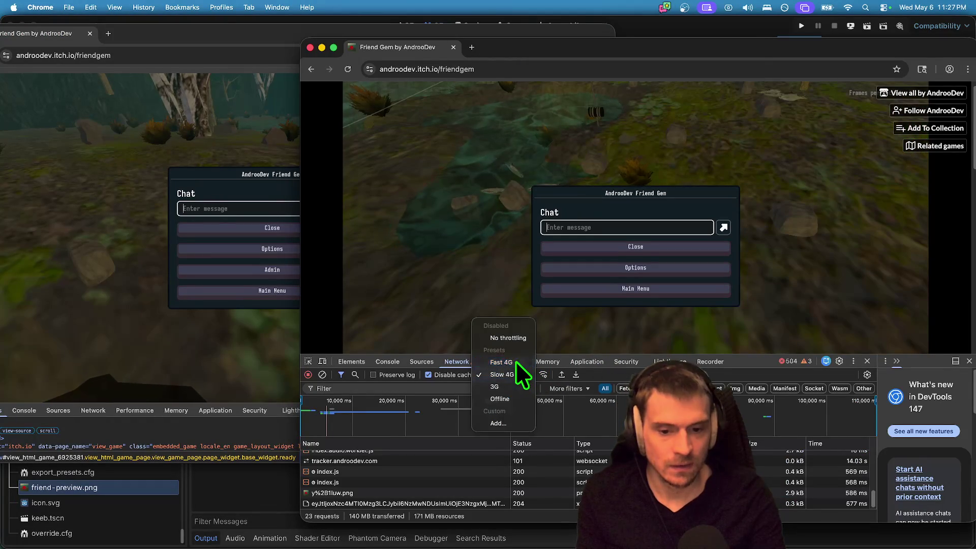
{"action": "left_click", "coordinate": [516, 360]}
{"action": "left_click", "coordinate": [477, 297]}
Run the character through the forest toward the other player, then bring the first window forward.
{"action": "key", "text": "w"}
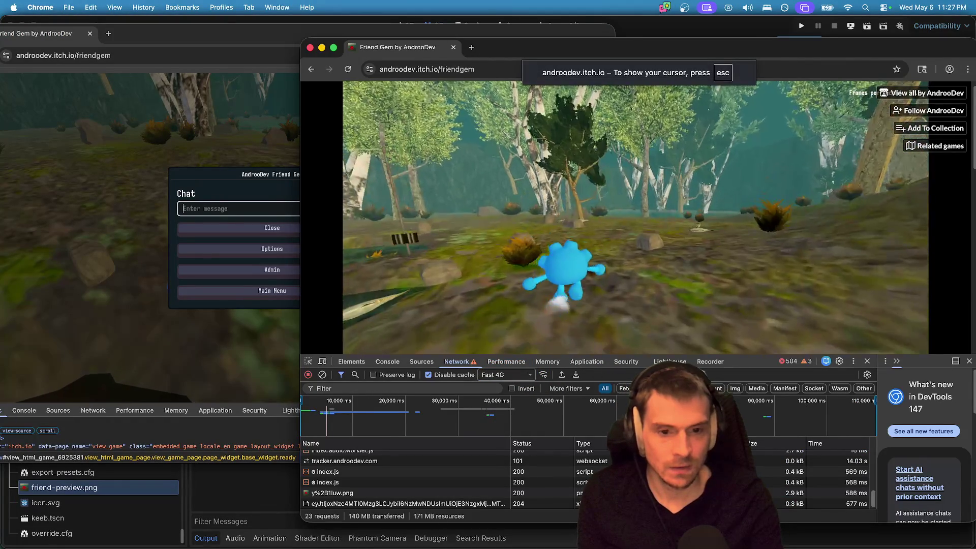
{"action": "key", "text": "w"}
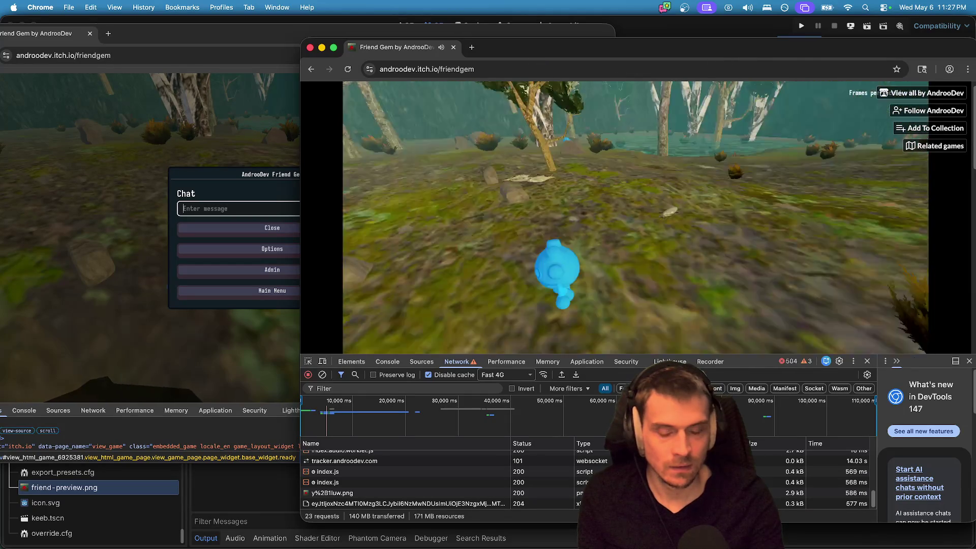
{"action": "key", "text": "Escape"}
{"action": "left_click", "coordinate": [477, 297]}
{"action": "key", "text": "w"}
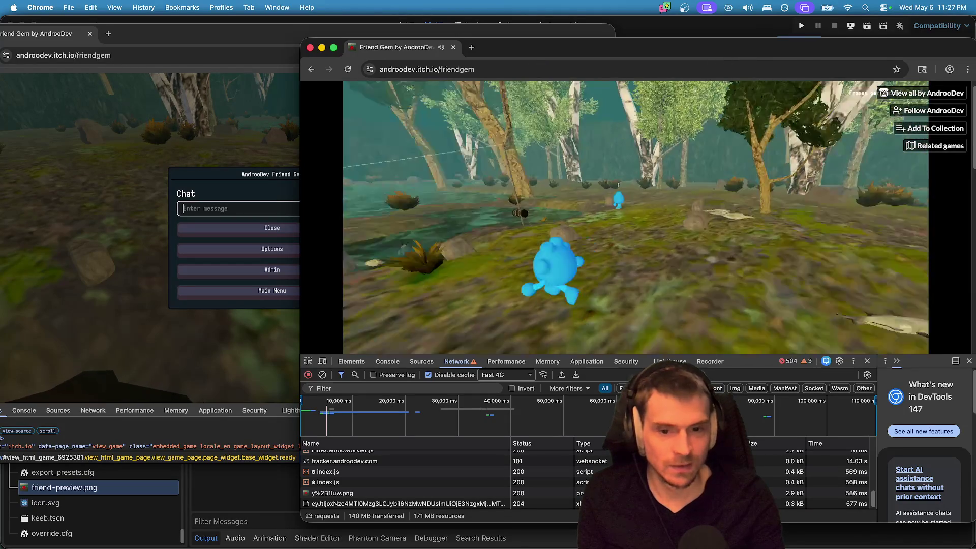
{"action": "key", "text": "Escape"}
{"action": "left_click", "coordinate": [527, 304]}
{"action": "key", "text": "w"}
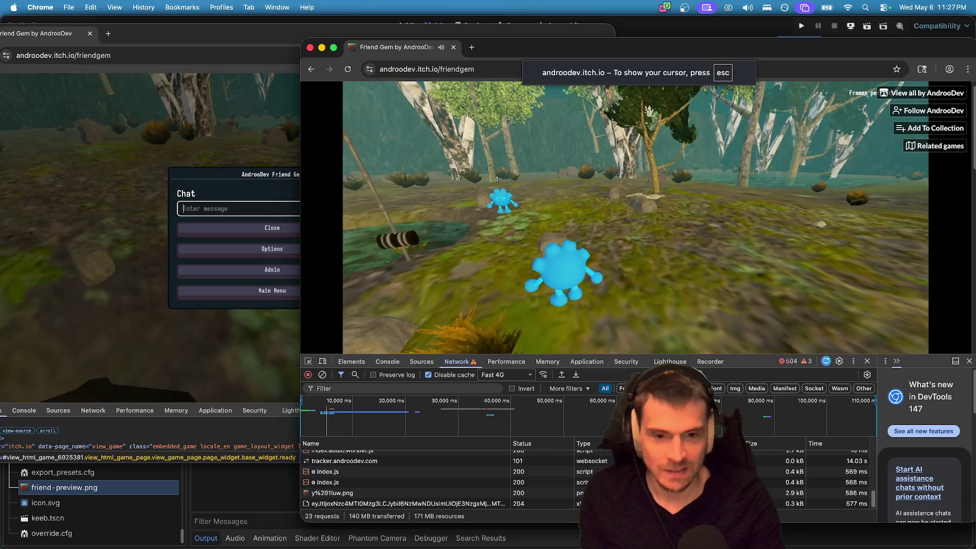
{"action": "key", "text": "Escape"}
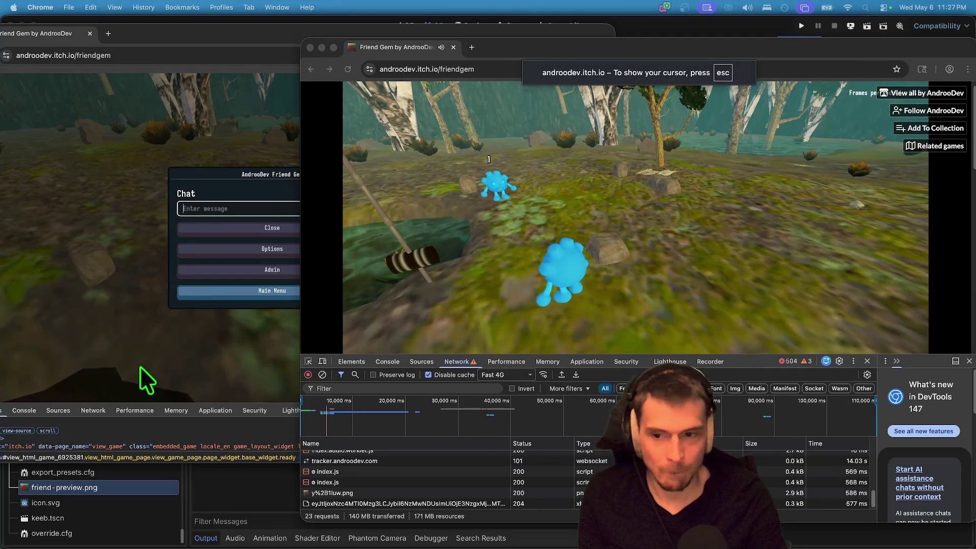
{"action": "left_click", "coordinate": [146, 381]}
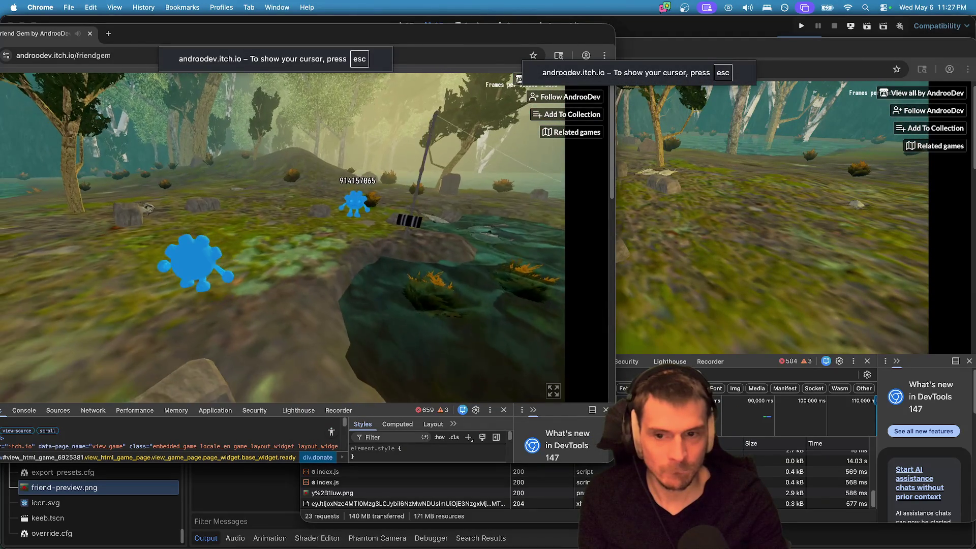
Run the host character up beside the other player, then bring the second game window forward.
{"action": "key", "text": "w"}
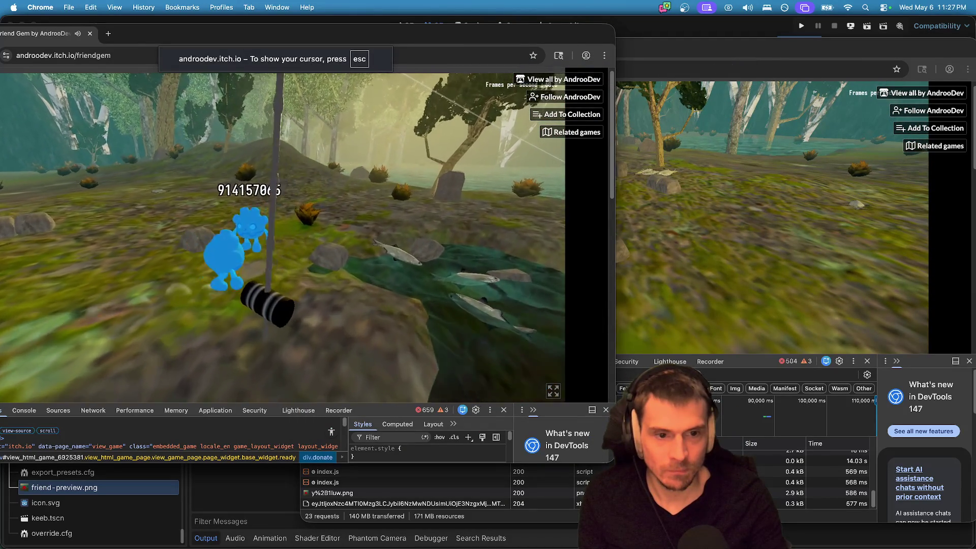
{"action": "key", "text": "w"}
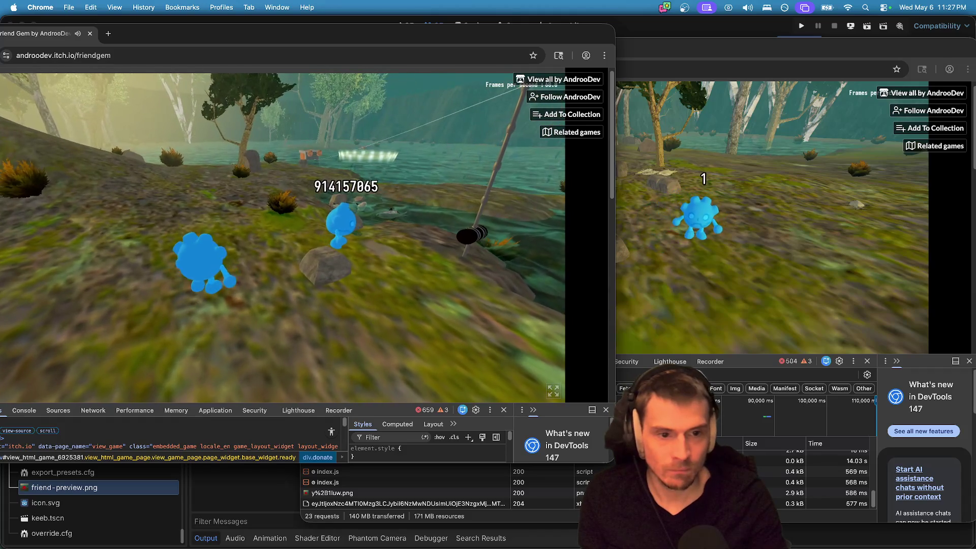
{"action": "key", "text": "w"}
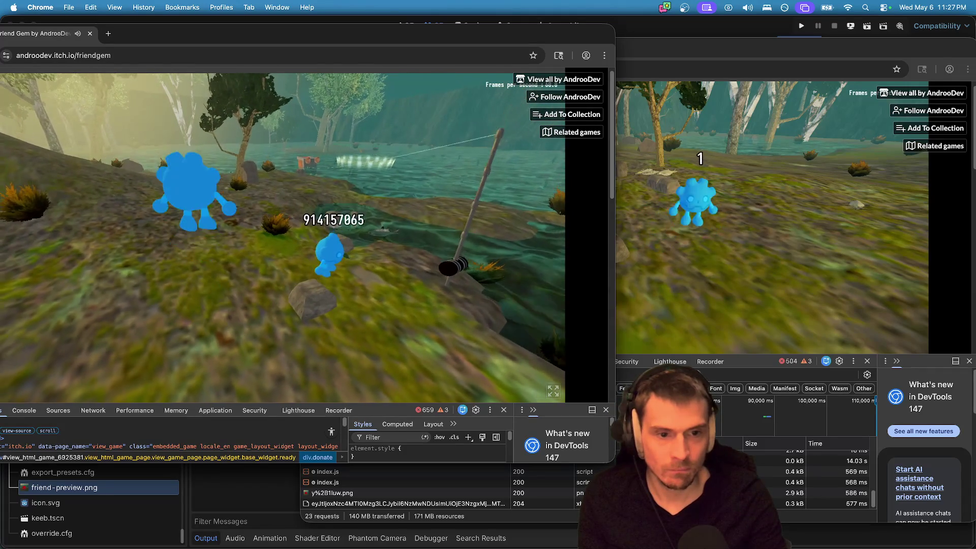
{"action": "left_click", "coordinate": [207, 370]}
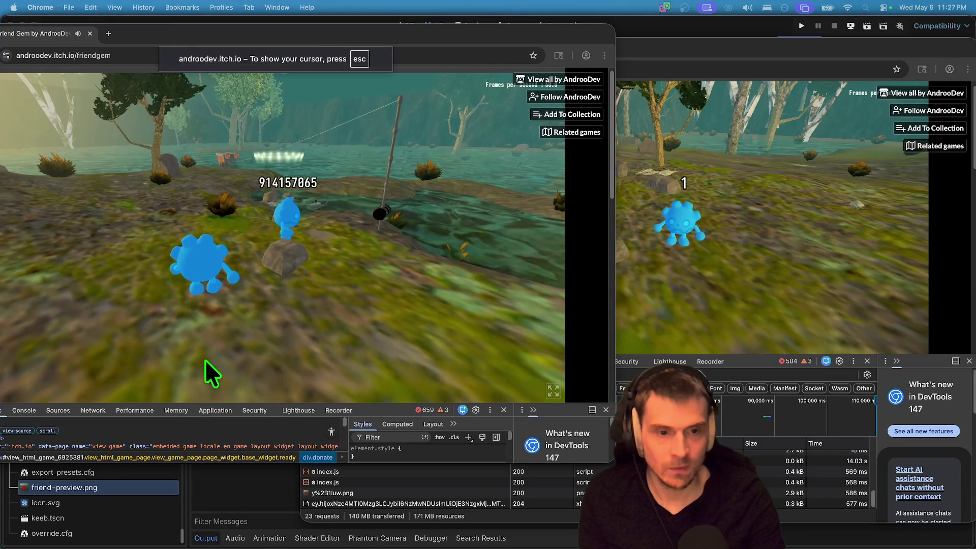
{"action": "key", "text": "super+grave"}
Walk the second window's character across the forest terrain to the lake's edge.
{"action": "key", "text": "w"}
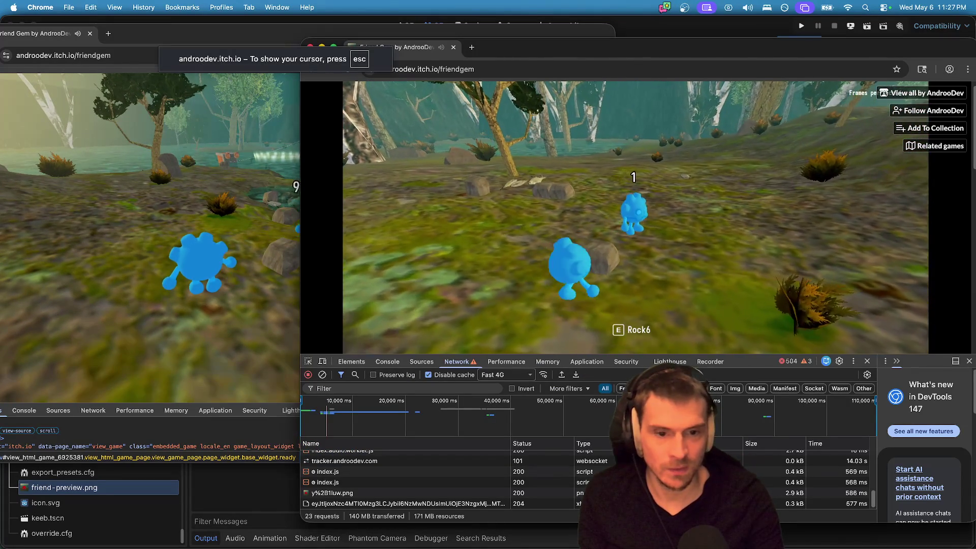
{"action": "key", "text": "w"}
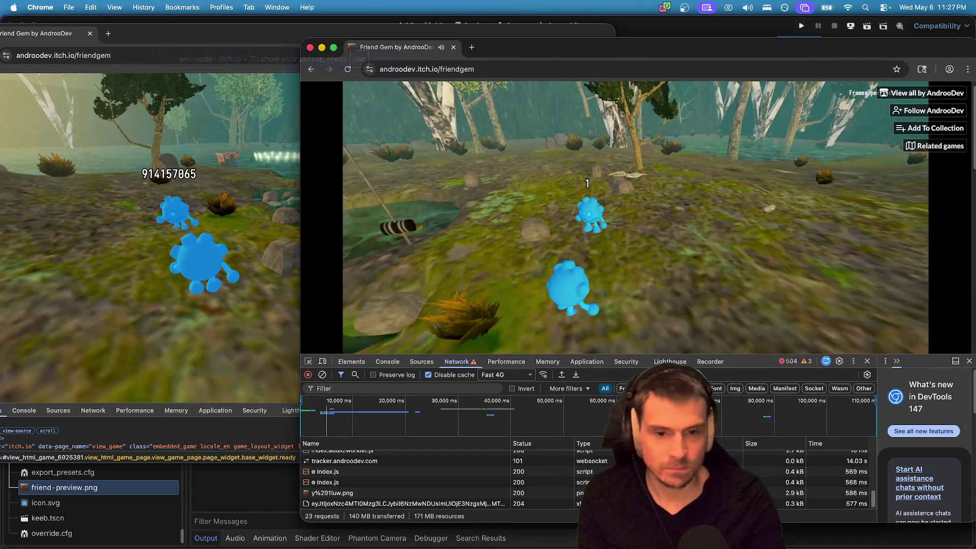
{"action": "key", "text": "w"}
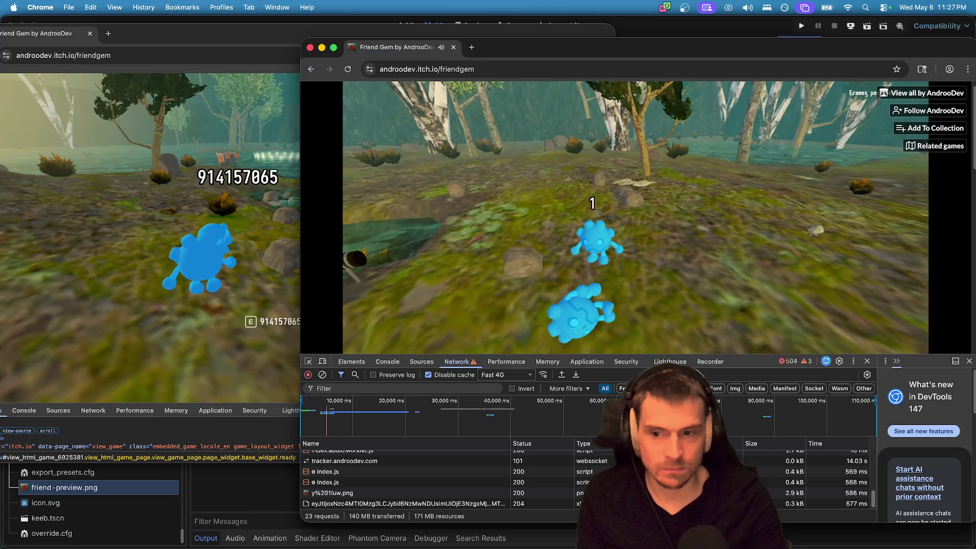
{"action": "key", "text": "w"}
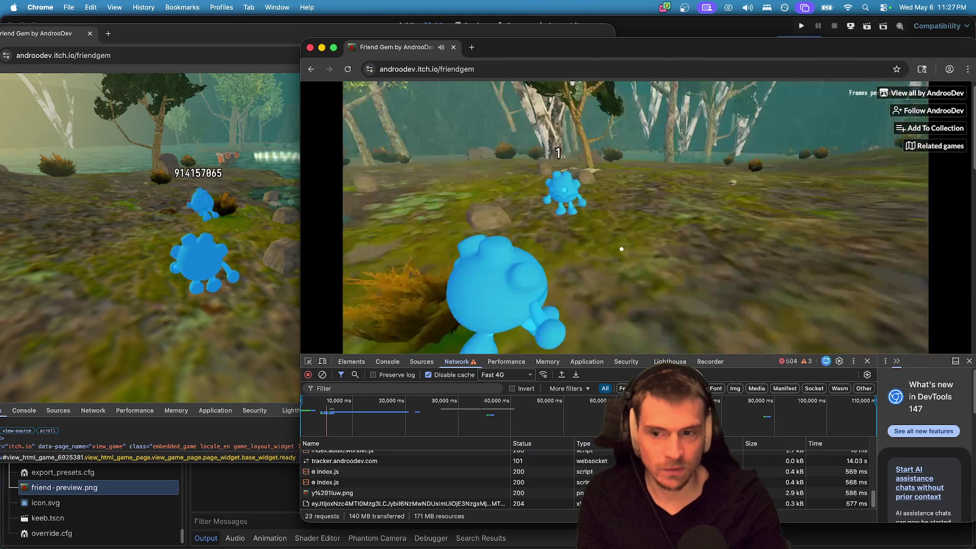
{"action": "key", "text": "w"}
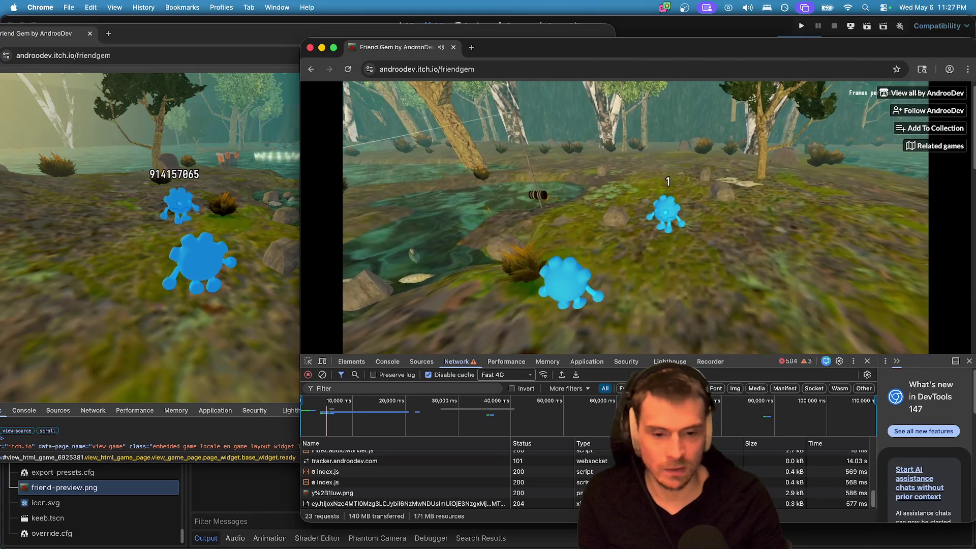
{"action": "key", "text": "w"}
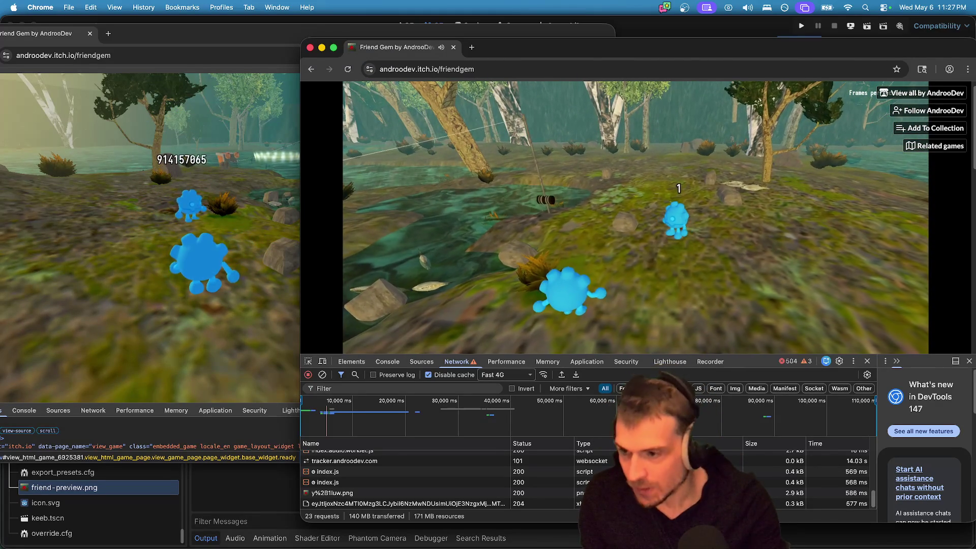
{"action": "key", "text": "w"}
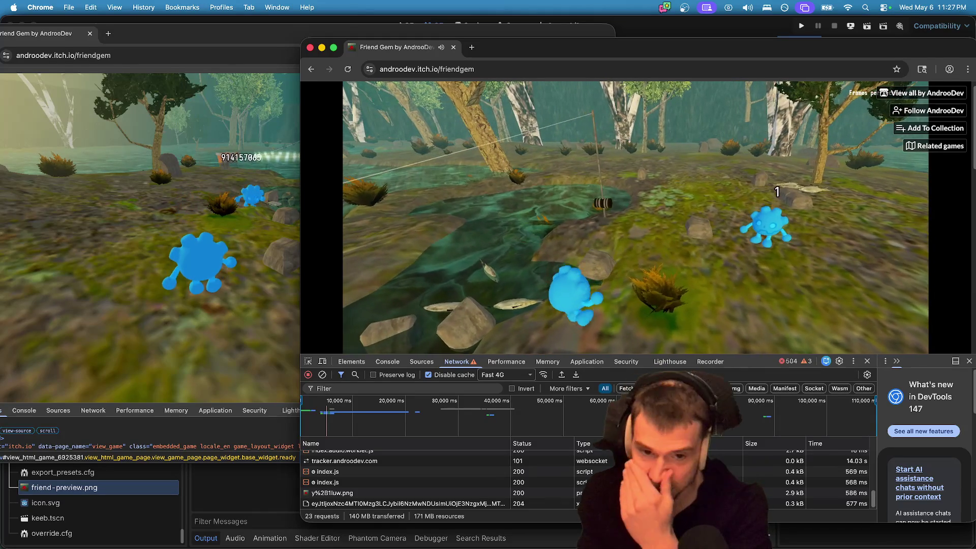
{"action": "left_click", "coordinate": [834, 26]}
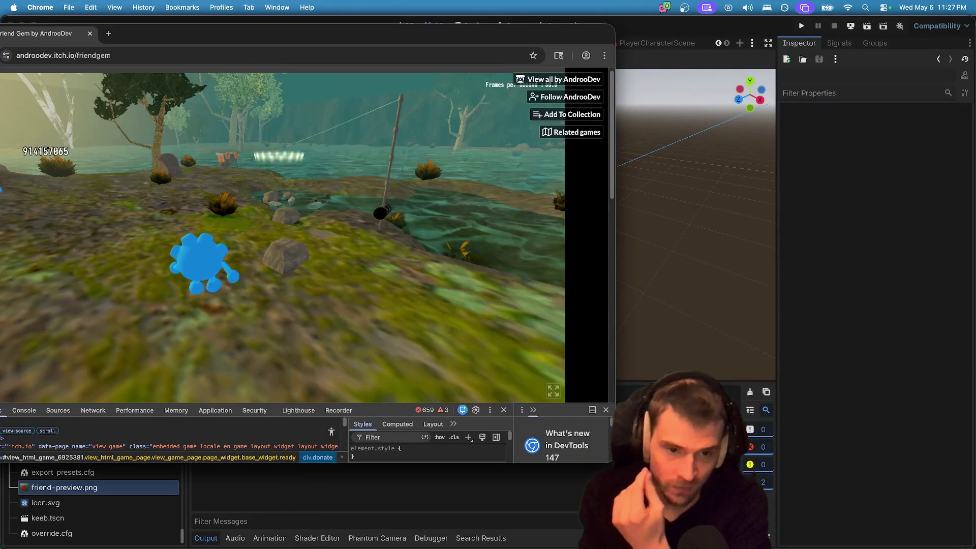
Open a new Chrome window and launch Friend Gem from the AndrooDev itch.io page.
{"action": "key", "text": "super+Tab"}
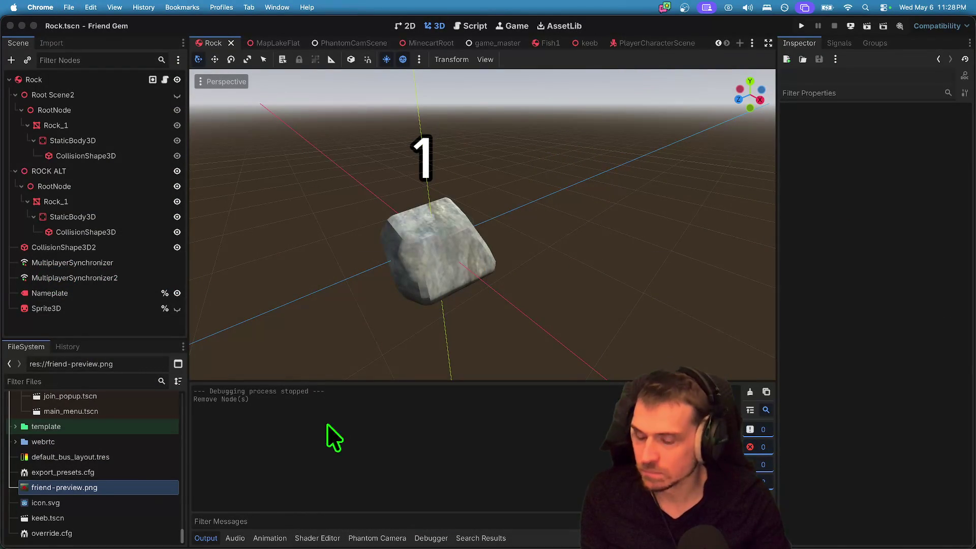
{"action": "mouse_move", "coordinate": [161, 543]}
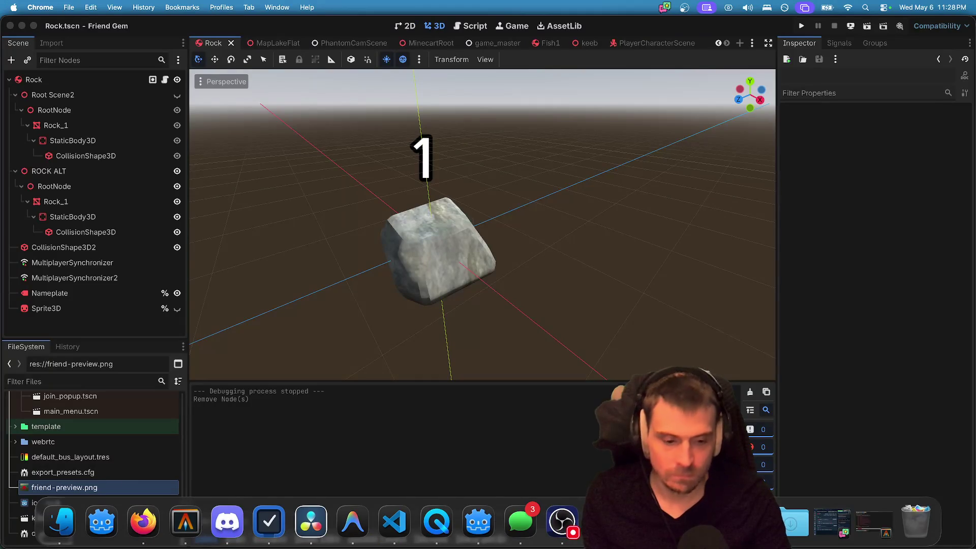
{"action": "key", "text": "super+n"}
{"action": "left_click", "coordinate": [189, 296]}
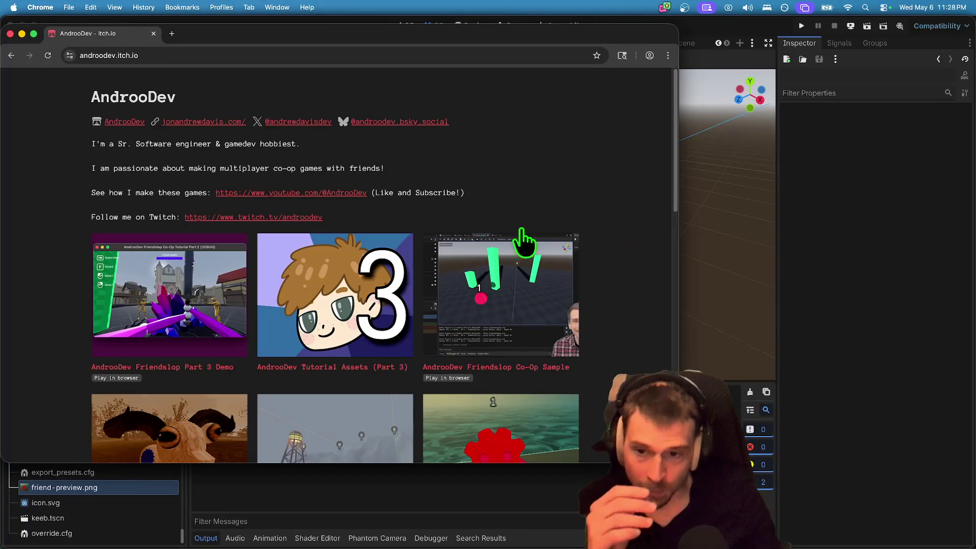
{"action": "scroll", "coordinate": [561, 352], "scroll_direction": "down", "scroll_amount": 3}
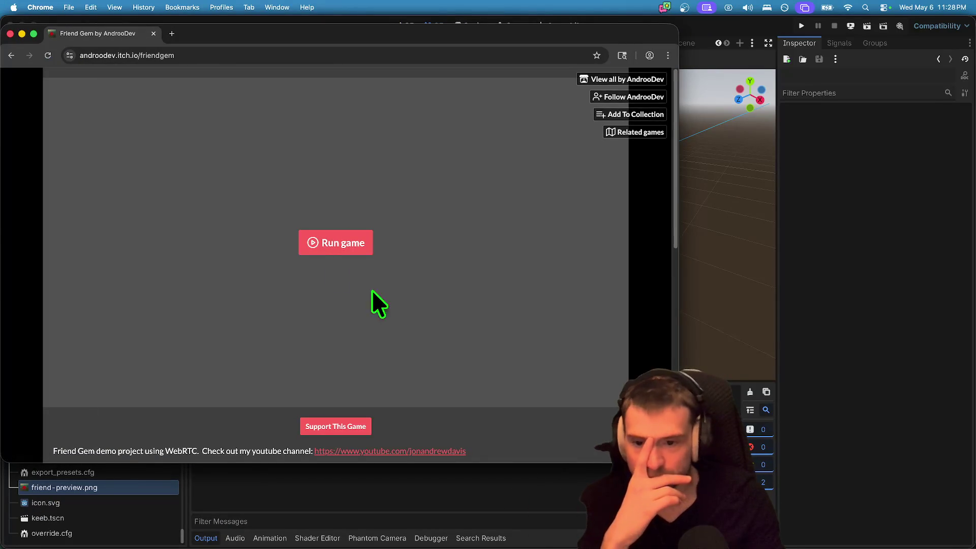
{"action": "left_click", "coordinate": [335, 240]}
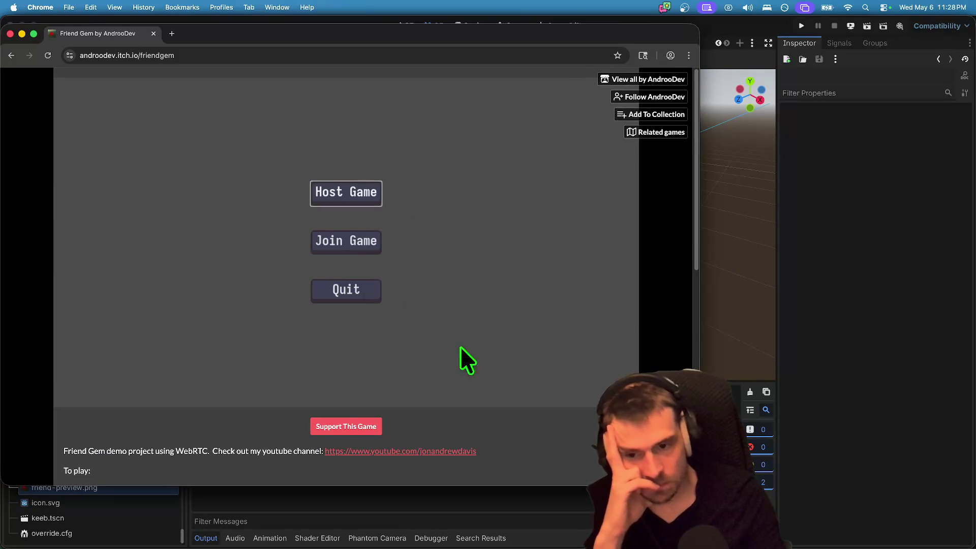
Host a new Friend Gem session, walk around briefly, then switch to DaVinci Resolve.
{"action": "left_click", "coordinate": [350, 198]}
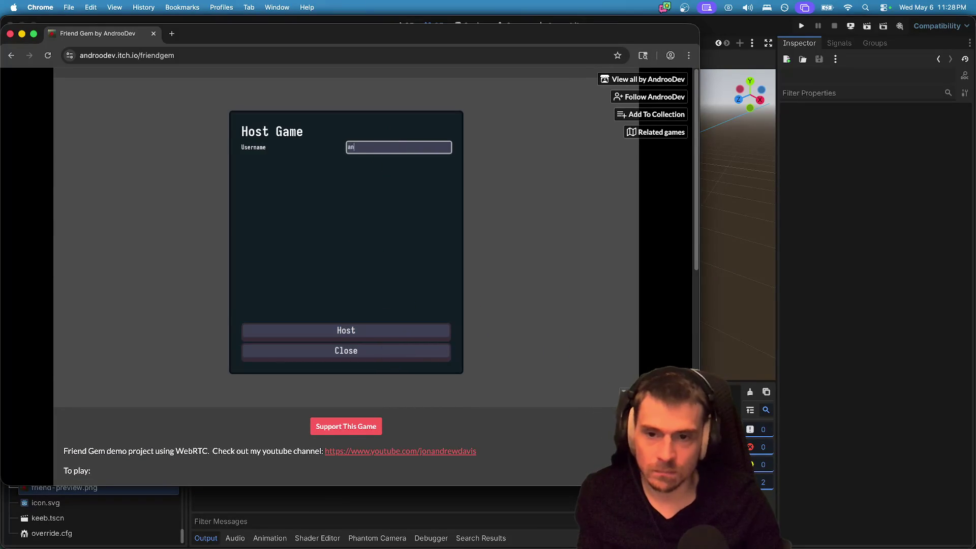
{"action": "left_click", "coordinate": [357, 333]}
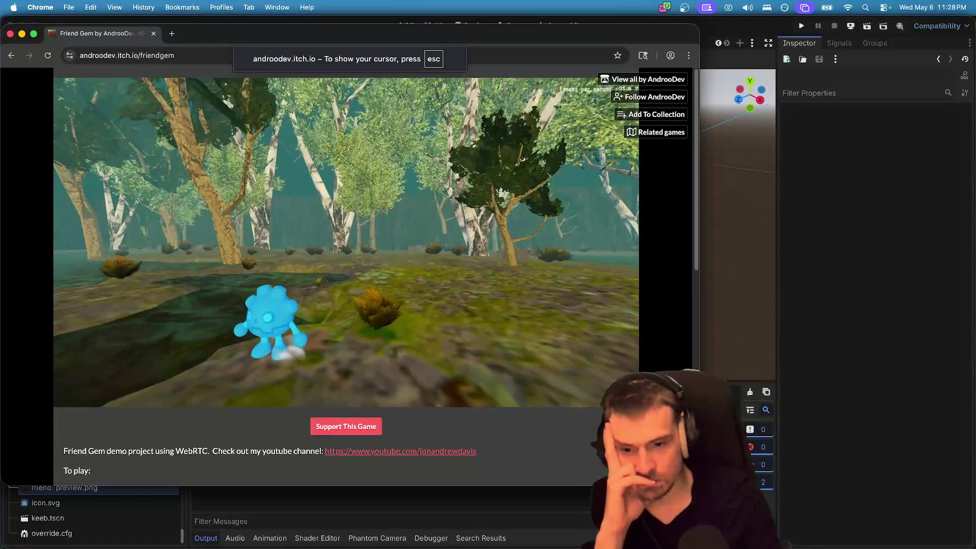
{"action": "key", "text": "w"}
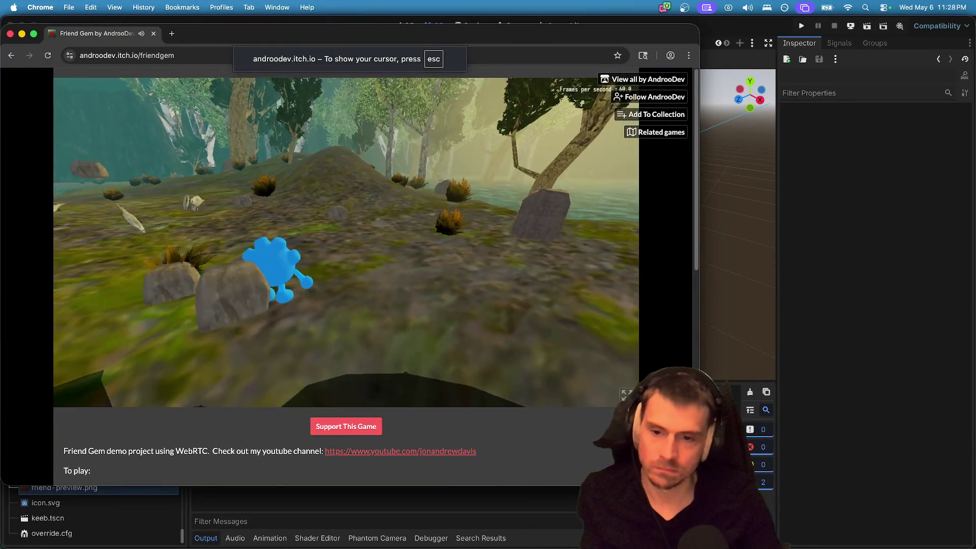
{"action": "key", "text": "super+Tab"}
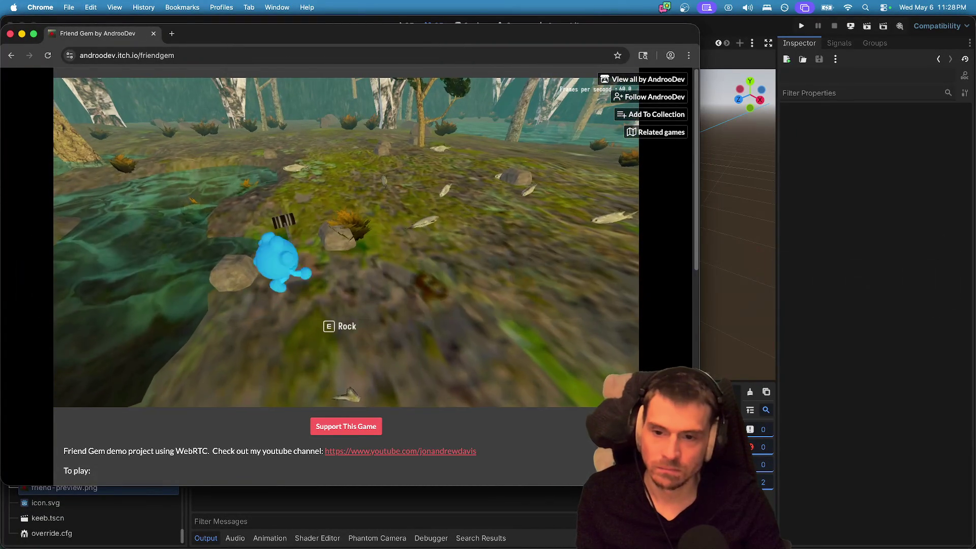
{"action": "key", "text": "super+Tab"}
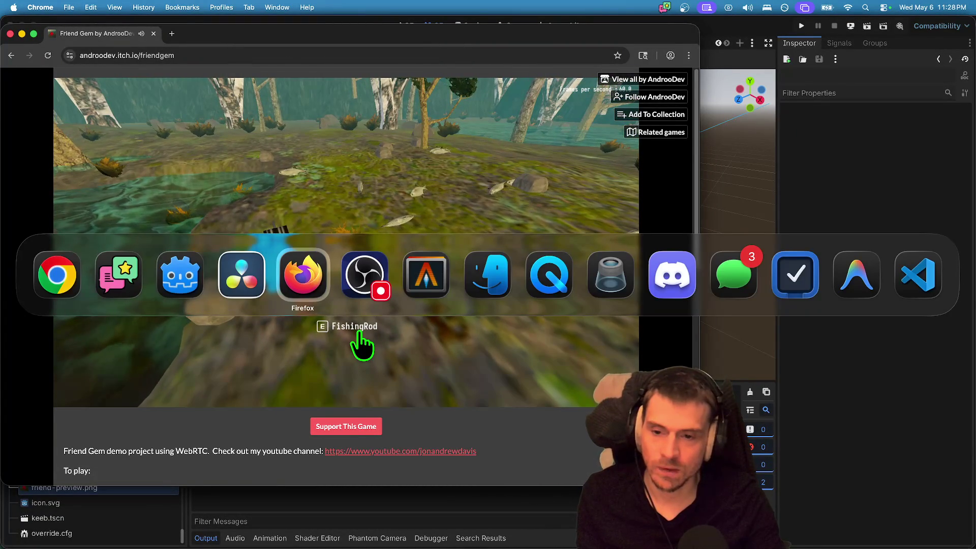
{"action": "key", "text": "super+shift+Tab"}
{"action": "scroll", "coordinate": [517, 450], "scroll_direction": "up", "scroll_amount": 3}
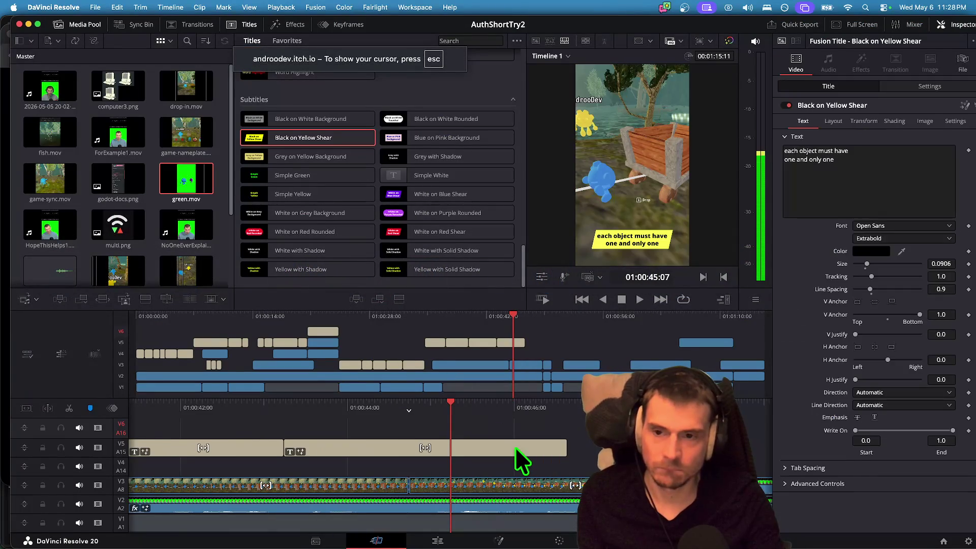
Replay the caption section and stop the playhead at 01:00:44:05.
{"action": "key", "text": "space"}
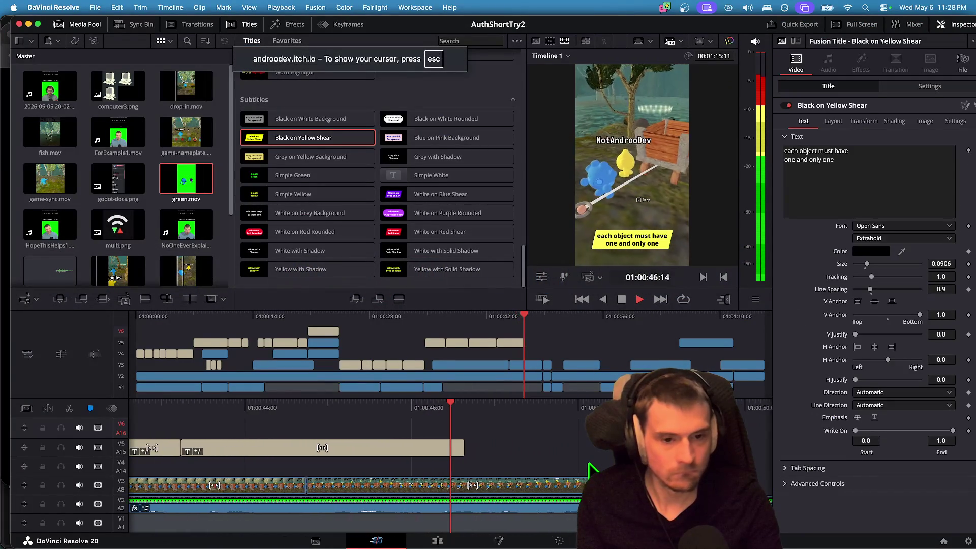
{"action": "key", "text": "space"}
{"action": "key", "text": "alt+l"}
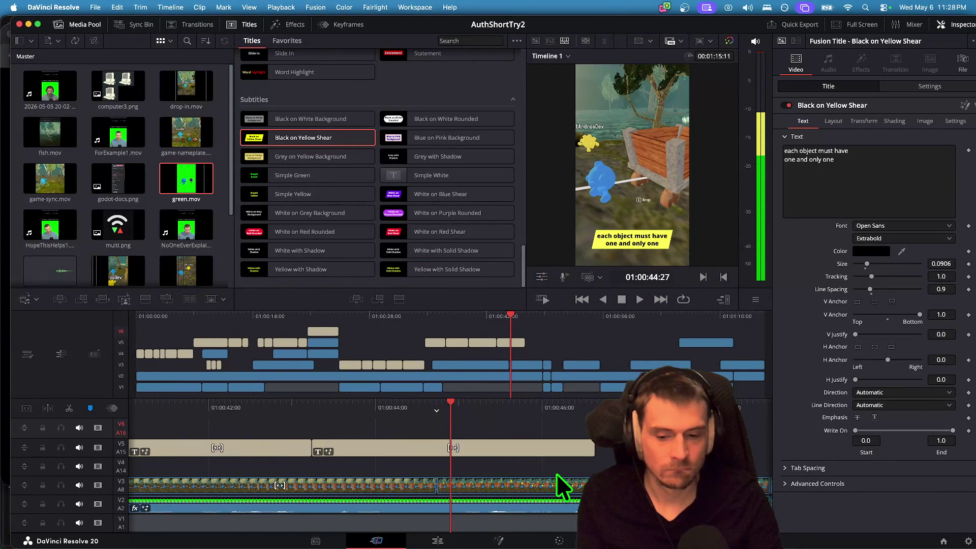
{"action": "key", "text": "alt+l"}
{"action": "key", "text": "space"}
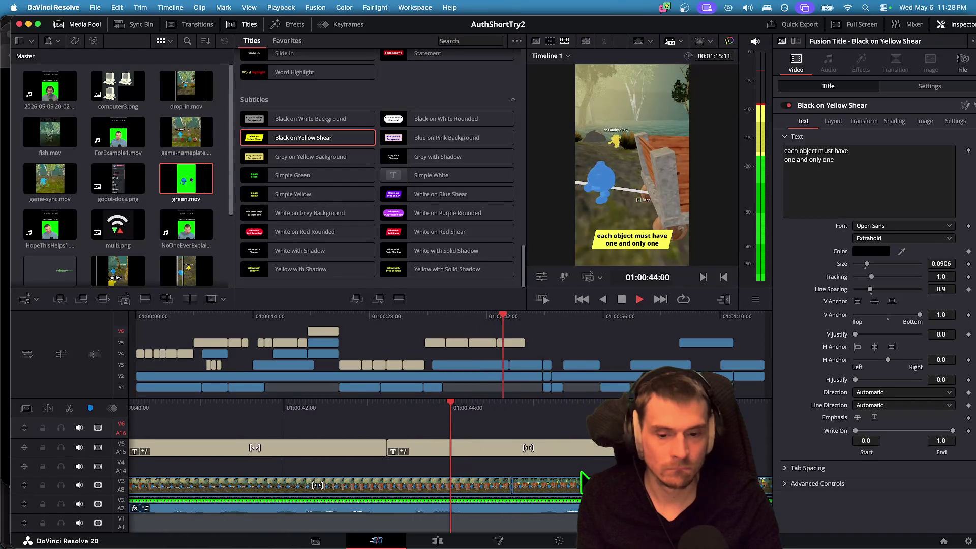
{"action": "key", "text": "space"}
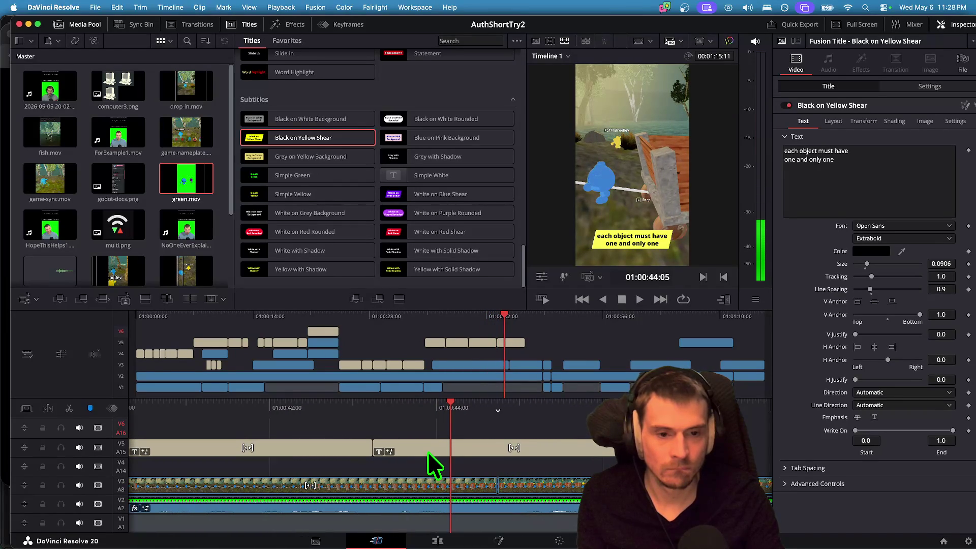
Make the later V5 subtitle start later and extend the earlier subtitle to the playhead.
{"action": "left_click", "coordinate": [428, 452]}
{"action": "left_click_drag", "start_coordinate": [380, 447], "coordinate": [542, 447]}
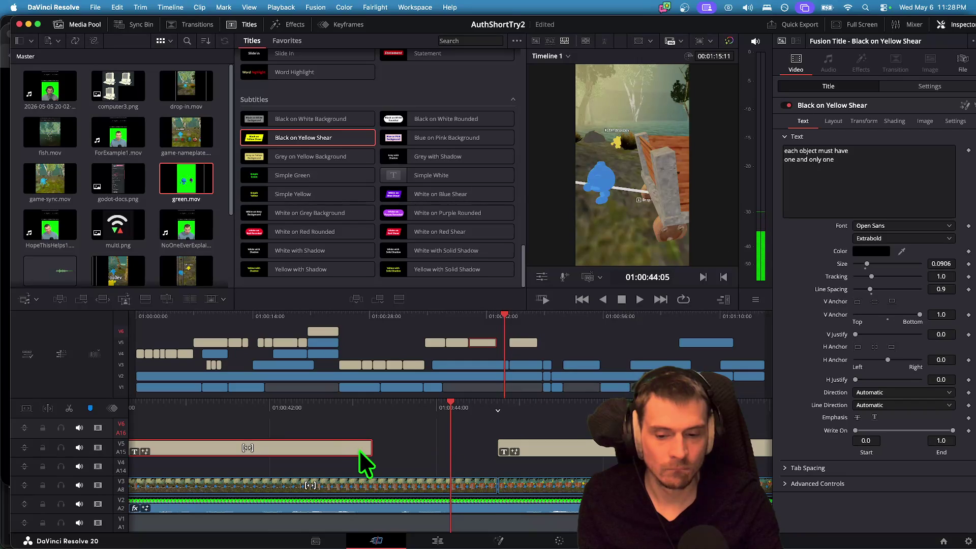
{"action": "left_click_drag", "start_coordinate": [371, 449], "coordinate": [450, 452]}
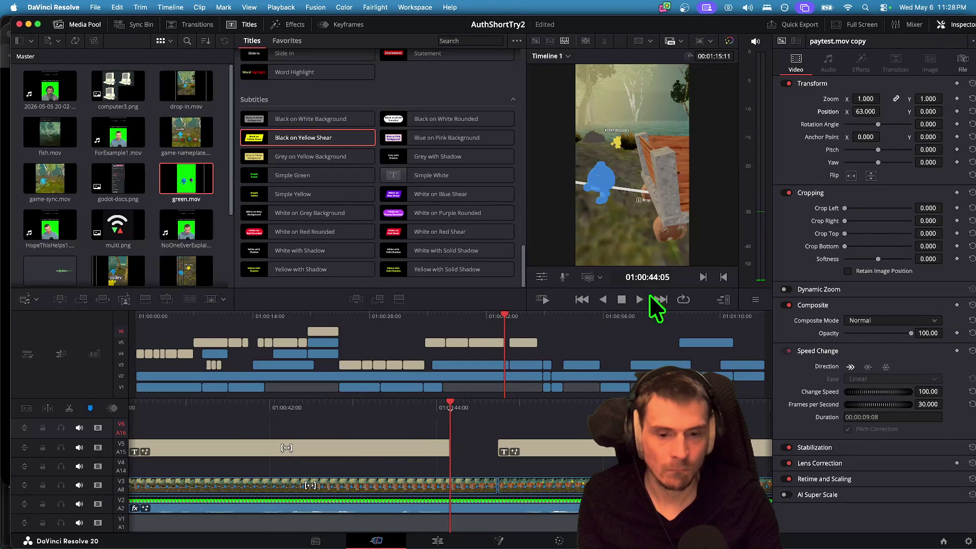
Append 'authority' to the earlier caption so it reads 'each object must have one and only one authority'.
{"action": "left_click", "coordinate": [378, 446]}
{"action": "left_click", "coordinate": [901, 174]}
{"action": "type", "text": "authority"}
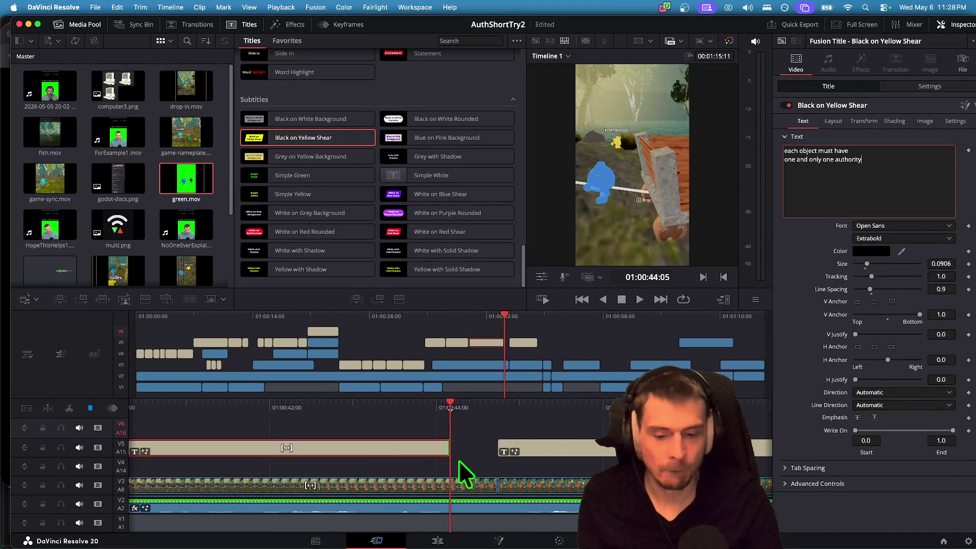